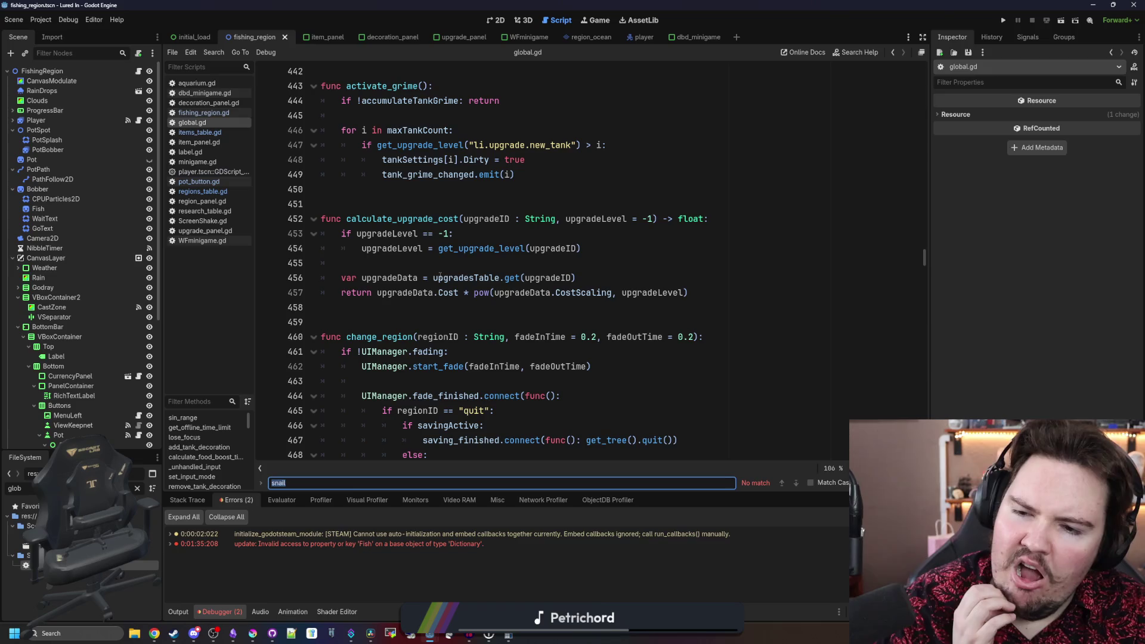
- Search the whole project for boostTime and open the FoodBoostTime match in tank_menu.gd
click(432, 308)
key(ctrl+shift+f)
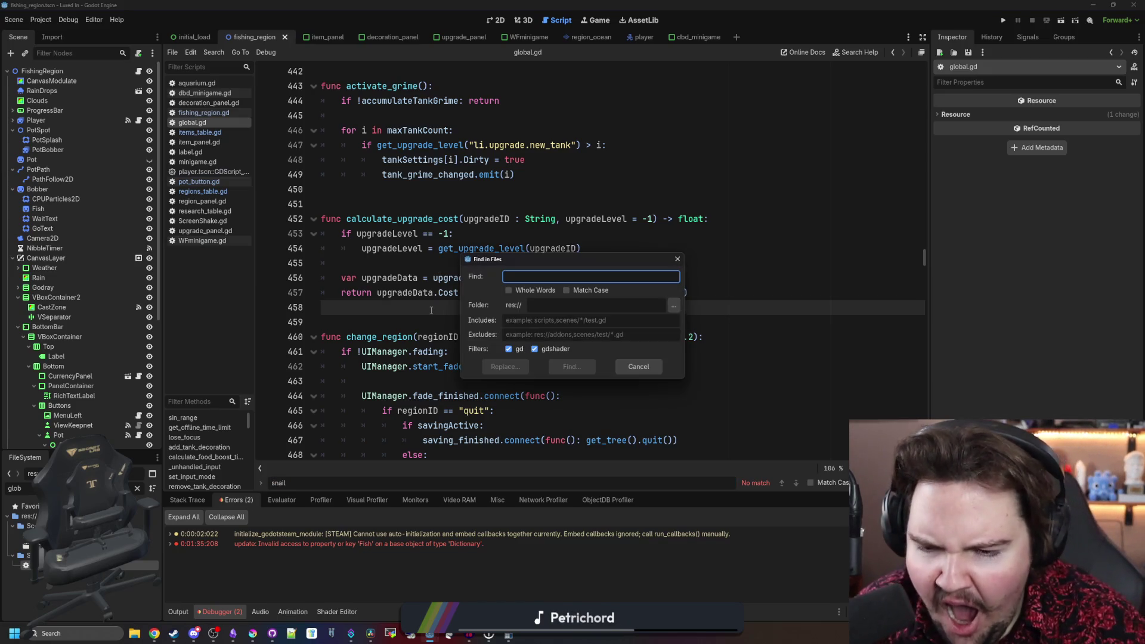
text(boostTime)
key(Return)
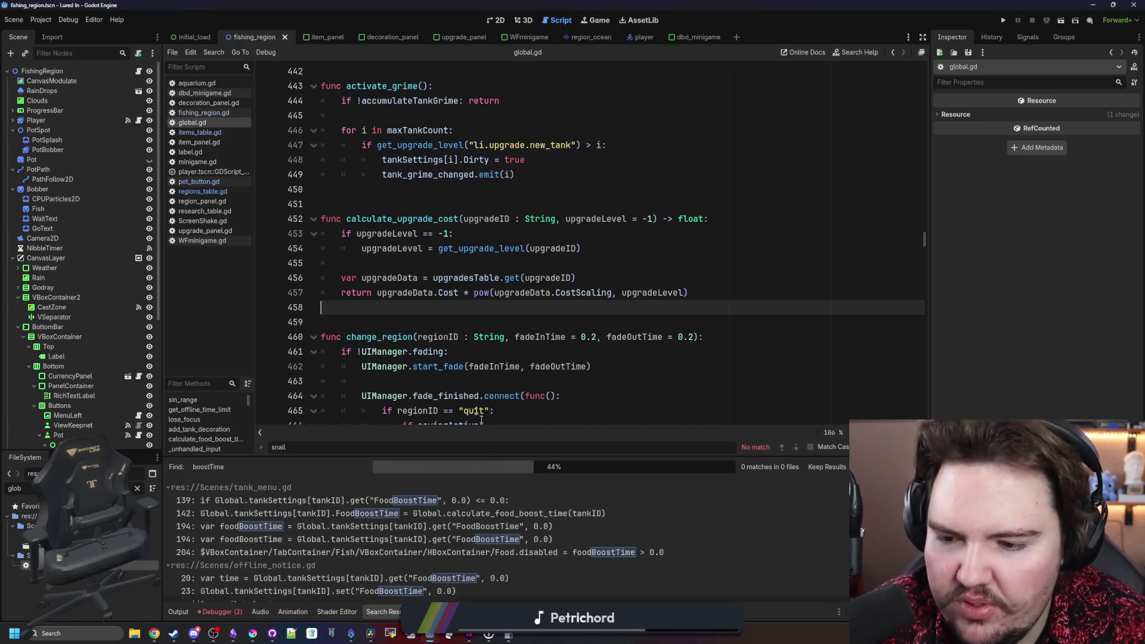
click(457, 499)
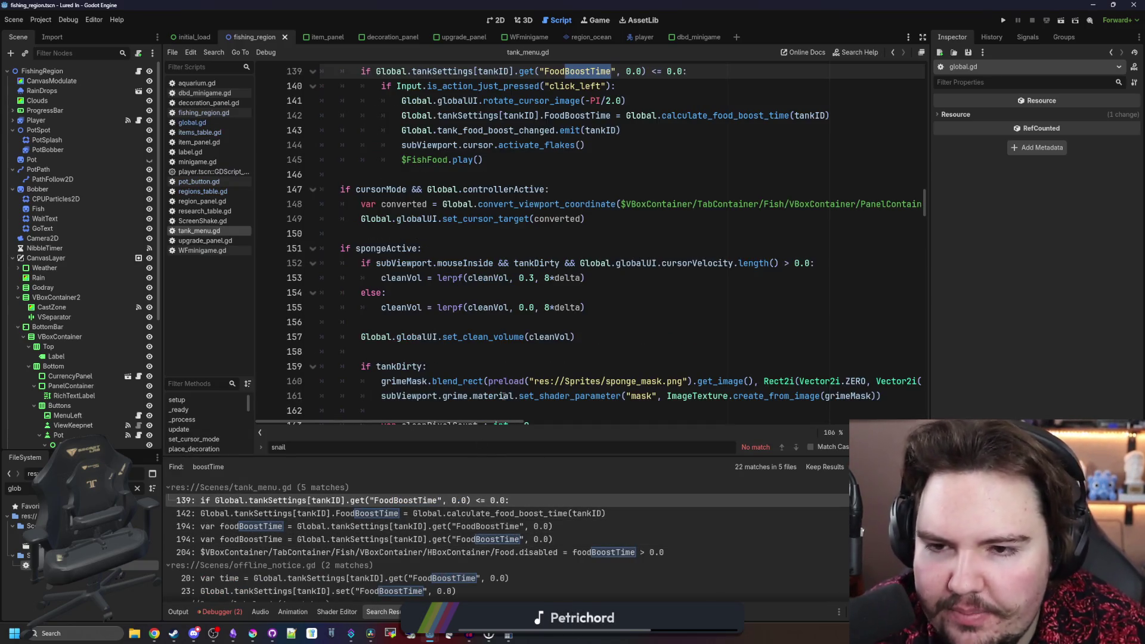
- Select the tankSettings FoodBoostTime expression on line 142, then switch to global.gd
scroll(477, 358, up, 6)
click(429, 311)
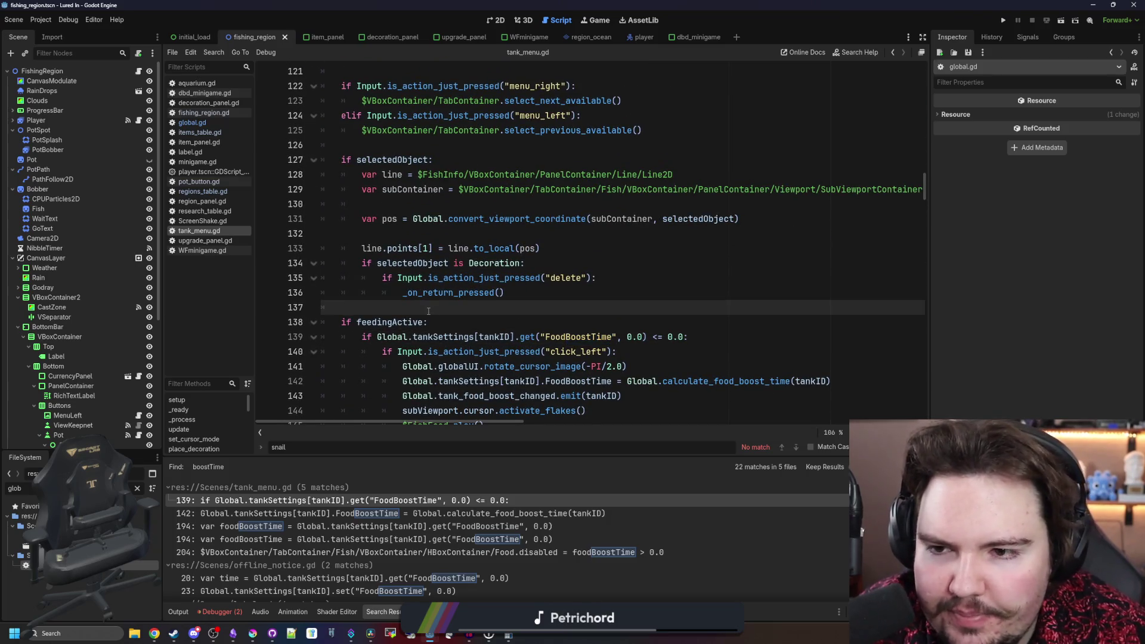
scroll(428, 310, down, 3)
scroll(493, 282, up, 1)
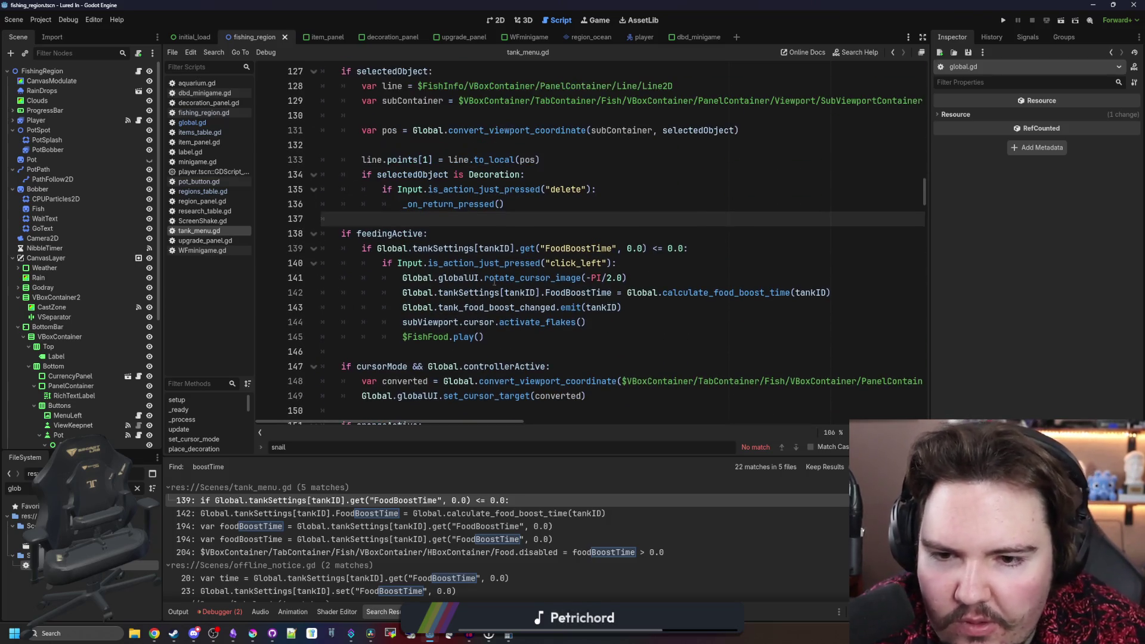
click(610, 292)
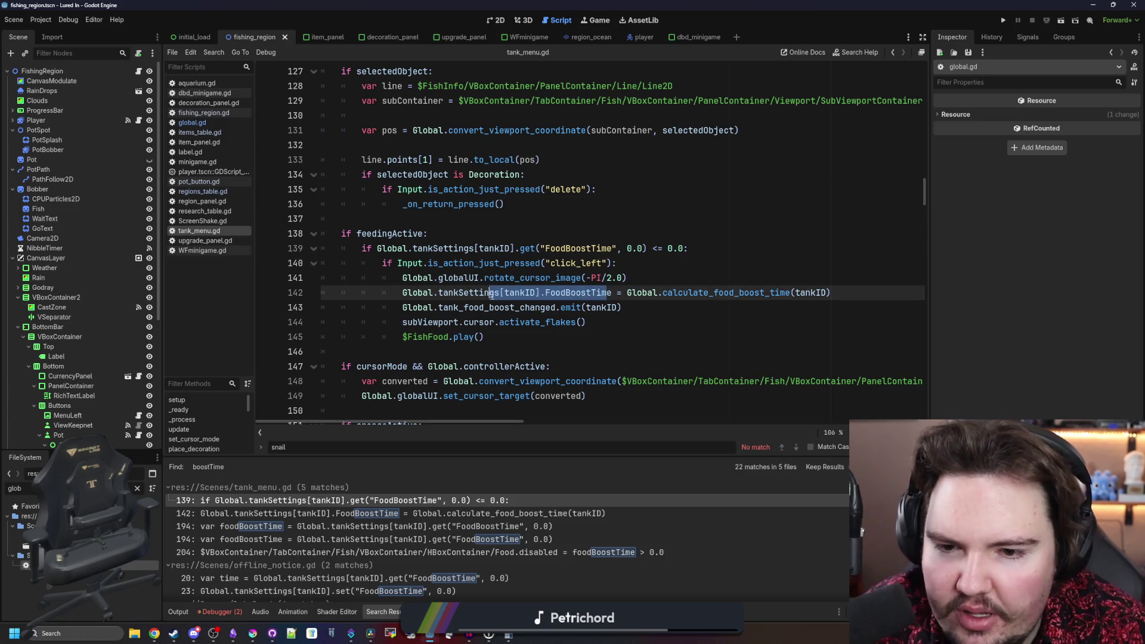
drag(611, 293, 447, 292)
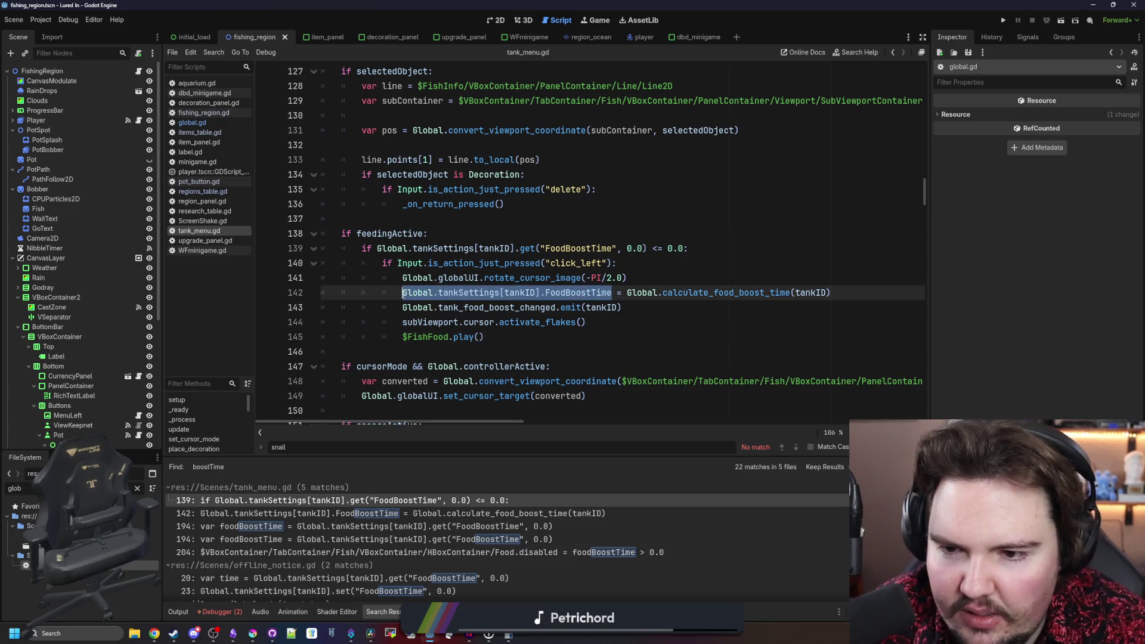
click(505, 204)
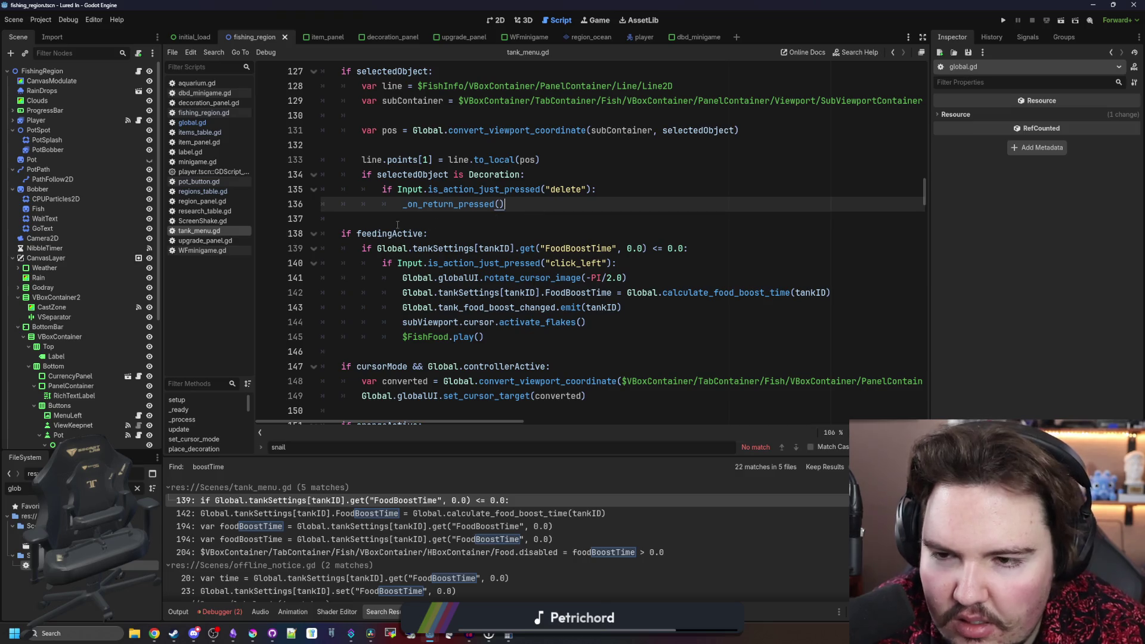
click(192, 122)
click(504, 206)
- Find _ready in global.gd and insert a new line after the tankSettings block on line 392
key(ctrl+f)
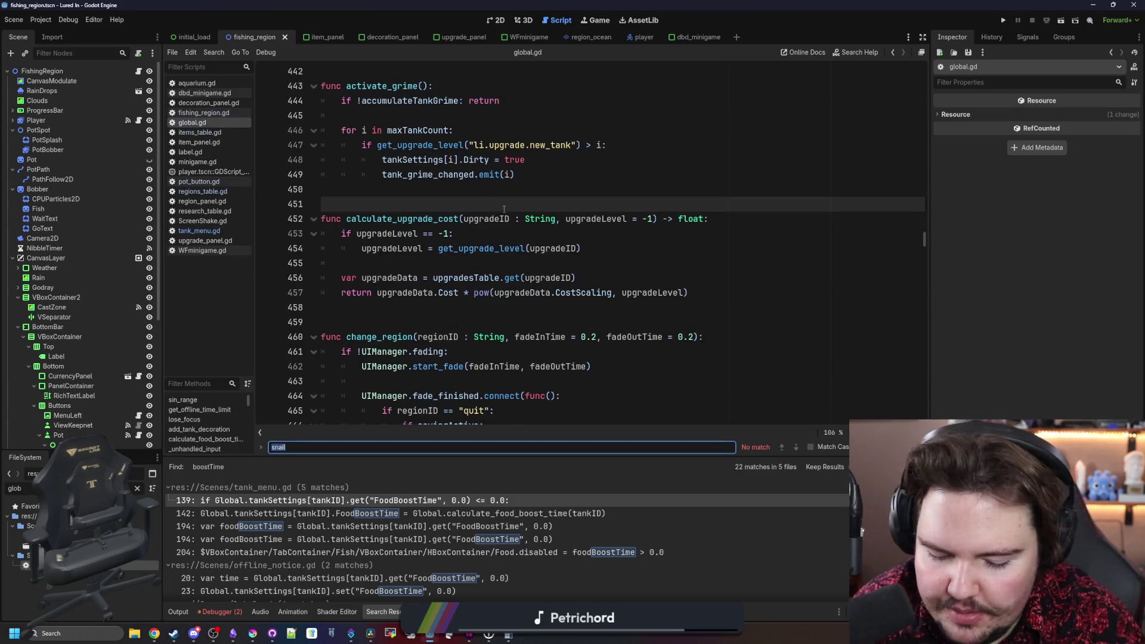
text(_)
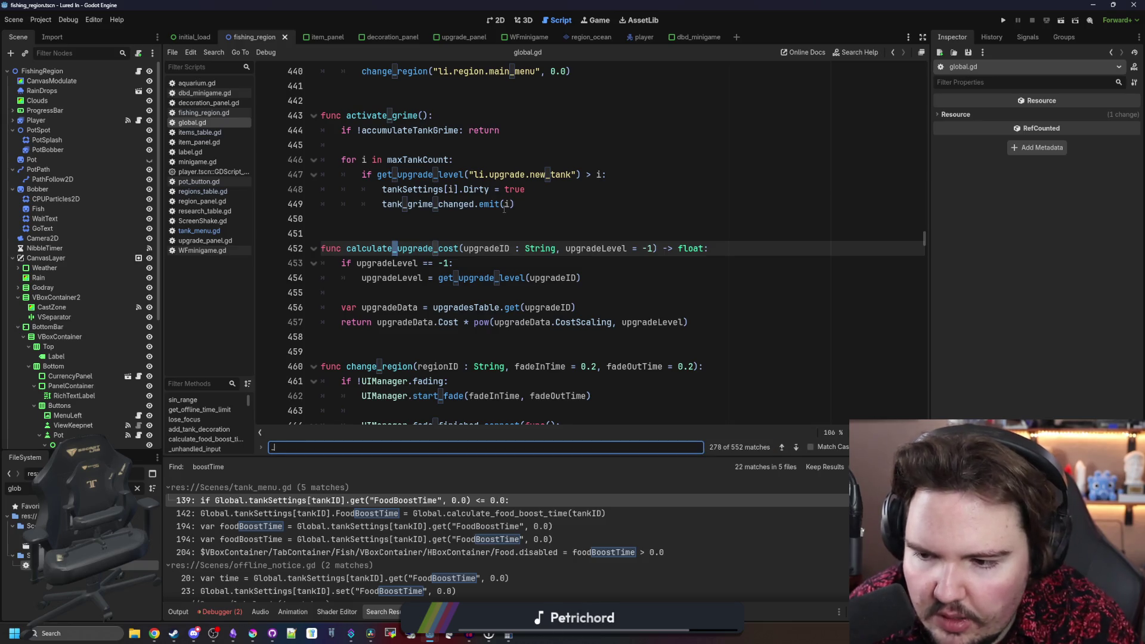
key(Return)
key(Return)
key(Return)
text(ready)
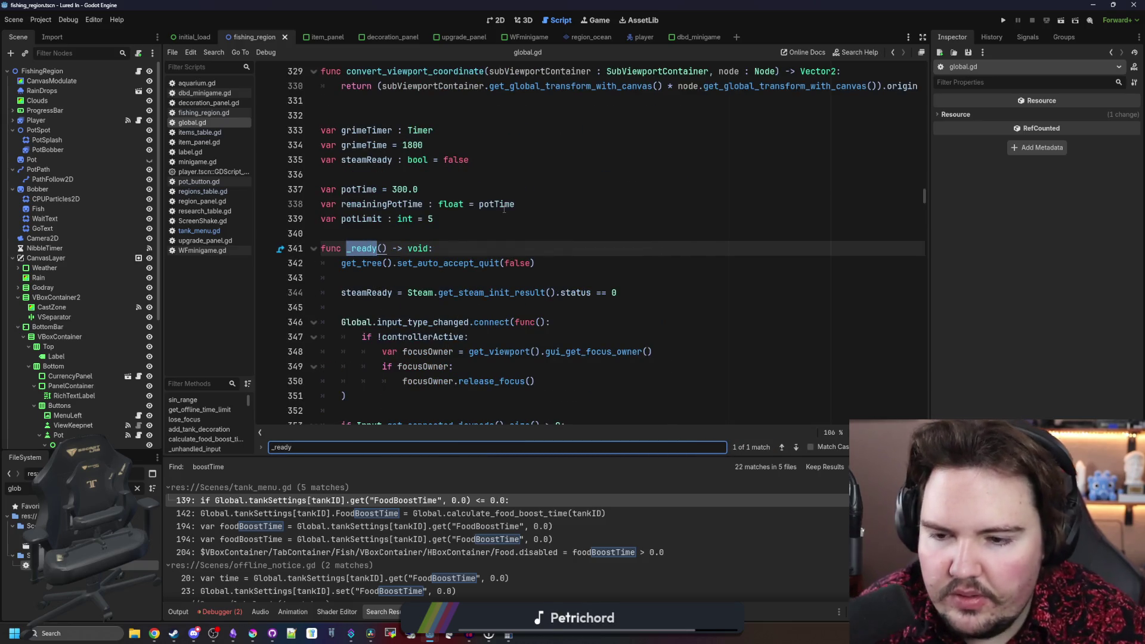
scroll(504, 209, down, 17)
scroll(492, 219, up, 3)
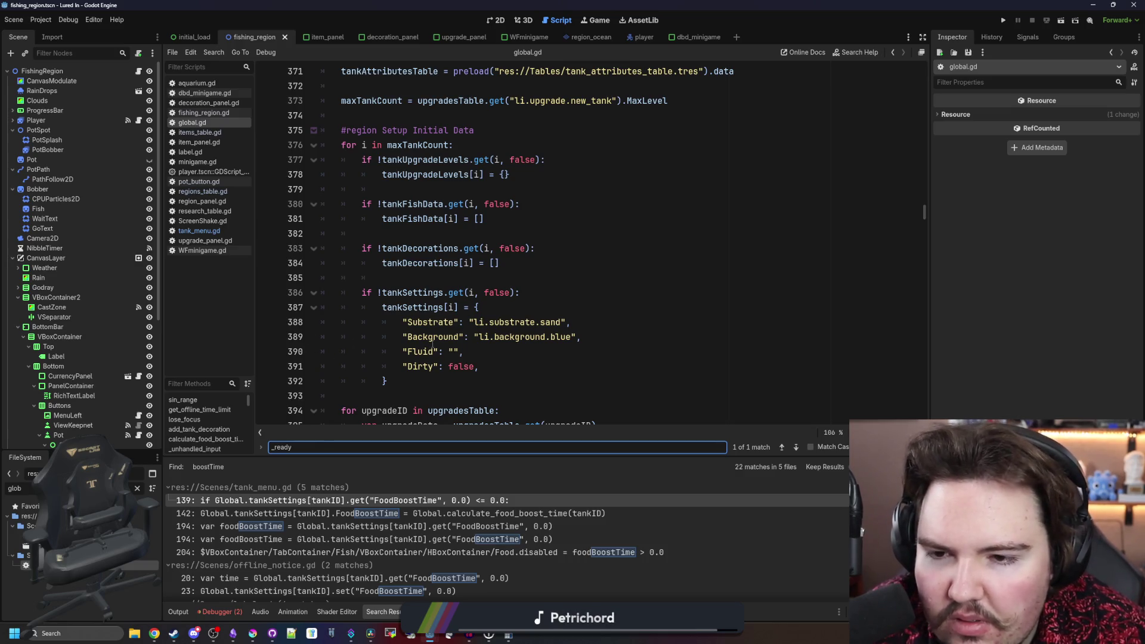
scroll(426, 322, down, 2)
scroll(419, 290, up, 1)
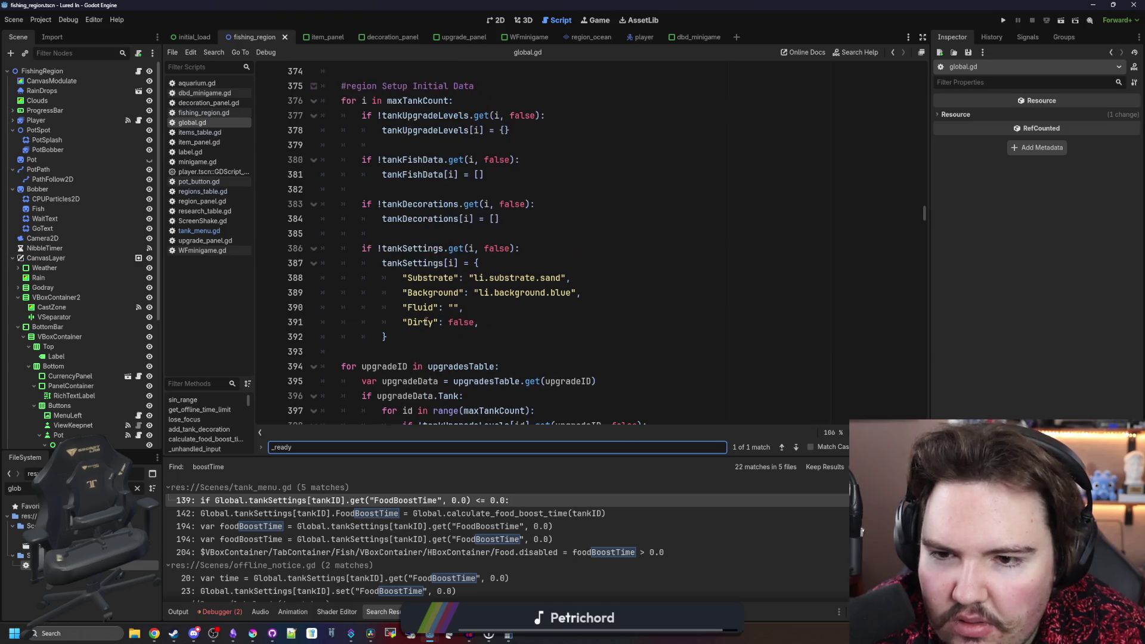
click(418, 328)
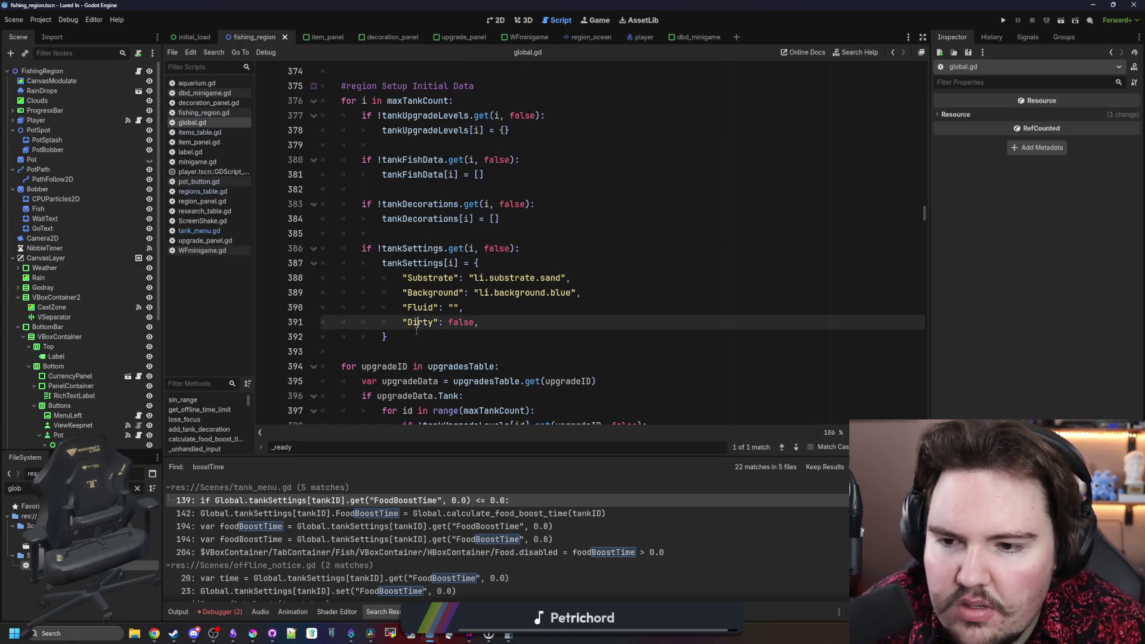
click(416, 331)
key(Return)
key(Return)
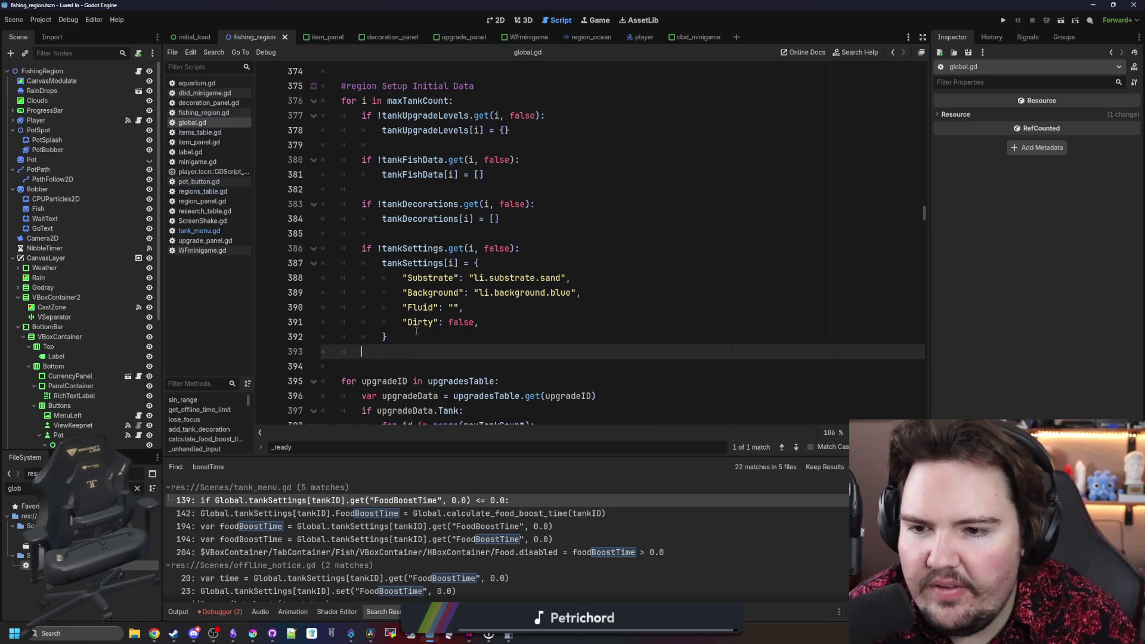
- Type else: on line 393 and paste the FoodBoostTime expression beneath it
key(BackSpace)
text(elif:)
key(BackSpace)
key(BackSpace)
key(BackSpace)
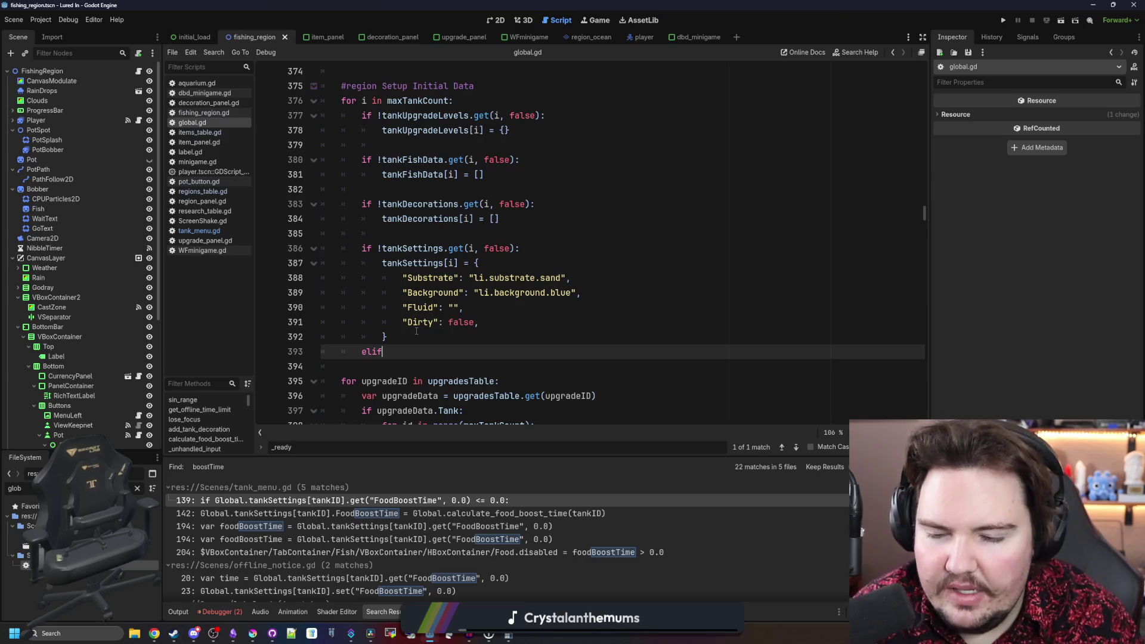
text(seL:)
key(BackSpace)
key(BackSpace)
text(:)
key(Return)
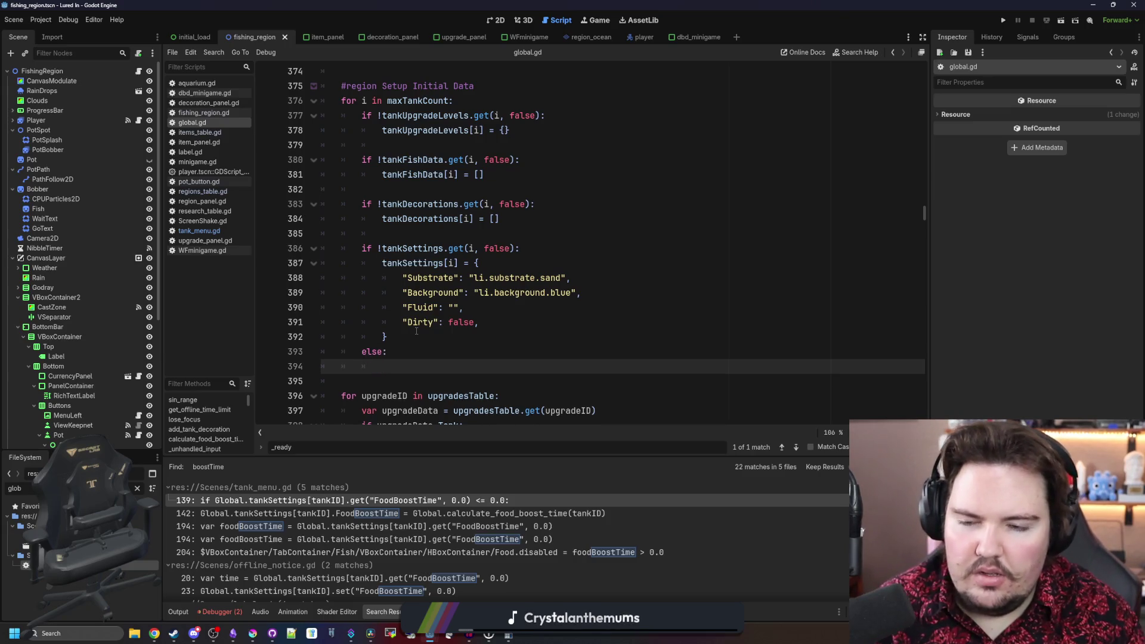
text(Global.tankSettings[tankID].FoodBoostTime)
- Add an if tankSettings[tankID].get("AlgaeTime") check above the pasted line
click(413, 355)
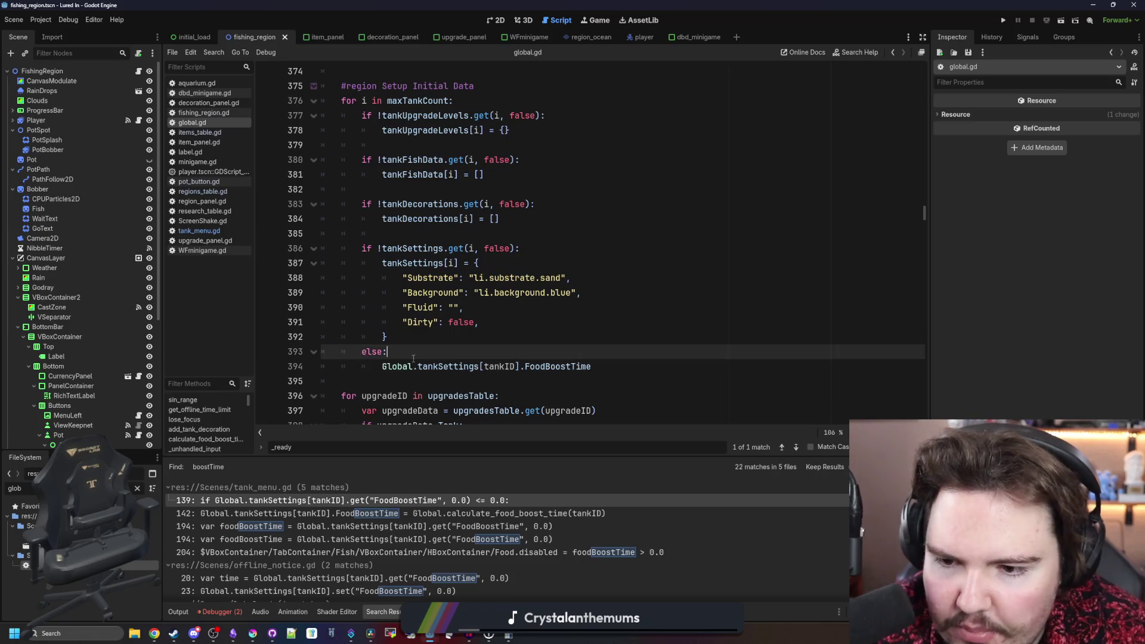
key(Return)
text(if tankS)
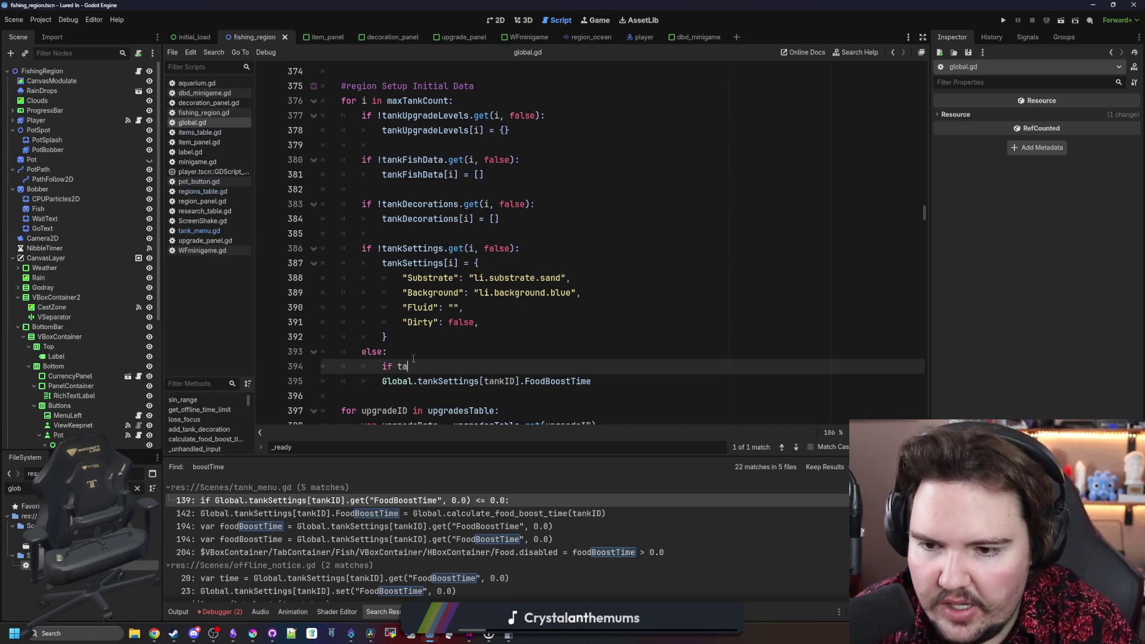
key(Return)
text([tan)
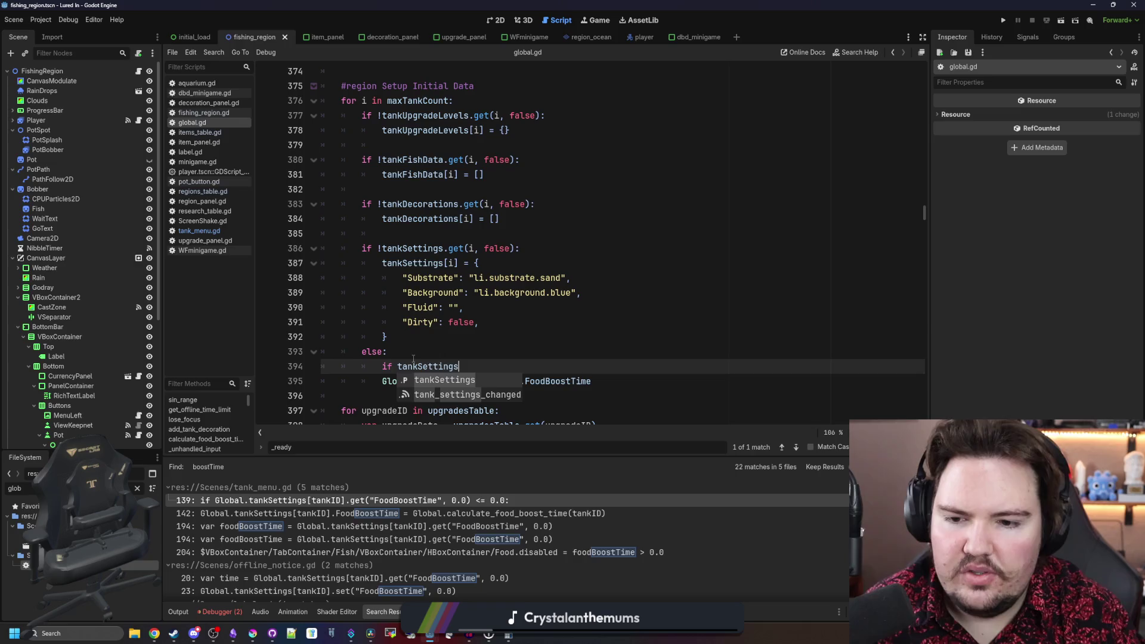
text(k)
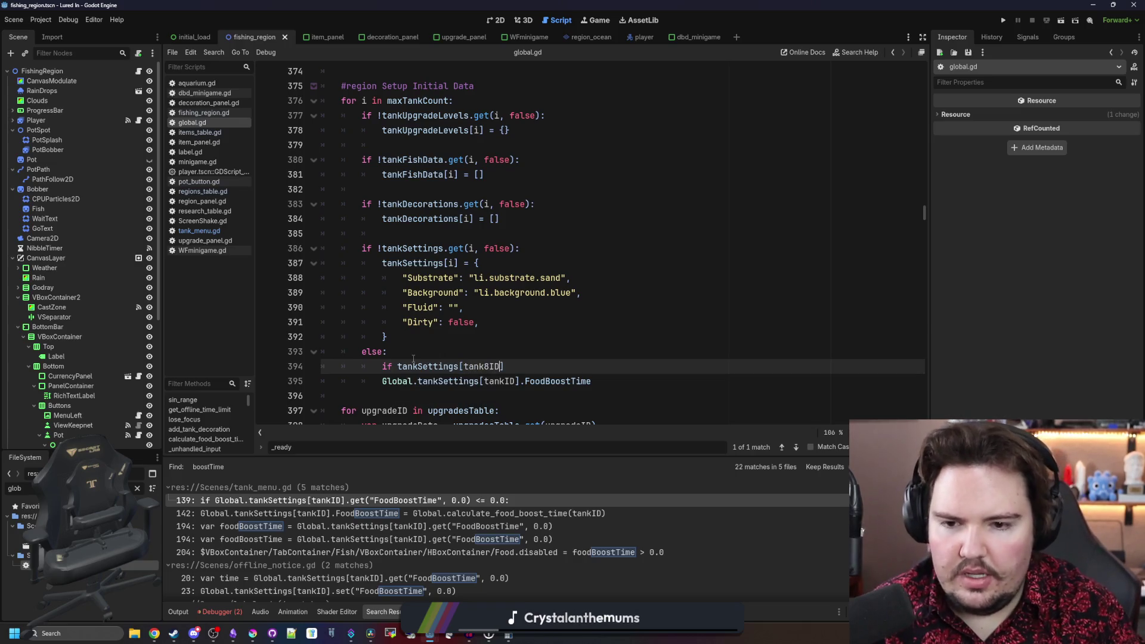
text(ID].Alga)
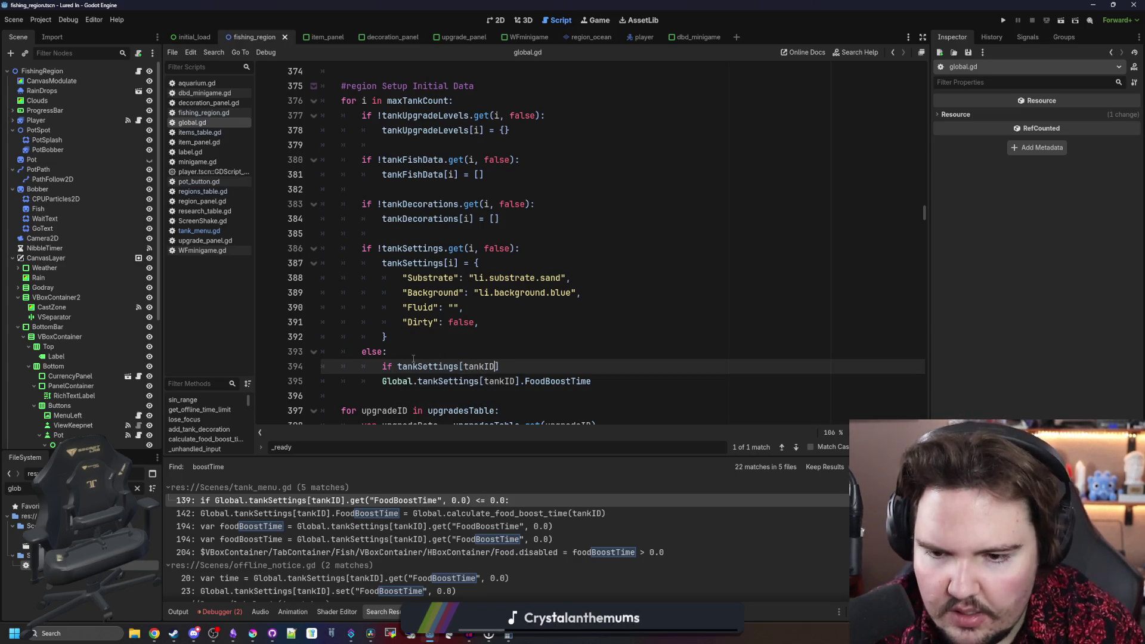
text(eT)
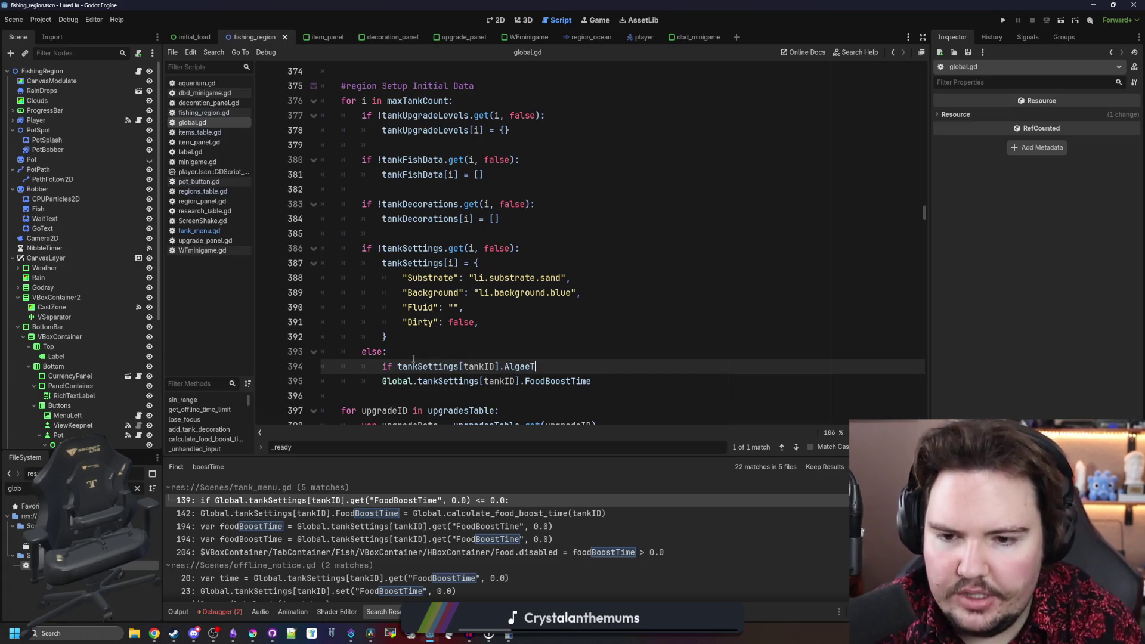
text(ime)
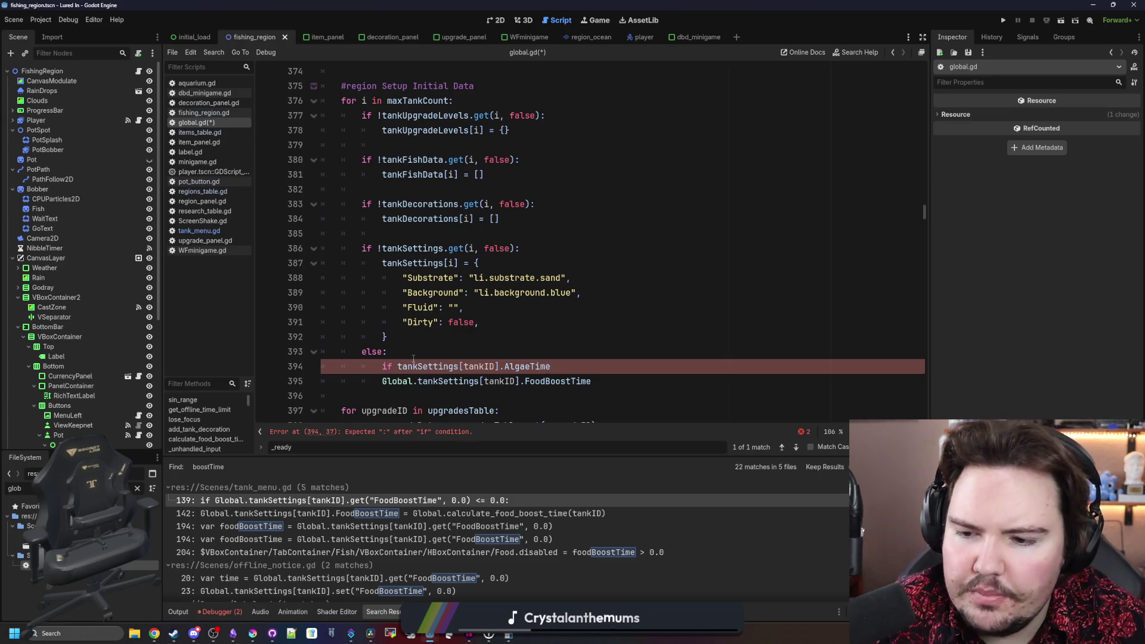
scroll(493, 315, down, 1)
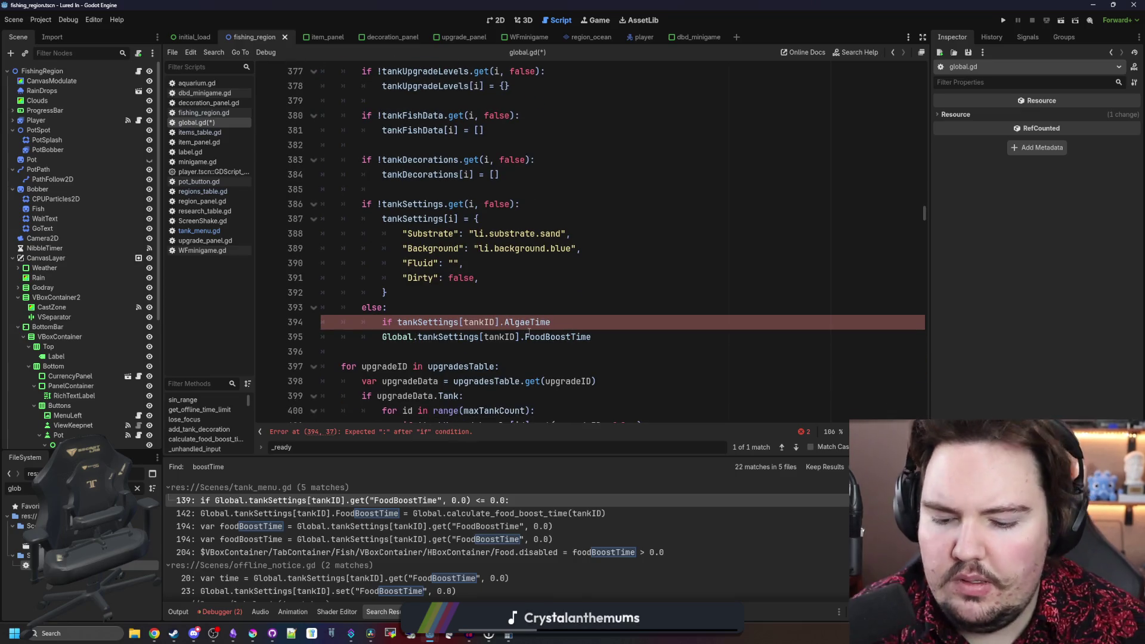
text(get()
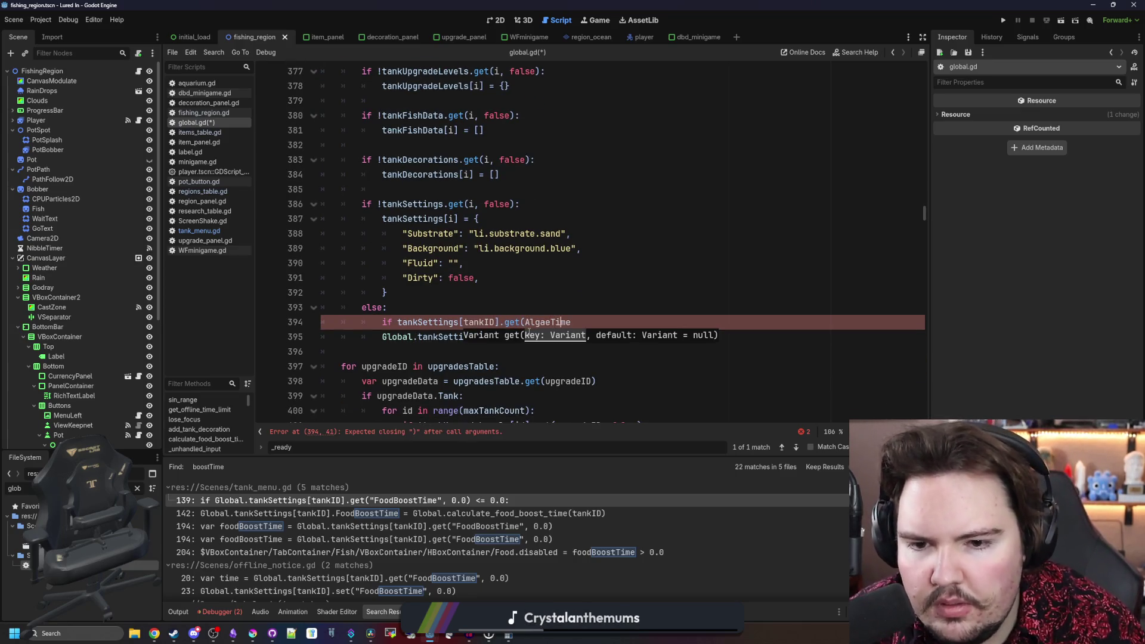
key(End)
text())
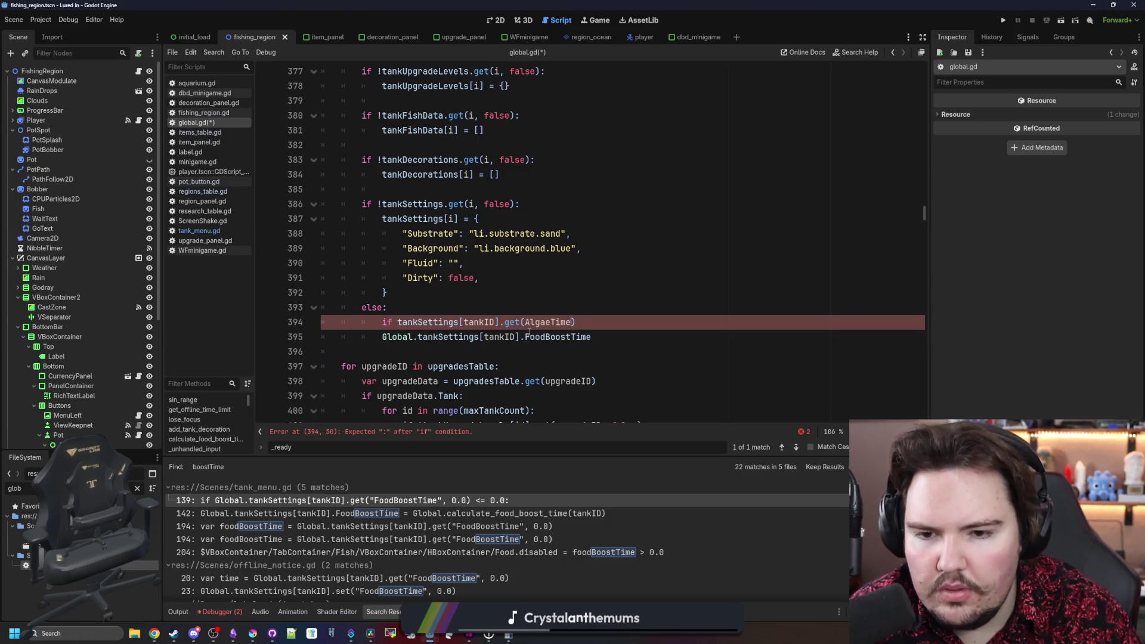
text(")
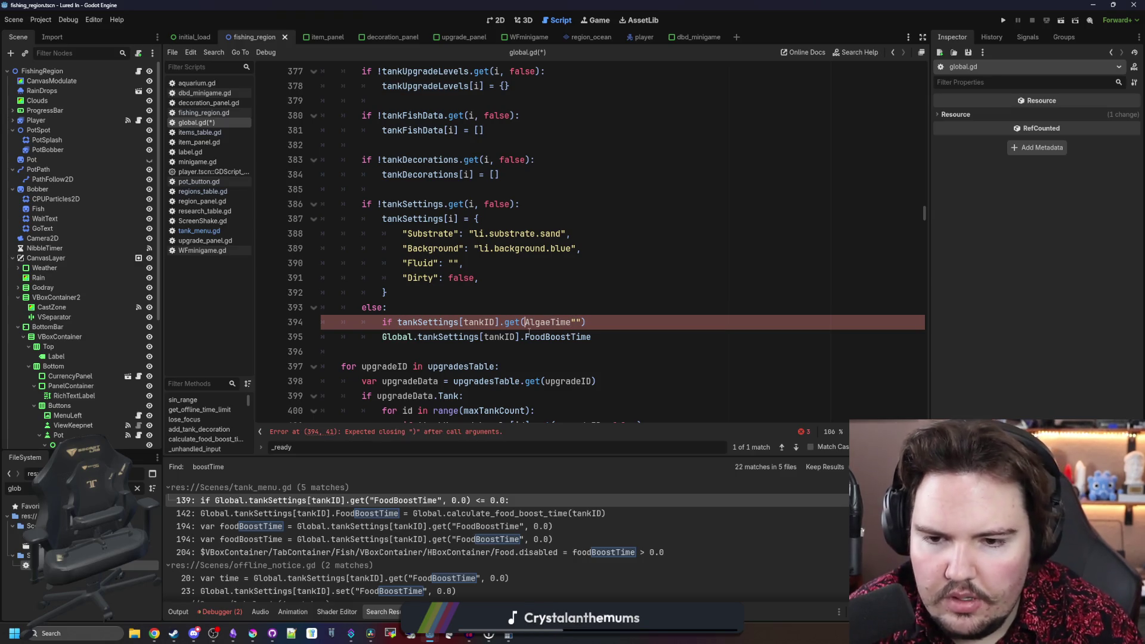
text(")
- Fix the misplaced quotes in the get call and indent the FoodBoostTime line under the if
key(BackSpace)
key(Left)
text(")
key(Right)
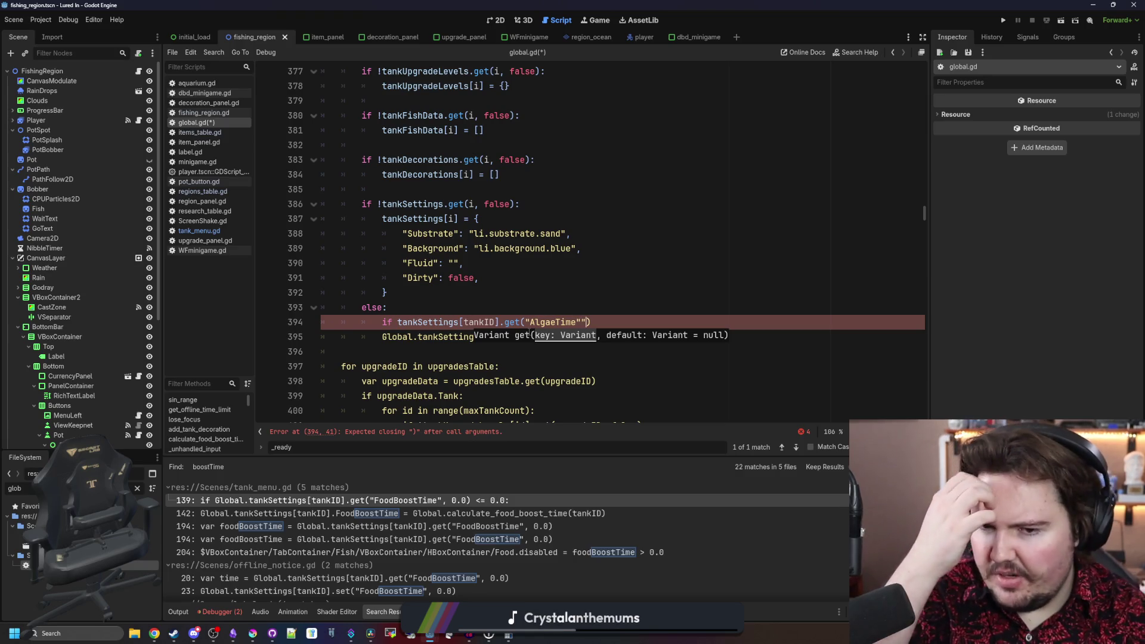
key(BackSpace)
key(Right)
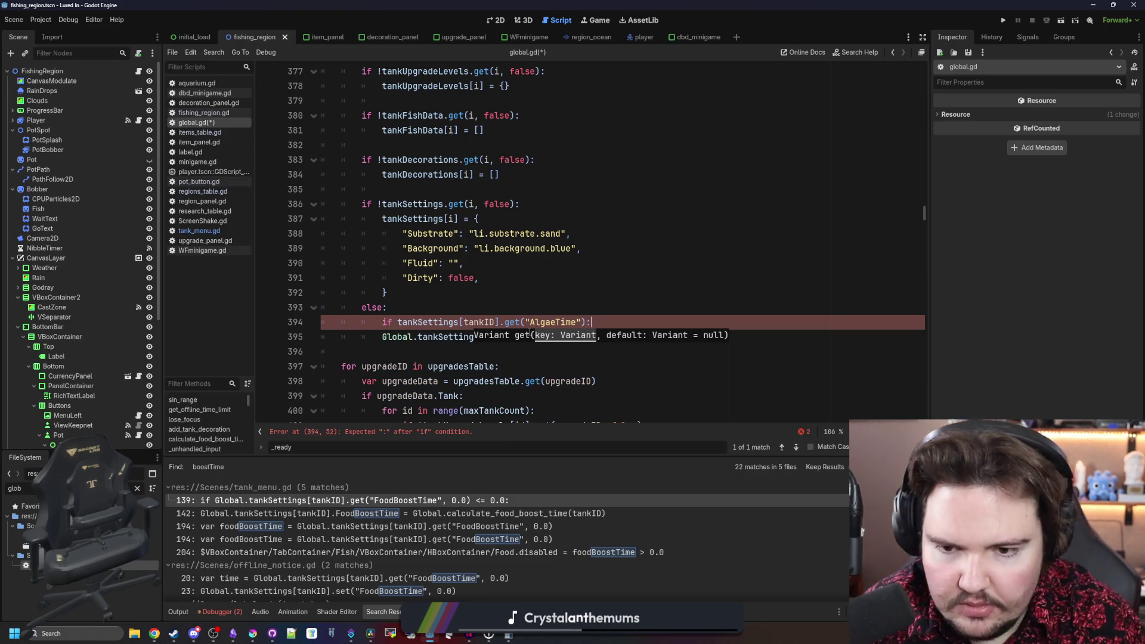
click(382, 337)
key(Tab)
key(Up)
key(Up)
key(Up)
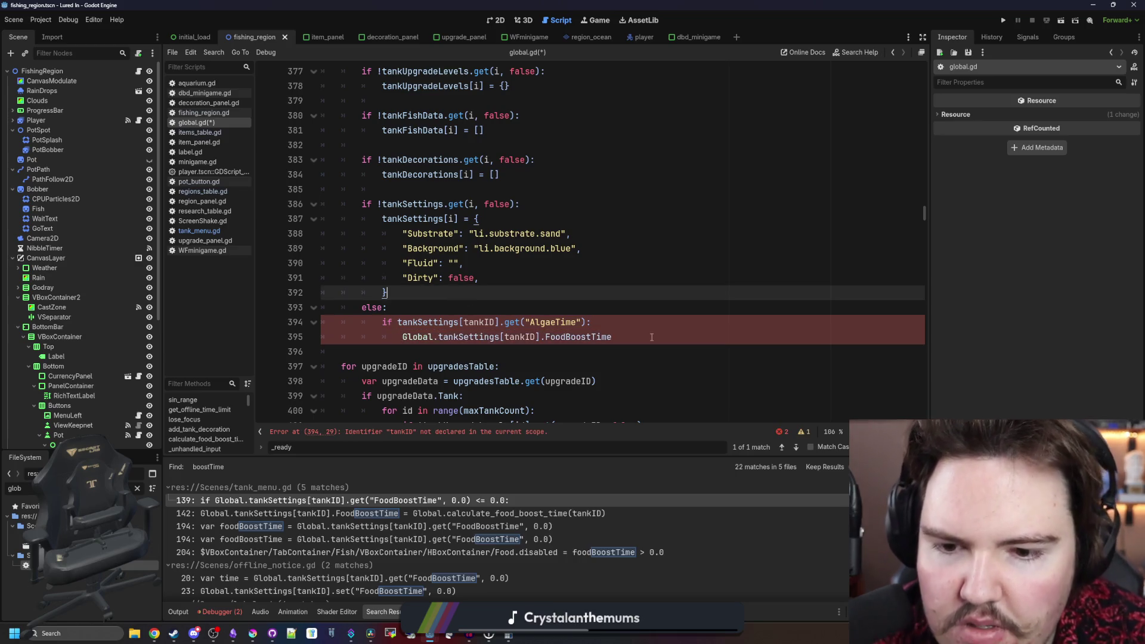
- Rewrite line 395 as tankSettings[tankID].AlgaeTime = grimeTime
click(652, 337)
mouse_move(439, 337)
mouse_down()
mouse_move(416, 346)
mouse_move(439, 337)
mouse_up()
key(BackSpace)
click(510, 337)
drag(587, 338, 510, 337)
key(BackSpace)
text(AlgaeTime = )
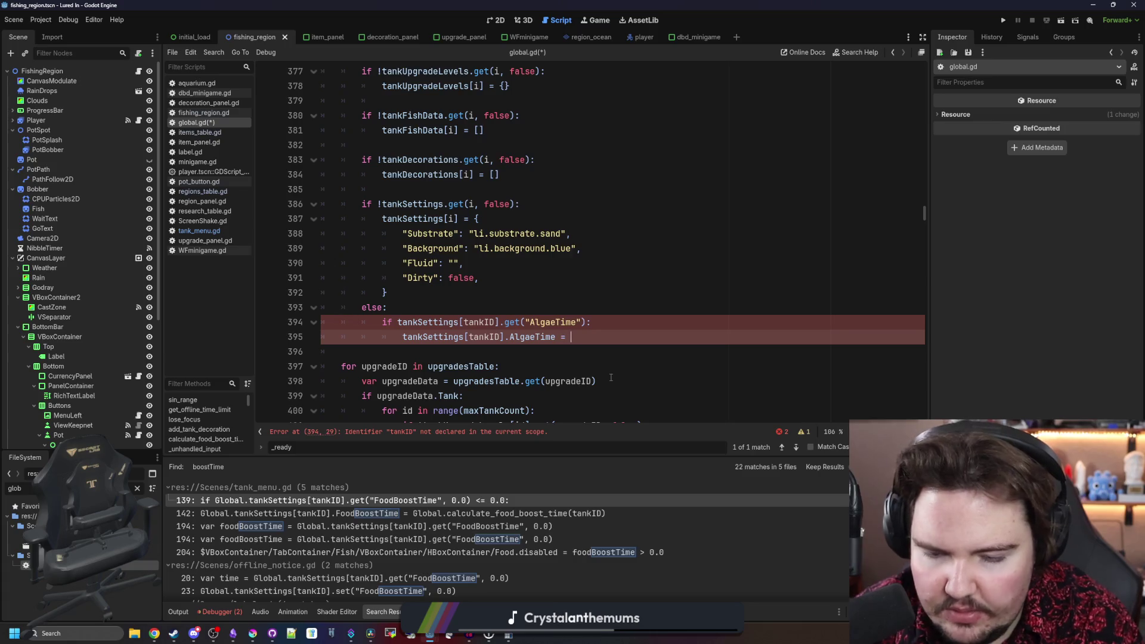
text(algaeTime)
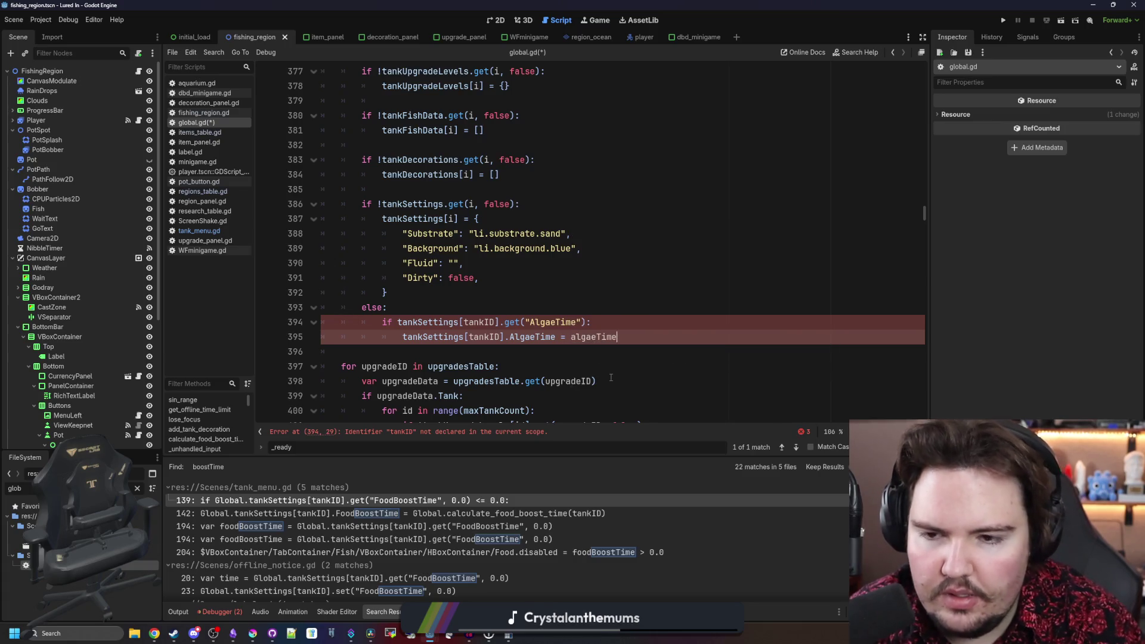
click(581, 338)
double_click(582, 338)
text(grimeTime)
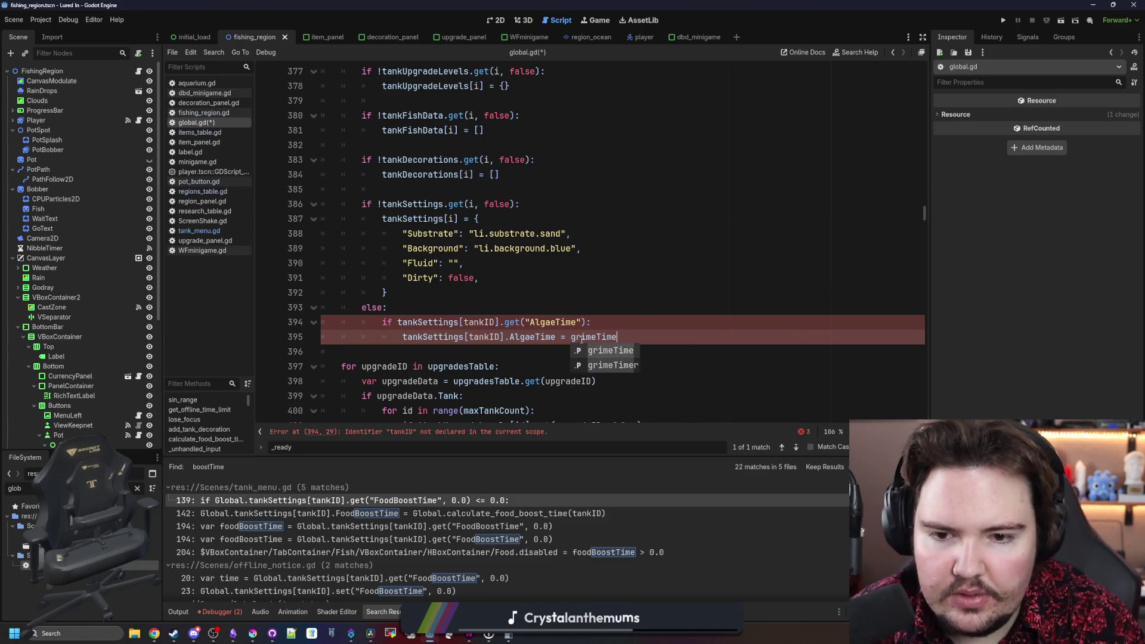
- Negate the if on line 394 by adding ! before tankSettings
click(609, 320)
key(Up)
key(Up)
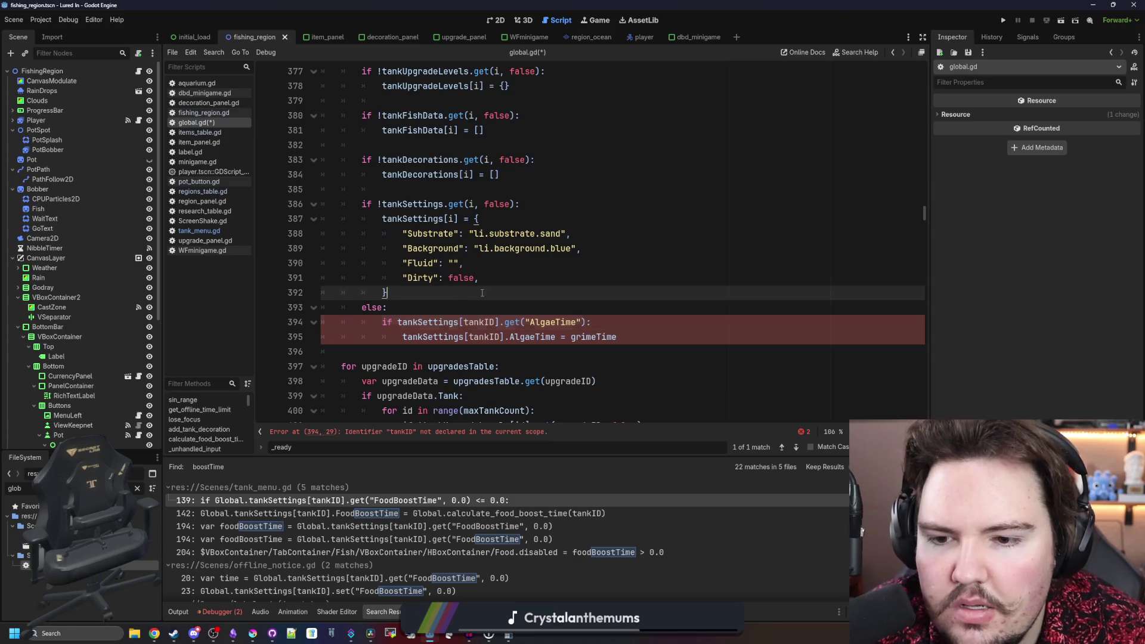
click(398, 322)
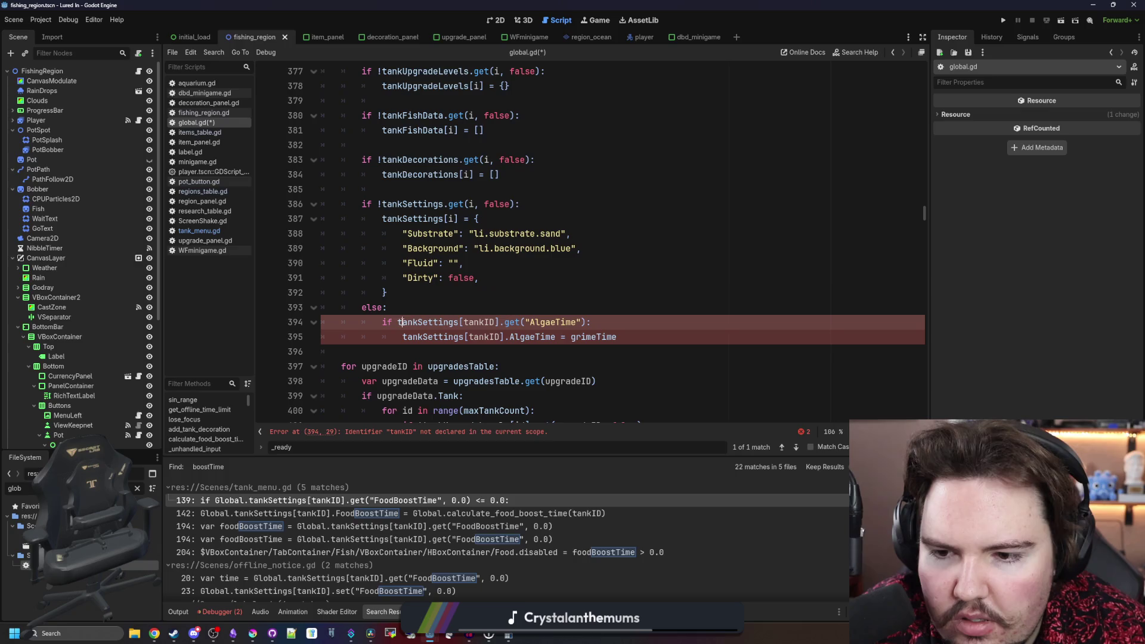
text(!)
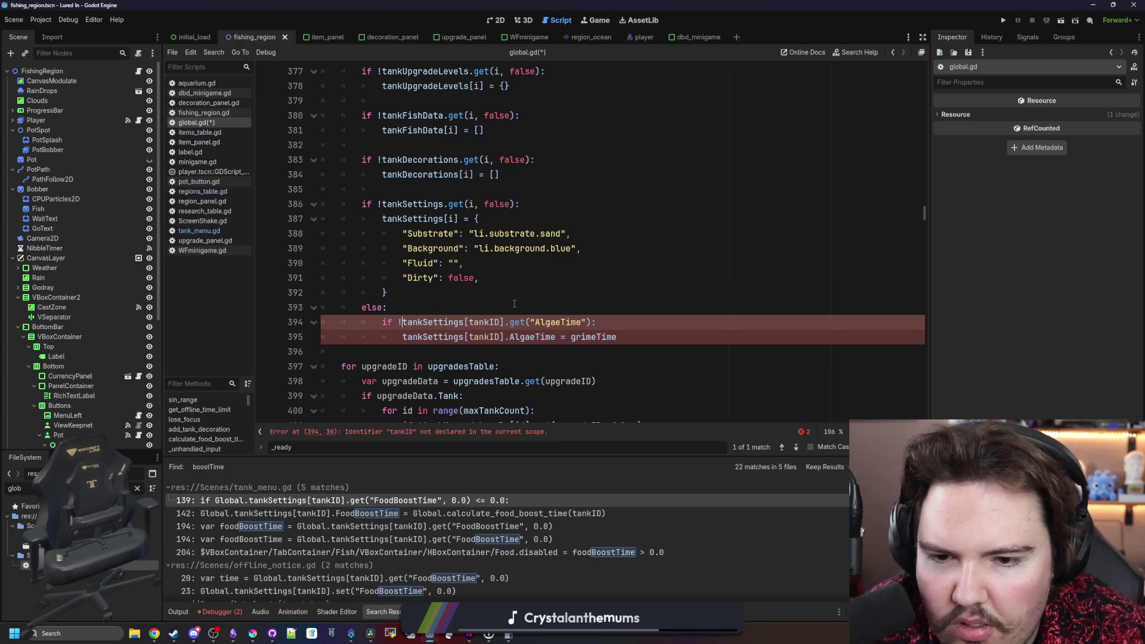
click(514, 303)
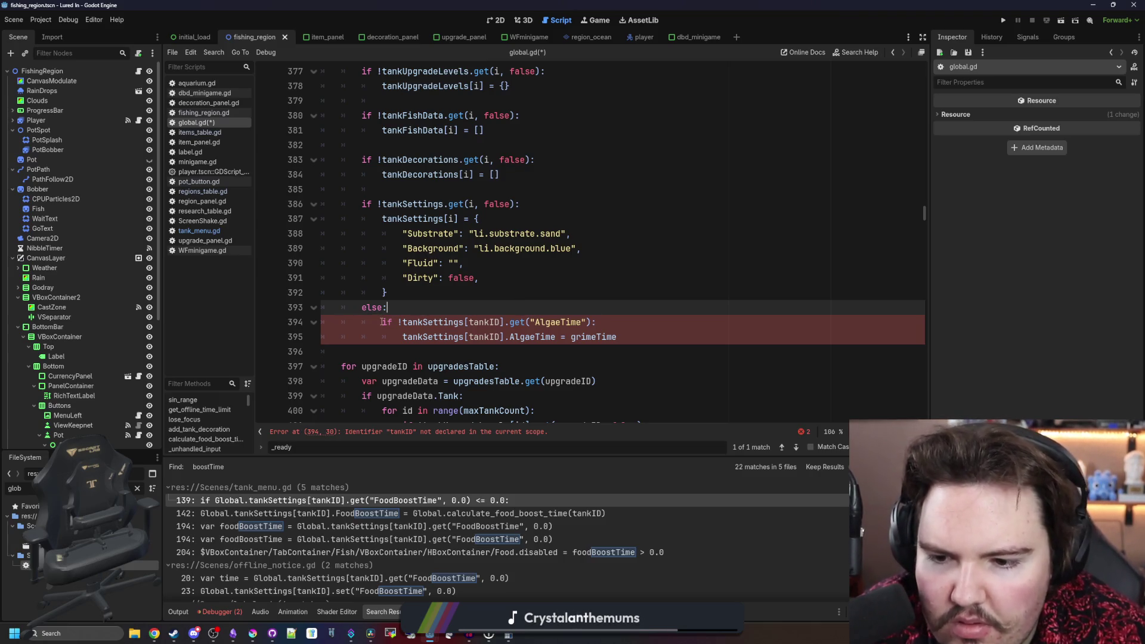
scroll(468, 219, up, 3)
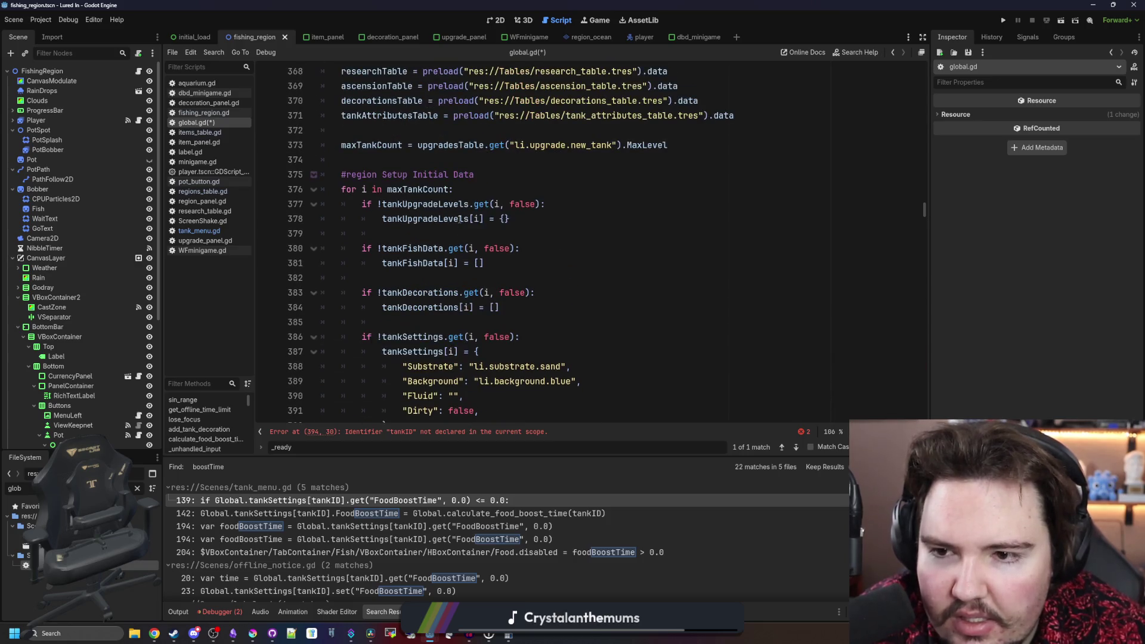
click(370, 191)
- Replace tankID with the loop variable i in the AlgaeTime assignment
scroll(370, 190, down, 3)
click(483, 338)
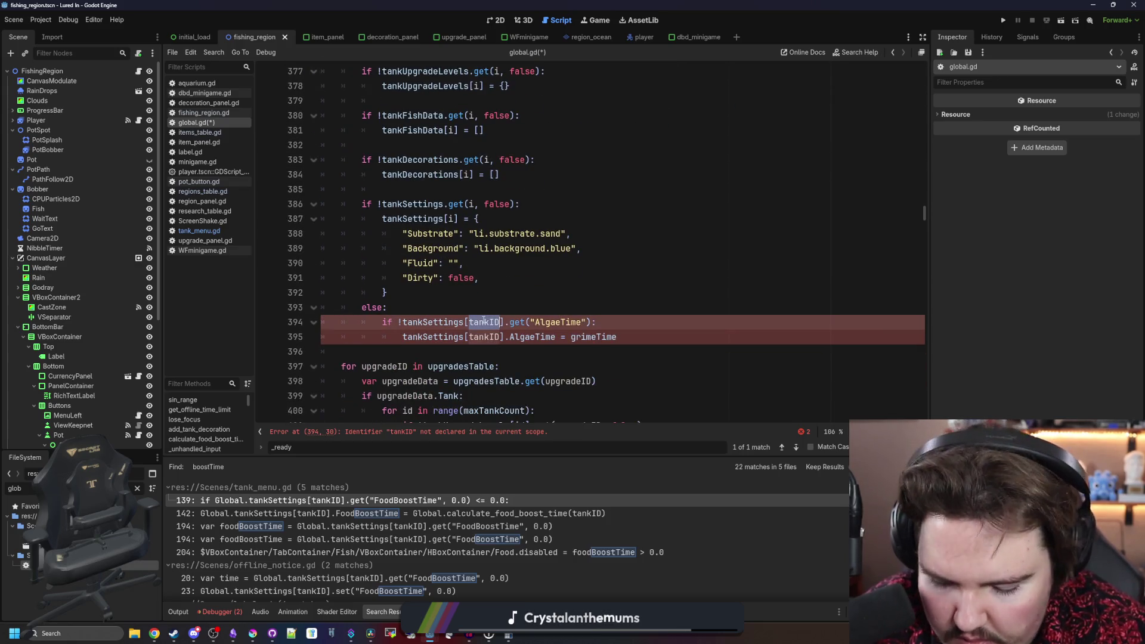
double_click(484, 338)
text(i)
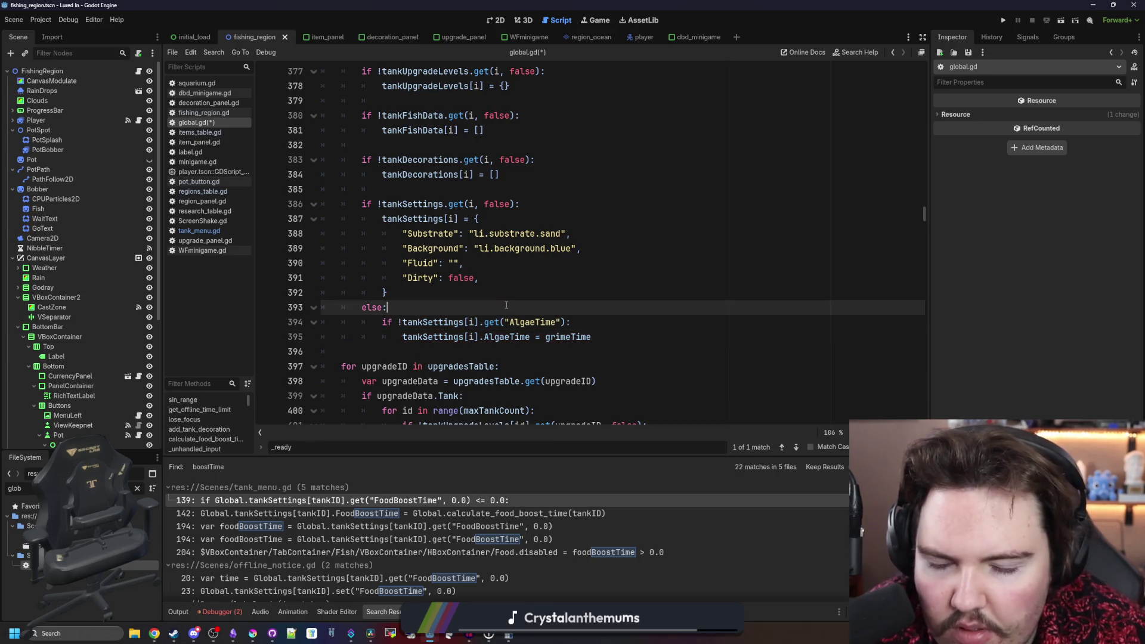
- Confirm grimeTime defaults to 1800, return, and select the AlgaeTime reference on line 395
mouse_move(571, 336)
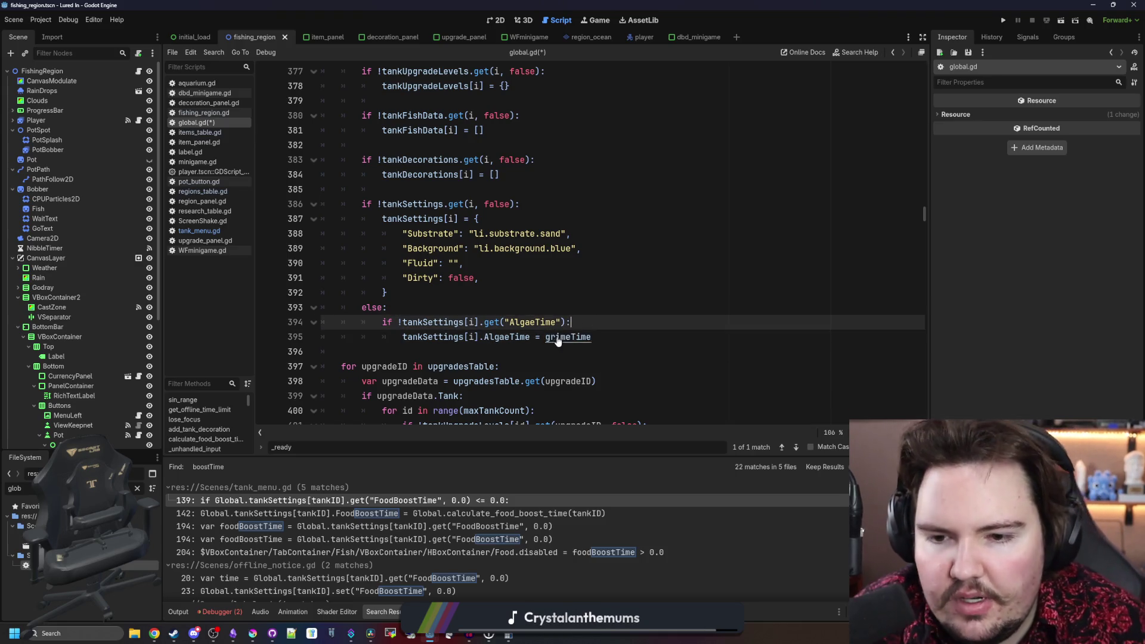
ctrl+click(570, 337)
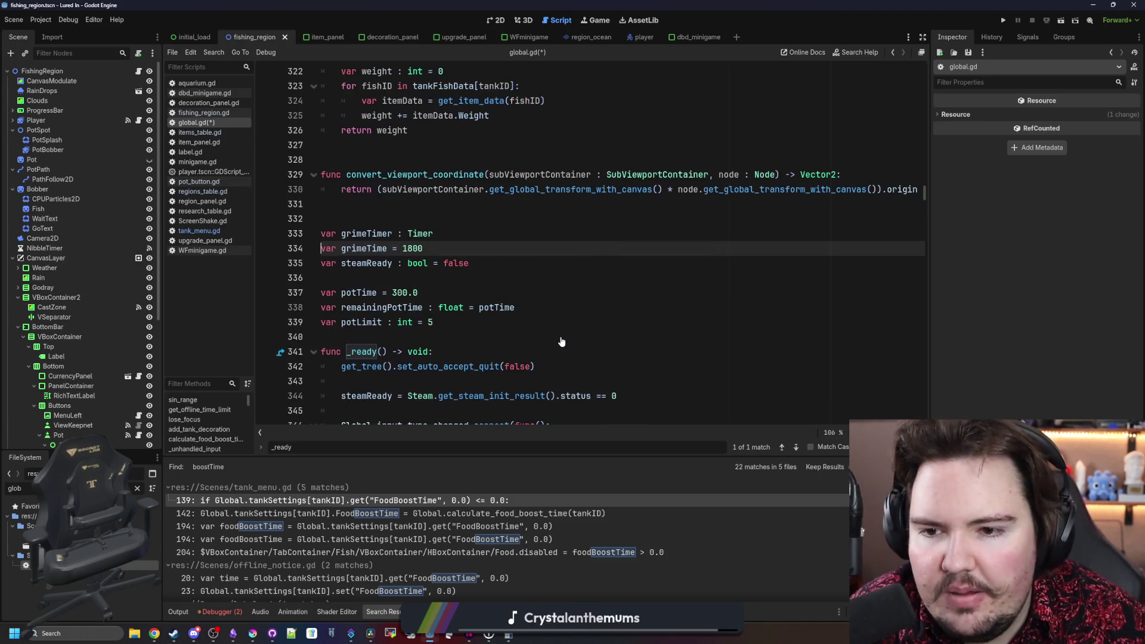
double_click(433, 246)
click(432, 244)
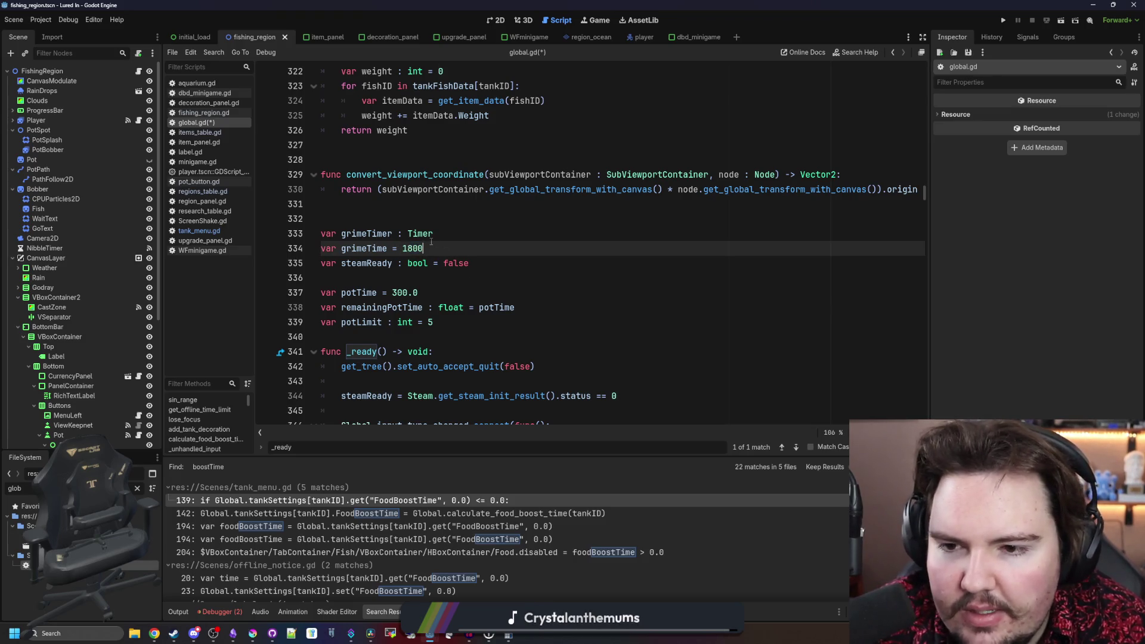
key(alt+Left)
click(471, 266)
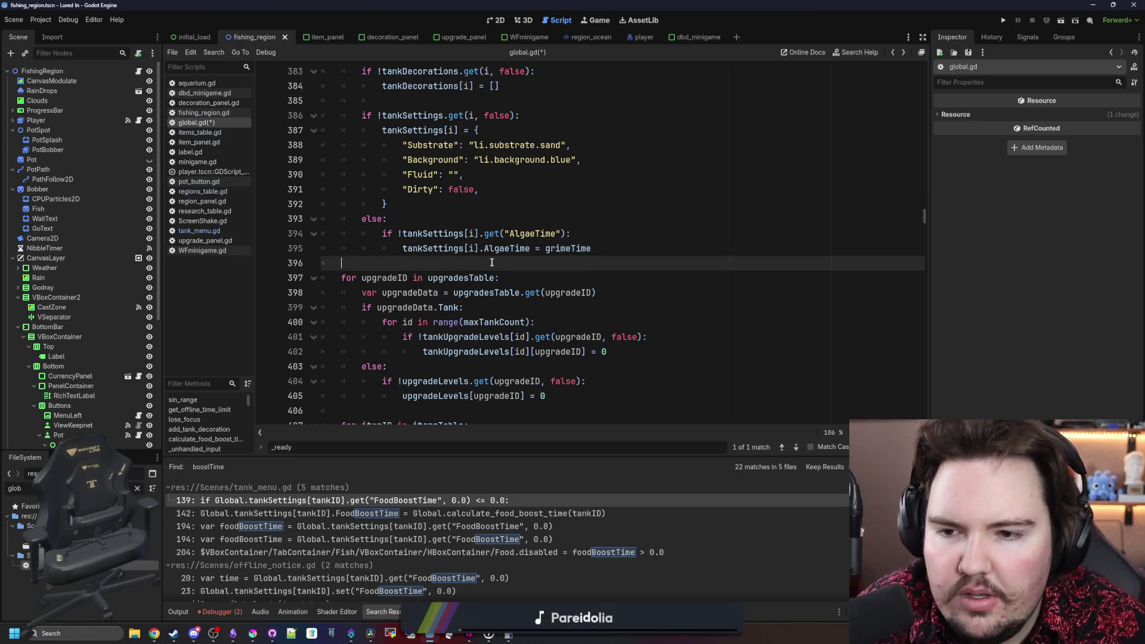
drag(530, 248, 417, 248)
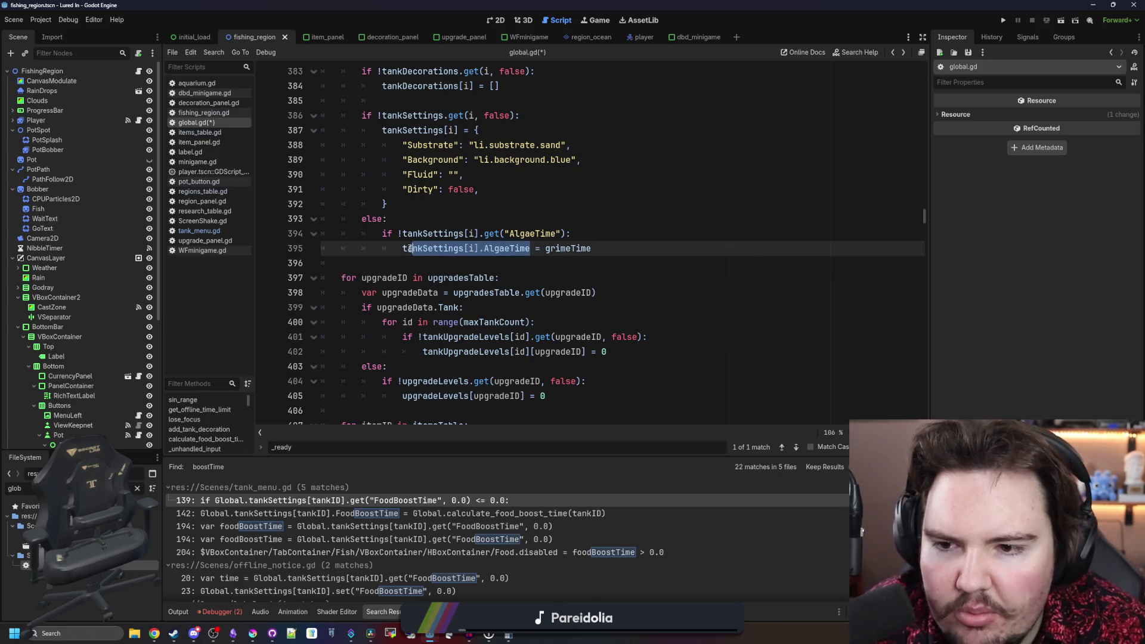
click(403, 258)
key(ctrl+f)
- Jump to the _process function and open a new line inside the per-tank loop
text(_process)
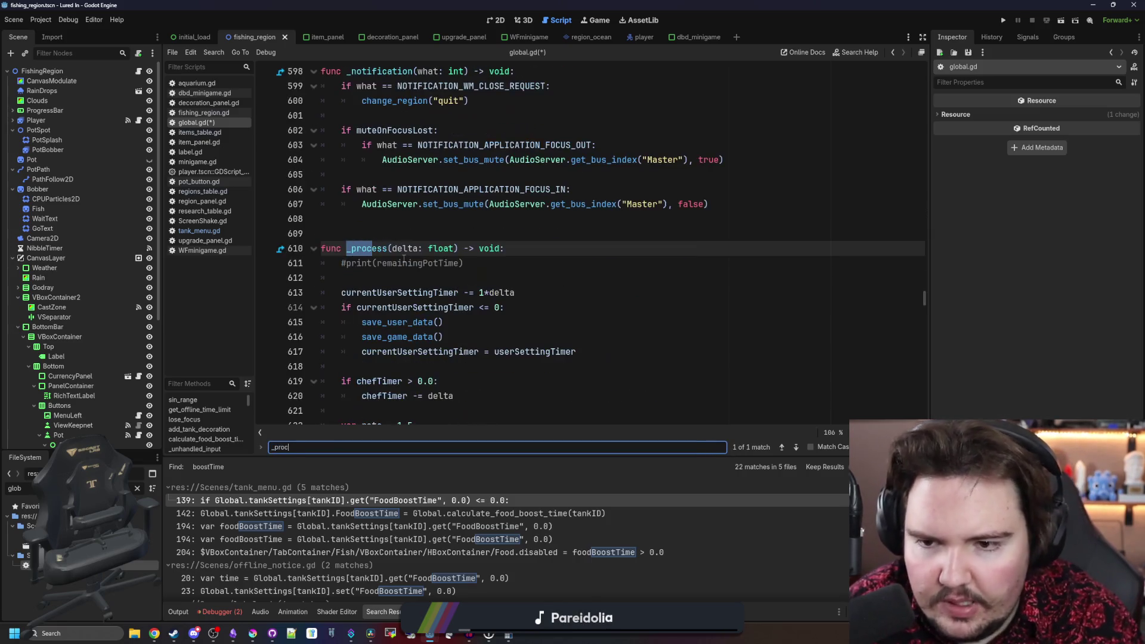
key(Return)
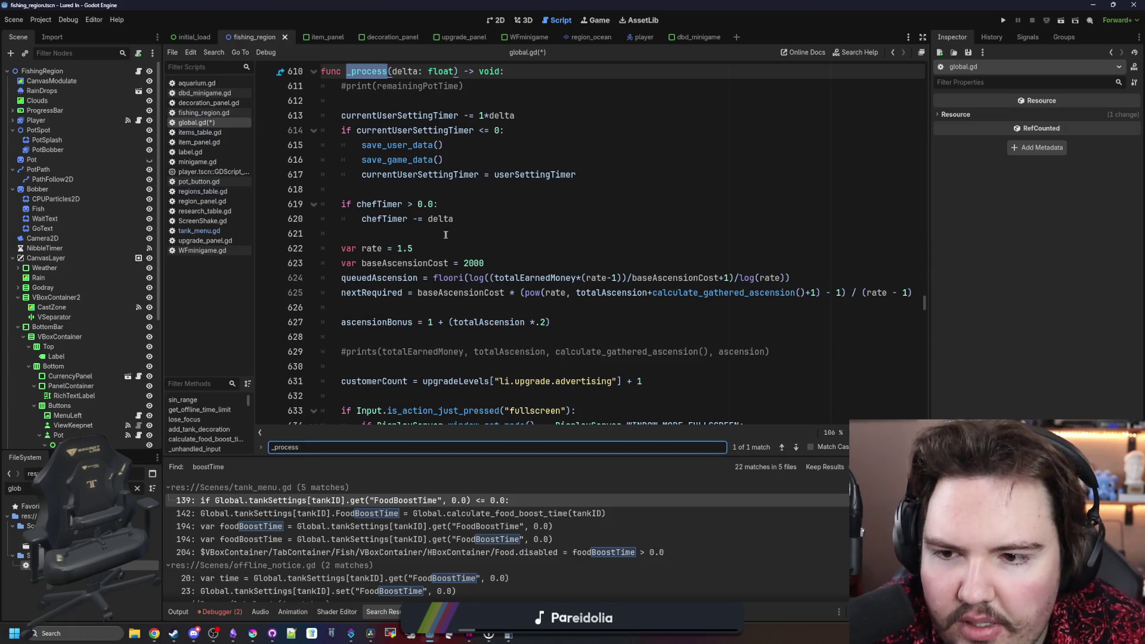
scroll(445, 235, down, 6)
scroll(447, 235, down, 1)
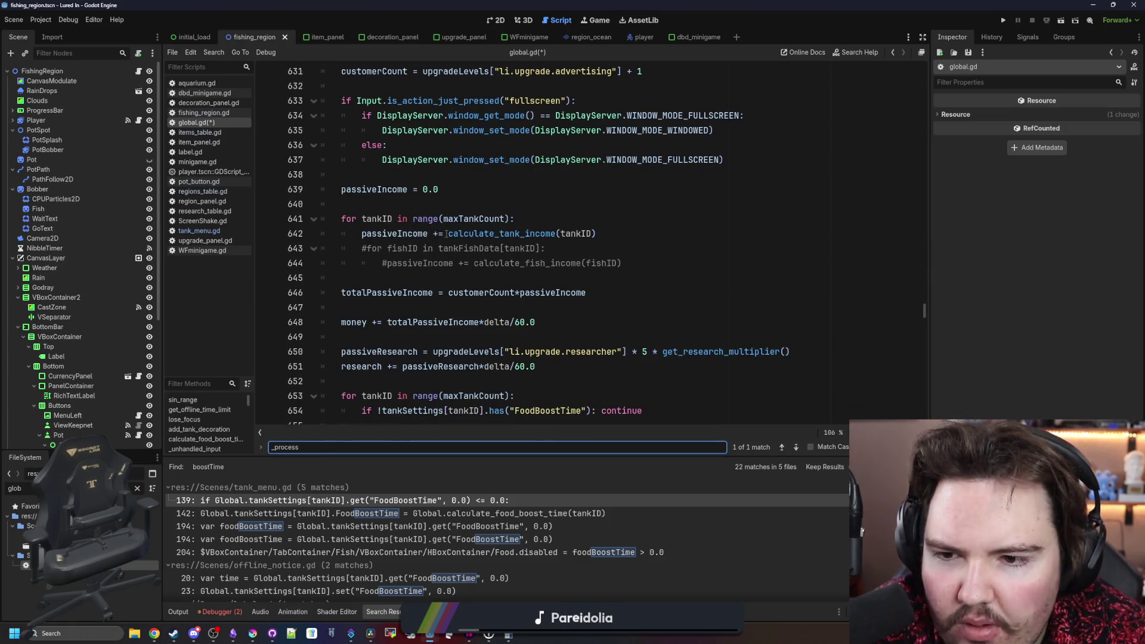
scroll(447, 234, down, 4)
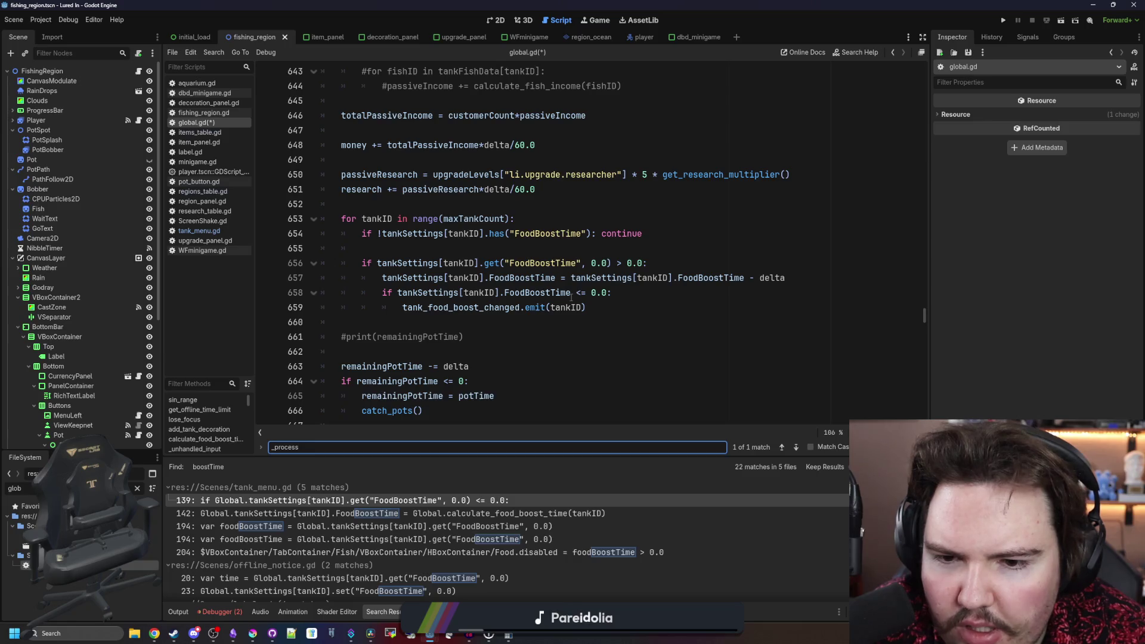
scroll(572, 297, down, 1)
click(530, 248)
key(Up)
key(Up)
key(Up)
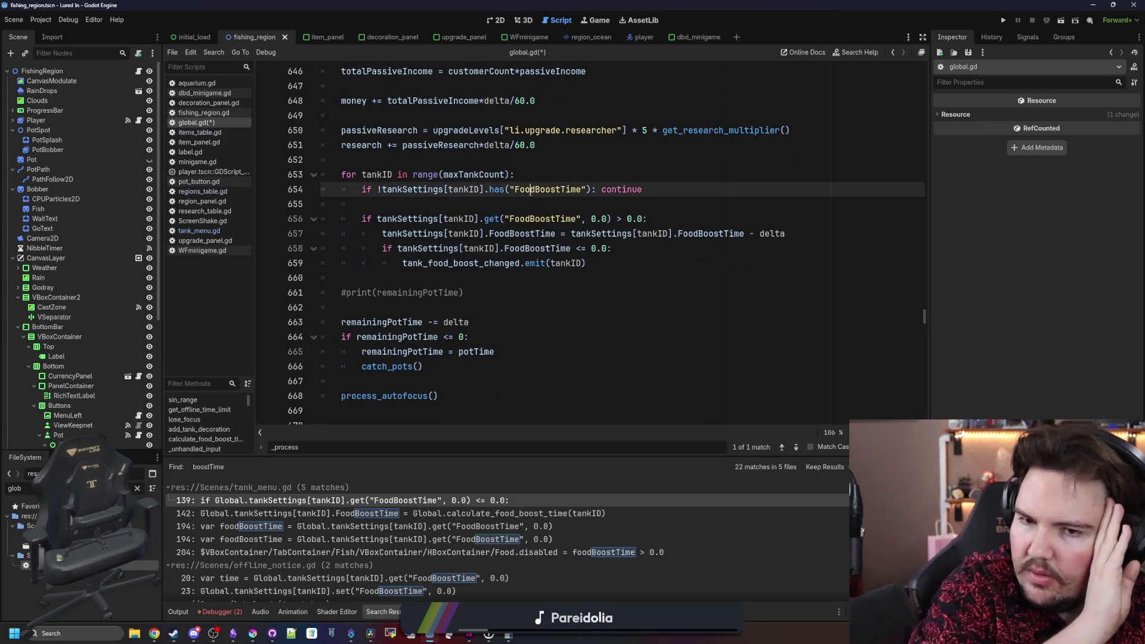
click(646, 254)
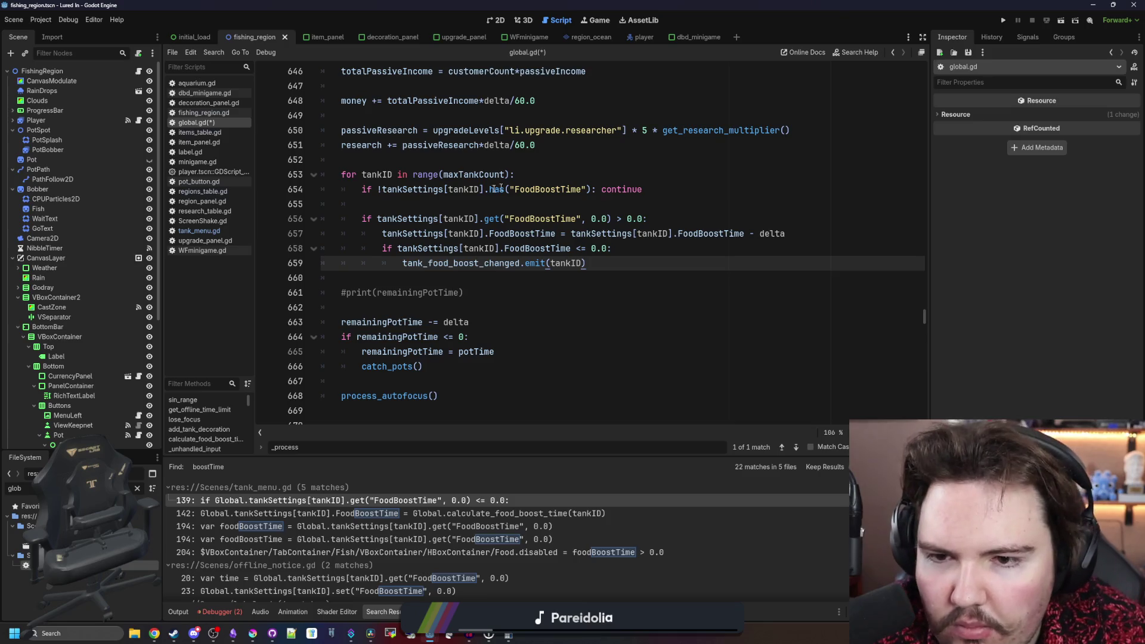
click(443, 210)
key(BackSpace)
click(534, 176)
key(Return)
key(Return)
- Write tankSettings[tankID].AlgaeTime at the start of line 654, removing the leftover text
key(Up)
text(tankSettings[i].AlgaeTime)
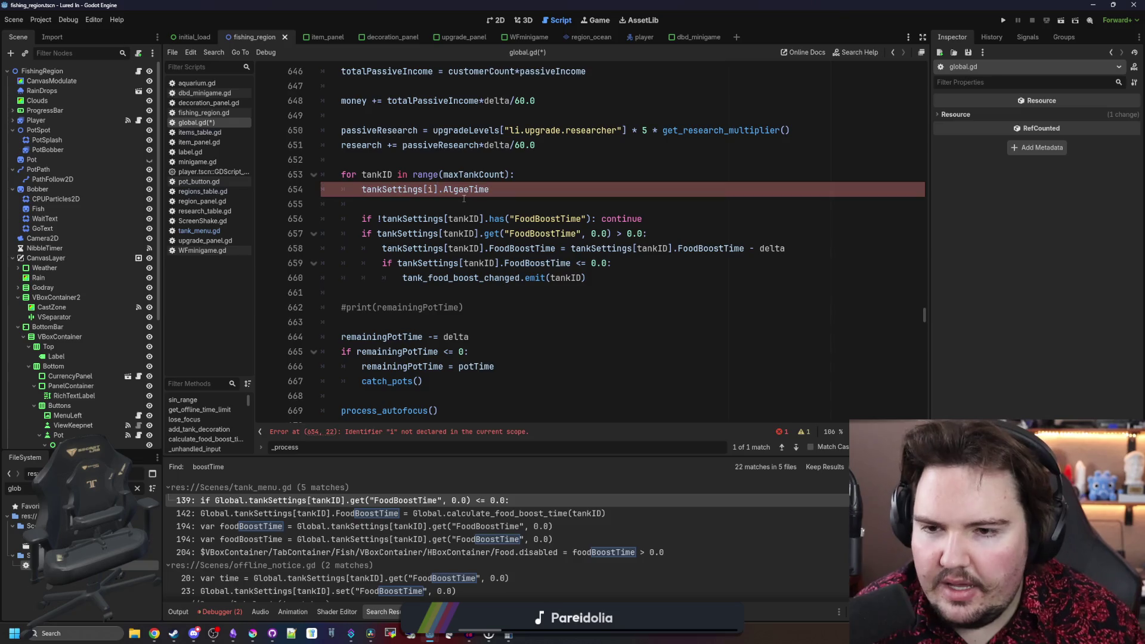
key(Home)
text(tankSettings[])
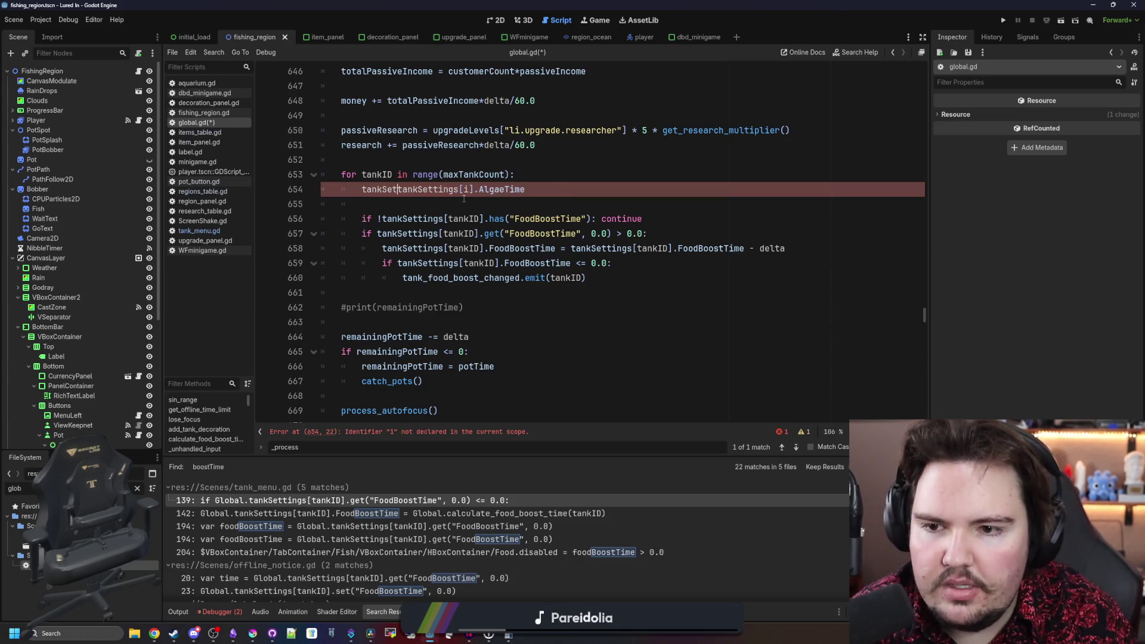
key(Left)
text(tankID)
key(Right)
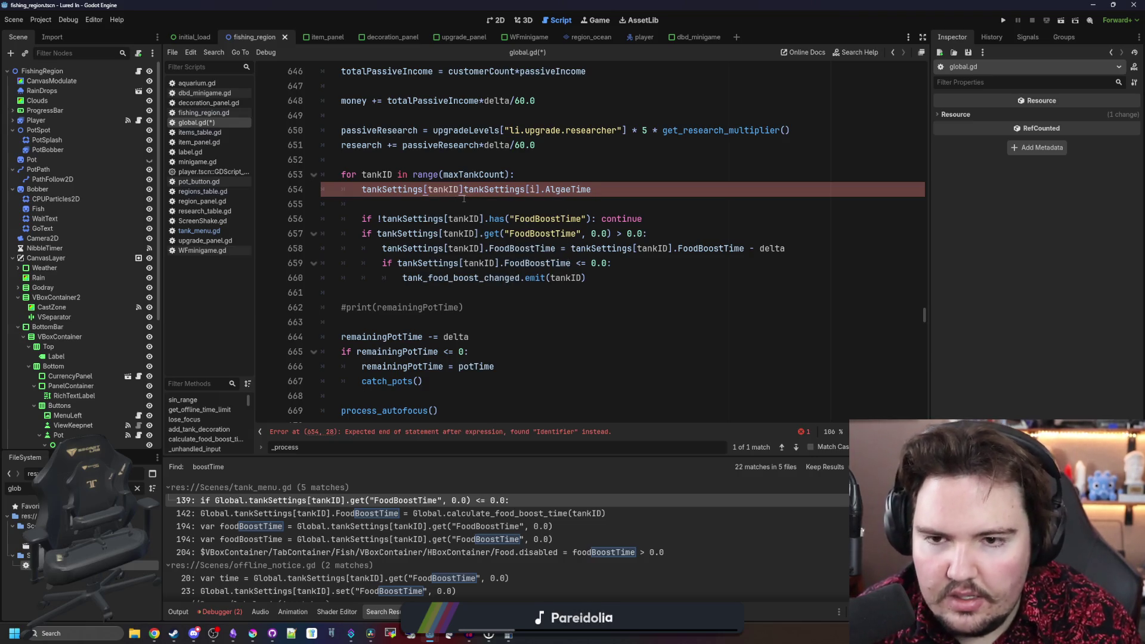
text(.)
drag(550, 189, 362, 189)
key(BackSpace)
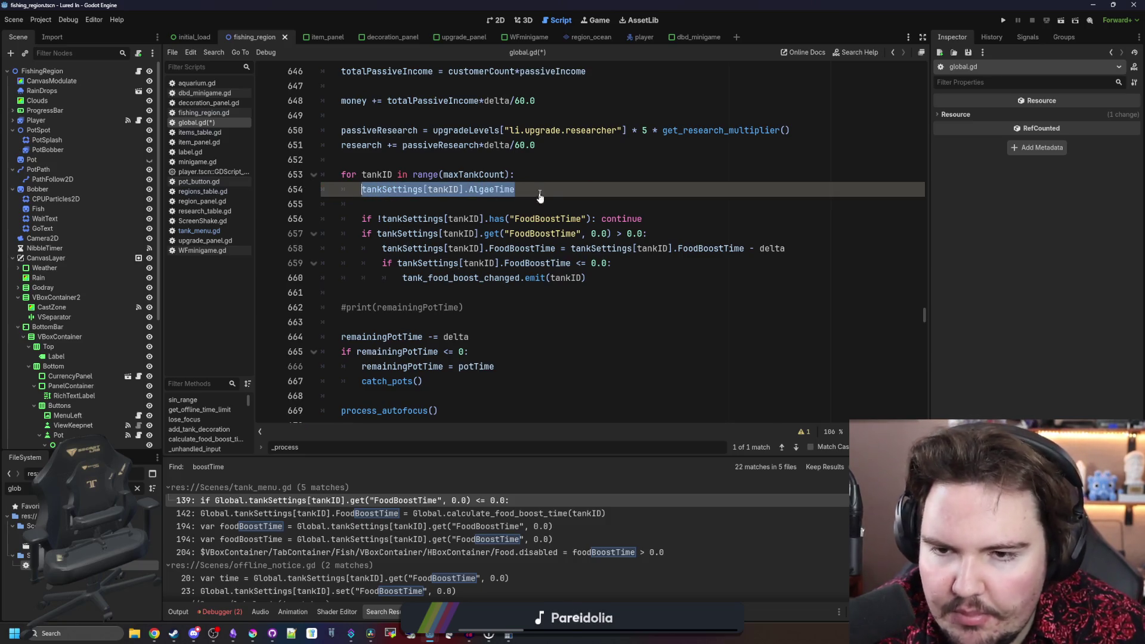
- Complete line 654 so it assigns tankSettings[tankID].AlgaeTime-delta
click(557, 186)
text(tankSettings[tankID].AlgaeTime)
text(-delta)
key(Escape)
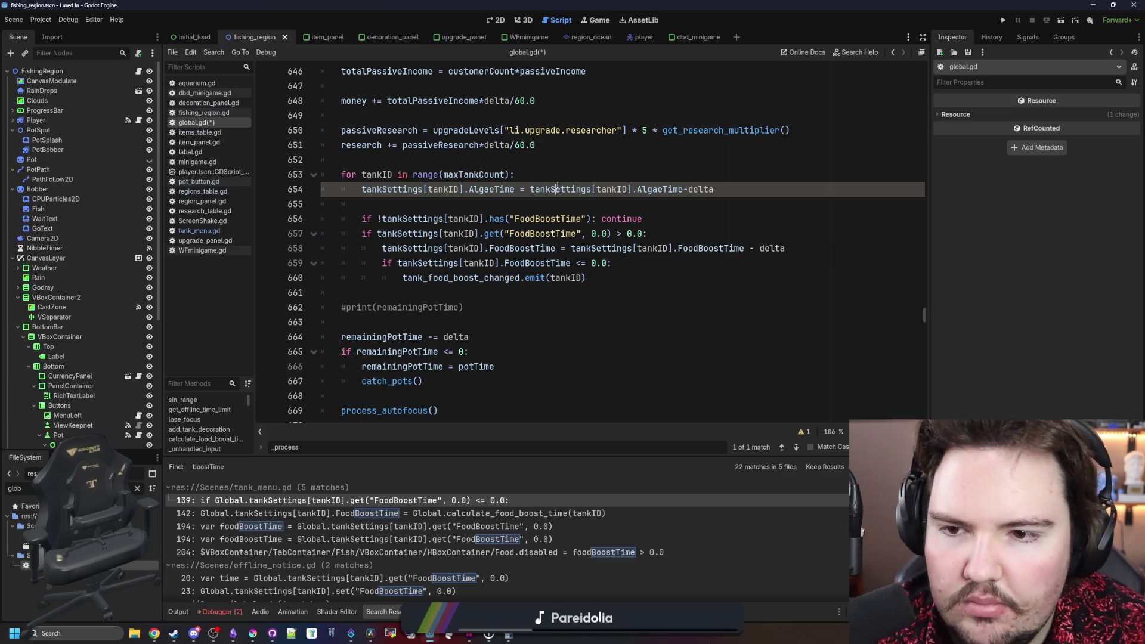
key(Up)
key(Up)
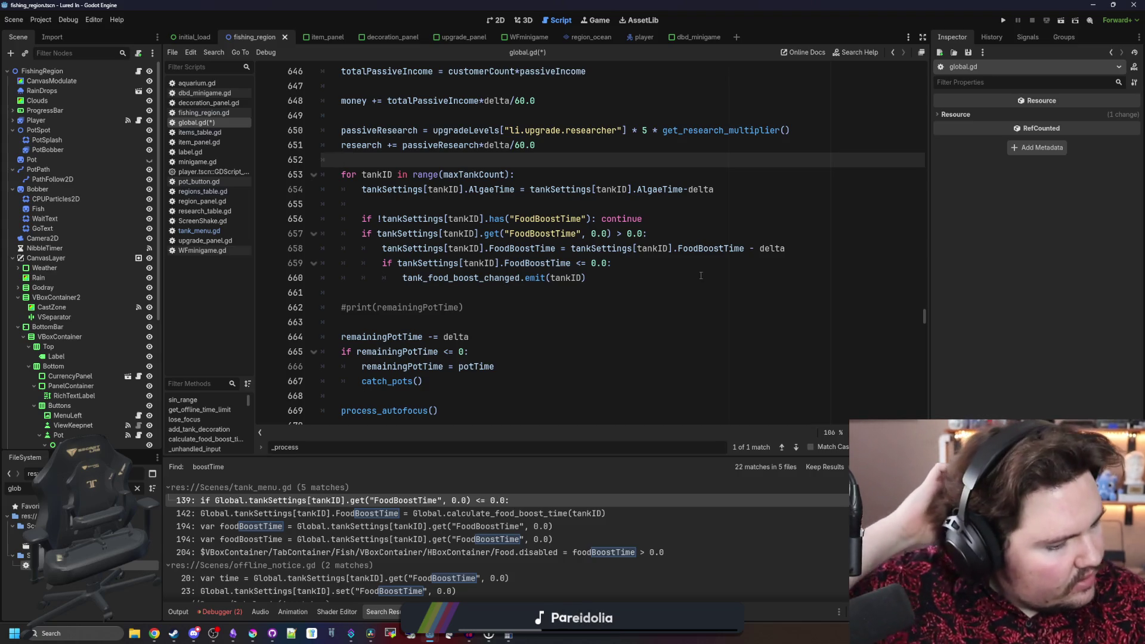
click(719, 180)
key(shift+Down)
- Add a debug print() of the tank's AlgaeTime below the food boost block
key(shift+Up)
scroll(495, 225, up, 2)
scroll(525, 224, down, 1)
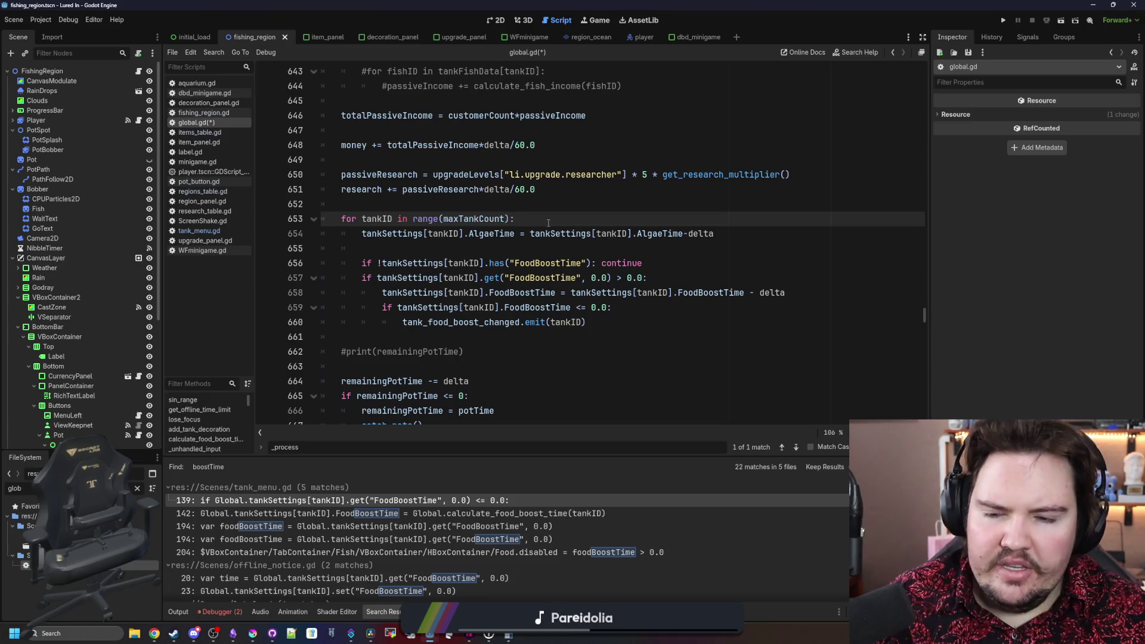
drag(514, 234, 361, 234)
key(ctrl+c)
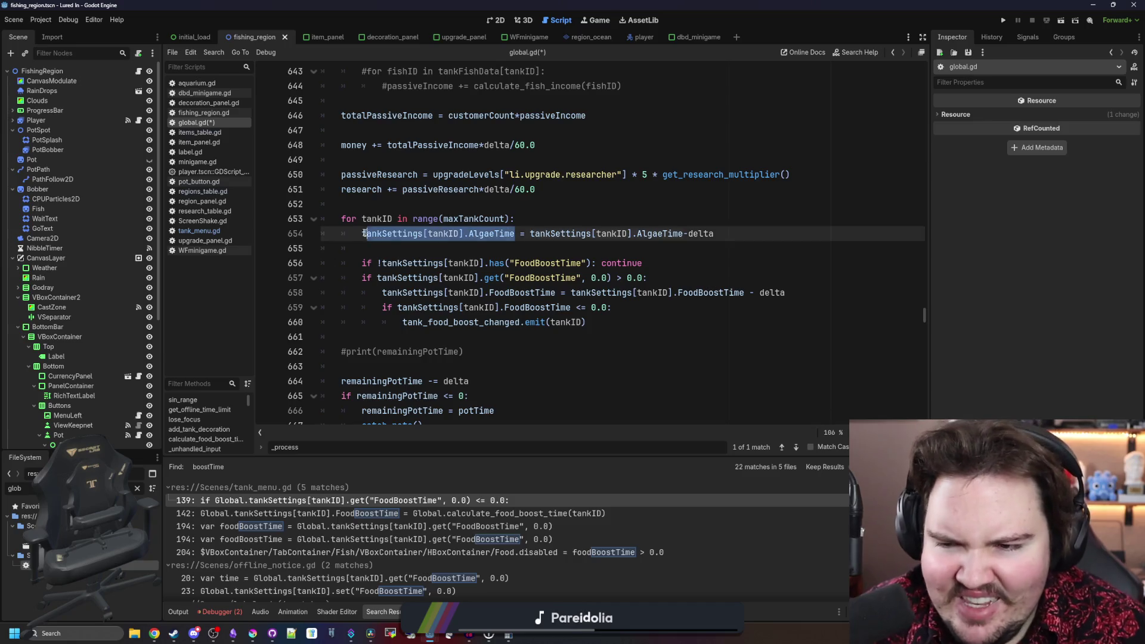
click(358, 336)
key(Return)
key(Return)
key(Up)
text(print()
key(ctrl+v)
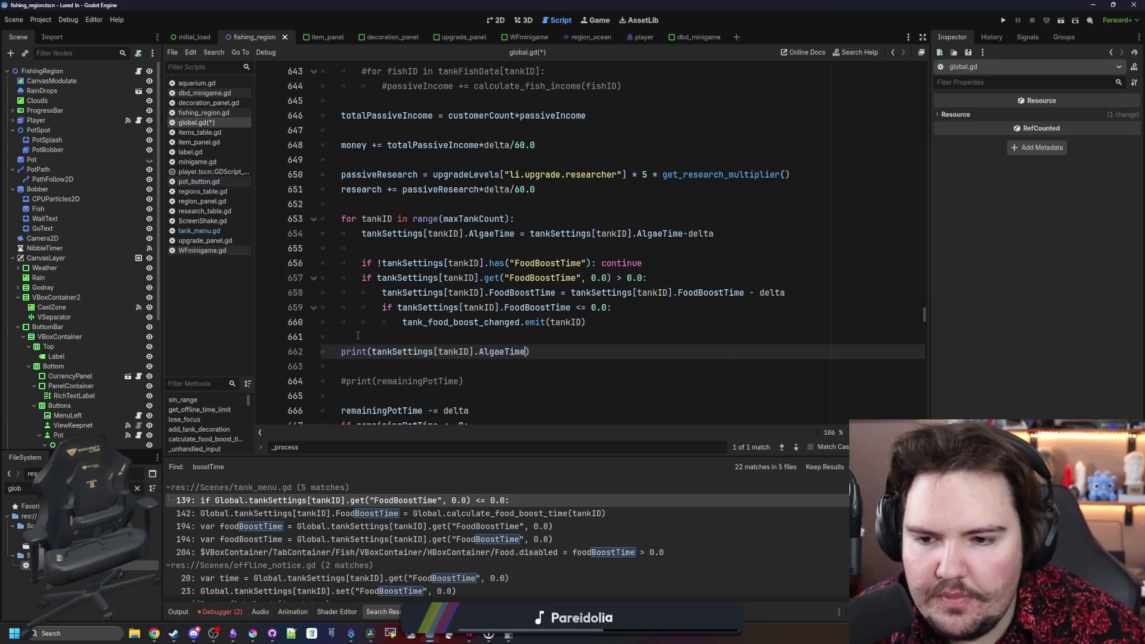
- Add 'if tankSettings[tankID].AlgaeTime > 0:' on line 654 and indent the decrement under it
click(670, 263)
mouse_move(670, 263)
mouse_down()
mouse_move(371, 263)
mouse_move(420, 246)
mouse_up()
click(420, 246)
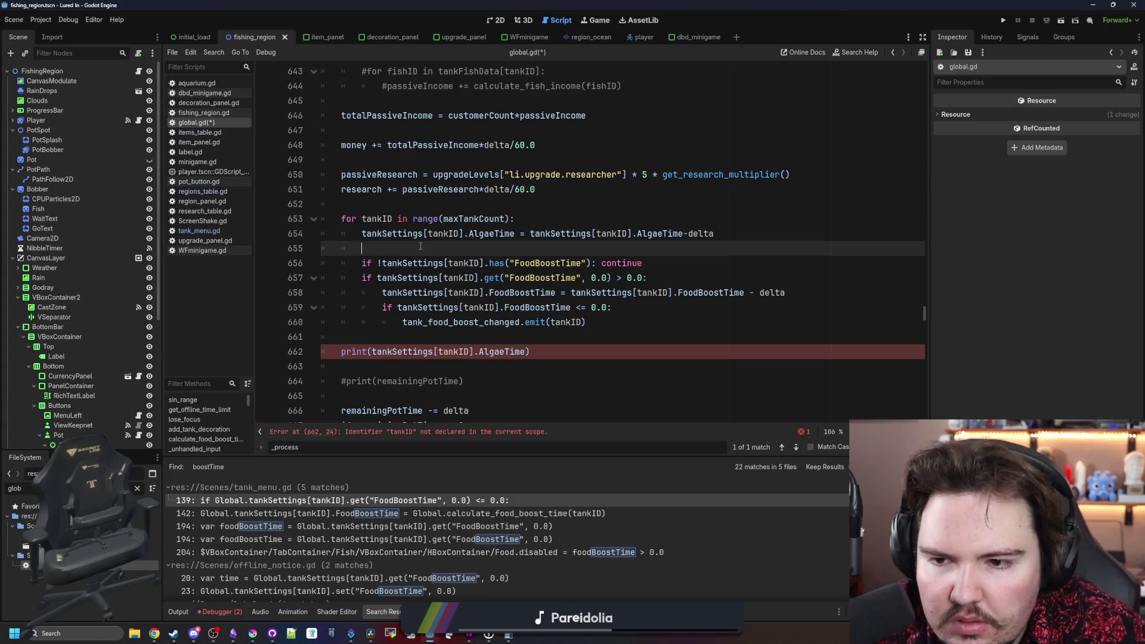
click(527, 215)
key(Return)
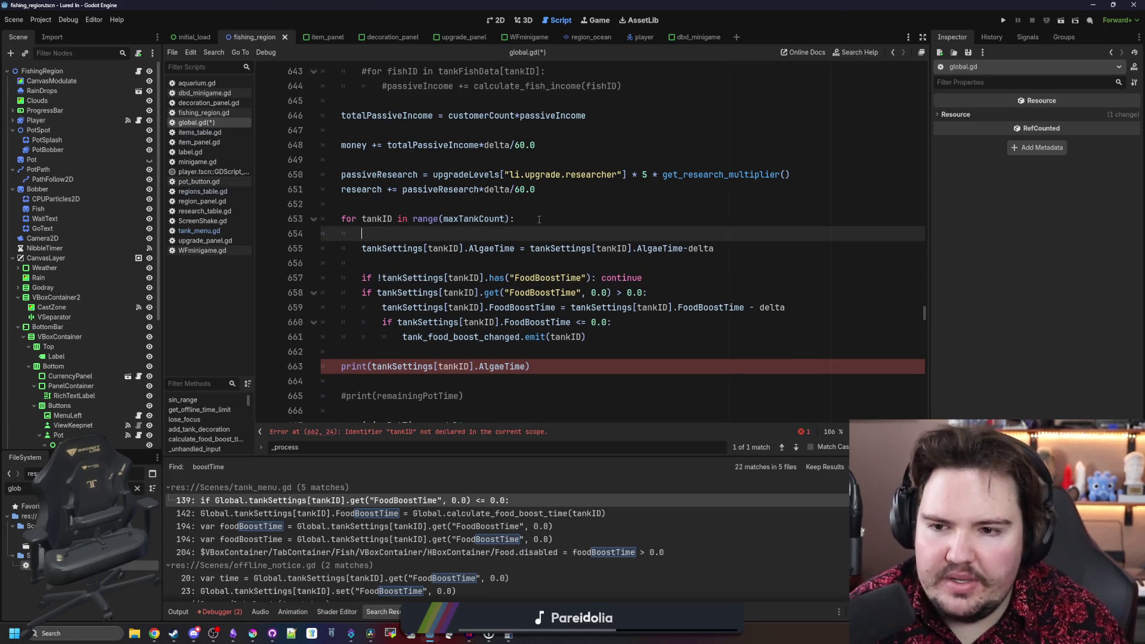
text(if)
drag(713, 248, 525, 248)
drag(361, 249, 524, 248)
click(389, 236)
key(ctrl+v)
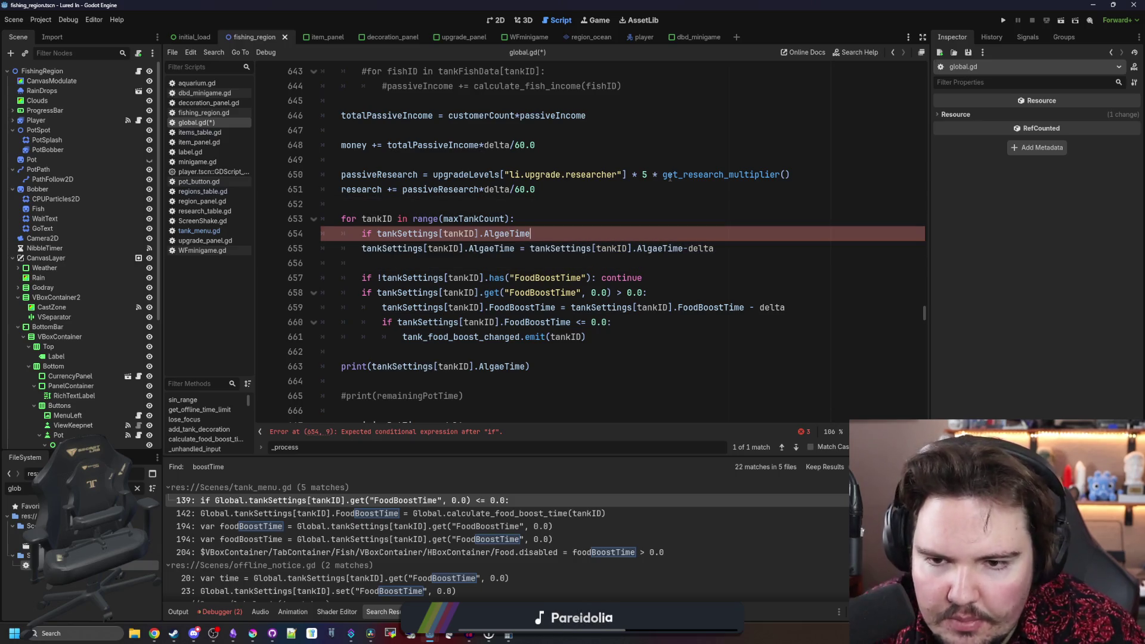
text( > 0:)
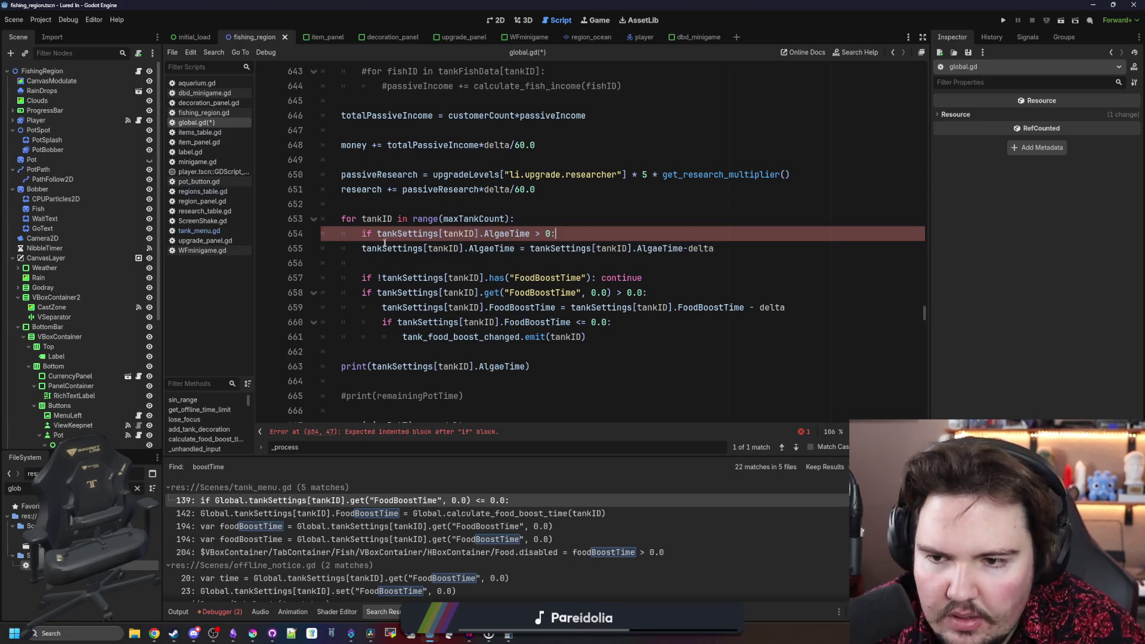
click(362, 248)
key(Tab)
click(396, 266)
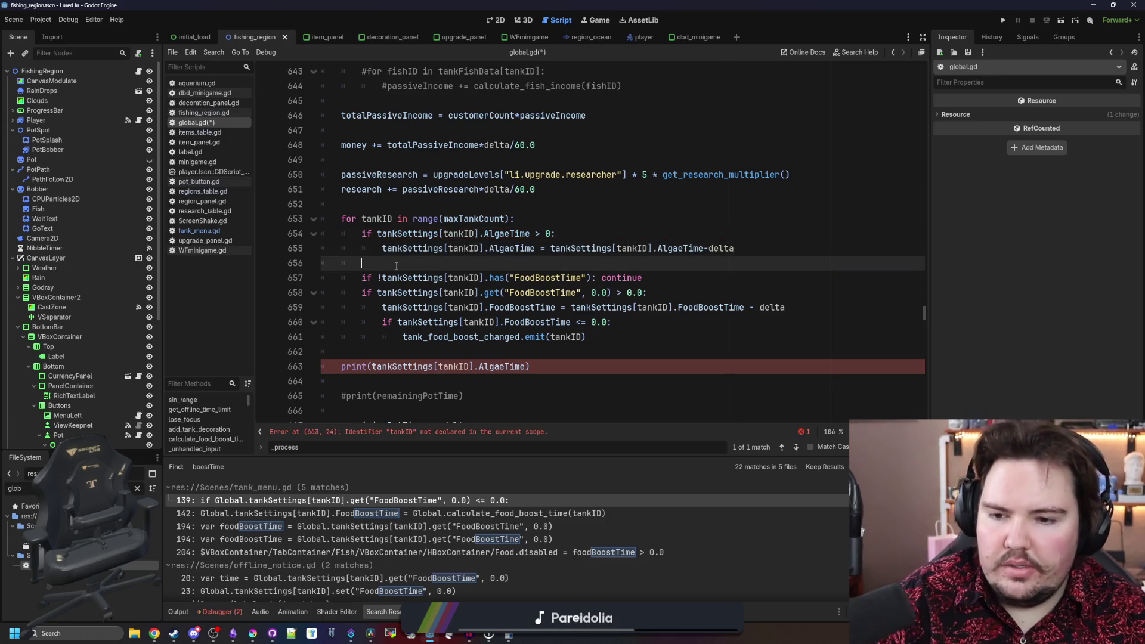
- Change the debug print to tankSettings[0].AlgaeTime and save global.gd
scroll(459, 362, down, 1)
click(459, 310)
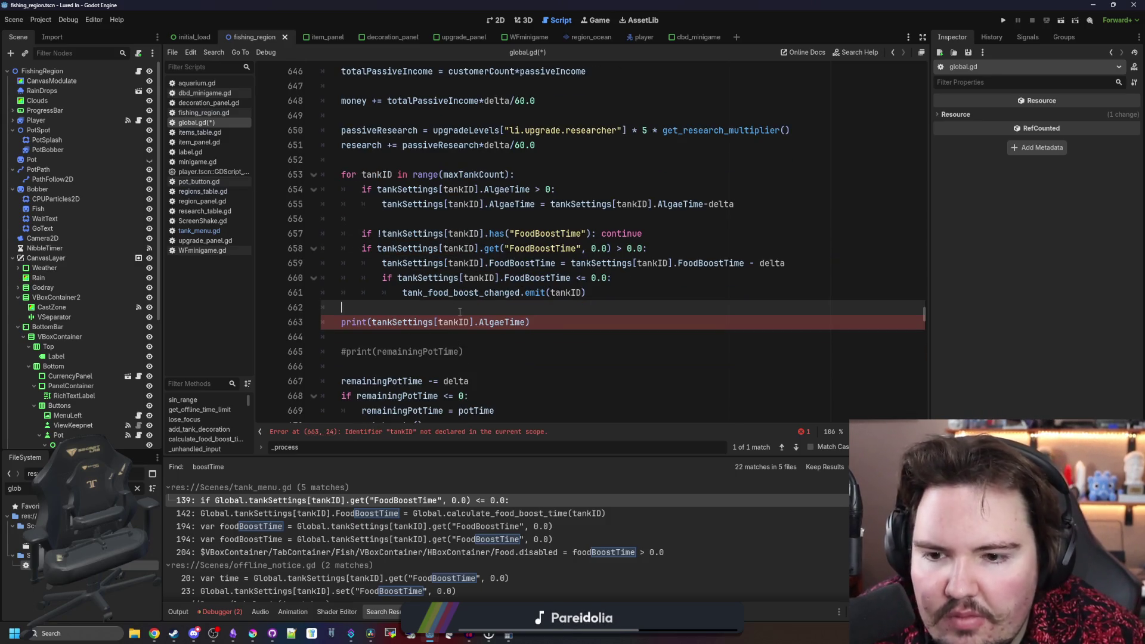
double_click(441, 323)
text(0)
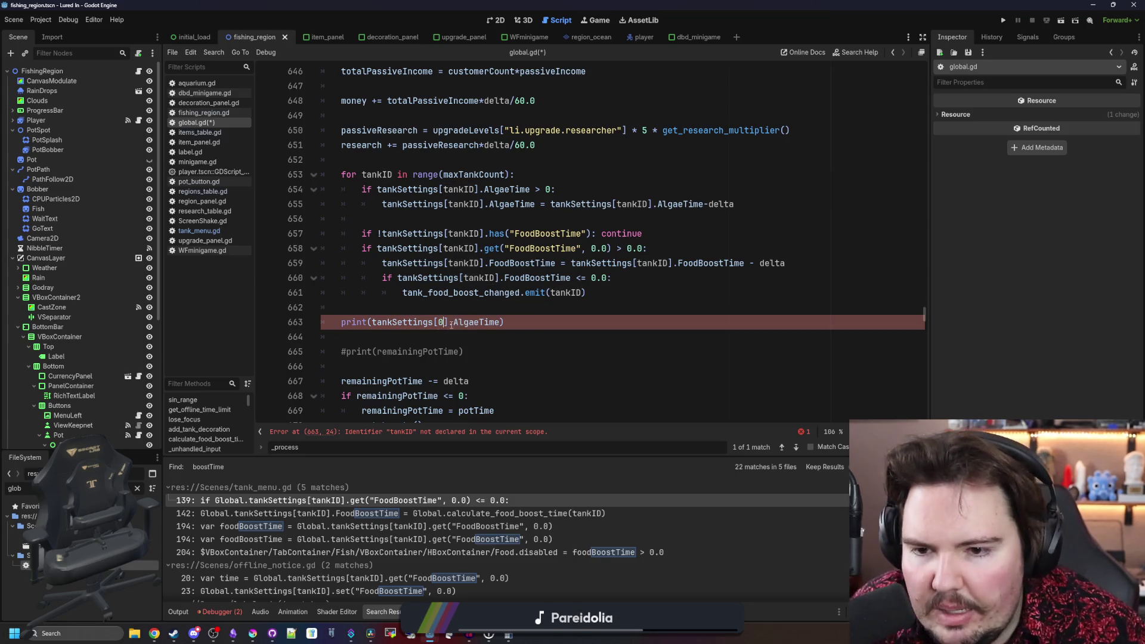
click(428, 315)
key(ctrl+s)
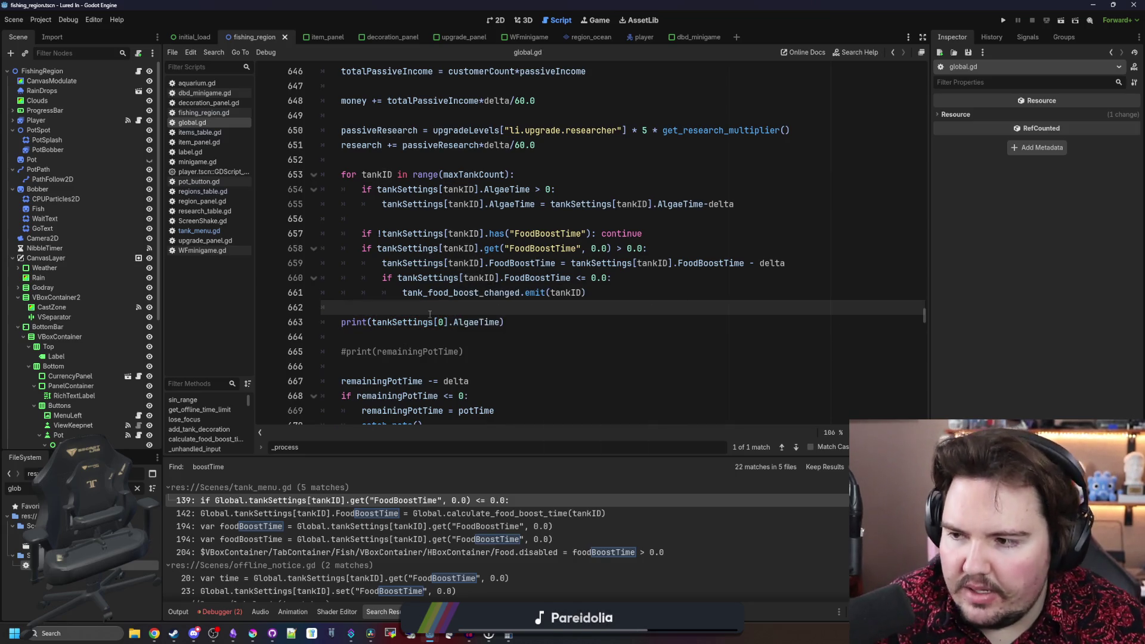
- Select the tankSettings[0].AlgaeTime expression in the debug print for reuse
drag(505, 323, 345, 311)
click(504, 323)
drag(501, 323, 371, 323)
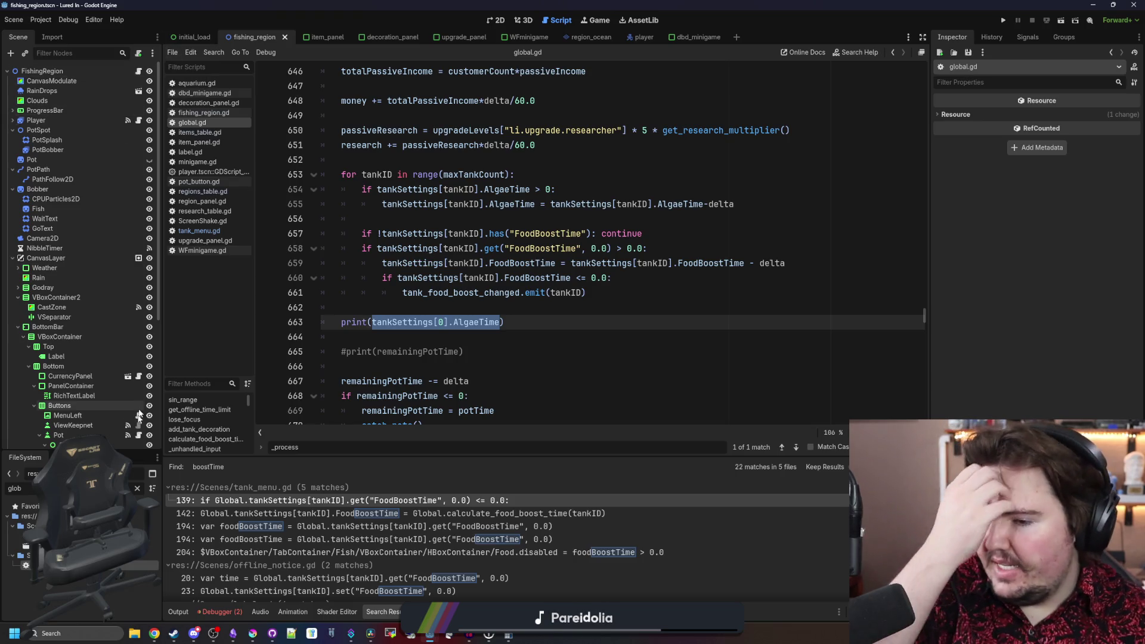
click(504, 323)
drag(504, 323, 371, 323)
key(ctrl+c)
- Open aquarium.gd through the FileSystem filter 'aquar' and search to its _process function
click(137, 488)
text(a)
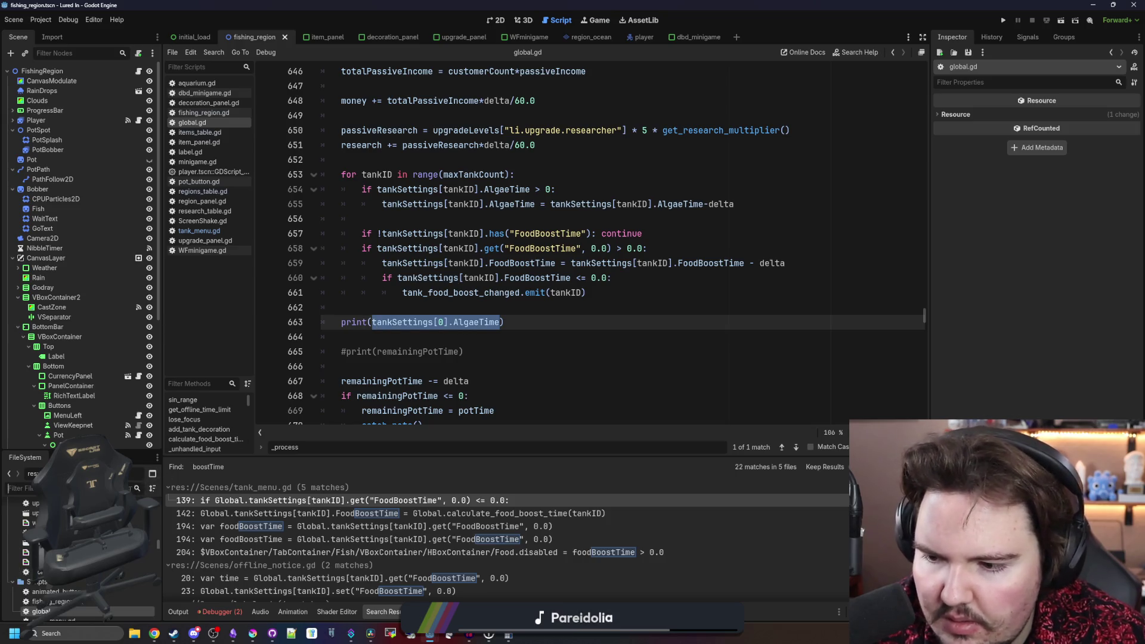
text(quar)
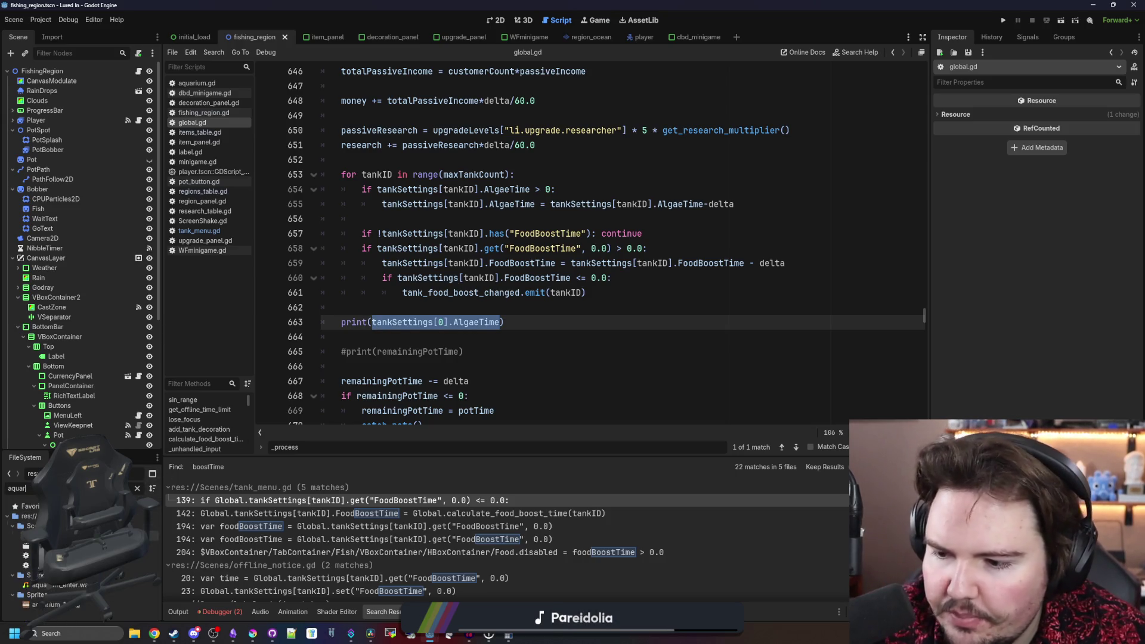
key(Return)
key(ctrl+f)
text(_ready)
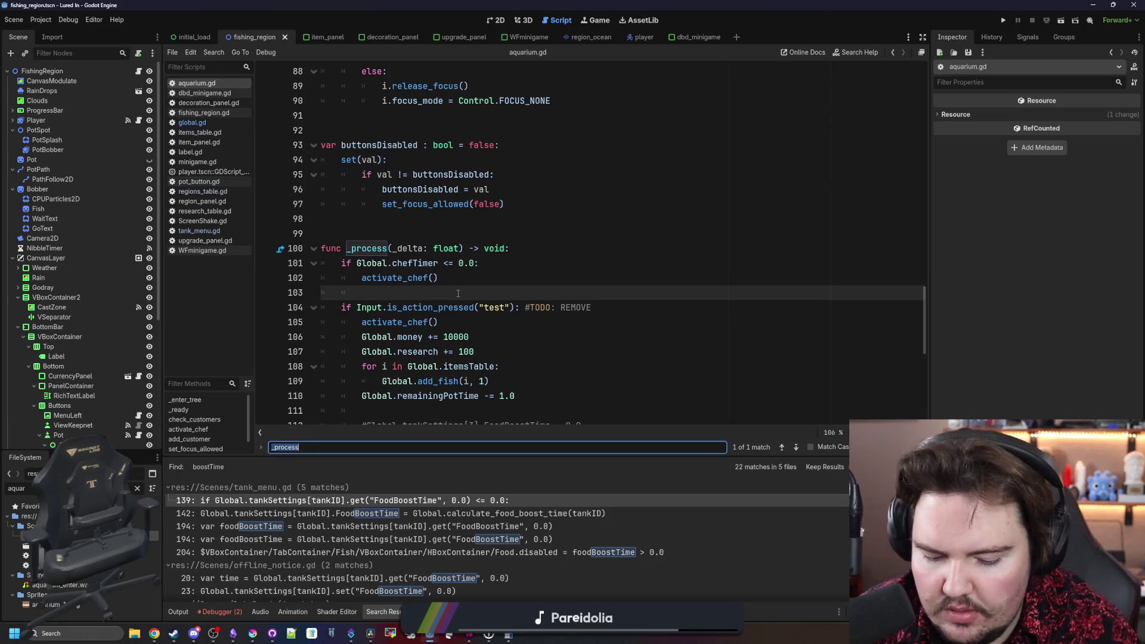
scroll(458, 292, down, 3)
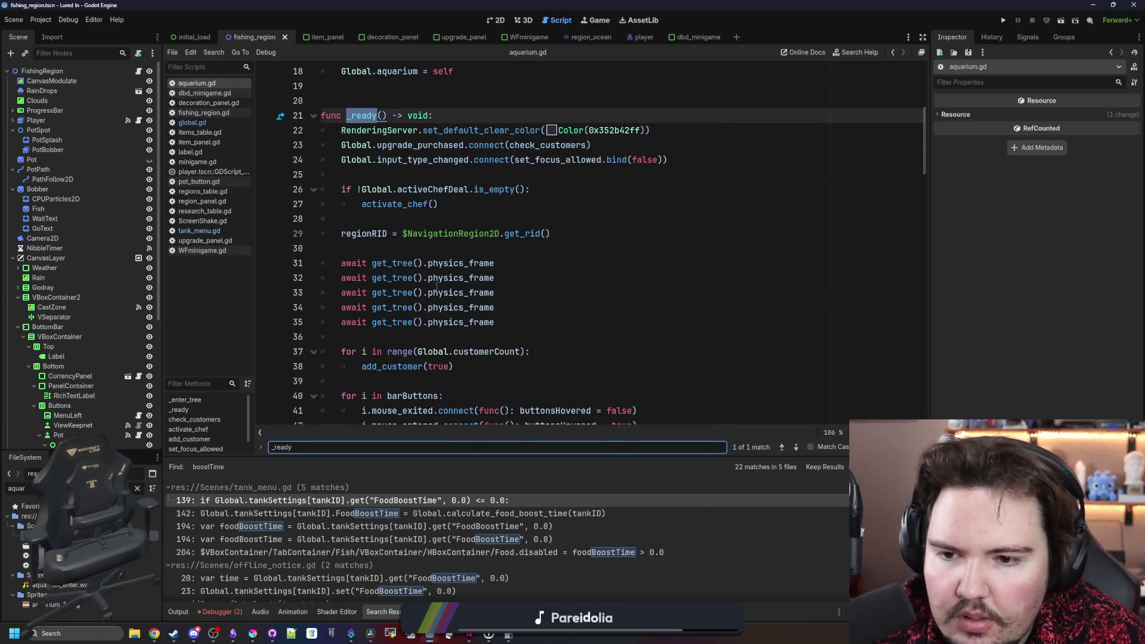
scroll(433, 277, down, 9)
key(BackSpace)
key(BackSpace)
key(BackSpace)
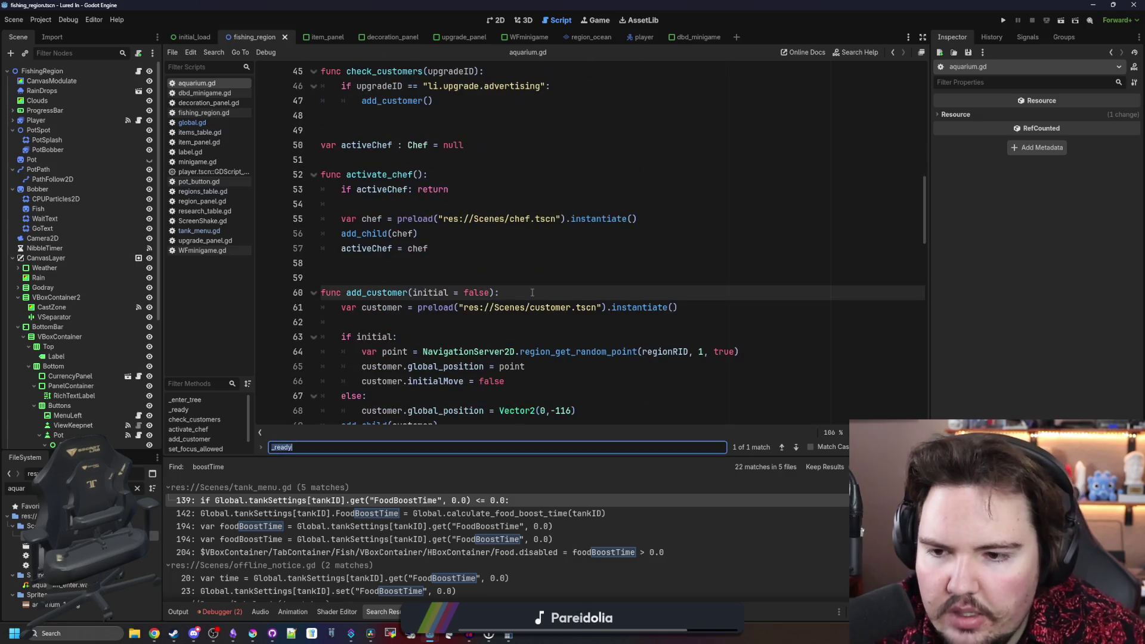
text(_process)
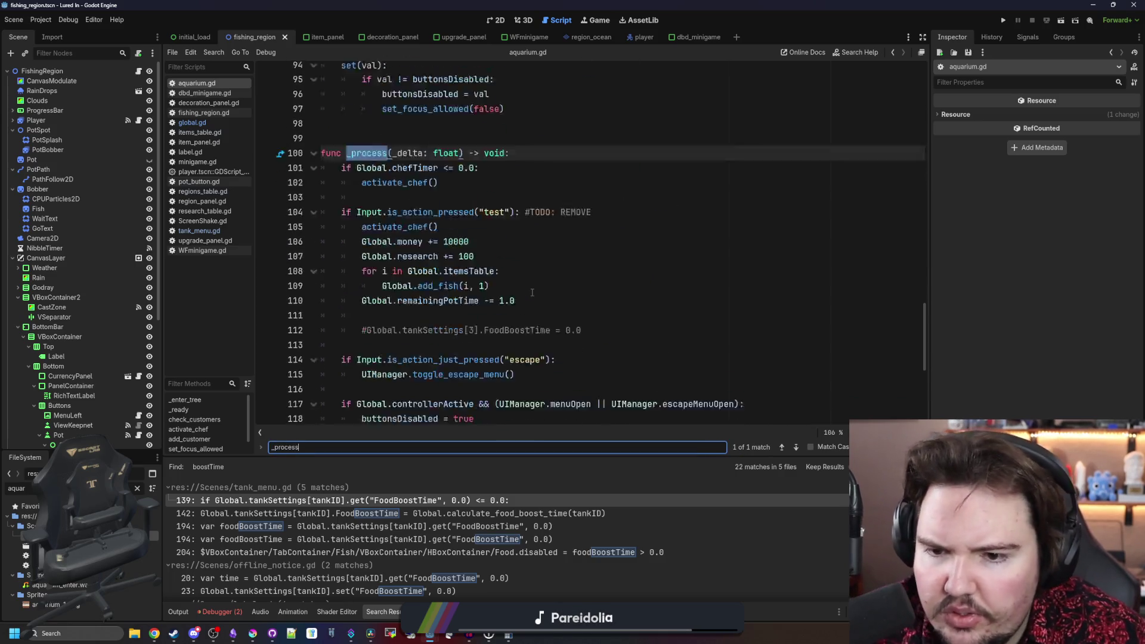
click(568, 216)
- Add 'Global.tankSettings[0].AlgaeTime = Global.grimeTime' under activate_chef() and save aquarium.gd
click(484, 143)
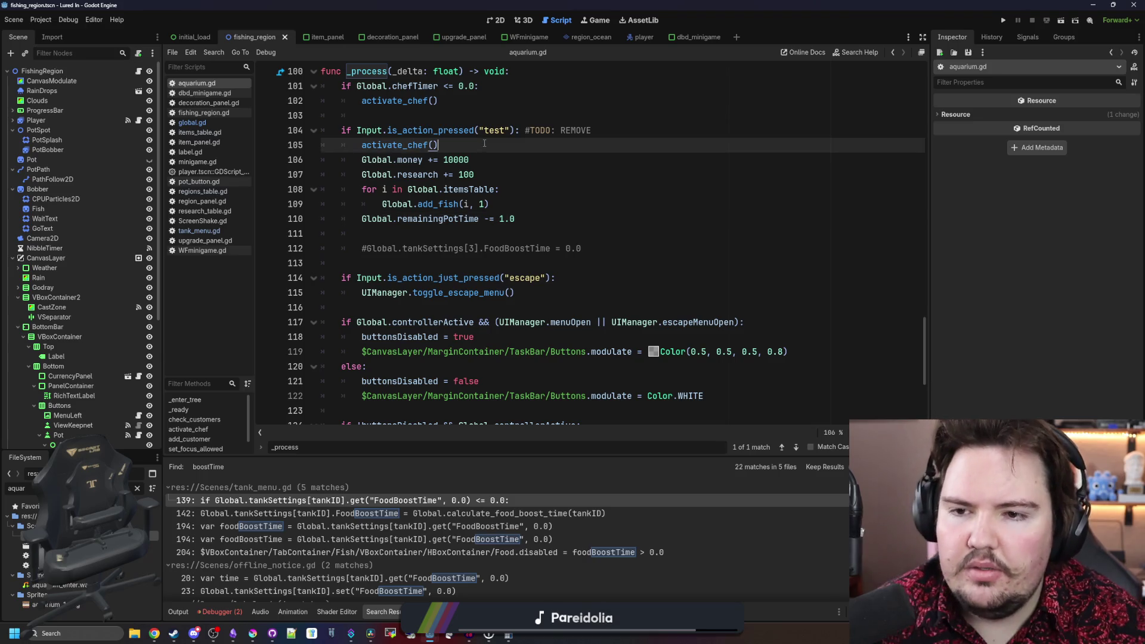
key(Return)
key(ctrl+v)
click(360, 159)
text(Global.)
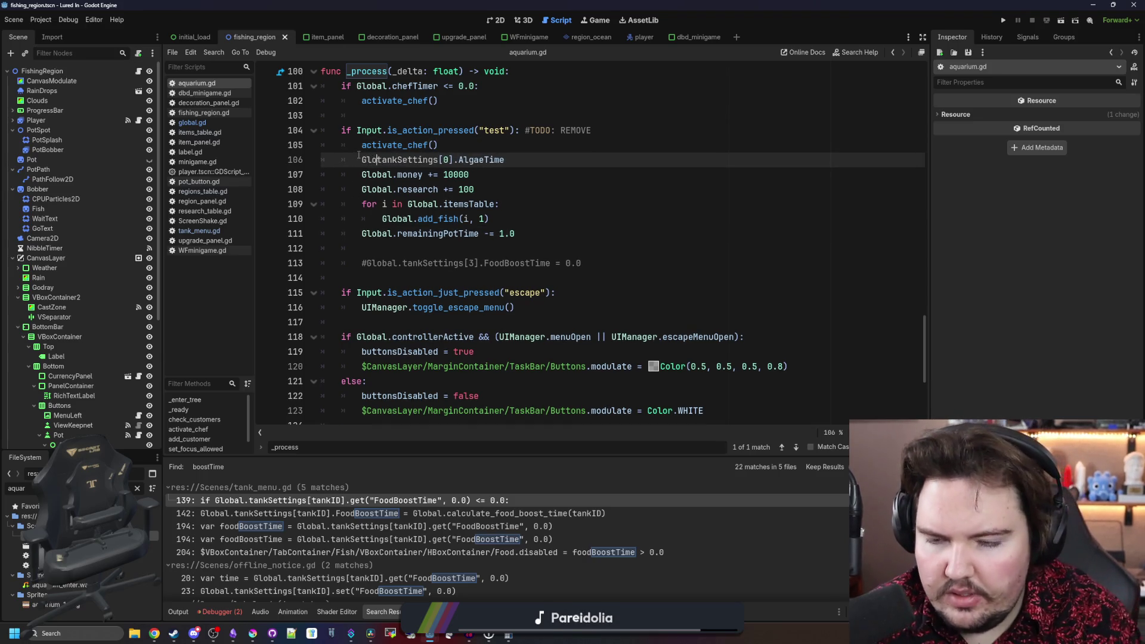
scroll(358, 155, up, 1)
click(528, 204)
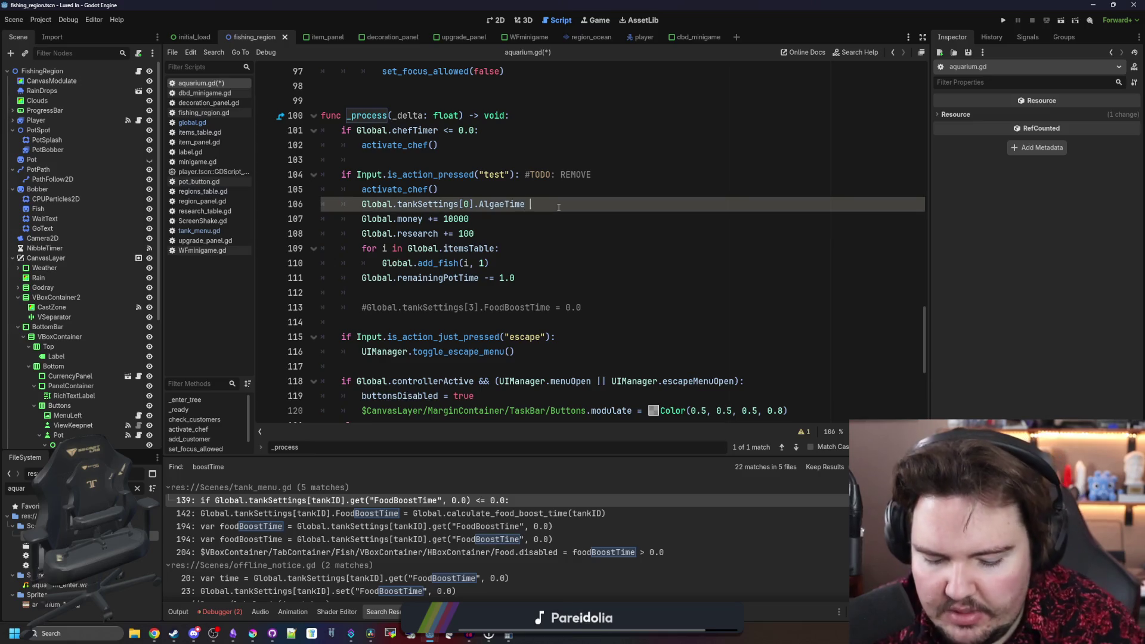
text(= Global.GRIM)
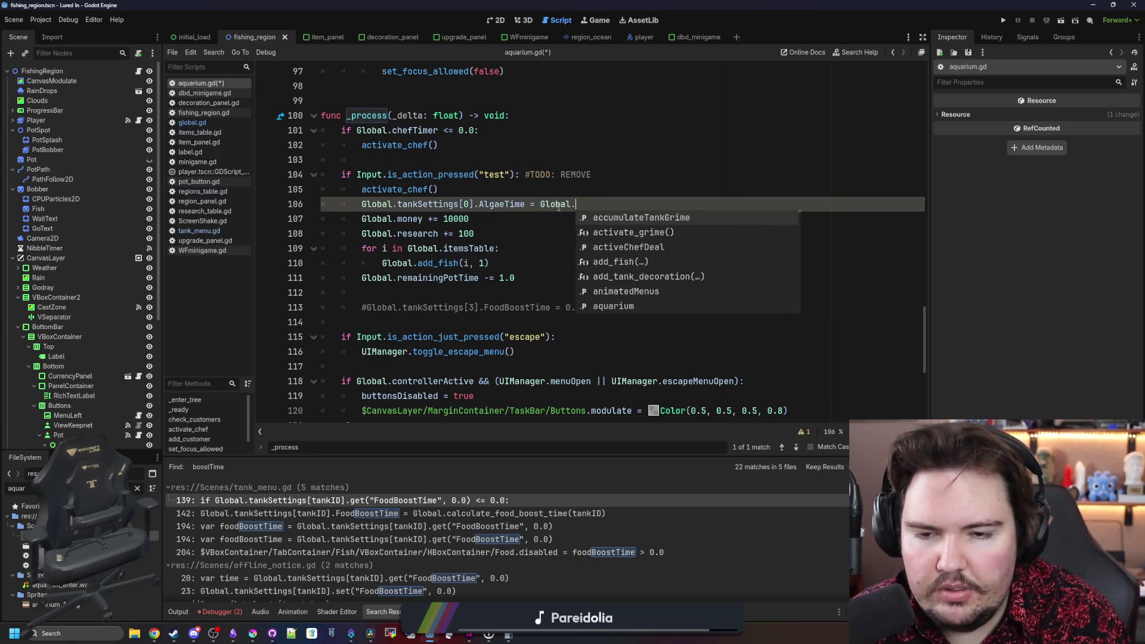
key(Return)
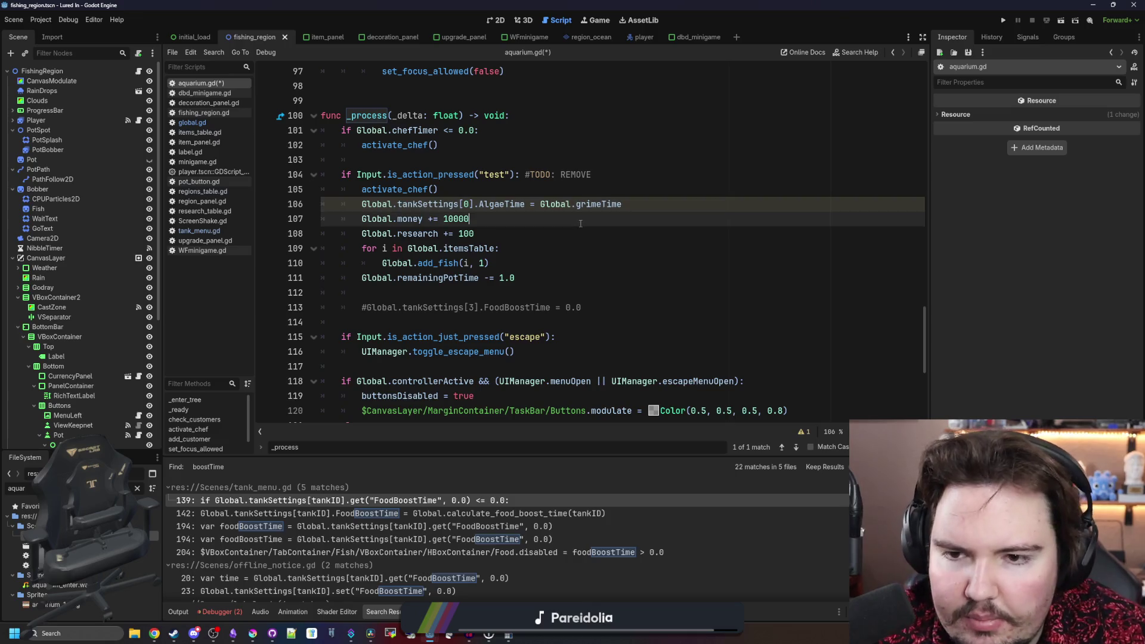
scroll(456, 203, up, 1)
click(456, 202)
key(ctrl+s)
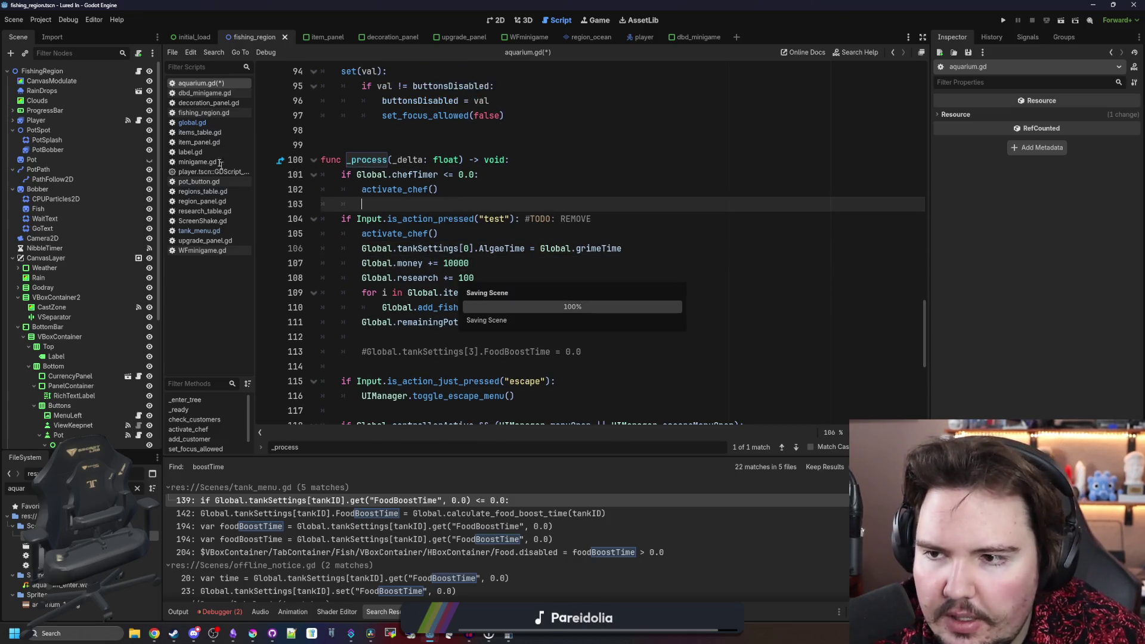
- In global.gd, search 'grimeTimer' to locate the activate_grime function
click(192, 122)
key(ctrl+f)
text(grime)
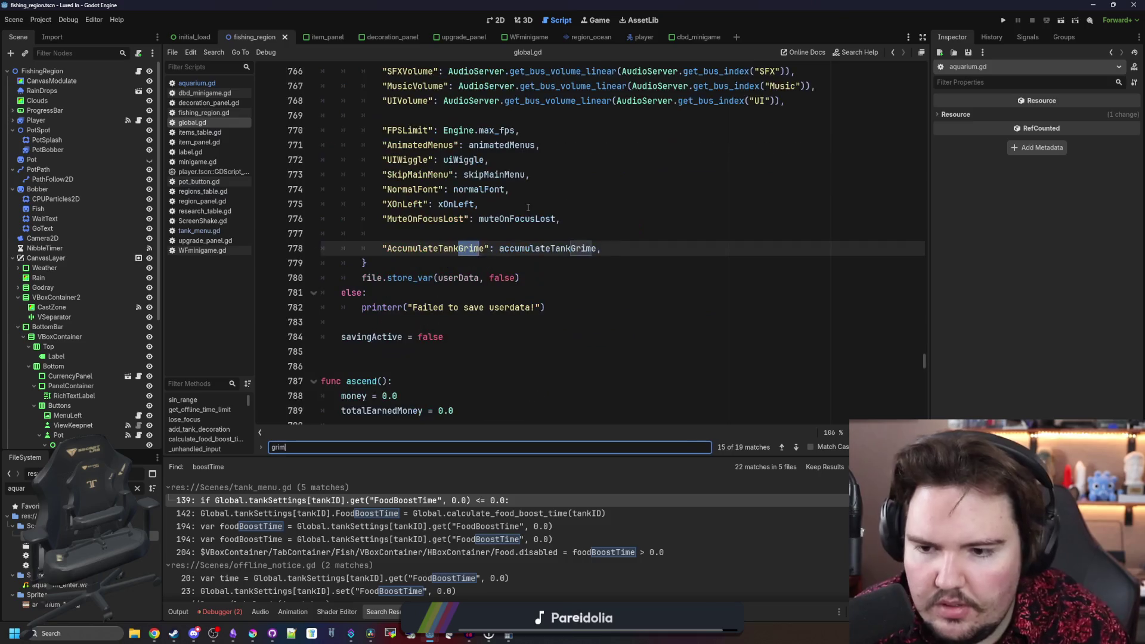
text(Timer)
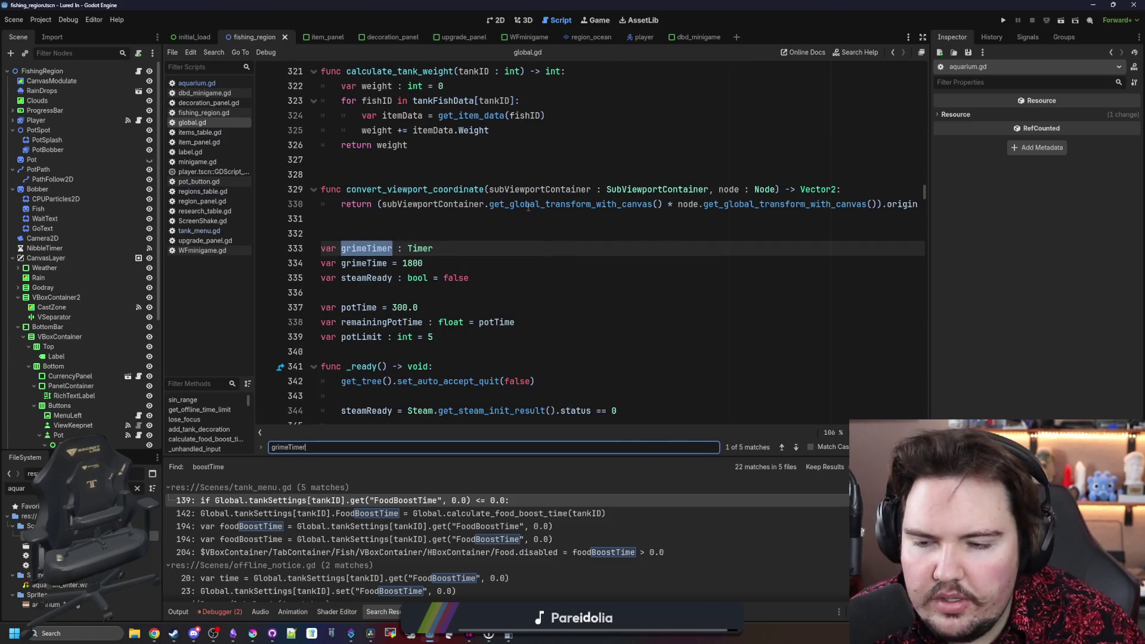
key(Return)
key(Return)
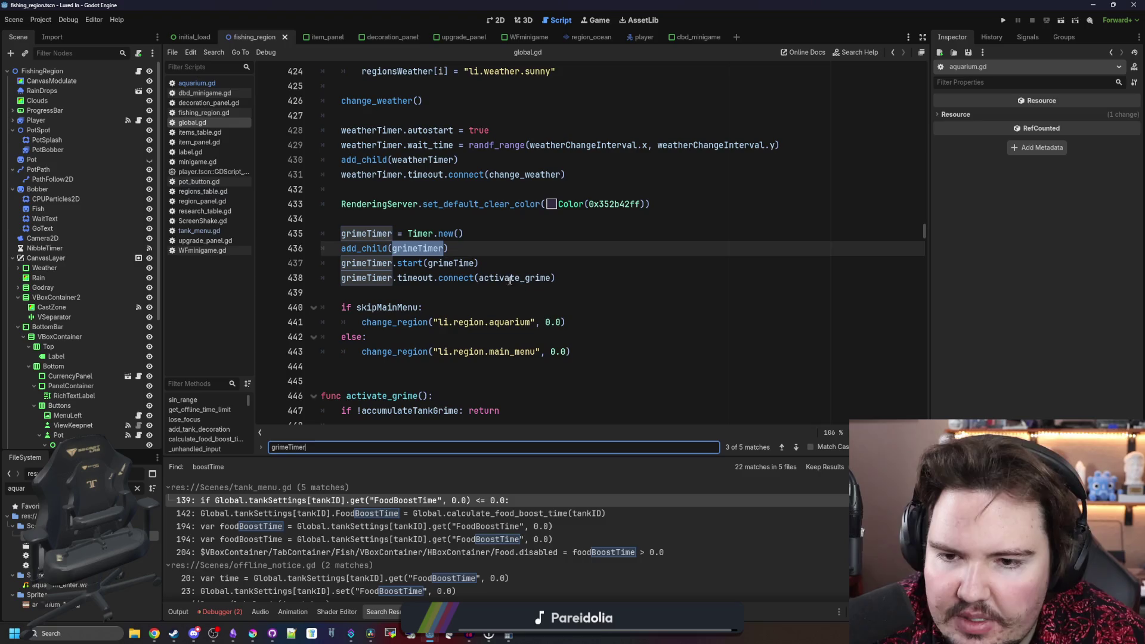
ctrl+click(512, 278)
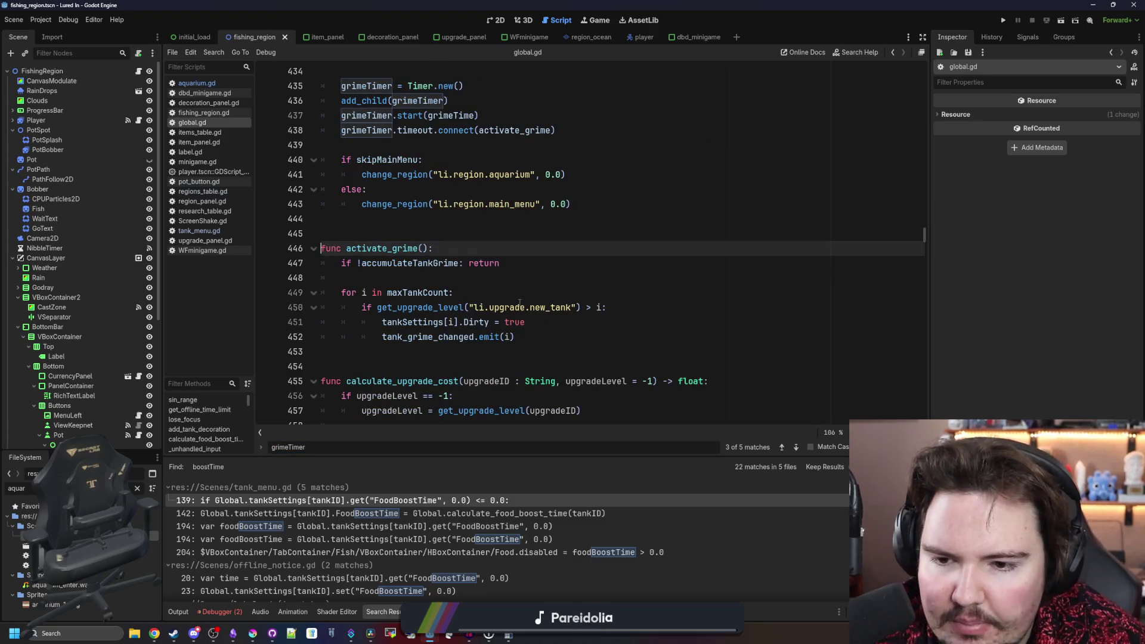
scroll(515, 286, down, 1)
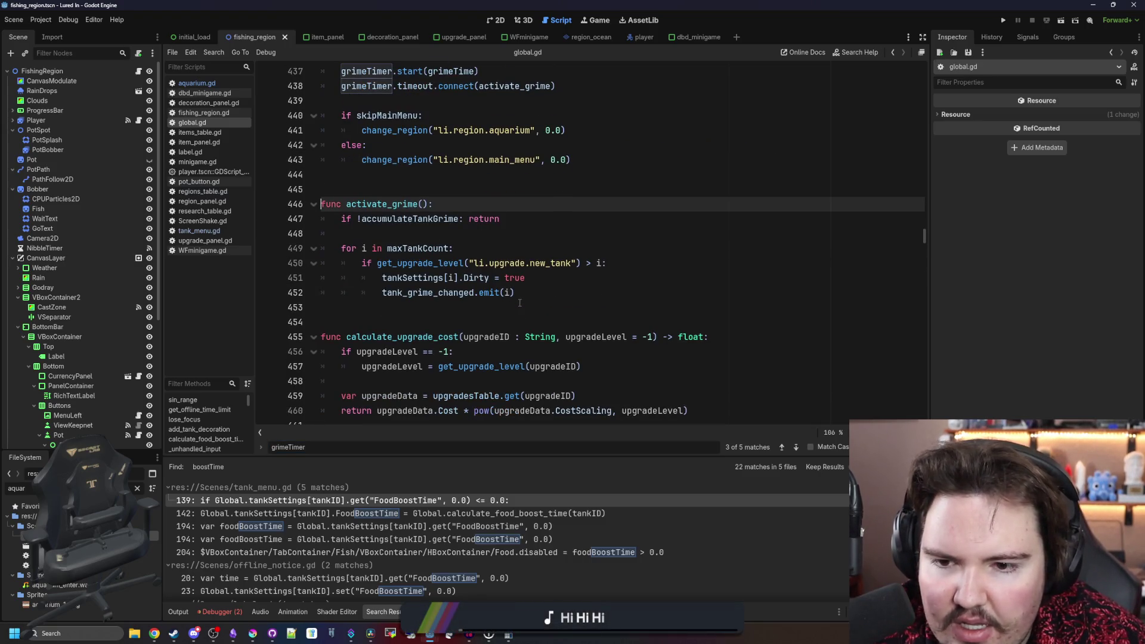
- Review activate_grime's dirty-marking block and tank_grime_changed emit, selecting the whole function
drag(528, 293, 384, 295)
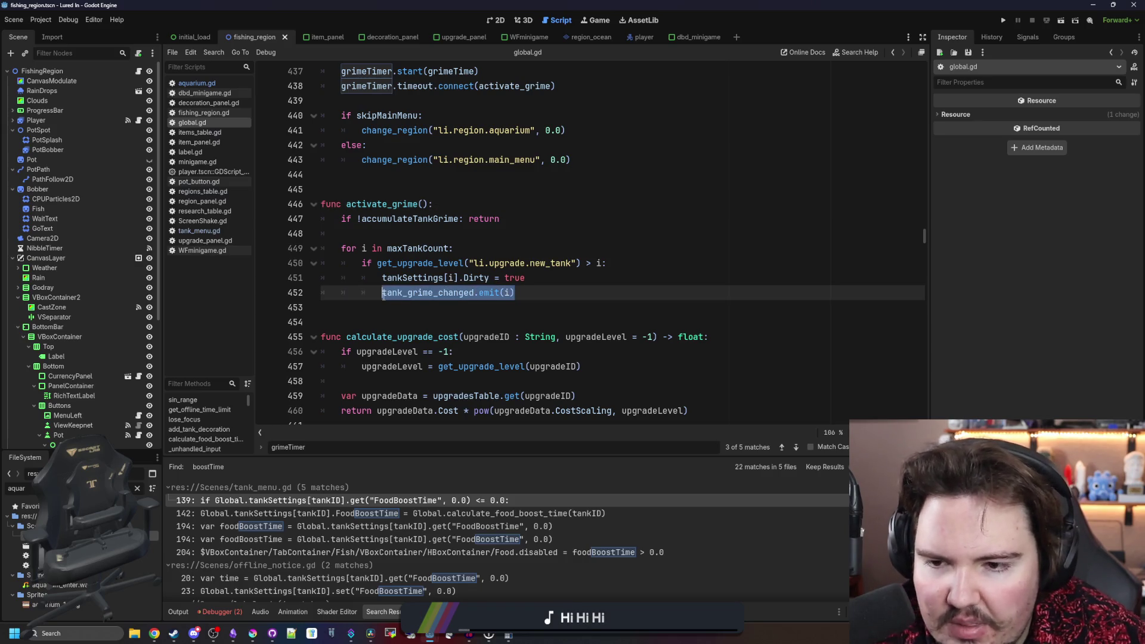
click(500, 294)
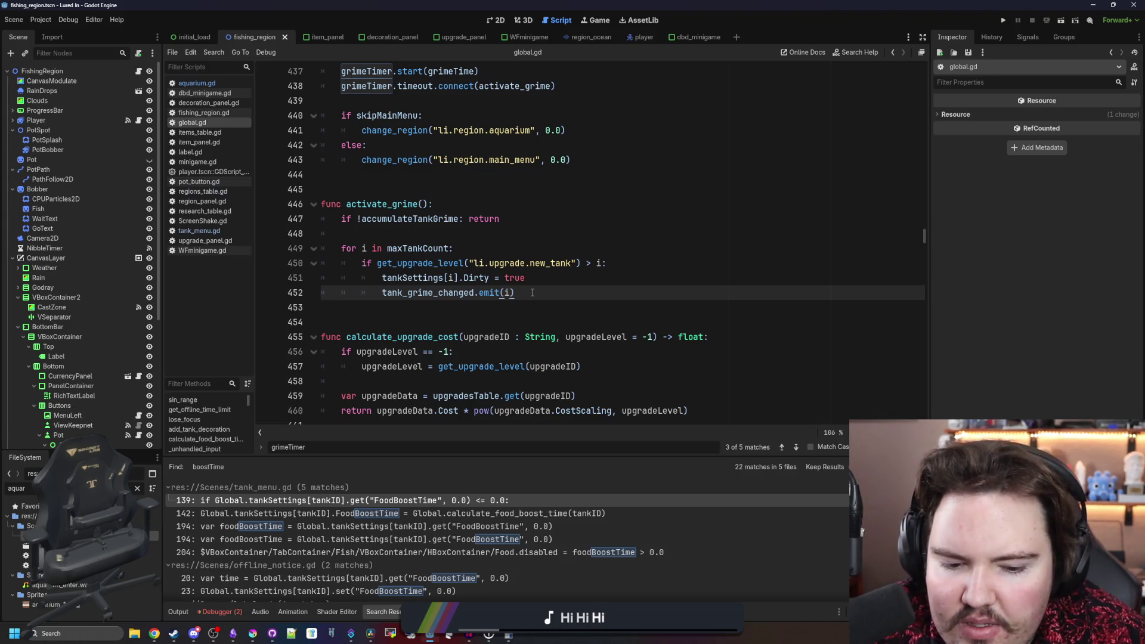
drag(532, 293, 381, 293)
drag(516, 293, 299, 273)
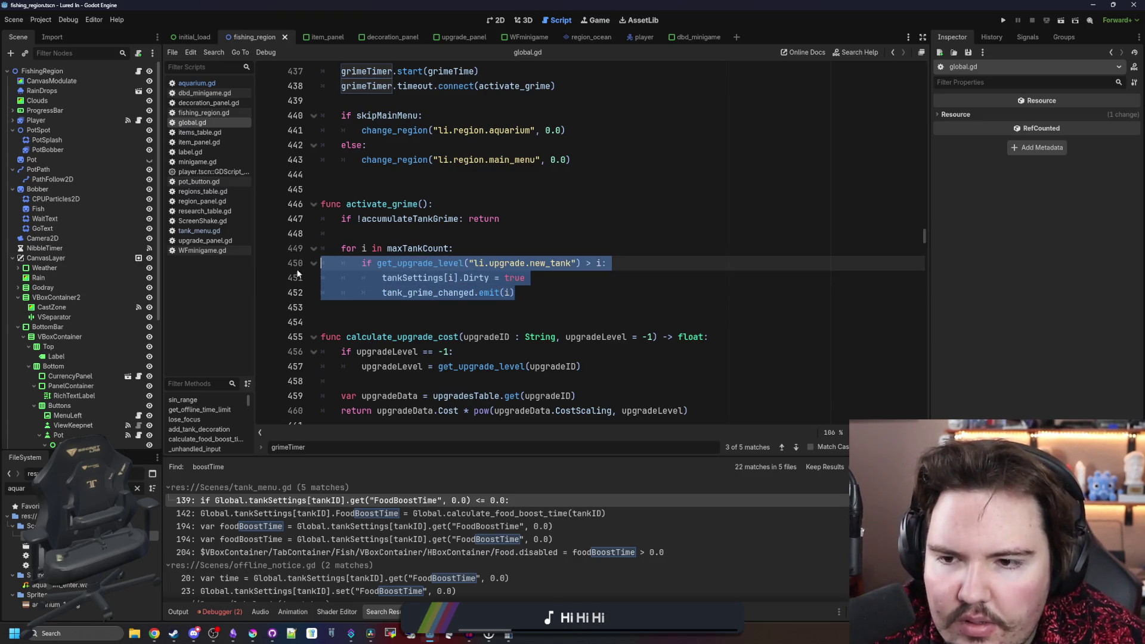
click(420, 239)
mouse_move(531, 293)
mouse_down()
mouse_move(412, 293)
mouse_move(300, 269)
mouse_up()
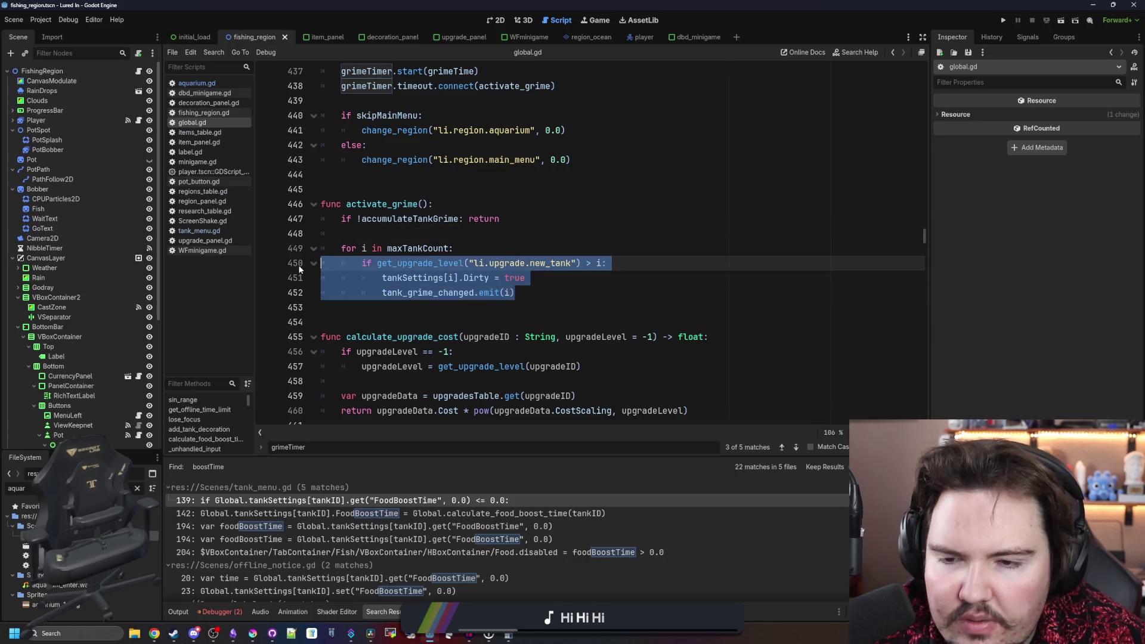
click(421, 238)
drag(542, 287, 220, 215)
key(ctrl+c)
- Search '_process' and scroll down to the per-tank AlgaeTime loop
click(346, 222)
key(ctrl+f)
text(_p)
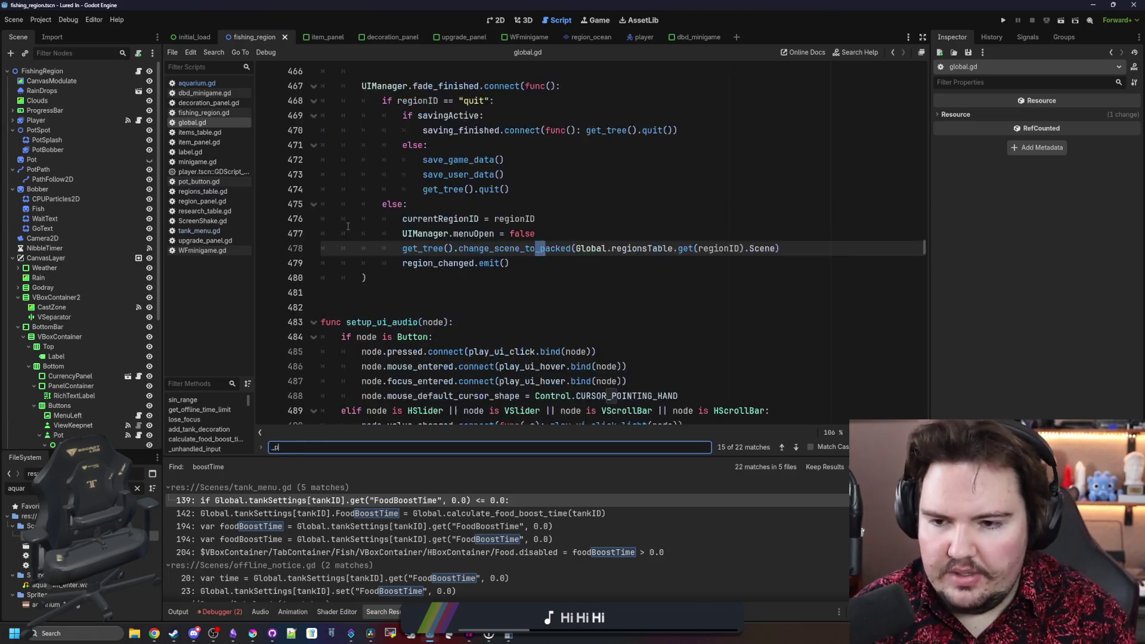
text(rocess)
scroll(470, 272, down, 5)
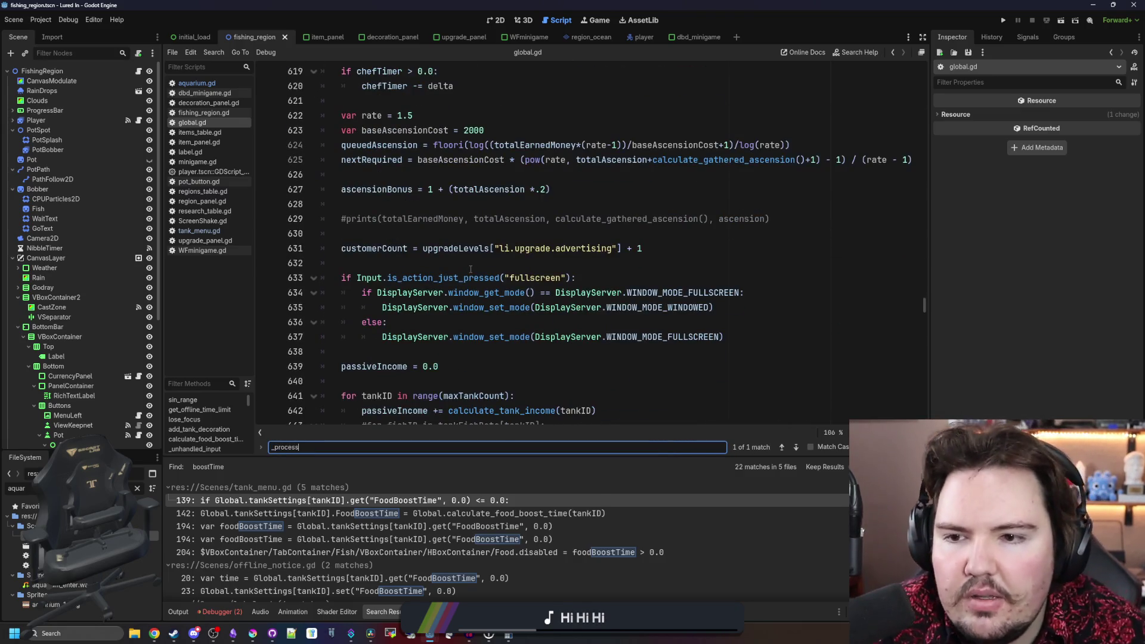
scroll(470, 269, down, 5)
scroll(455, 292, down, 4)
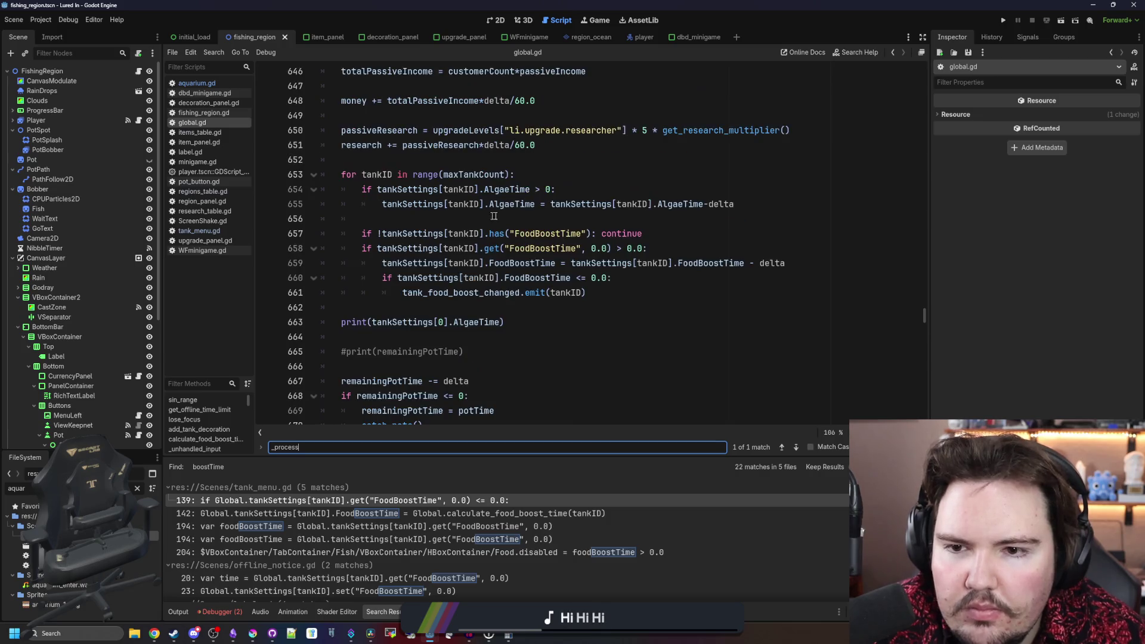
- Paste the grime code inside the AlgaeTime condition and change the accumulateTankGrime 'return' to 'continue'
click(567, 189)
key(Return)
key(Return)
key(Return)
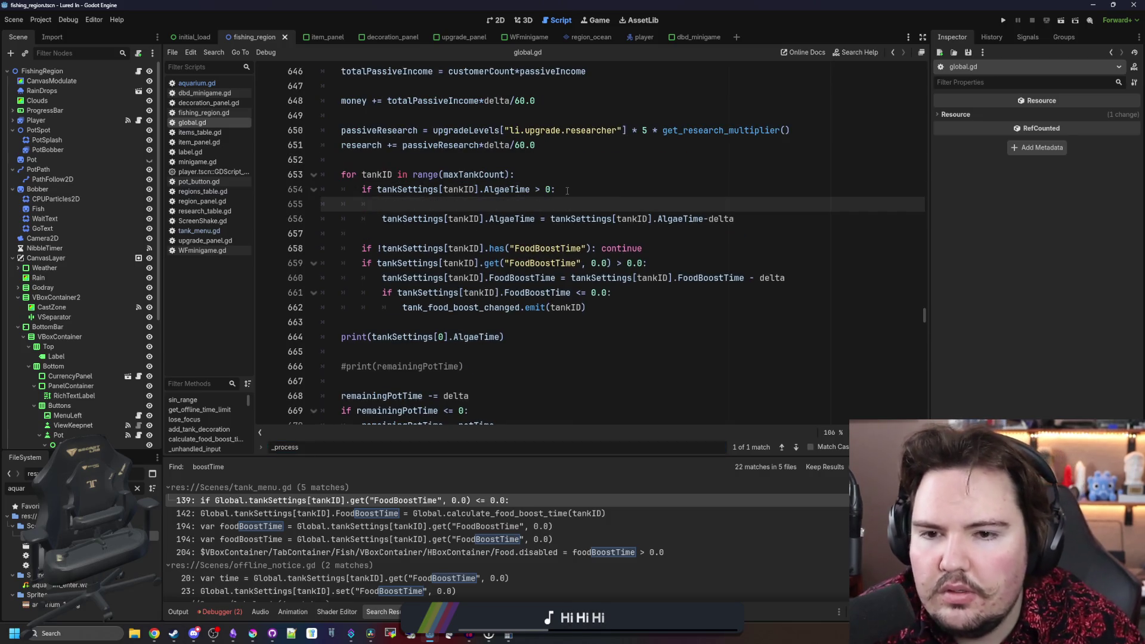
key(ctrl+v)
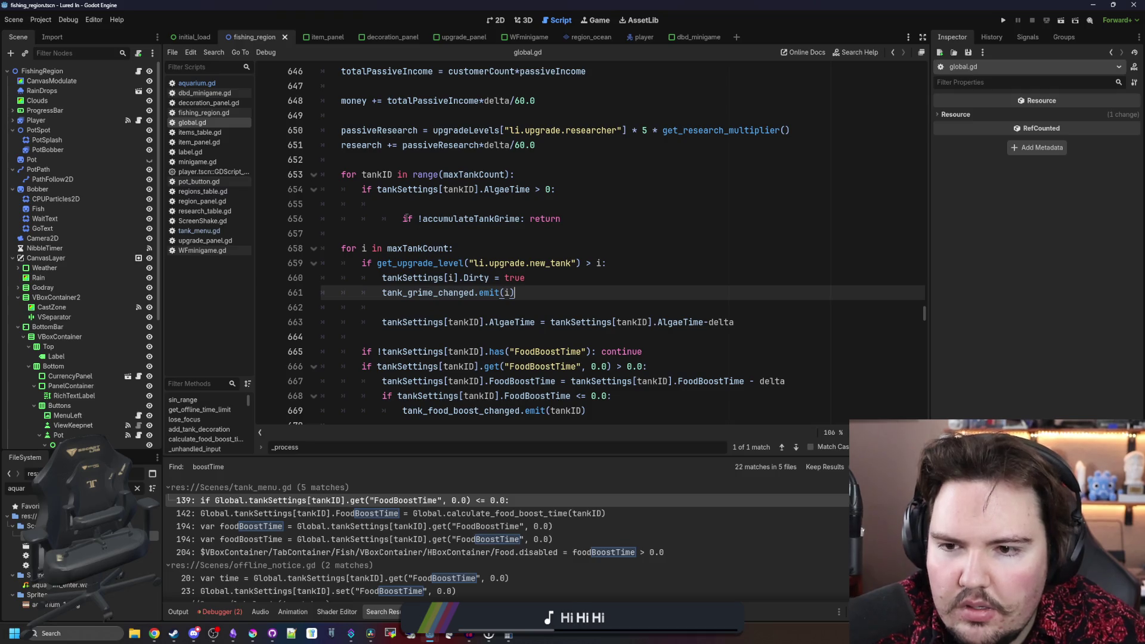
click(405, 219)
key(BackSpace)
click(430, 205)
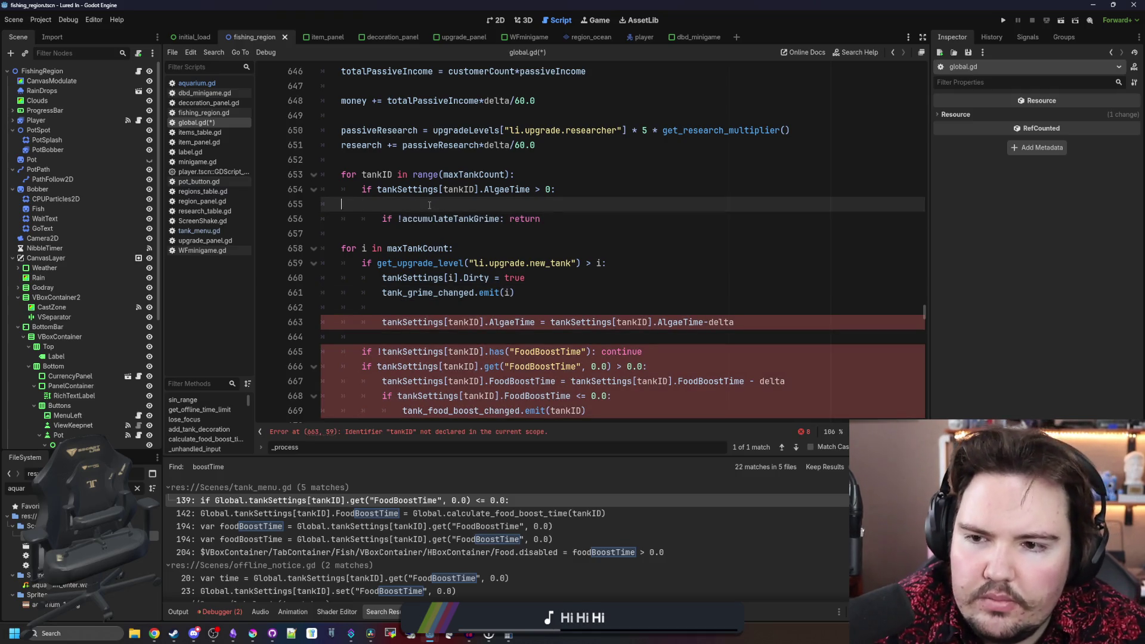
key(BackSpace)
key(Down)
key(End)
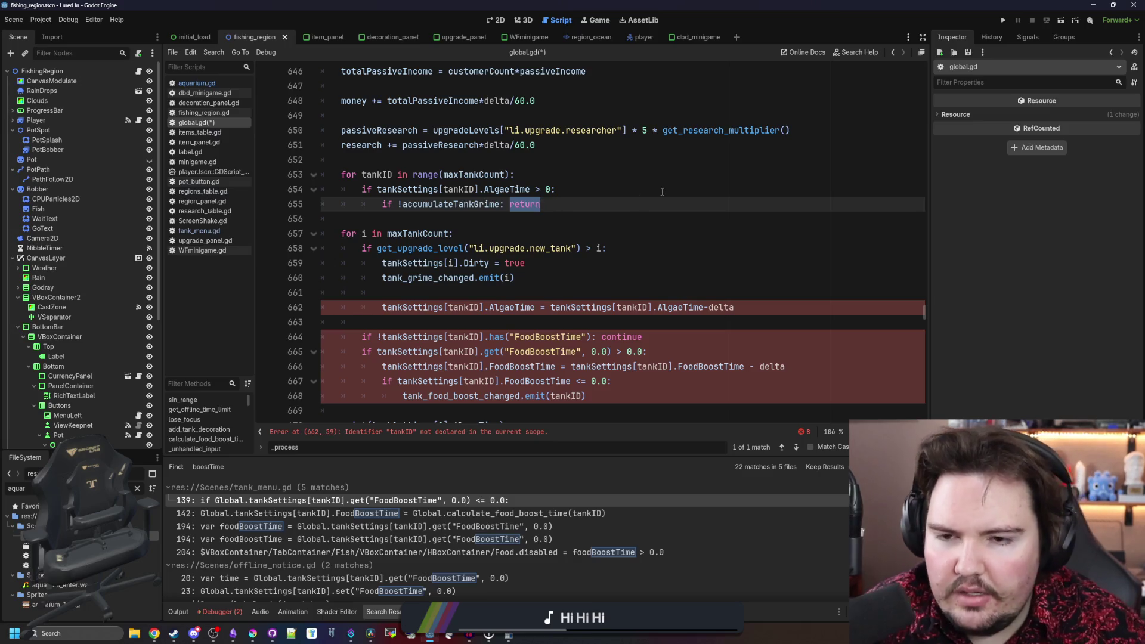
text(continue)
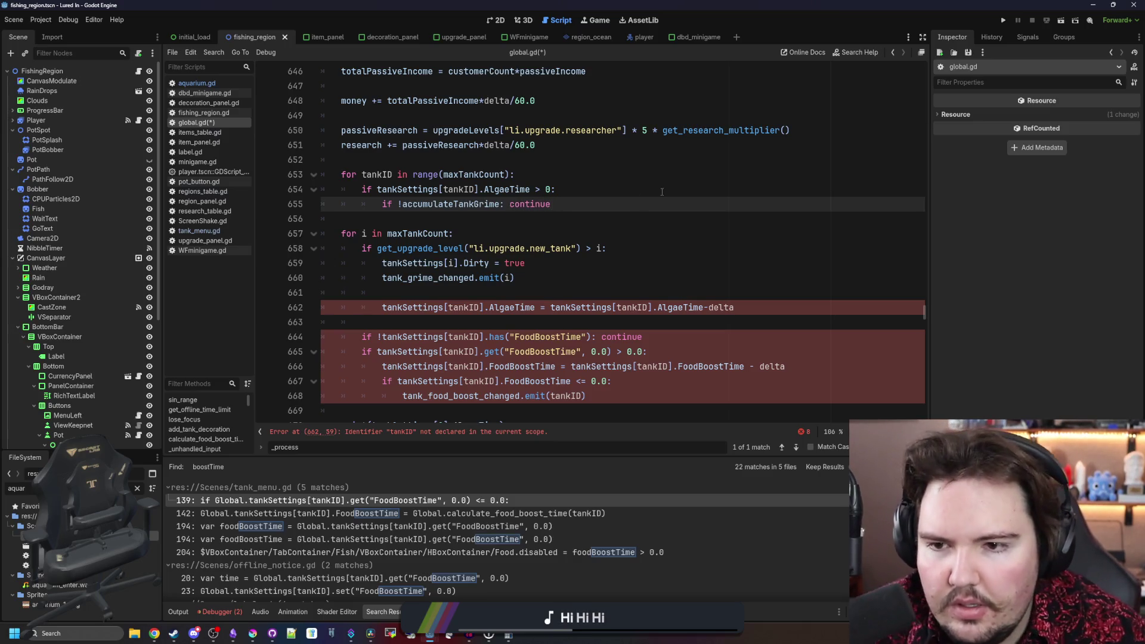
- Remove the 'for i in maxTankCount' loop header, keeping its body in the tankID loop
click(458, 228)
key(shift+Down)
key(shift+Down)
key(shift+Down)
key(Tab)
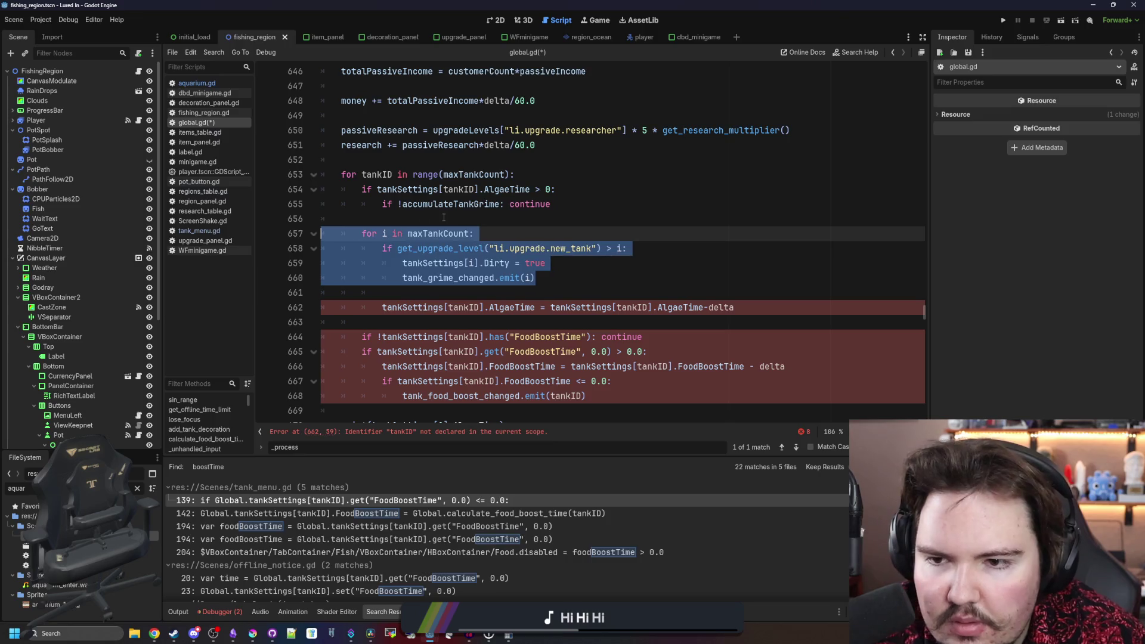
click(431, 217)
key(shift+Down)
key(shift+End)
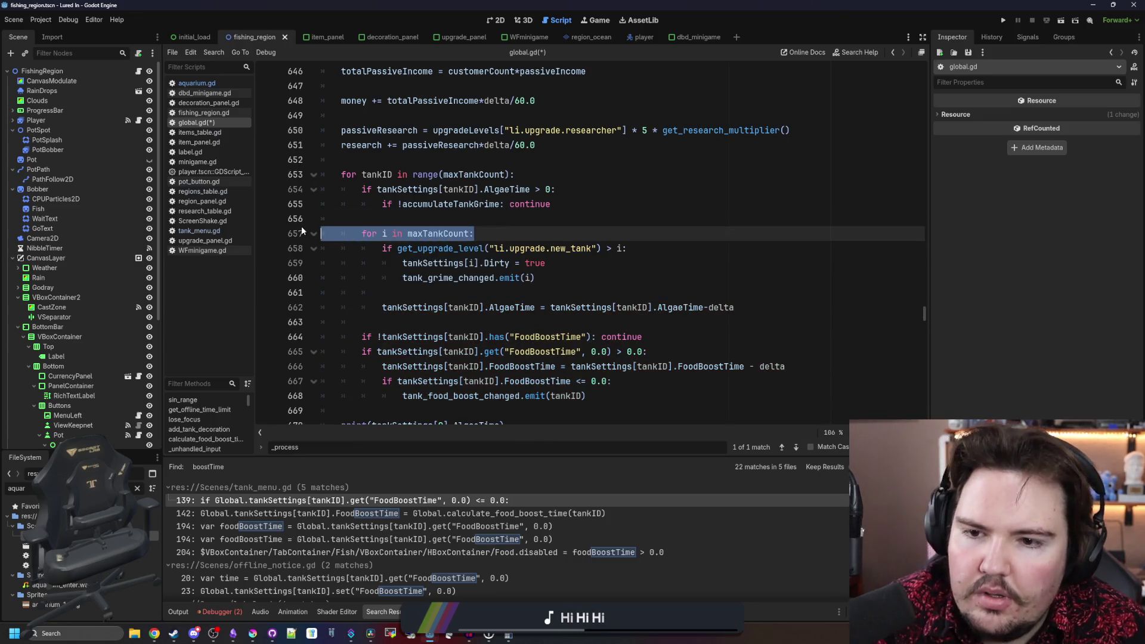
key(BackSpace)
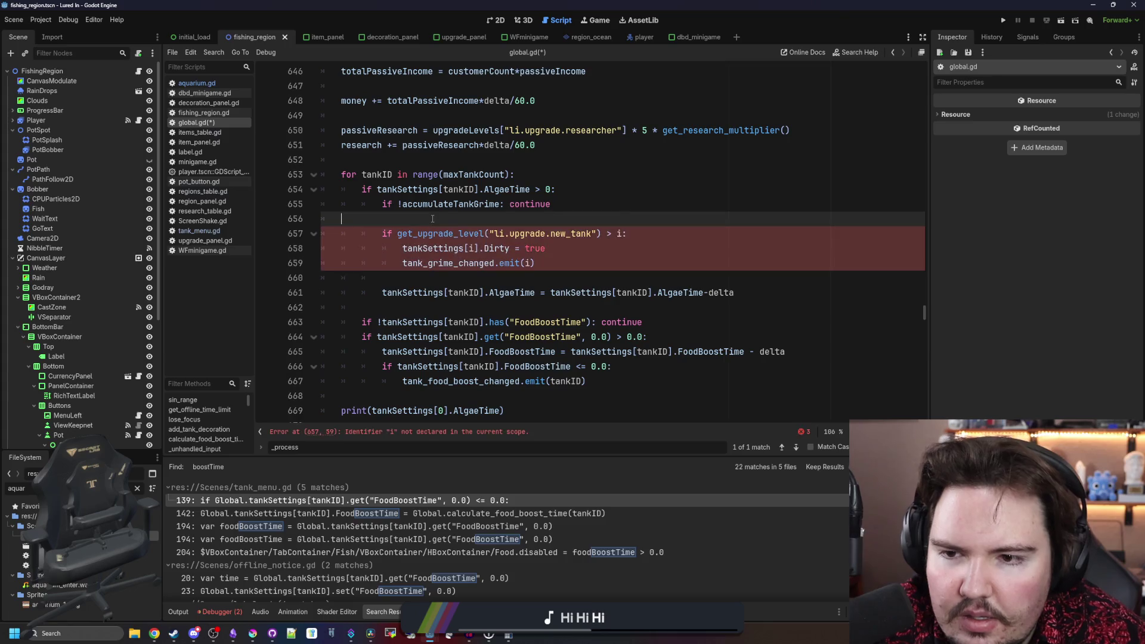
key(BackSpace)
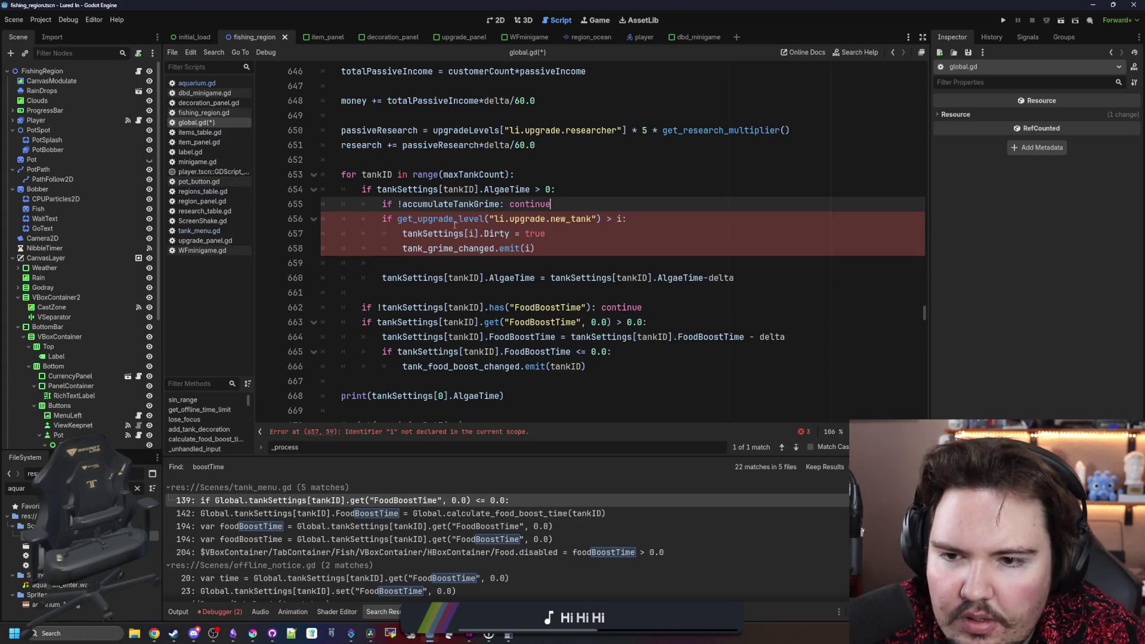
- Move the AlgaeTime decrement under the new_tank upgrade check
click(464, 261)
drag(740, 278, 382, 278)
key(ctrl+c)
key(BackSpace)
click(573, 203)
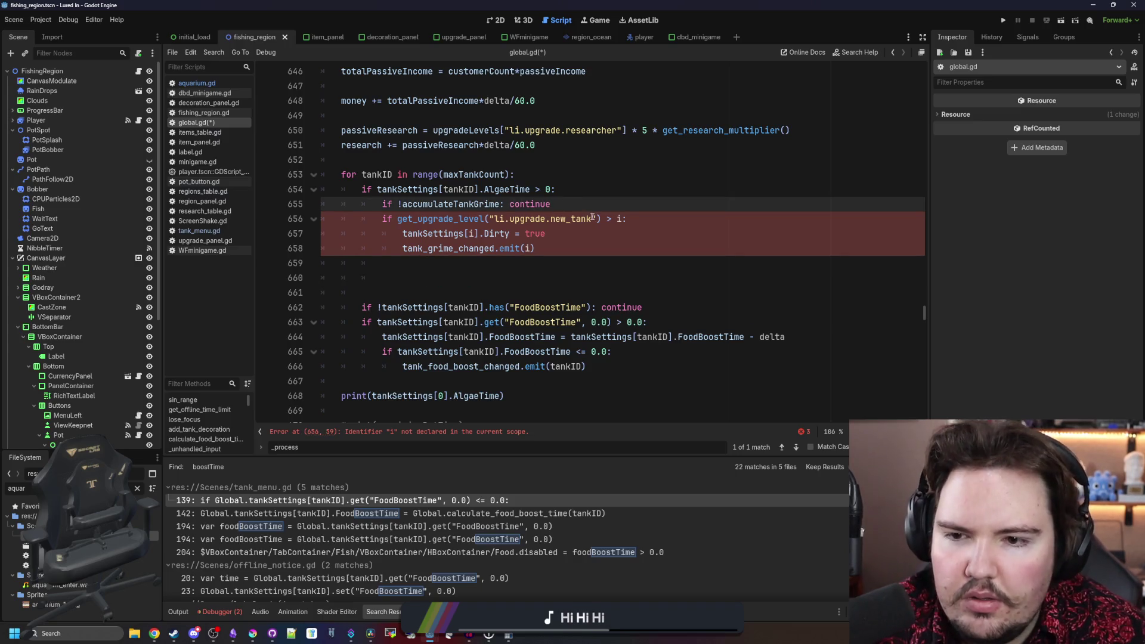
click(642, 221)
key(Return)
key(ctrl+v)
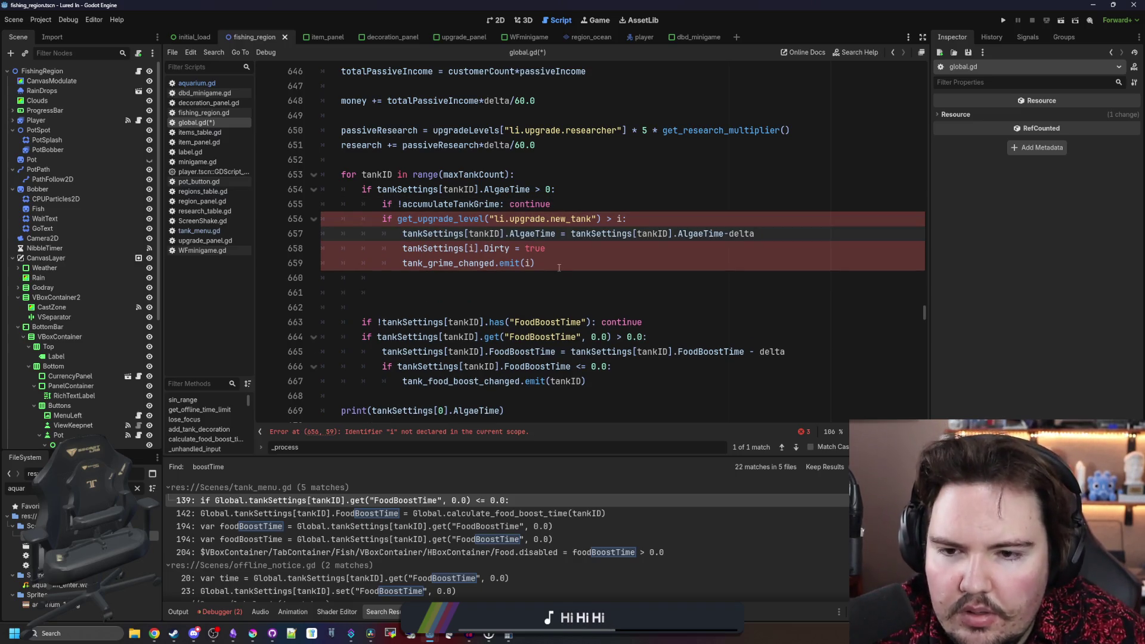
- Comment out the Dirty and tank_grime_changed lines and compare the upgrade level against tankID
drag(330, 255, 536, 263)
key(ctrl+k)
click(592, 206)
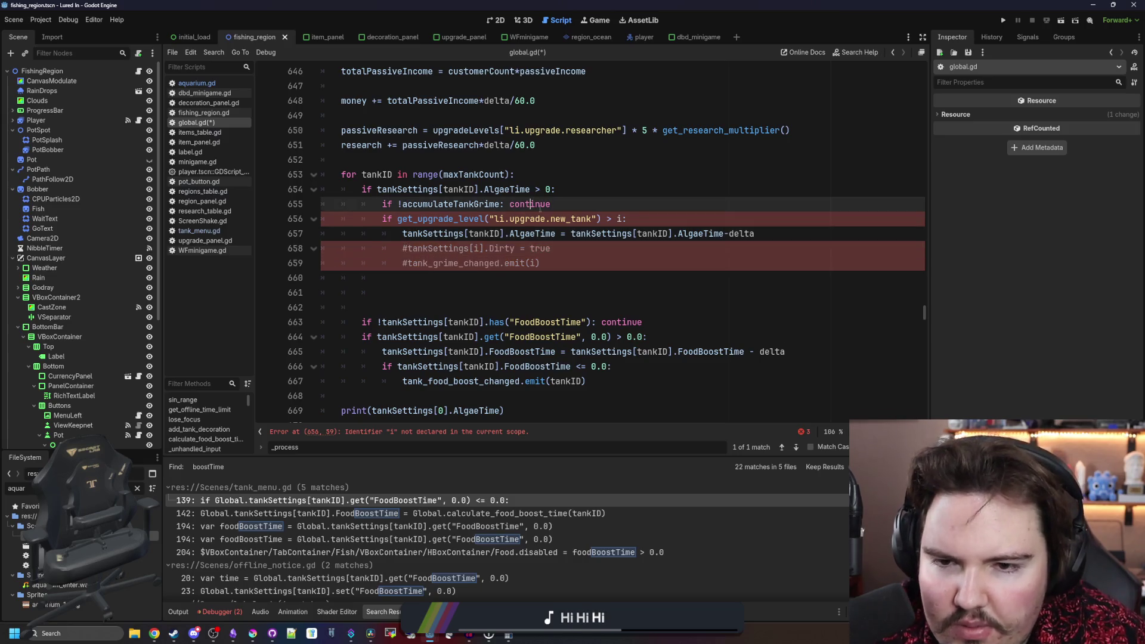
double_click(618, 221)
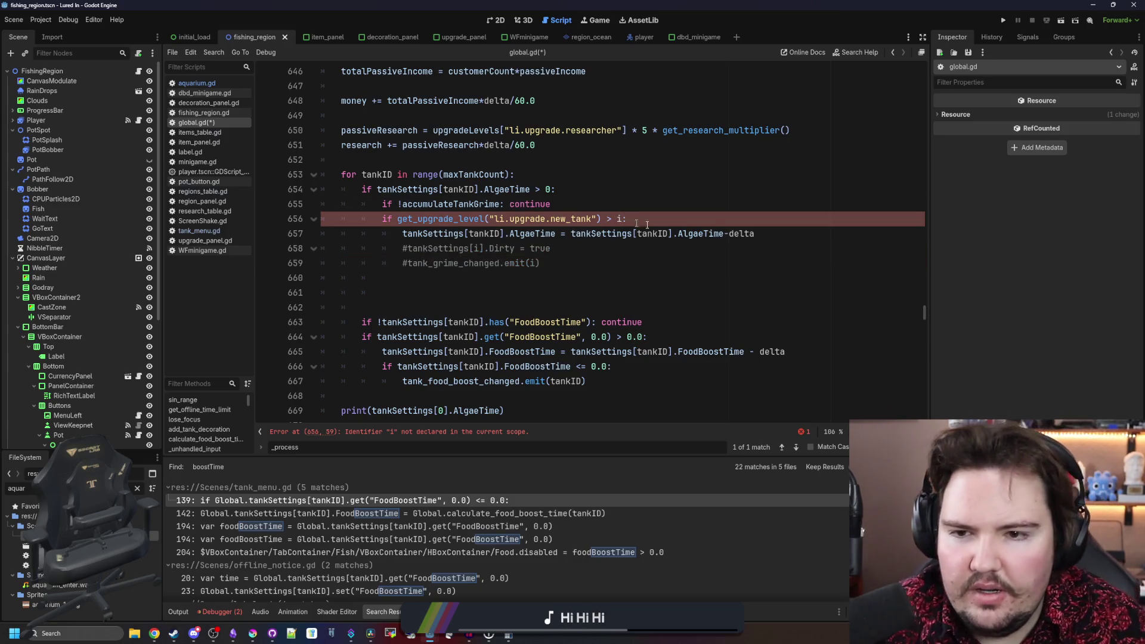
key(BackSpace)
text(tankID)
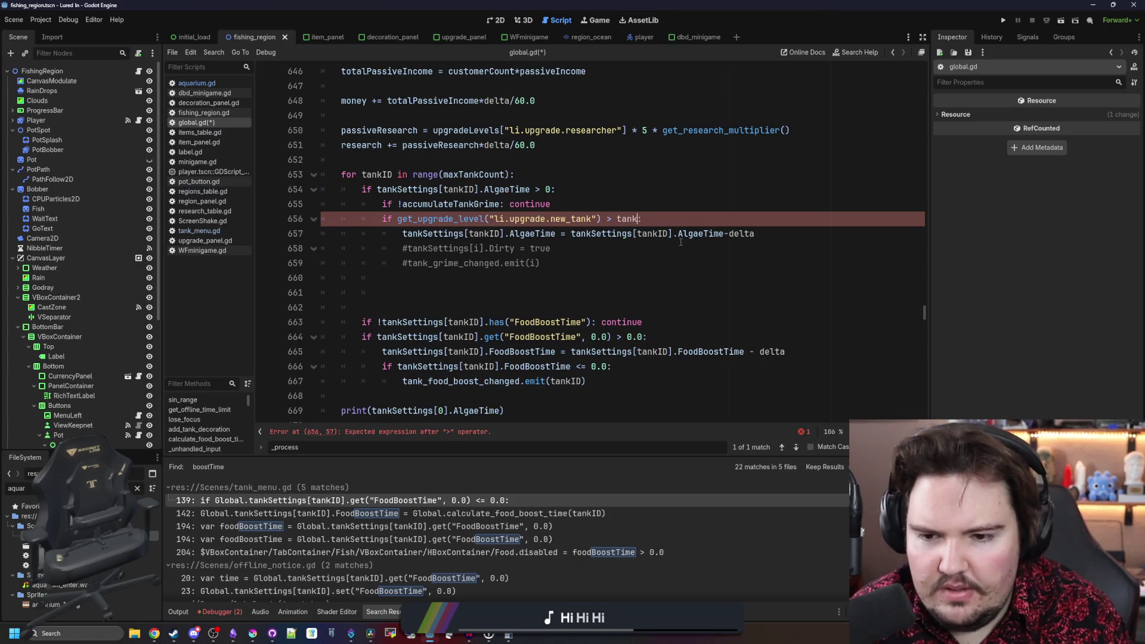
click(485, 161)
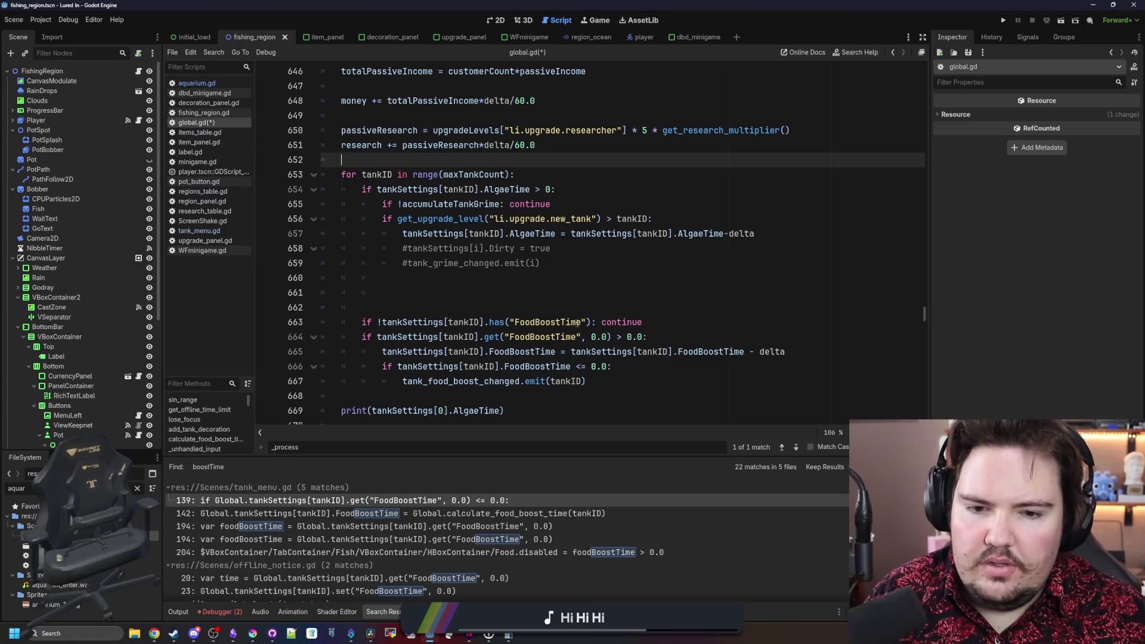
- Space out the AlgaeTime '- delta' line and paste a copy of the FoodBoostTime zero check below it
click(821, 352)
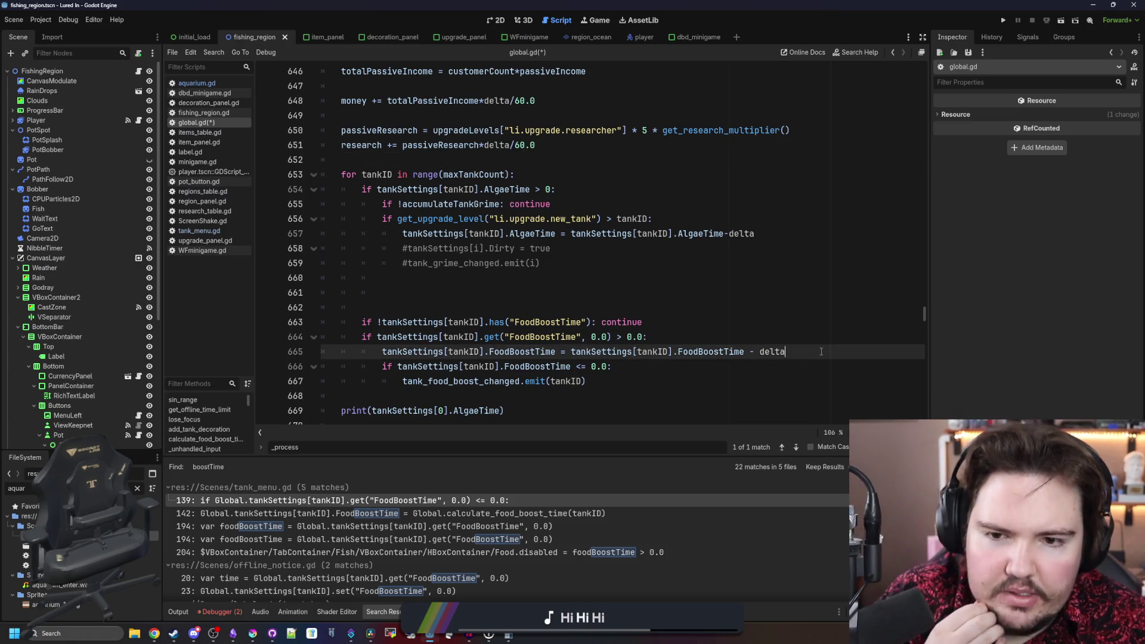
click(739, 249)
click(728, 234)
key(End)
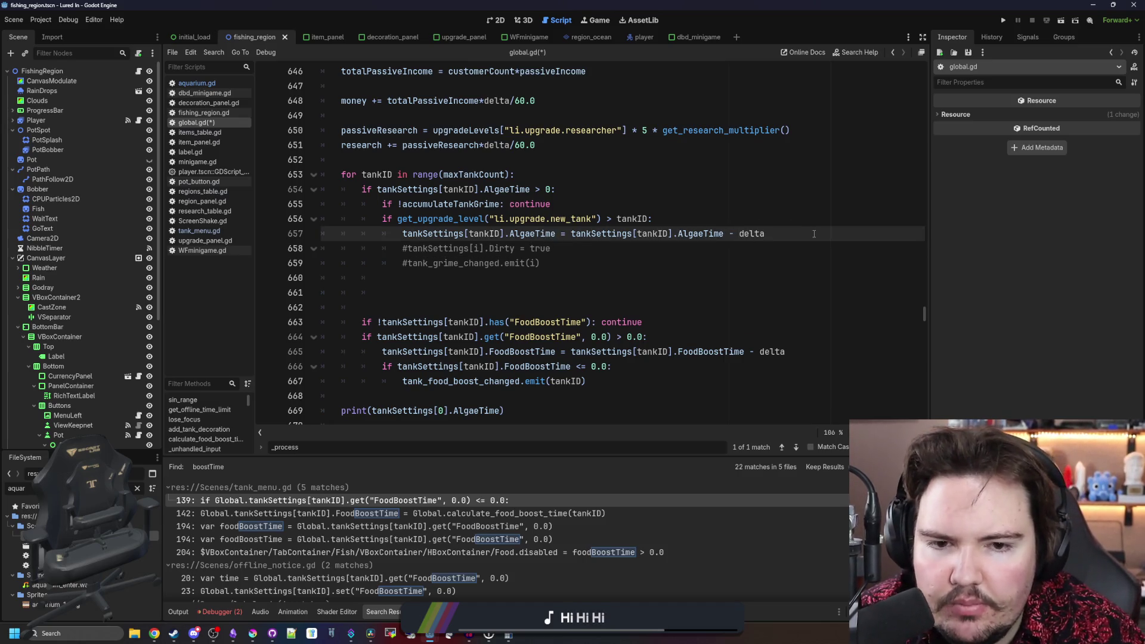
key(Return)
mouse_move(599, 395)
mouse_down()
mouse_move(322, 395)
mouse_move(322, 381)
mouse_up()
key(ctrl+c)
click(437, 248)
key(ctrl+v)
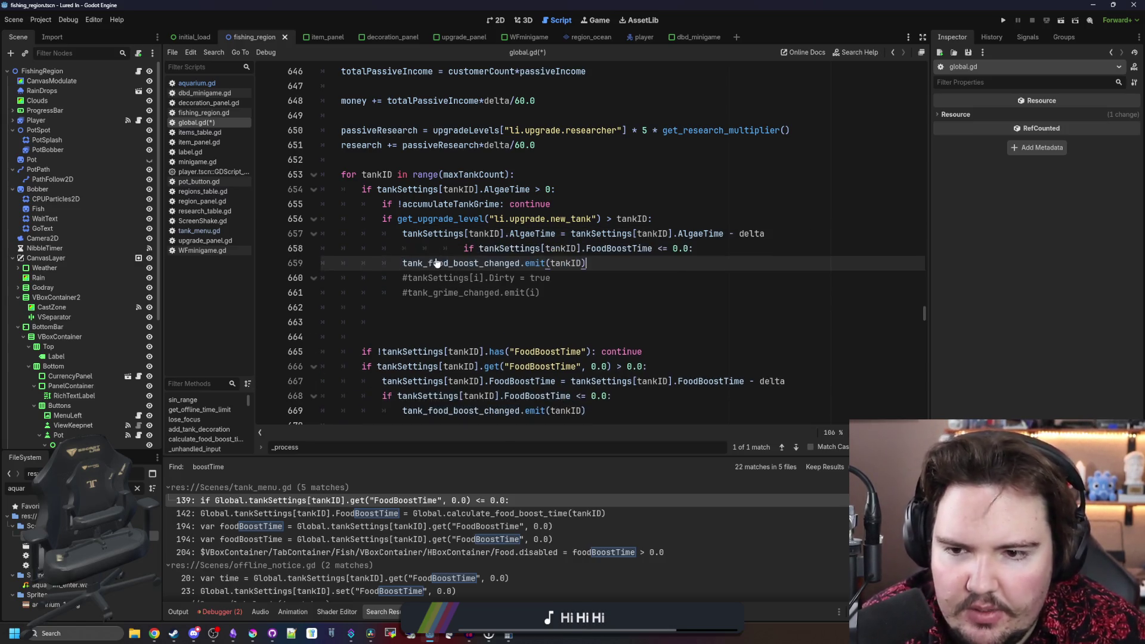
click(464, 248)
key(BackSpace)
key(BackSpace)
key(BackSpace)
click(401, 263)
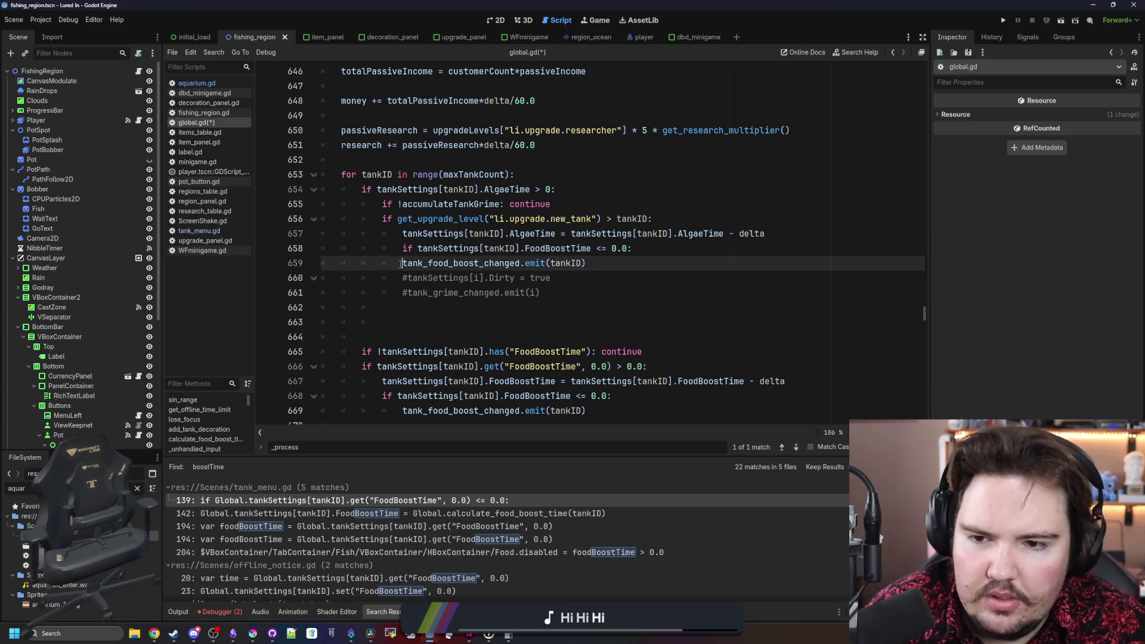
key(Tab)
- Make the pasted check emit tank_grime_changed.emit(tankID) and delete the leftover commented lines
drag(541, 292, 408, 292)
key(ctrl+x)
drag(606, 263, 423, 263)
key(ctrl+v)
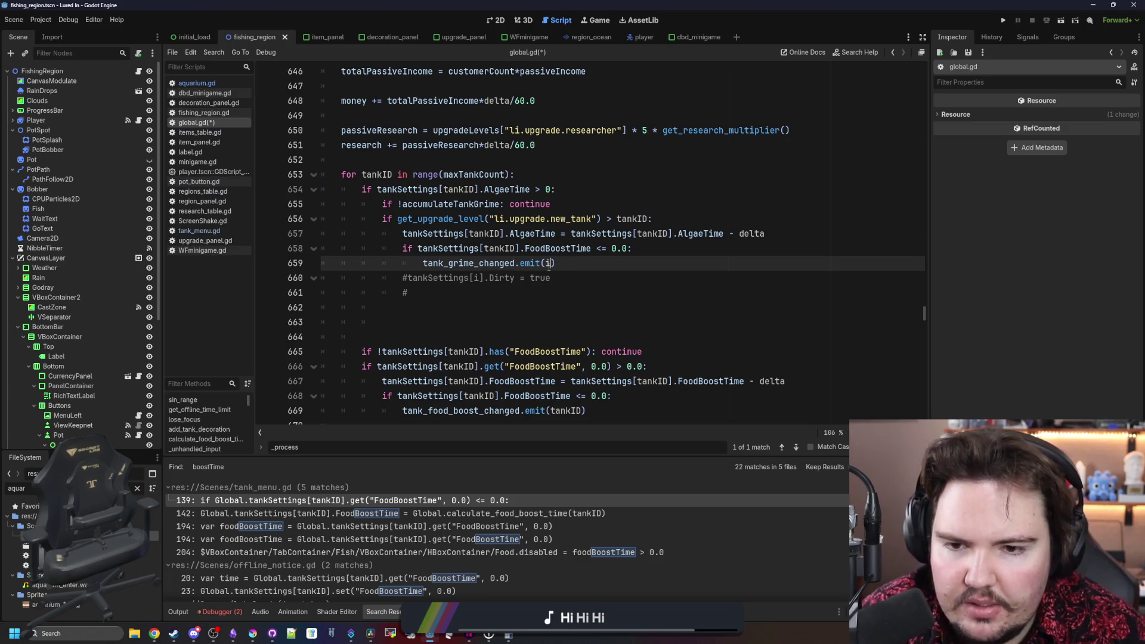
text(ankID)
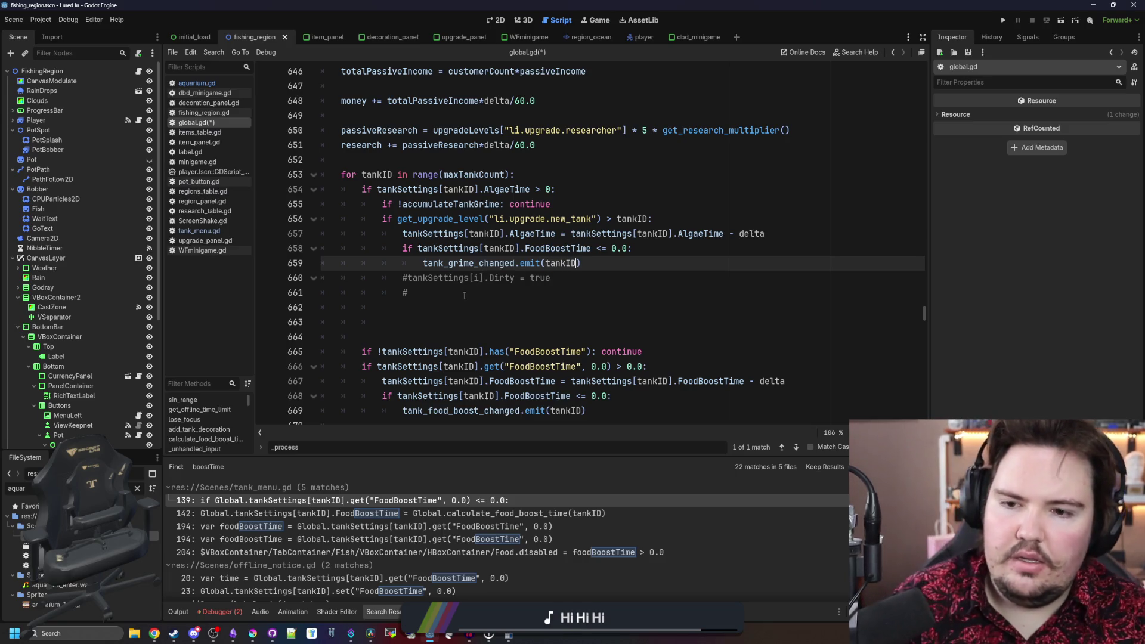
drag(464, 296, 425, 278)
key(Delete)
key(Delete)
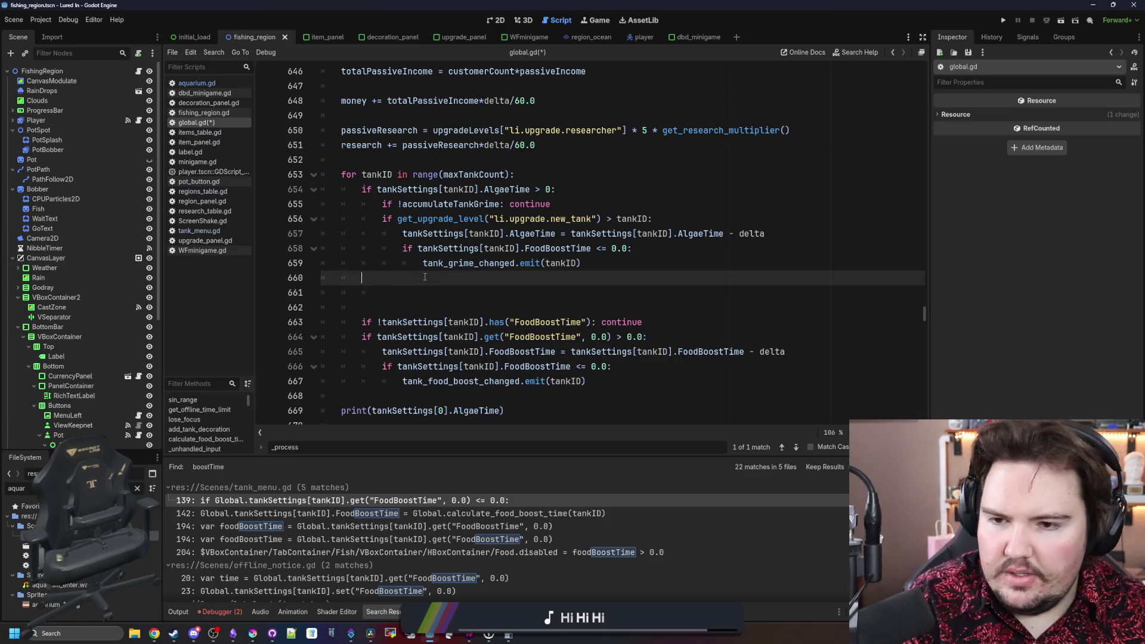
key(ctrl+shift+k)
key(ctrl+shift+k)
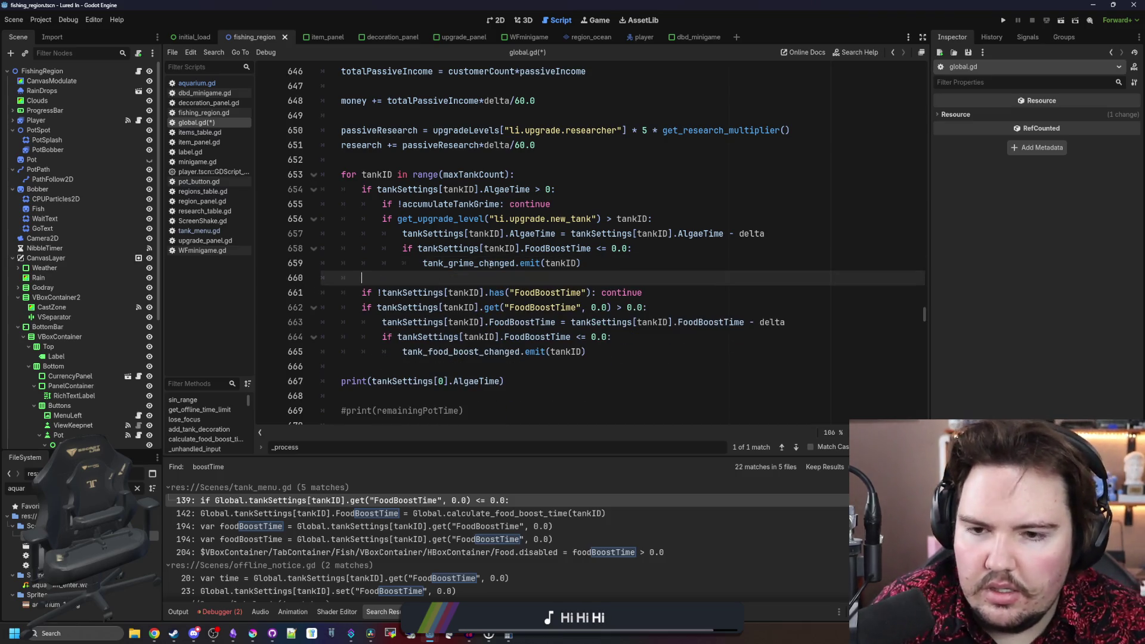
- Change the pasted check to test tankSettings[tankID].AlgaeTime <= 0.0
click(472, 264)
click(548, 248)
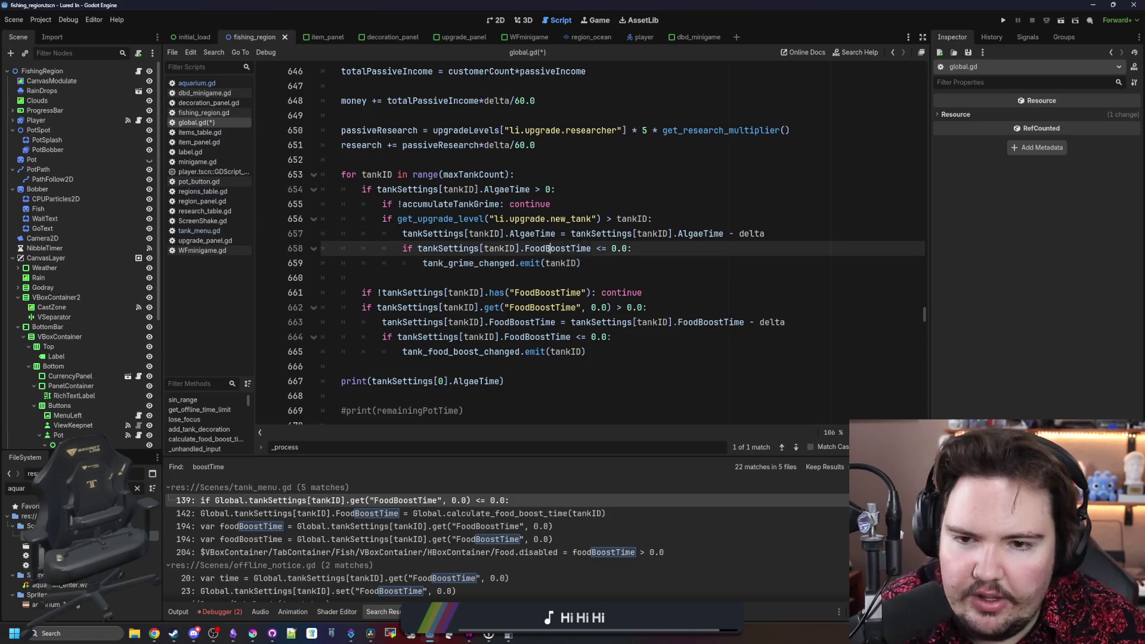
double_click(555, 248)
double_click(534, 233)
double_click(576, 248)
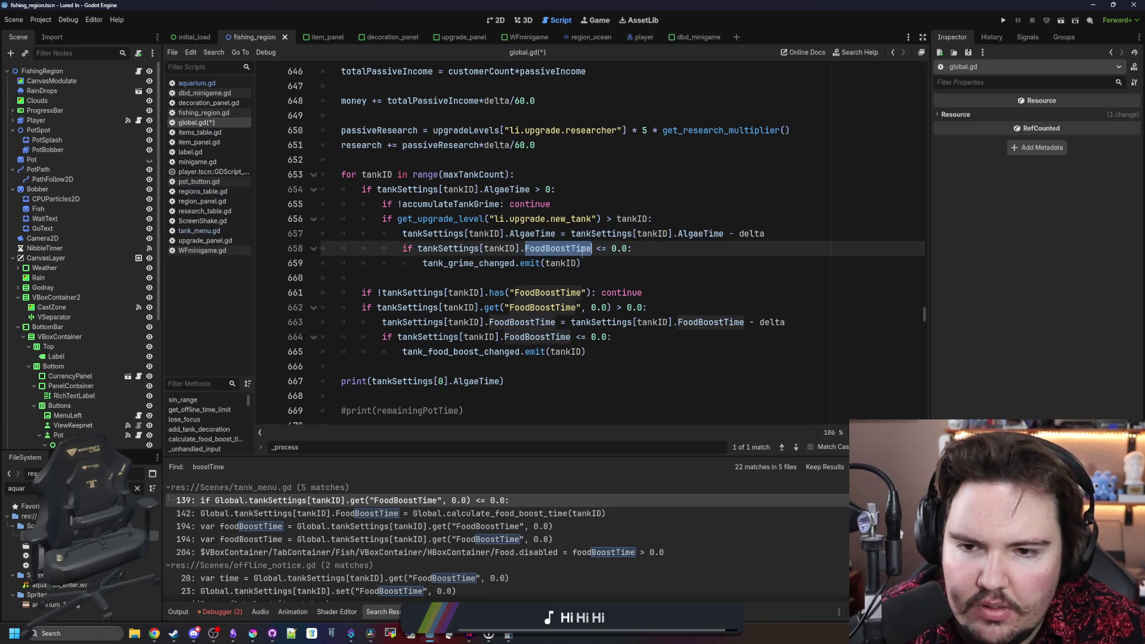
key(ctrl+v)
click(600, 267)
click(602, 278)
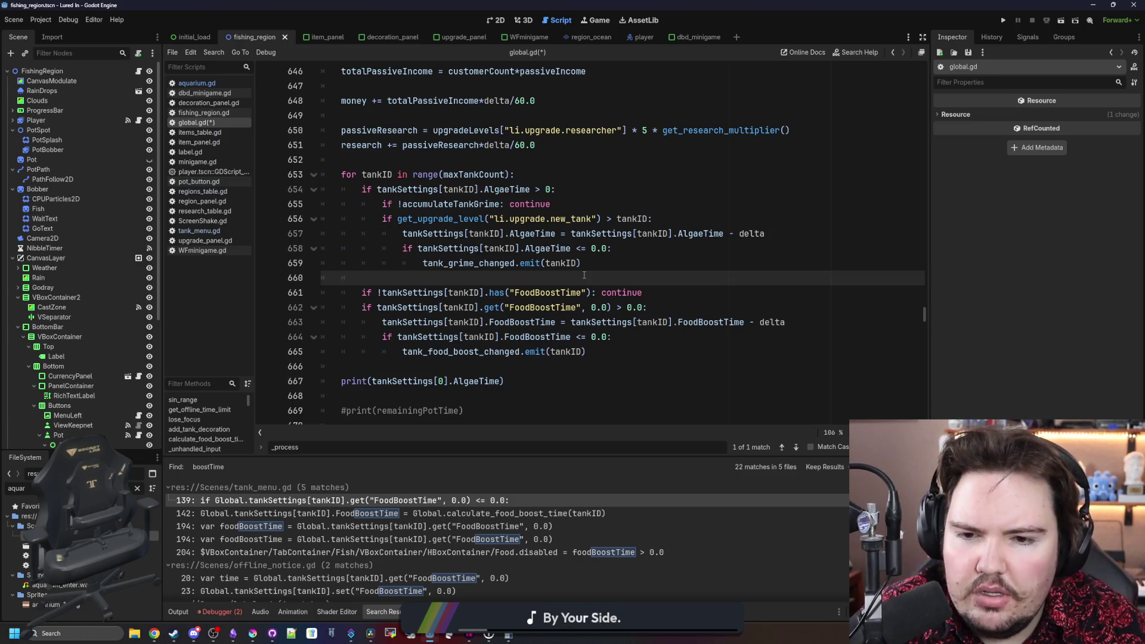
- Turn the negated accumulateTankGrime continue into 'if accumulateTankGrime:', nest the block under it, and save
drag(552, 210, 512, 209)
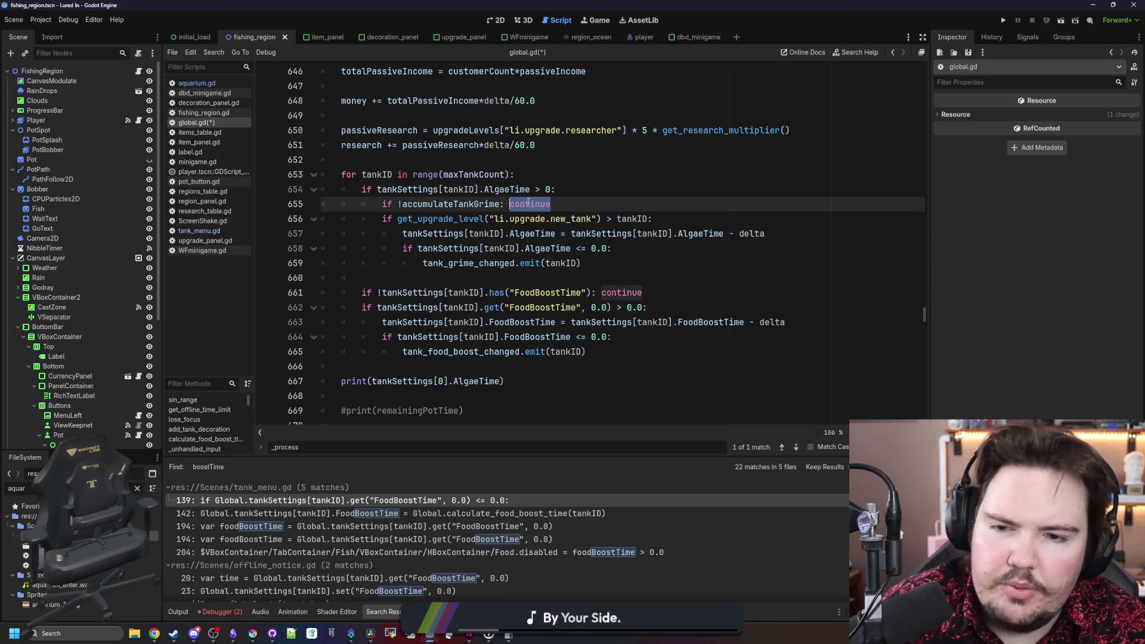
key(BackSpace)
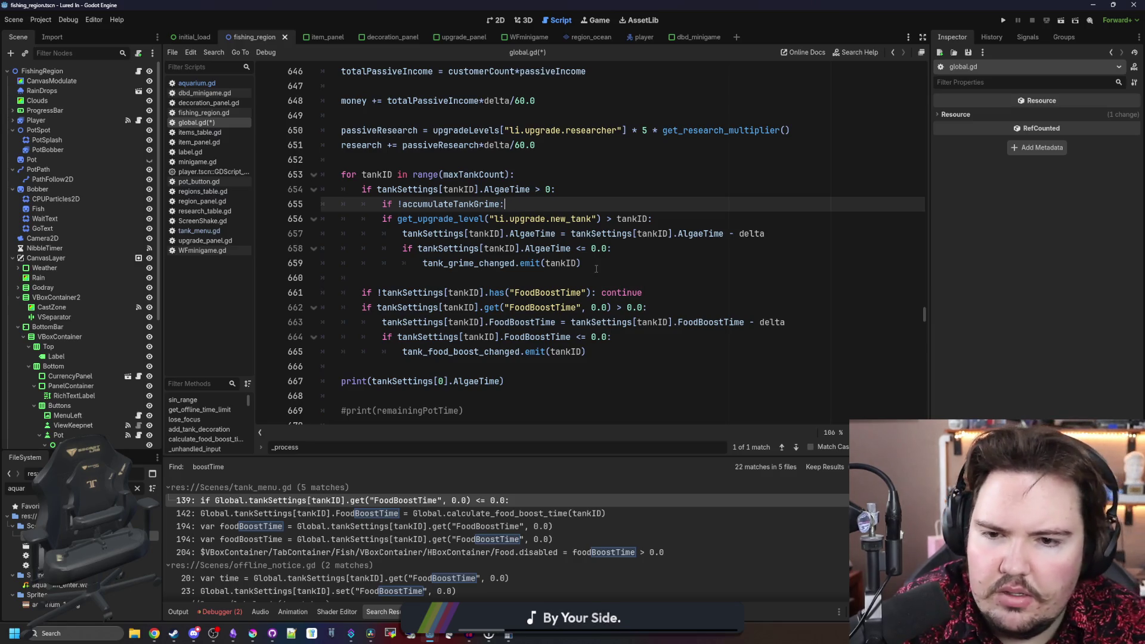
drag(594, 269, 383, 218)
key(Tab)
click(405, 204)
key(BackSpace)
key(End)
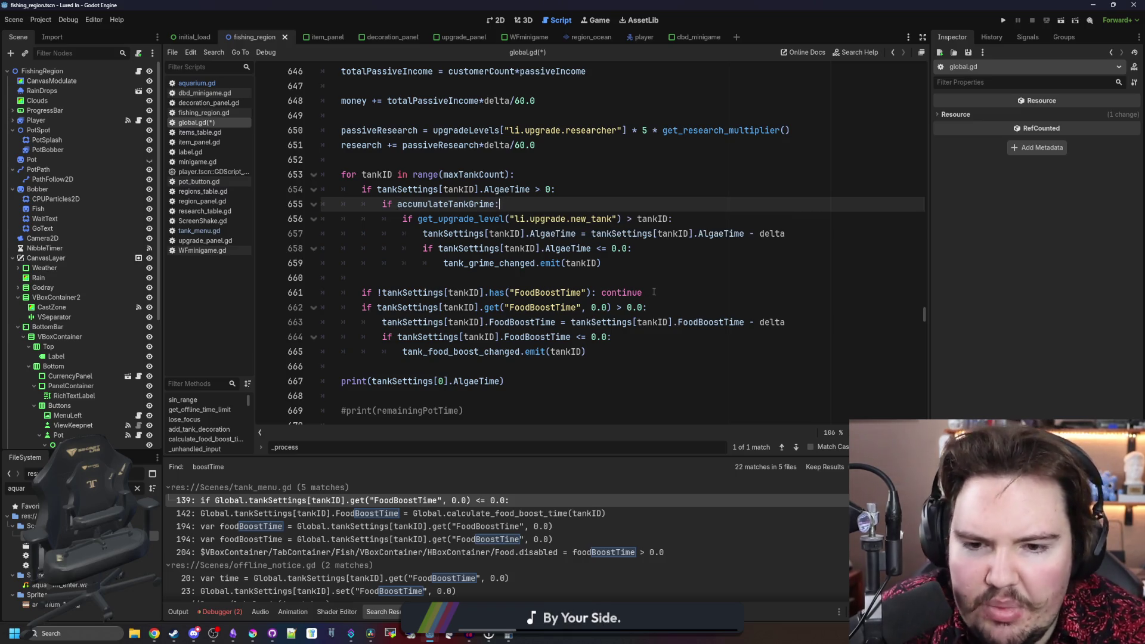
drag(656, 292, 349, 297)
key(ctrl+s)
click(565, 198)
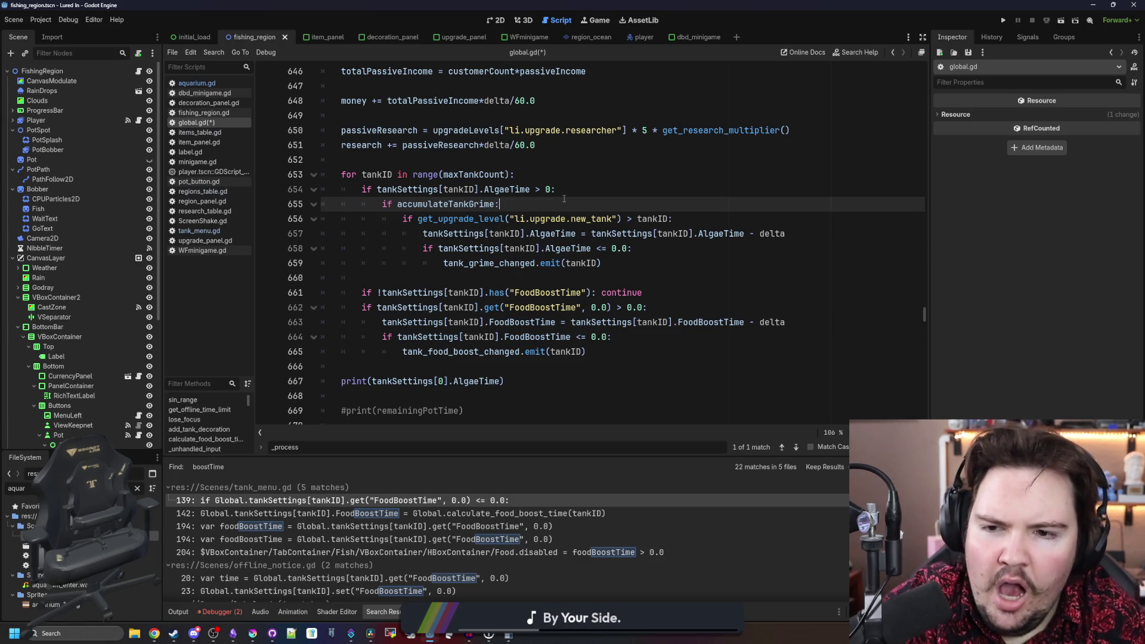
click(477, 160)
key(ctrl+s)
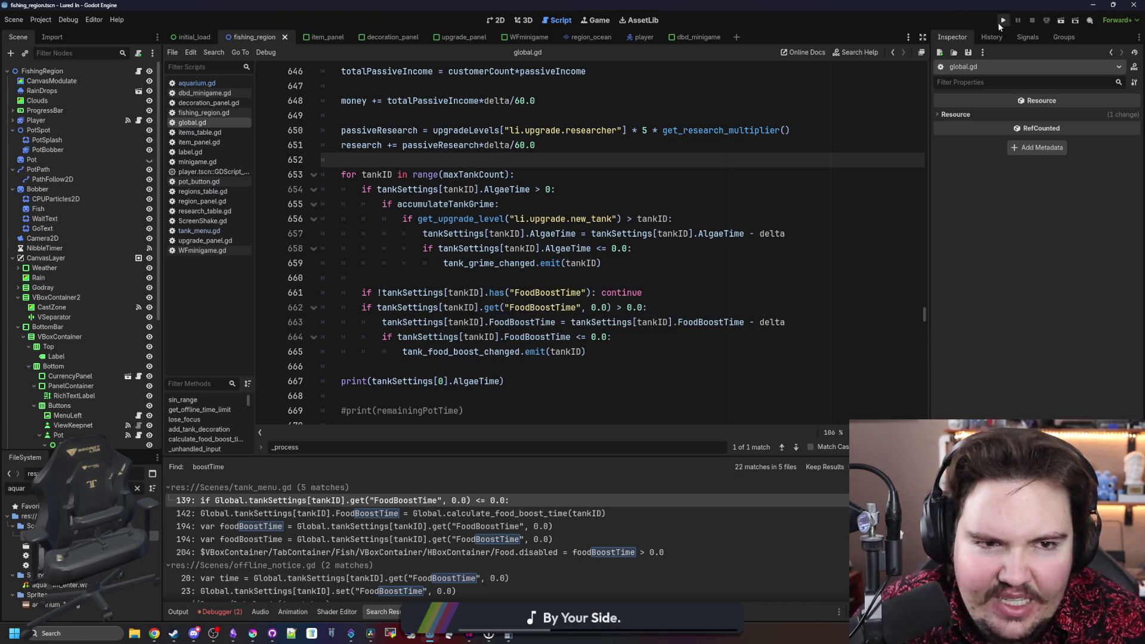
- Do a quick test run, then change the tank loop's AlgaeTime check to '> 0.0'
click(1001, 21)
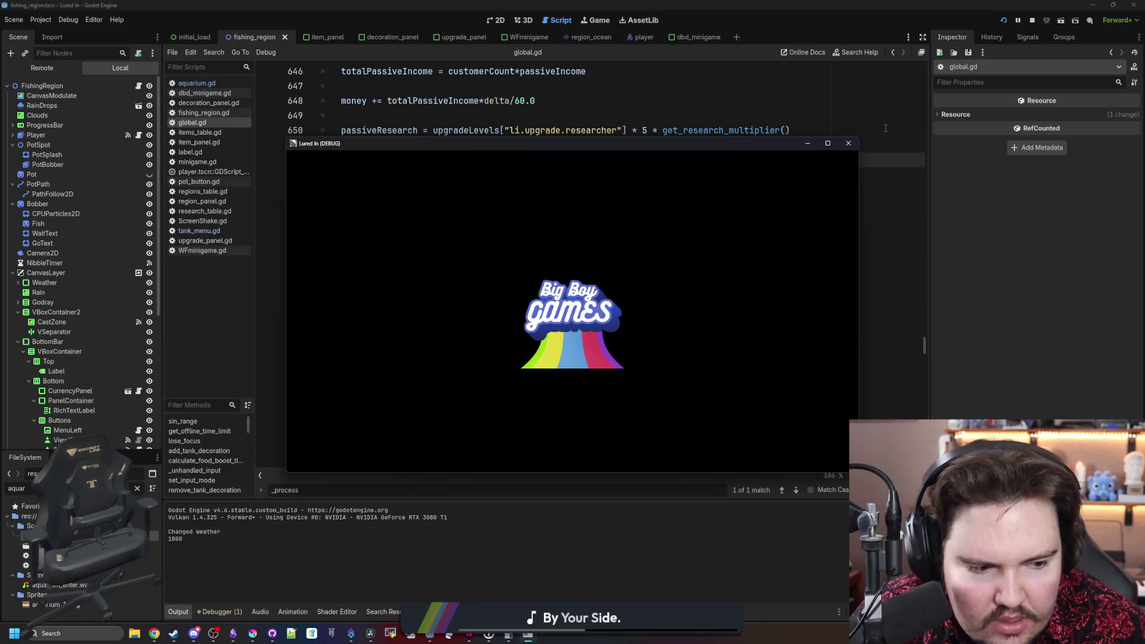
click(589, 348)
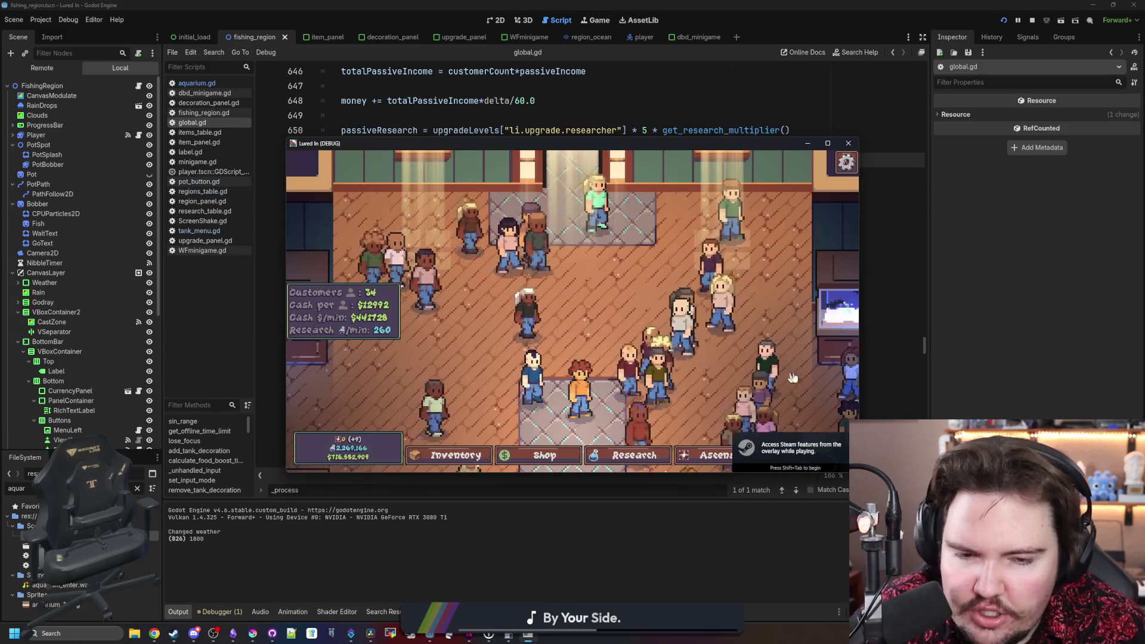
click(983, 321)
click(546, 278)
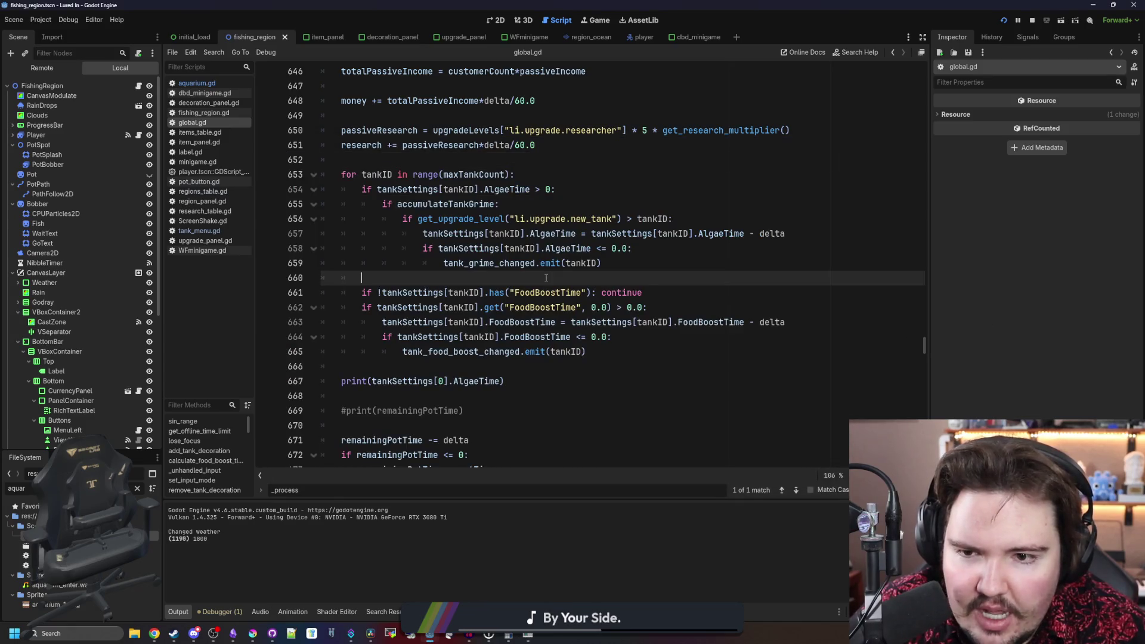
click(613, 207)
click(686, 222)
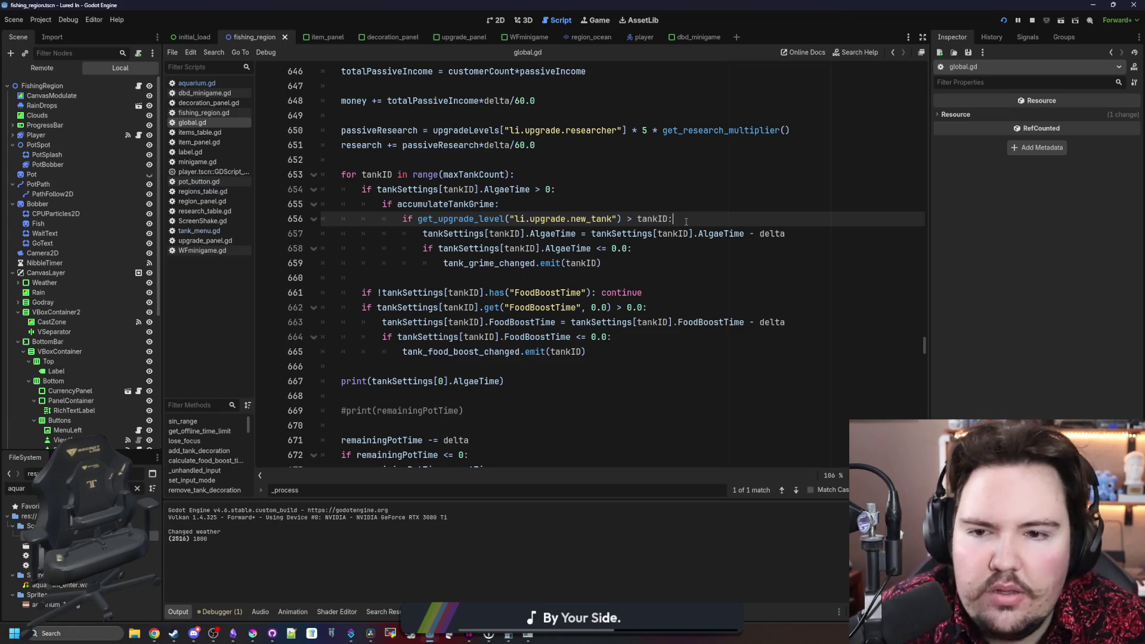
click(550, 189)
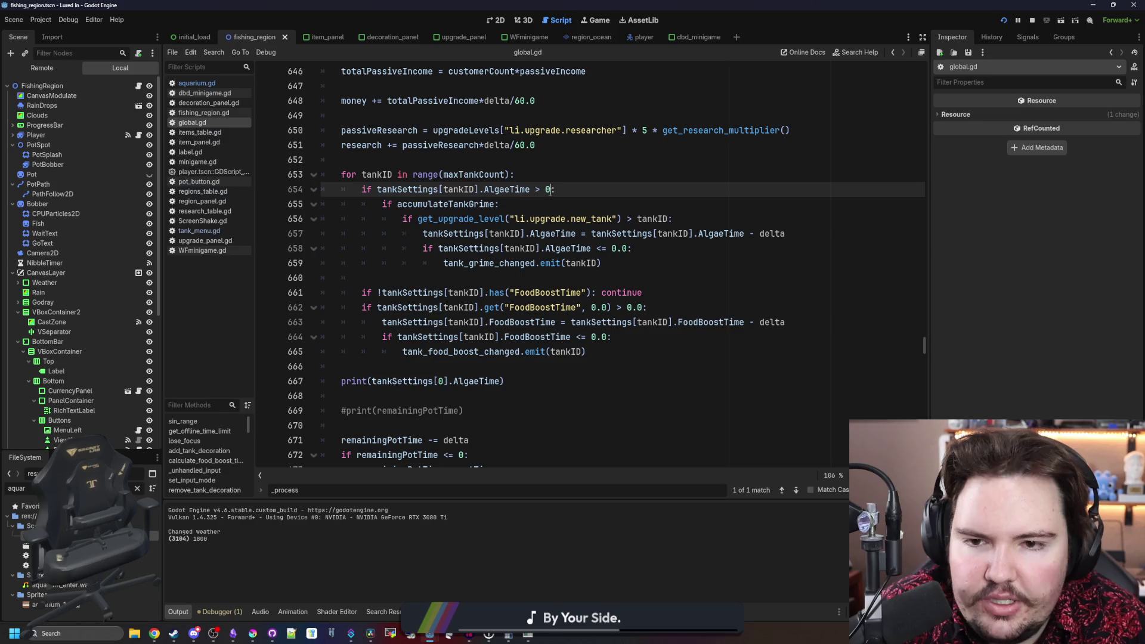
text(.0)
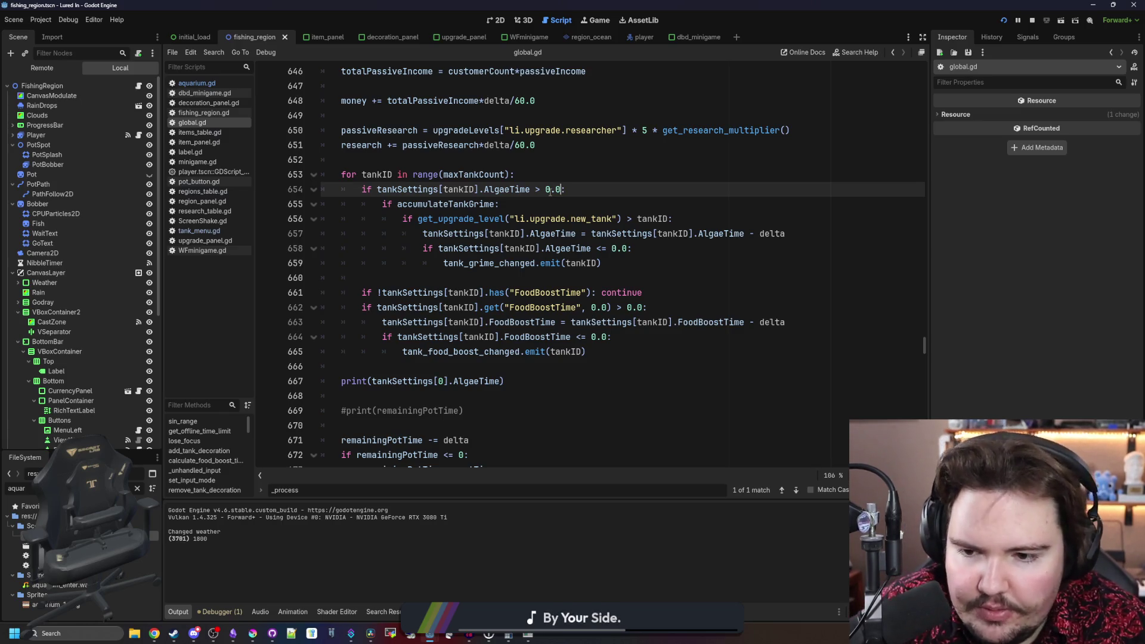
click(548, 203)
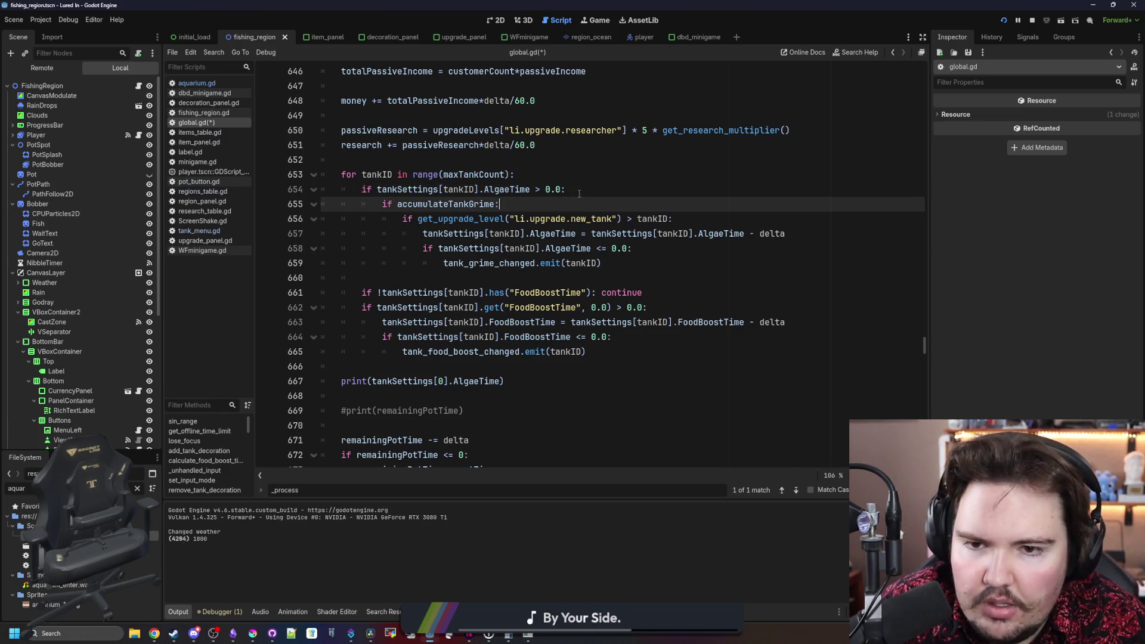
- Test-run the game with F5, check the in-game Options menu, then stop the game
click(596, 22)
key(F5)
key(Escape)
click(574, 312)
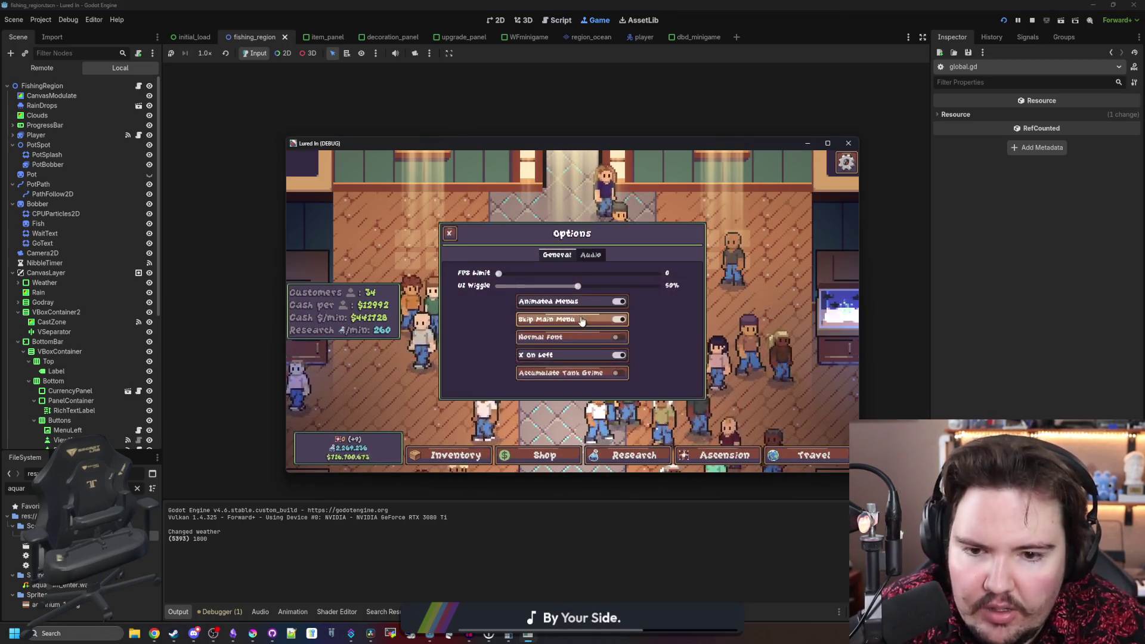
key(Escape)
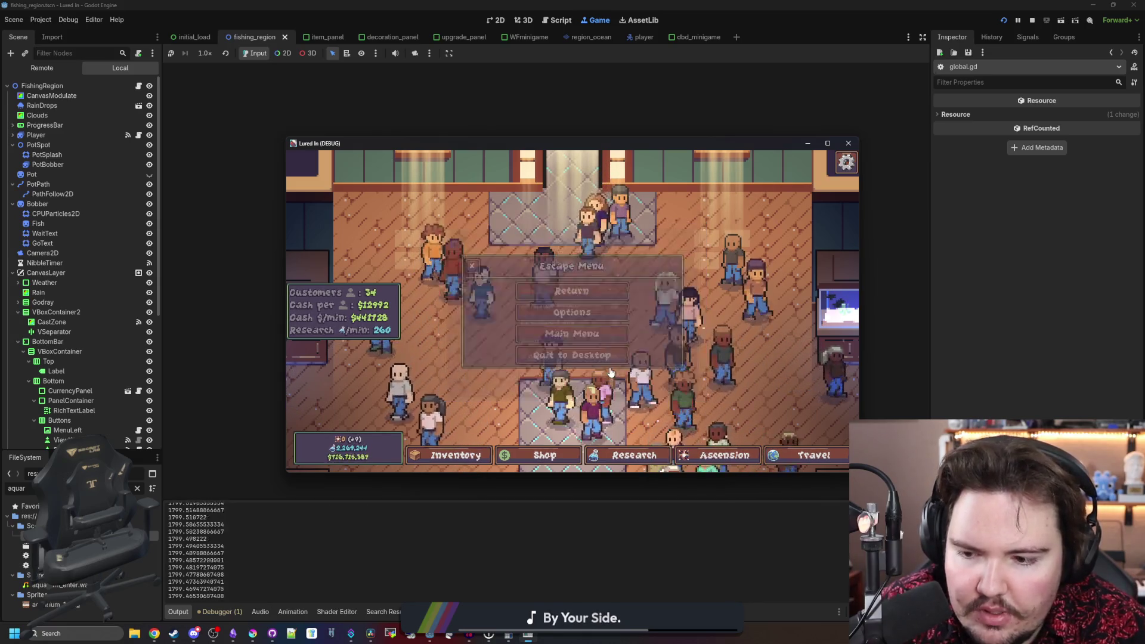
key(Escape)
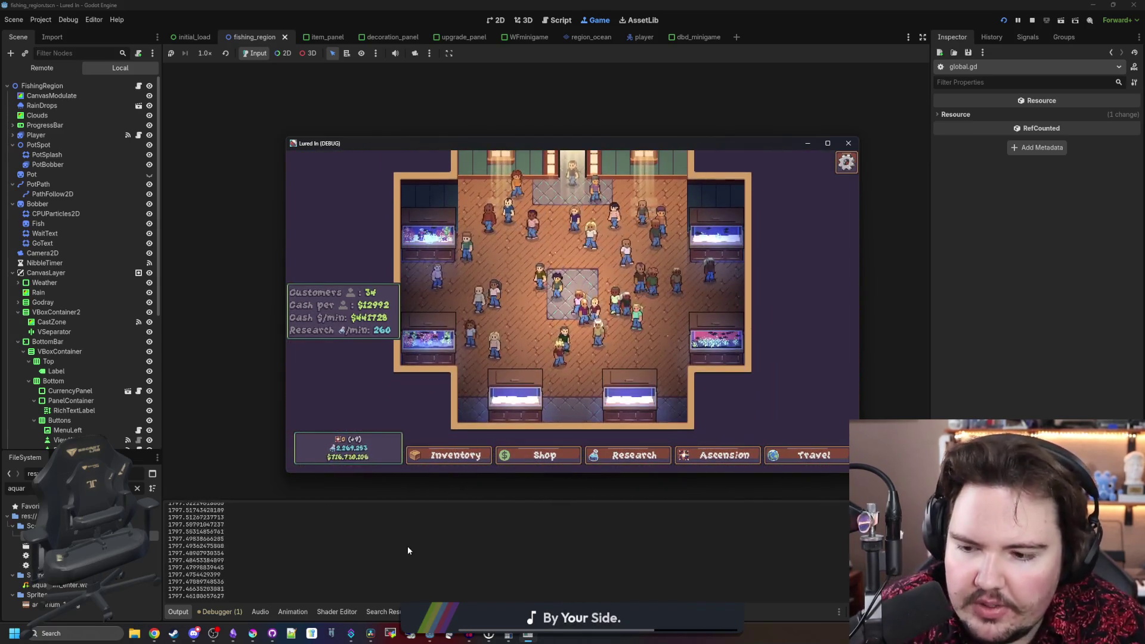
click(408, 546)
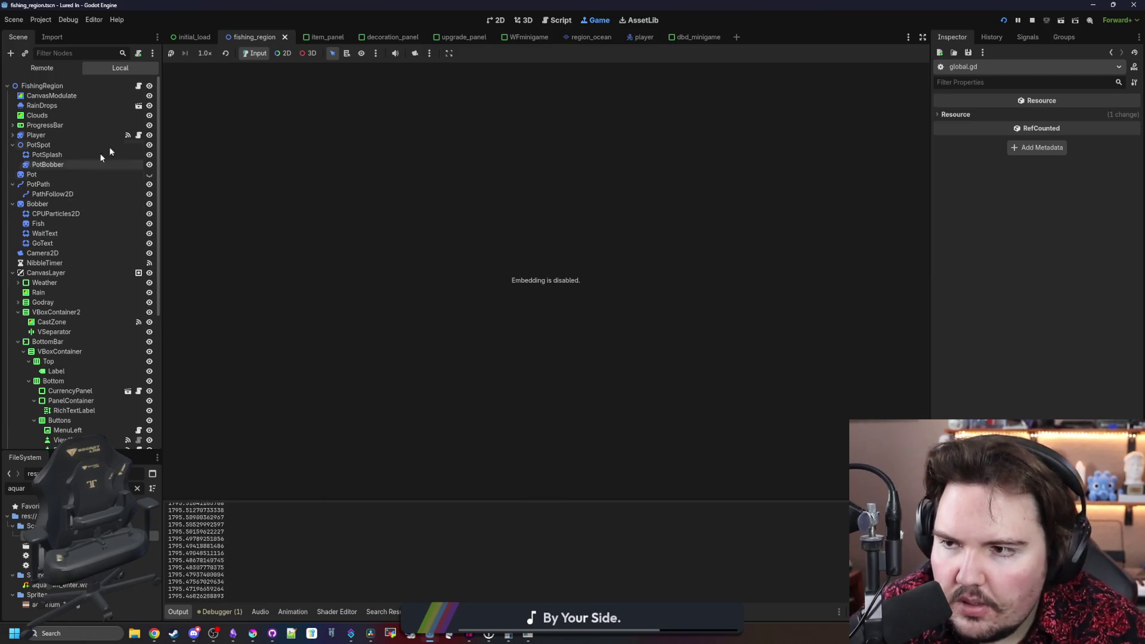
- Filter the FileSystem dock for 'glob' and open global.gd
double_click(16, 488)
text(glob)
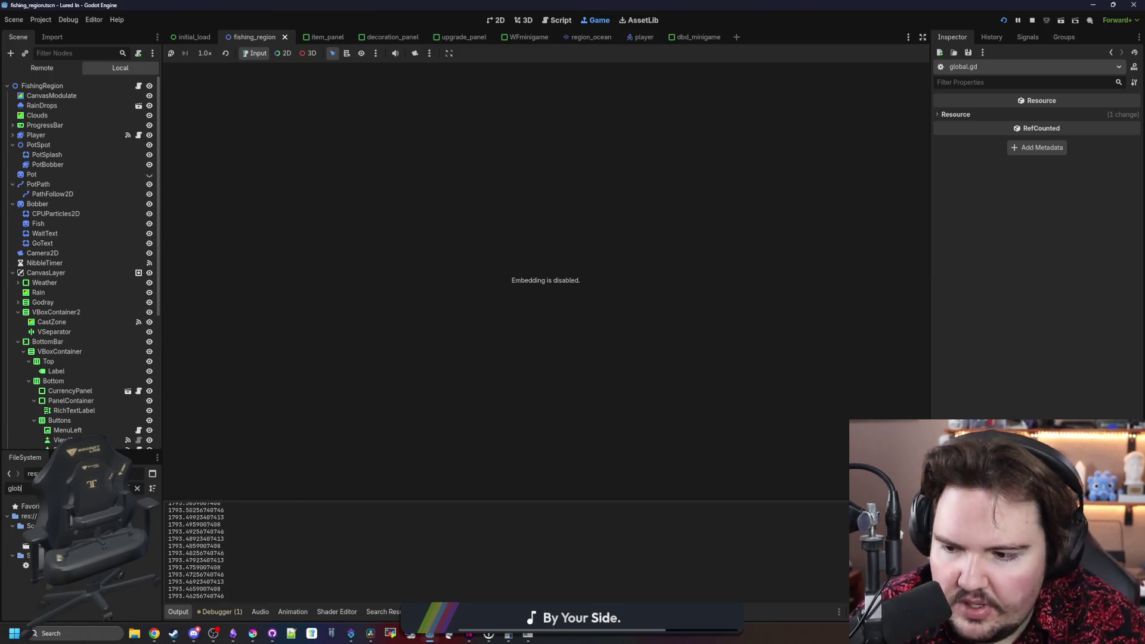
double_click(36, 566)
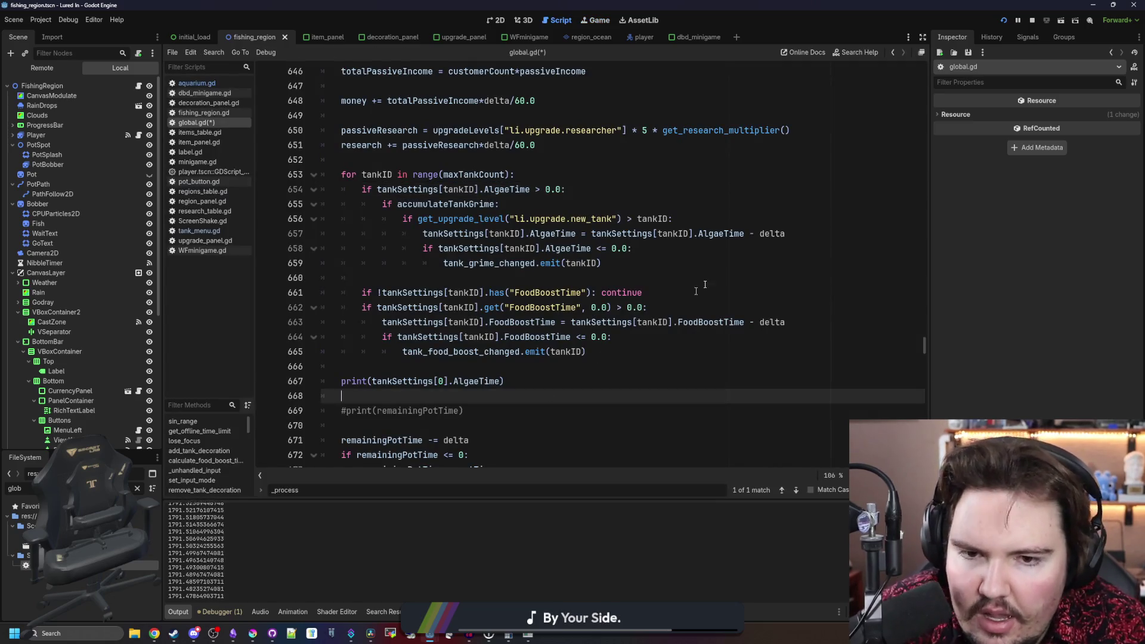
- Append '* get_tank_algae_multiplier(tankID)' to the AlgaeTime decrement and select the new call
click(686, 263)
scroll(686, 263, up, 2)
click(807, 323)
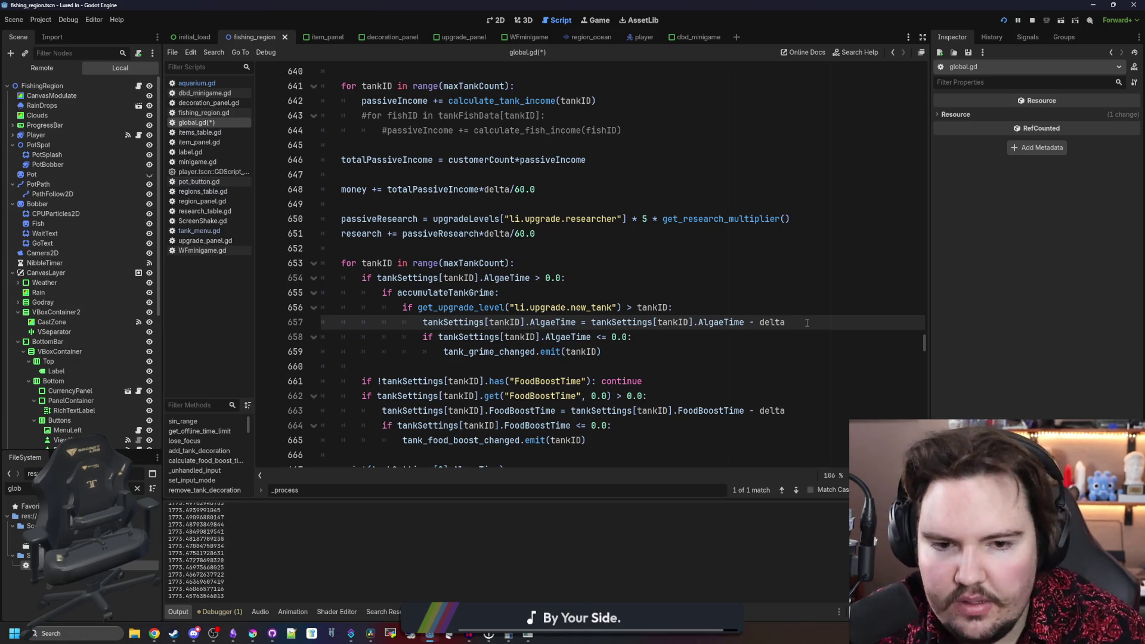
key(ctrl+z)
click(798, 278)
text(* get_tank_)
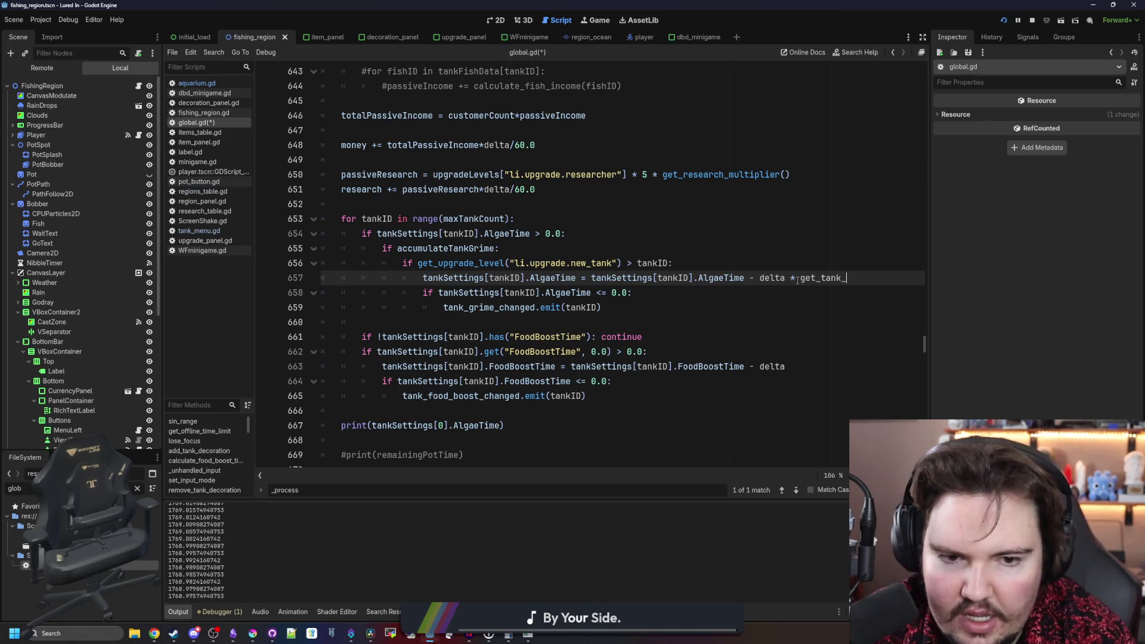
text(algae_multip)
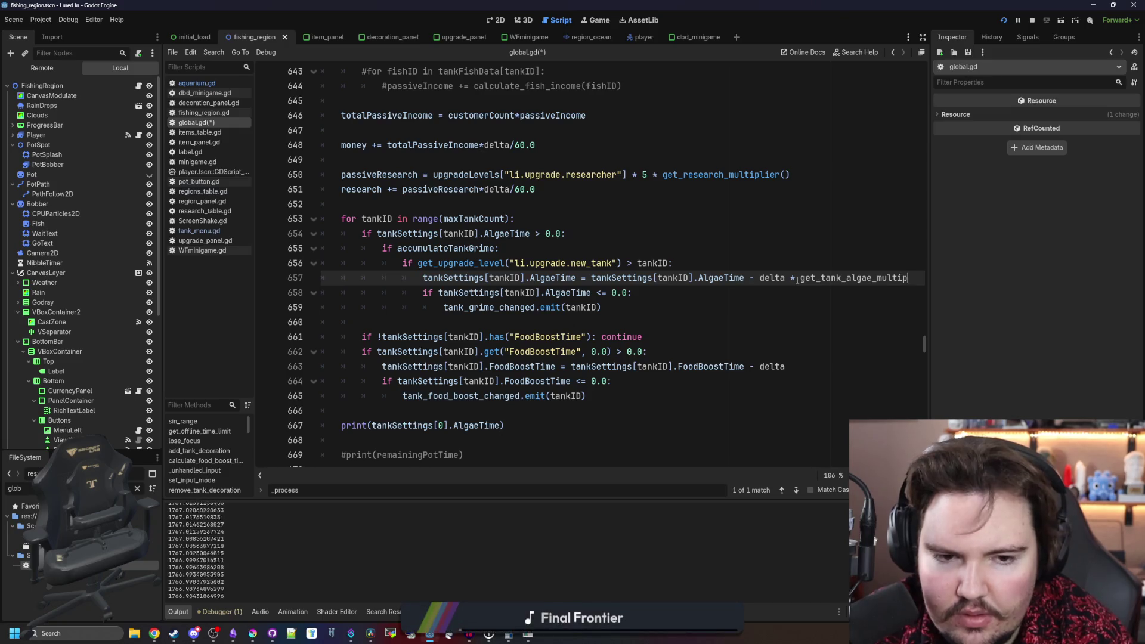
key(Return)
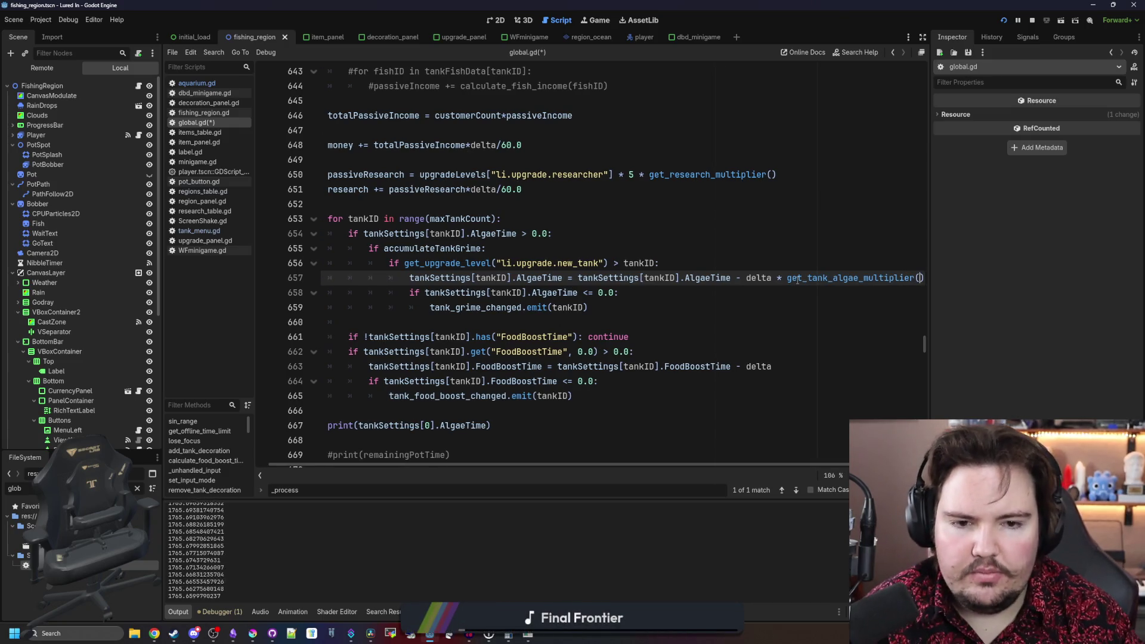
text(tankID)
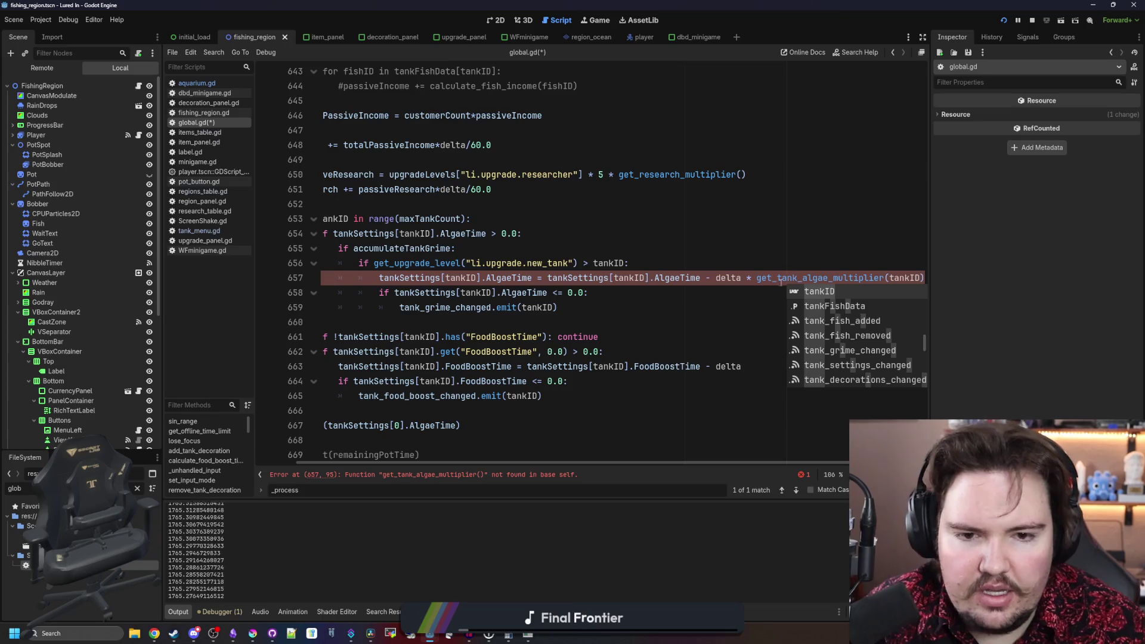
drag(756, 278, 924, 278)
key(ctrl+c)
scroll(594, 418, up, 4)
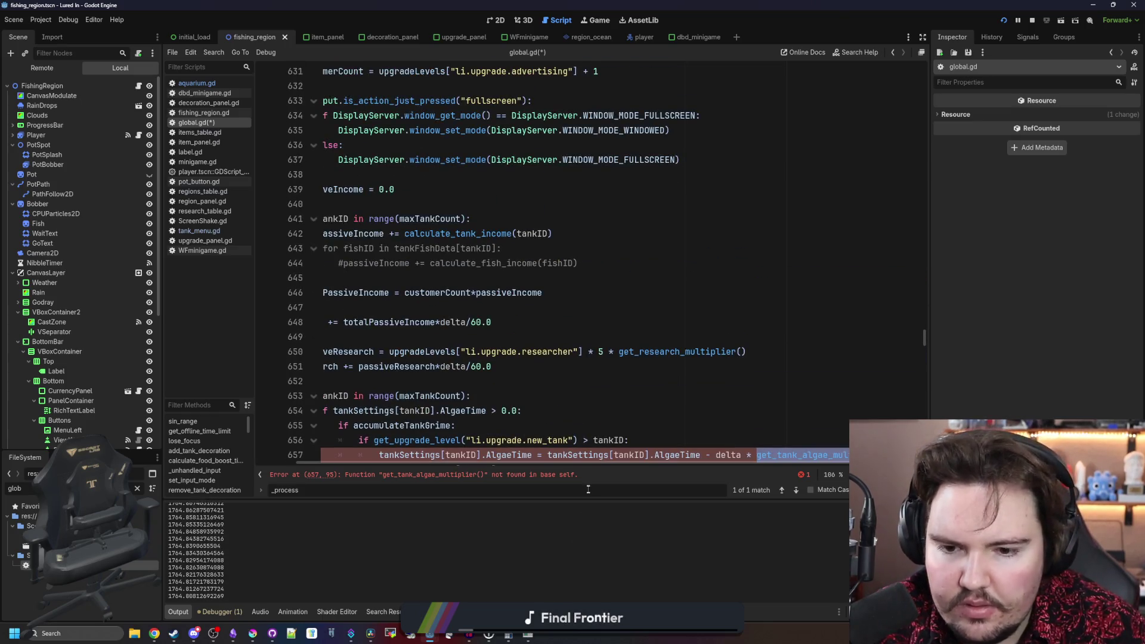
scroll(594, 457, down, 10)
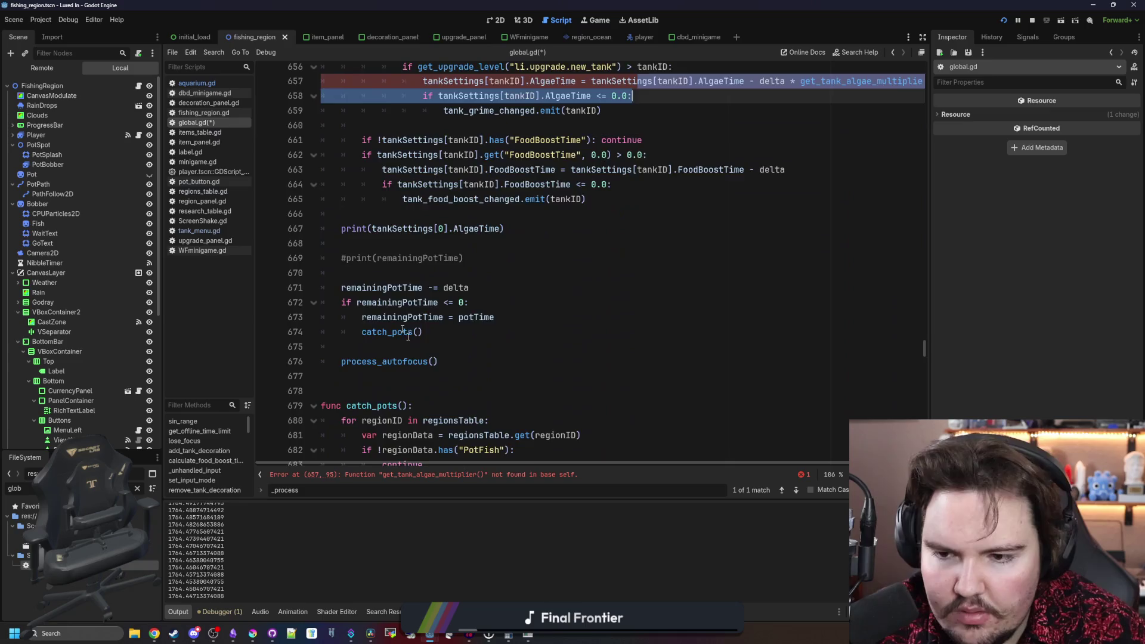
click(374, 289)
- Start a new 'func get_tank_algae_multiplier(tankID):' definition below process_autofocus
key(Return)
key(Return)
key(Return)
key(Up)
text(func)
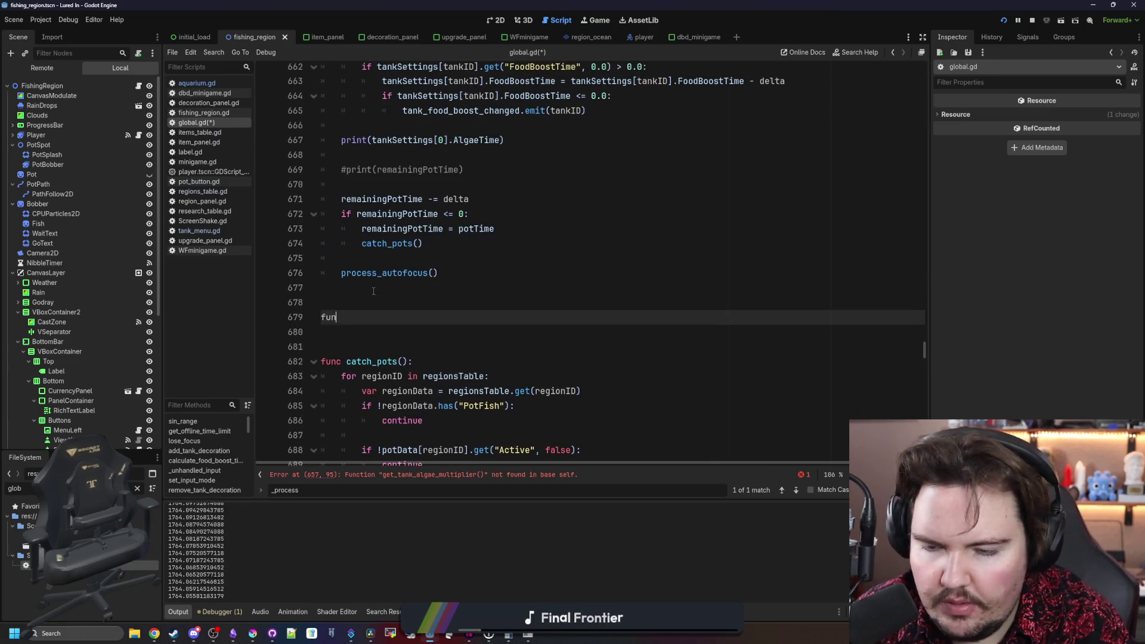
key(ctrl+v)
text(:)
key(Return)
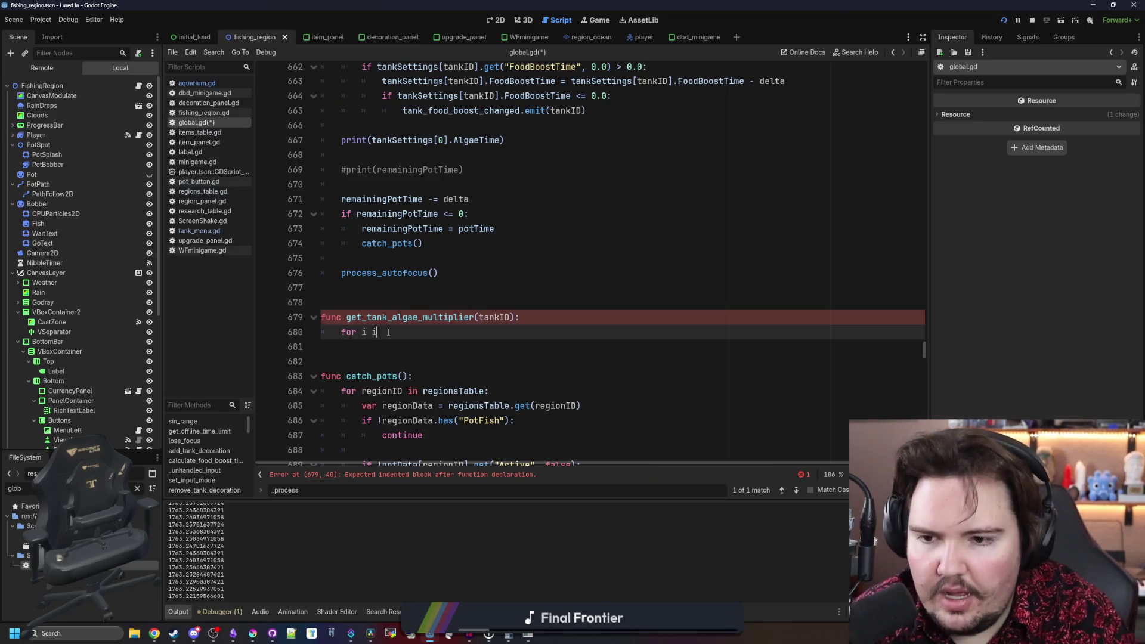
- Loop over tankFishData[tankID], fetching each item with itemsTable.get(i)
text(n tank)
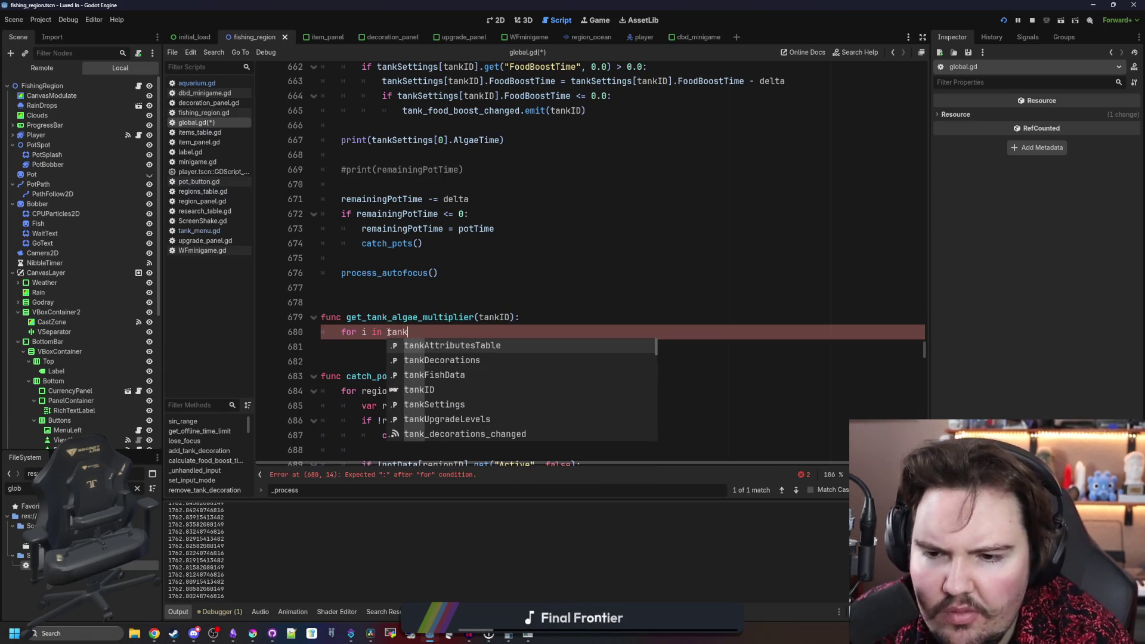
key(Down)
key(Down)
key(Return)
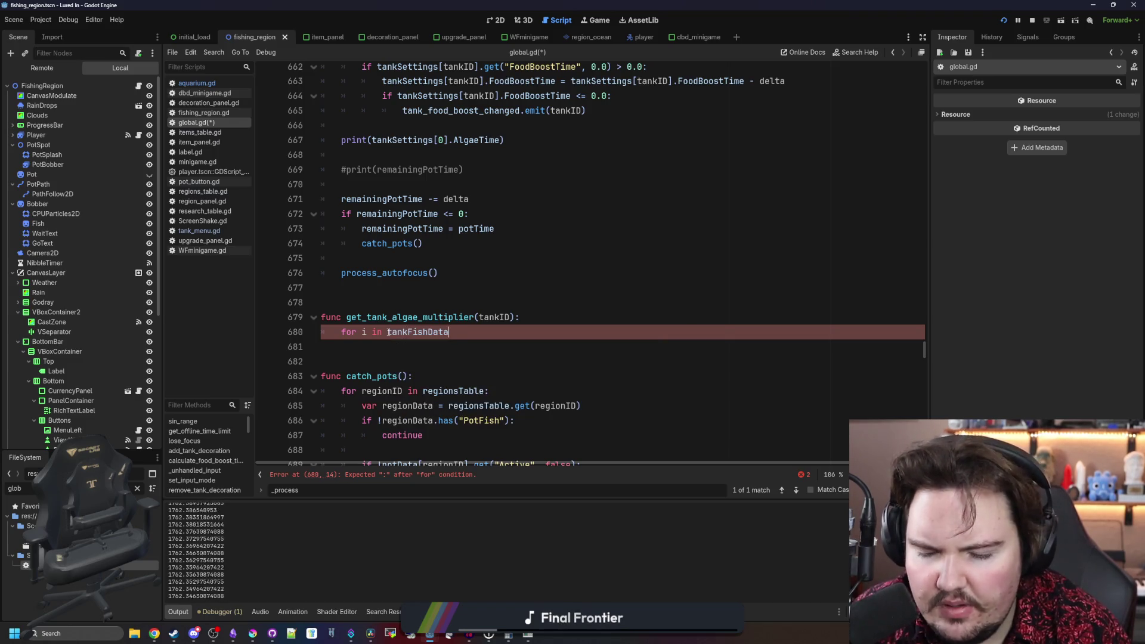
key(Left)
text(I)
key(Return)
key(End)
text(:)
key(Return)
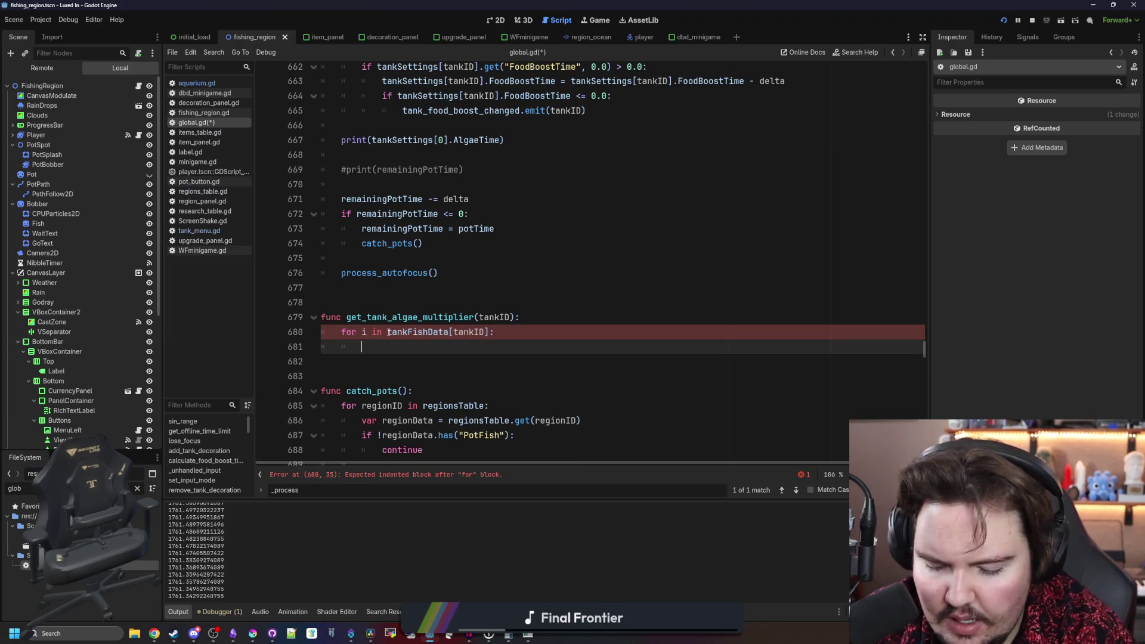
text(tem)
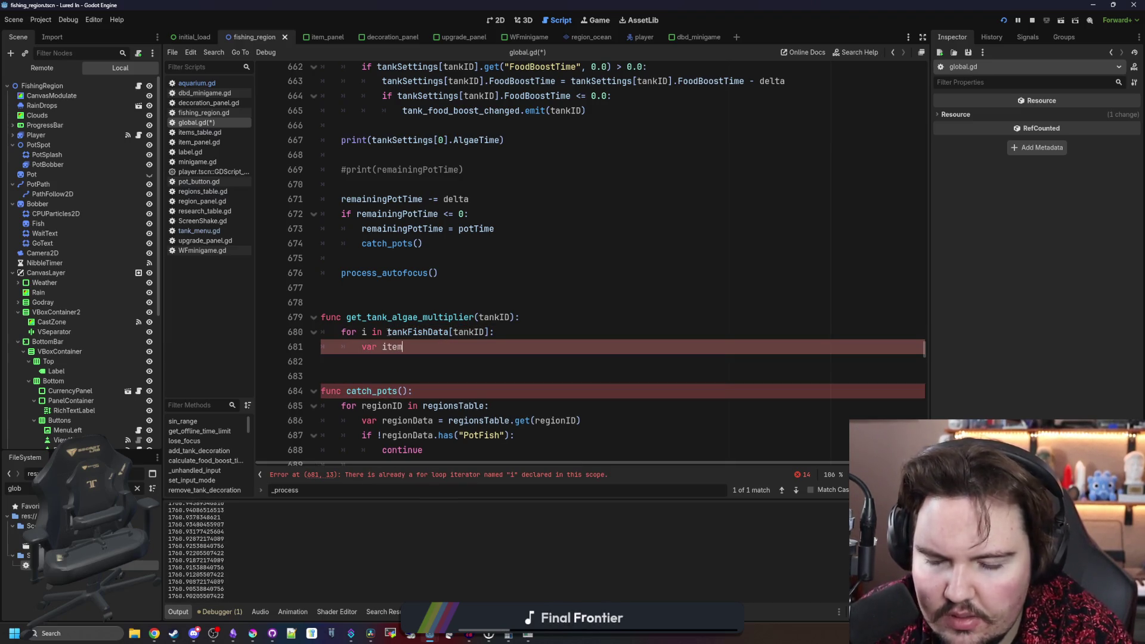
text(.items)
key(Return)
text(.get(i)
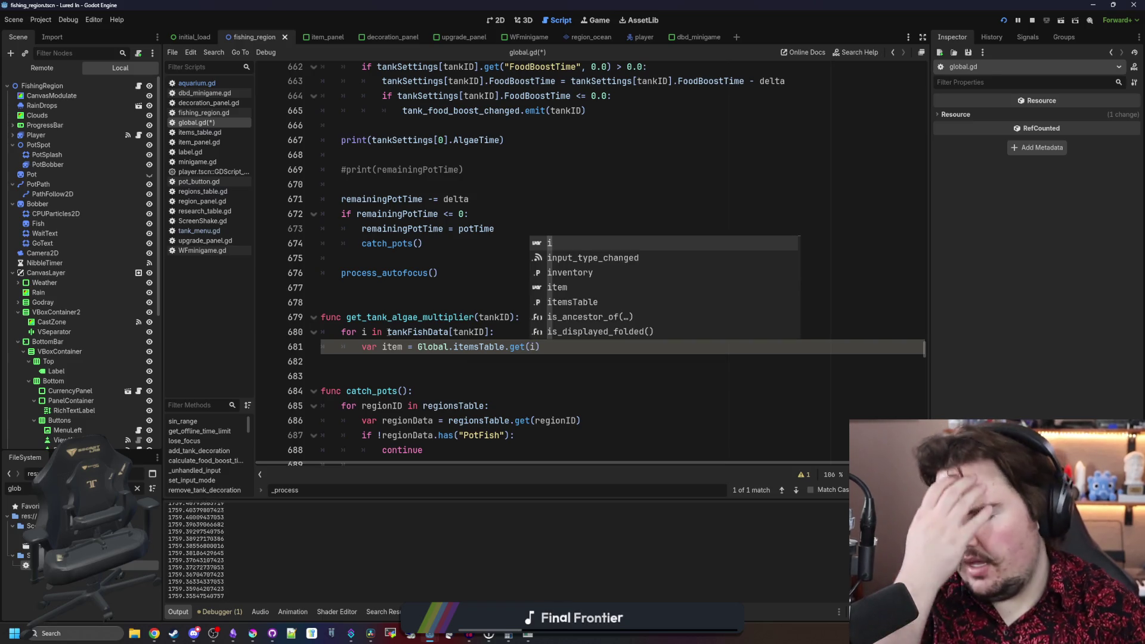
text())
key(Return)
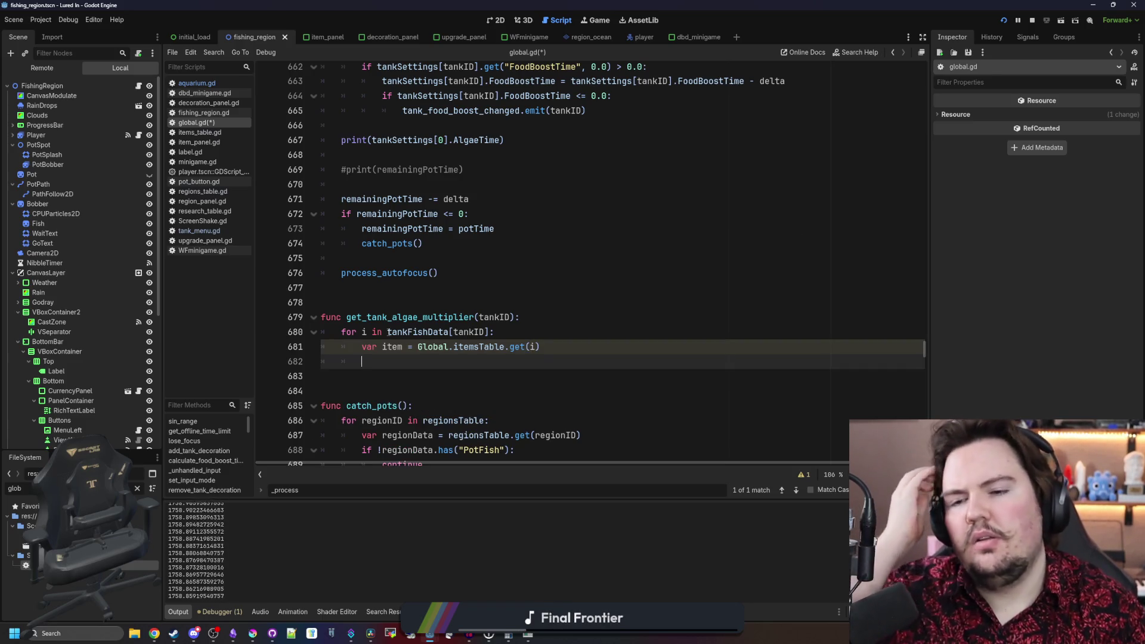
- Add a mult variable, read each fish's AlgaeMultiplier, return mult, and save global.gd
click(508, 314)
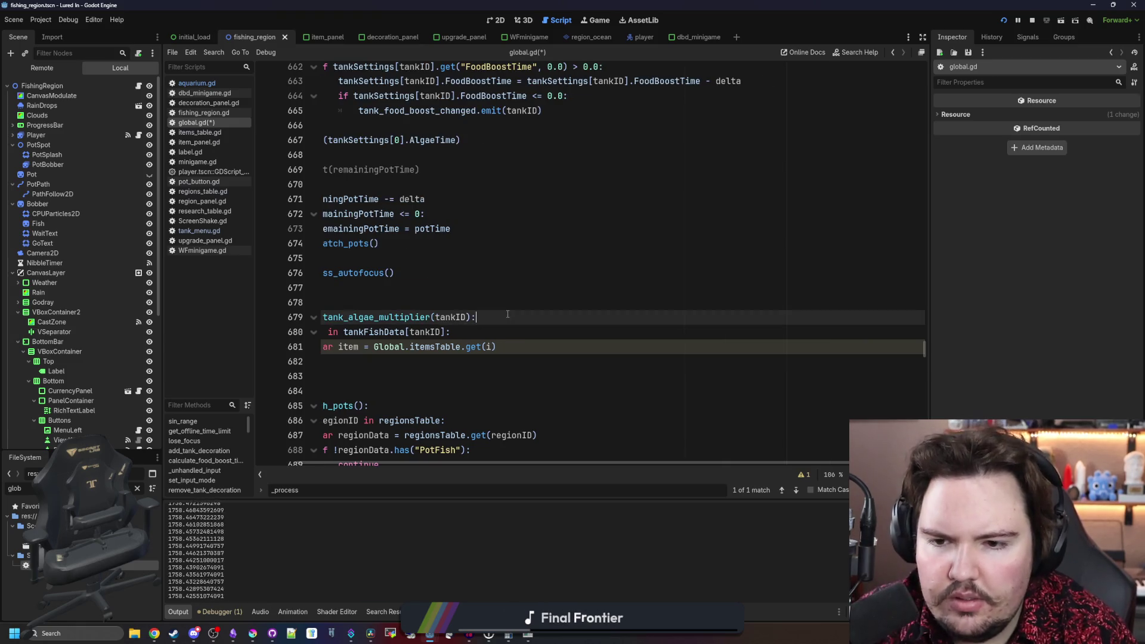
key(Return)
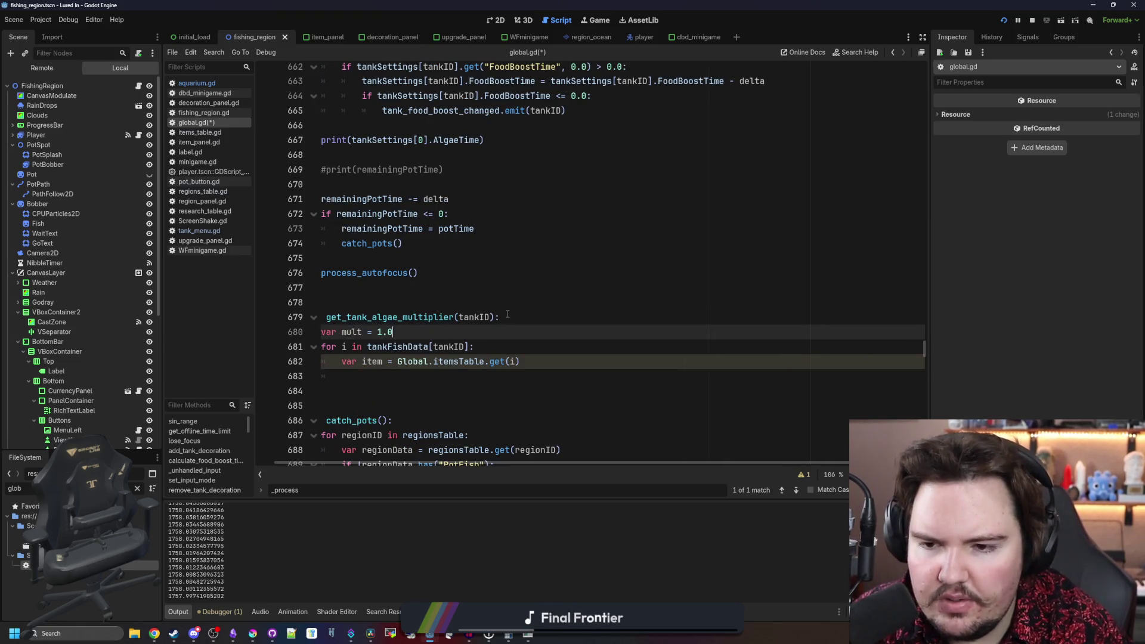
scroll(510, 463, left, 1)
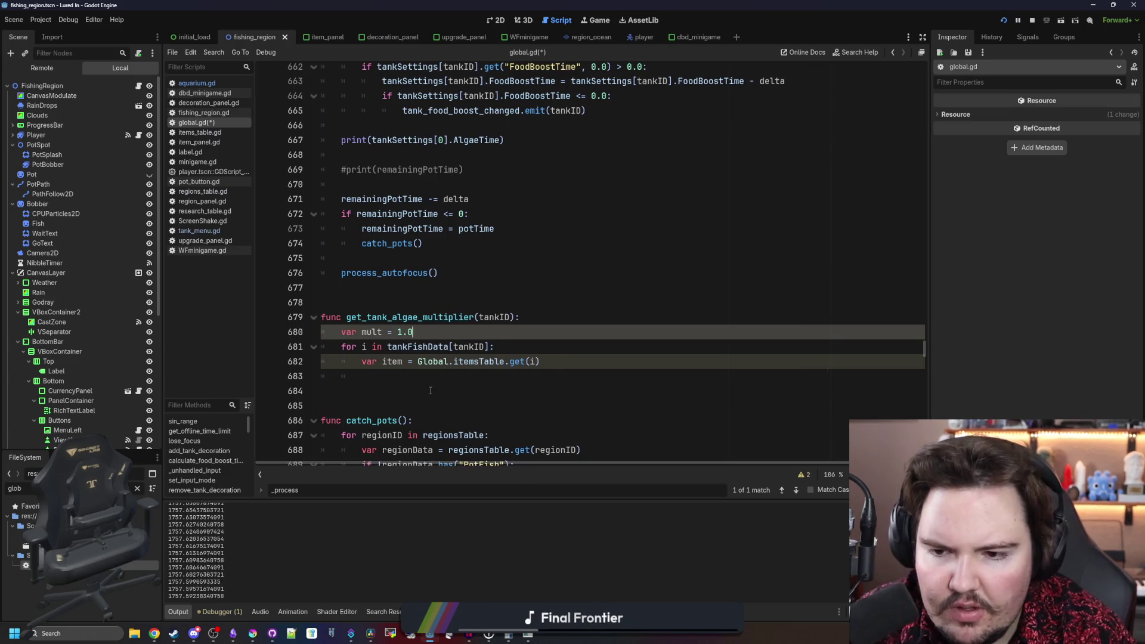
click(444, 376)
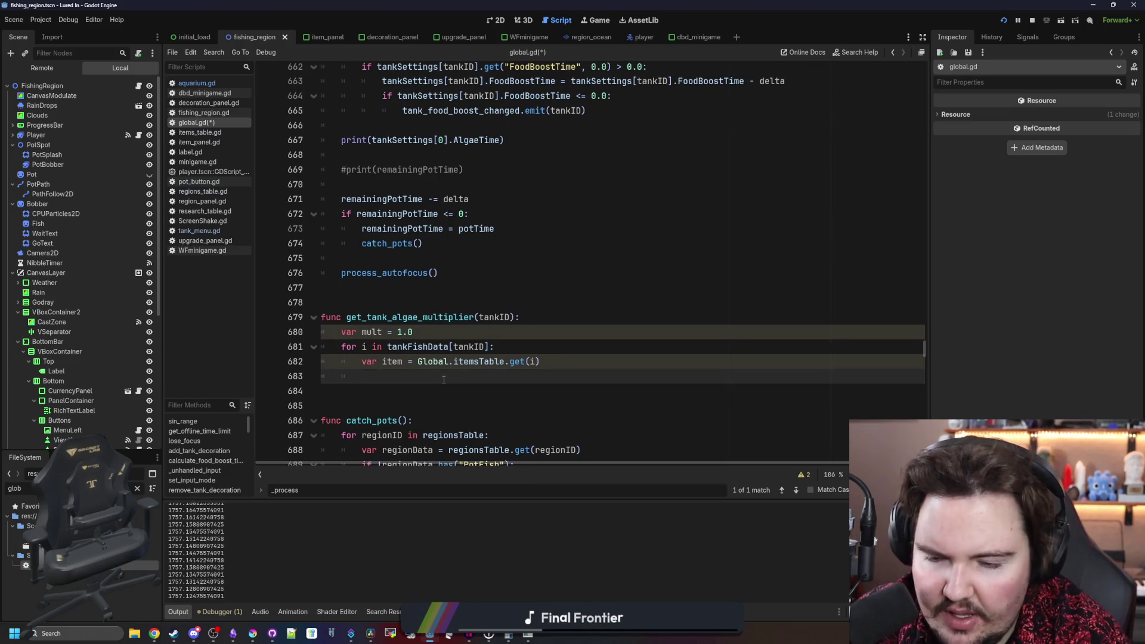
text(mult = item.get("AlgaeMultiplier", 1.0)
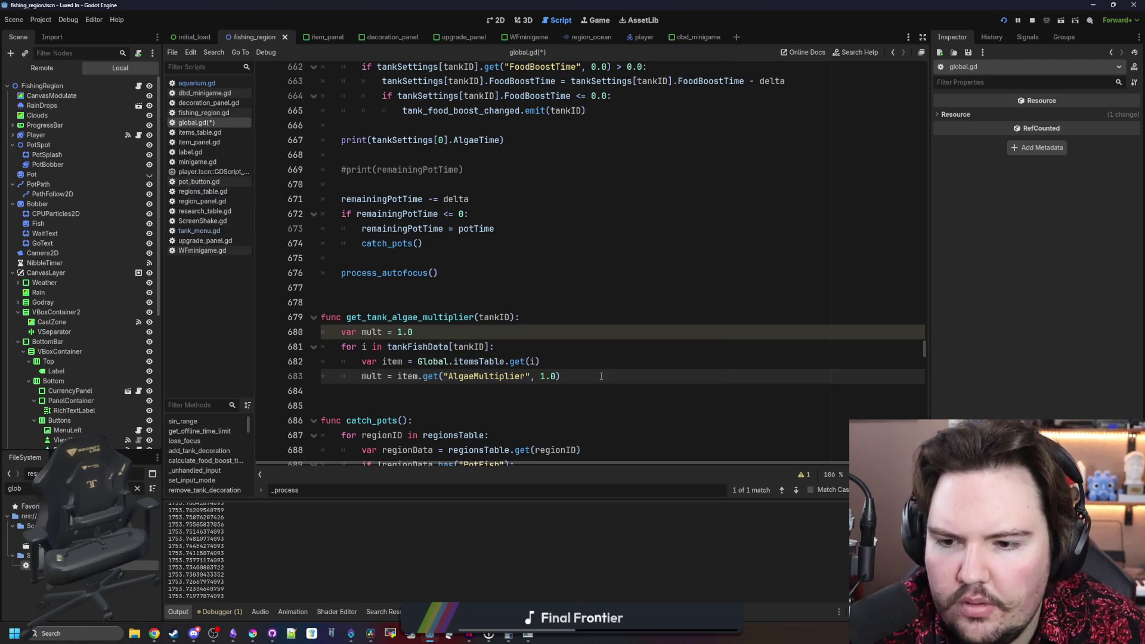
key(Return)
key(Return)
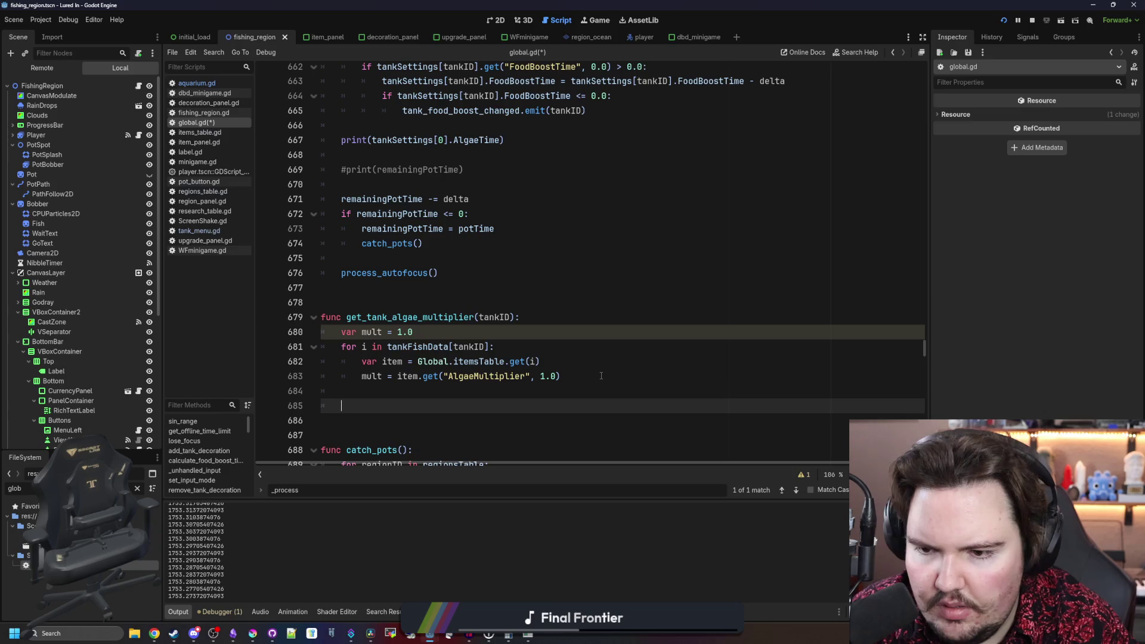
text(return mult)
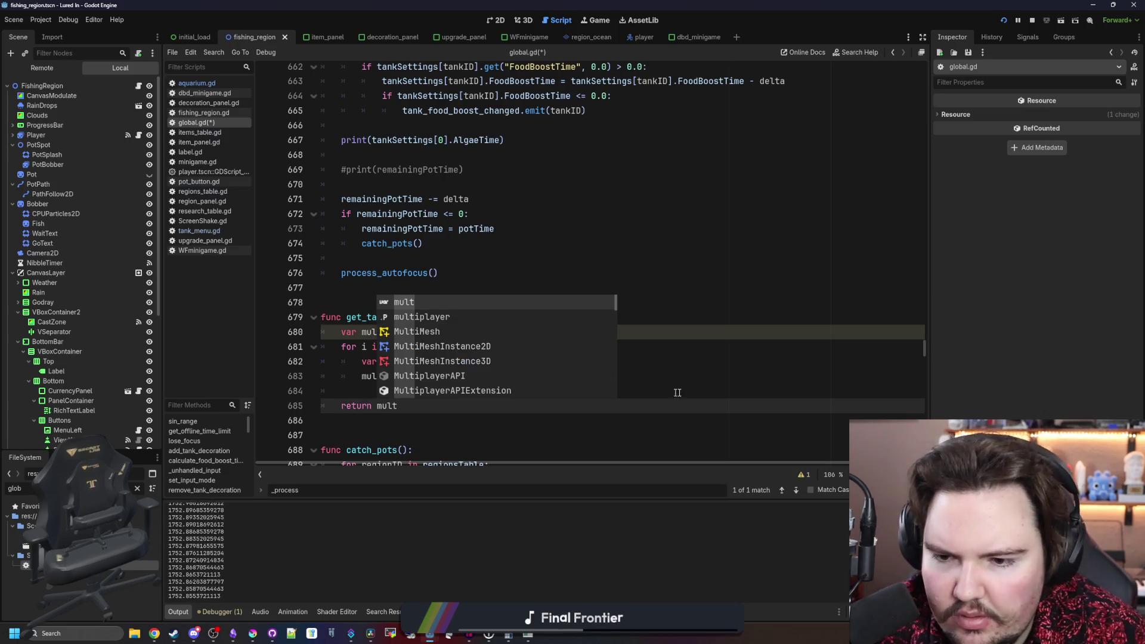
key(Escape)
click(506, 394)
key(ctrl+s)
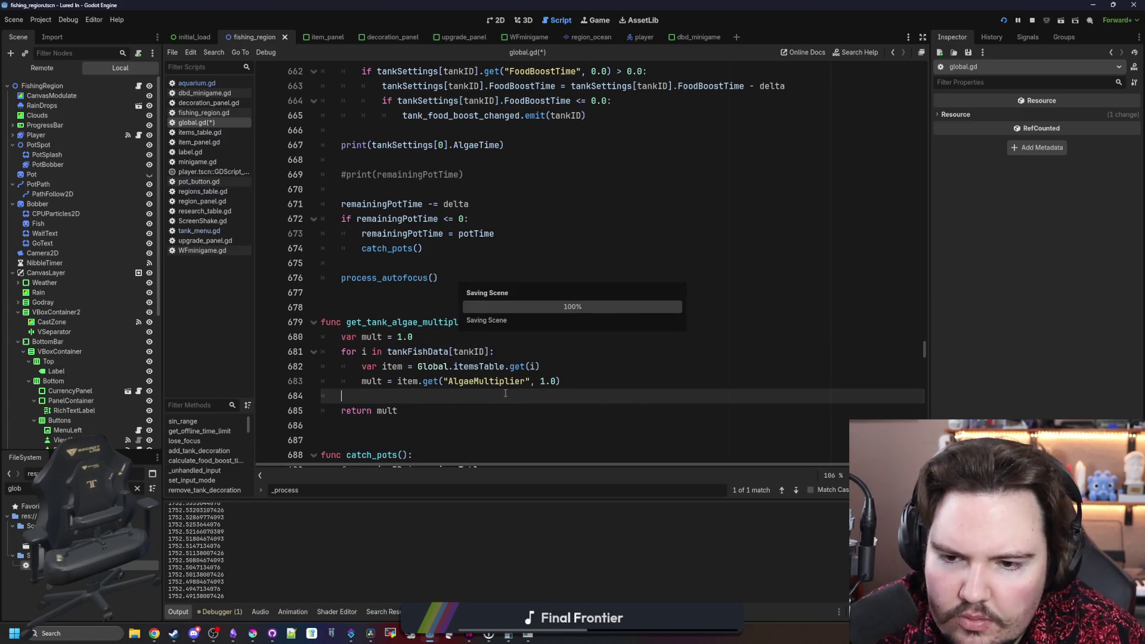
click(424, 307)
key(ctrl+s)
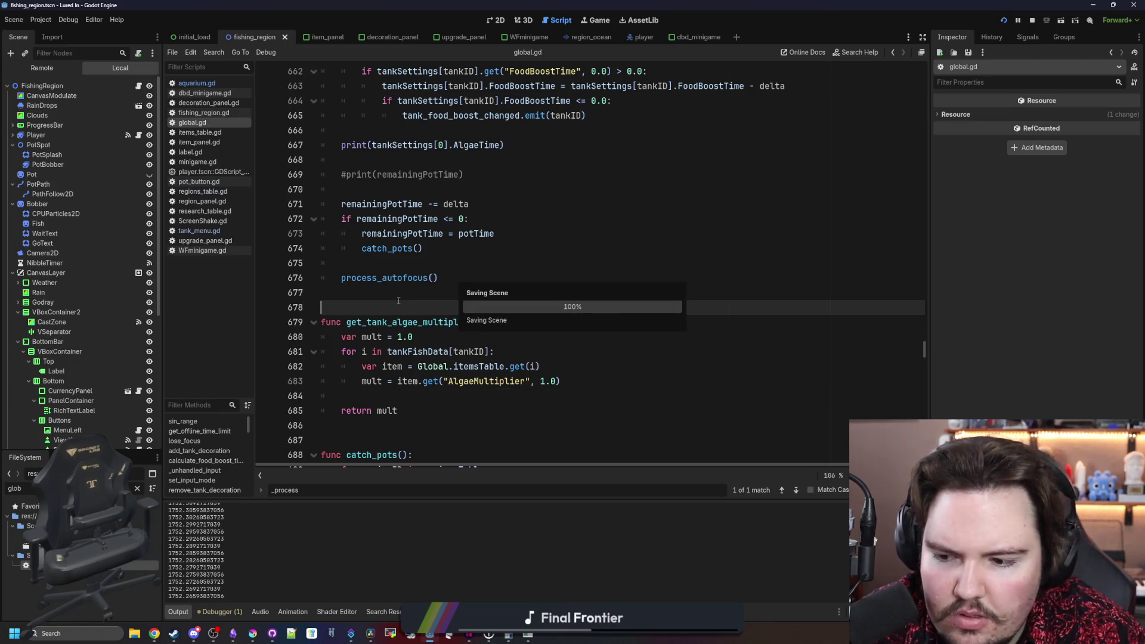
- Select the get_tank_algae_multiplier(tankID) call on line 657
scroll(634, 279, up, 1)
scroll(634, 279, up, 5)
drag(799, 263, 987, 262)
key(ctrl+c)
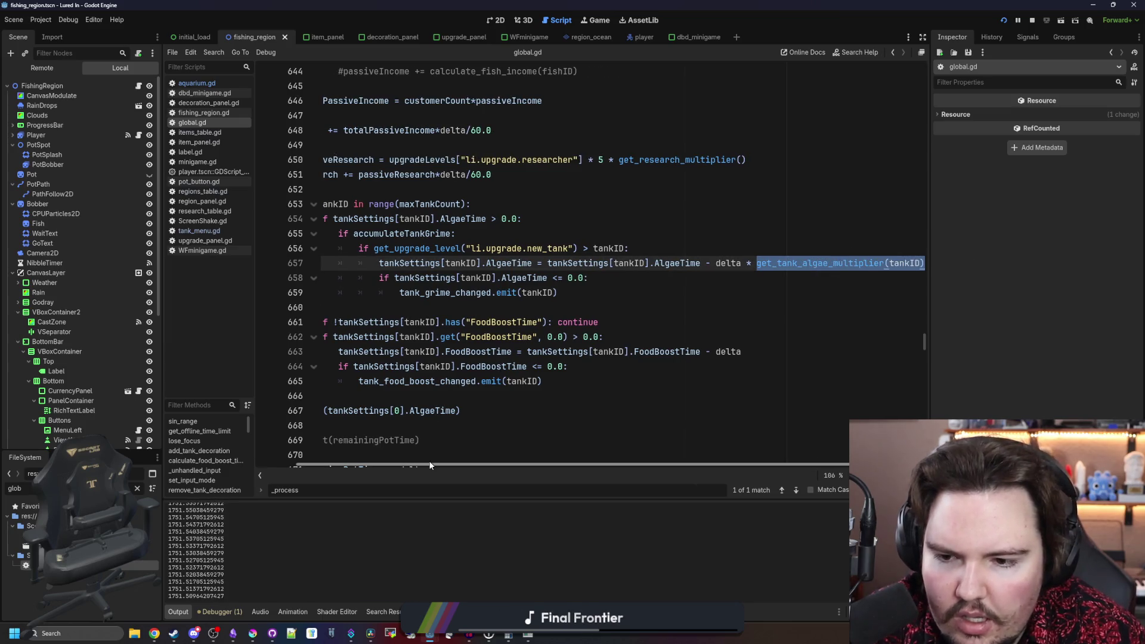
- Add ', get_tank_algae_multiplier(0)' to the AlgaeTime debug print and save
drag(428, 464, 412, 465)
click(546, 412)
key(Return)
text(print()
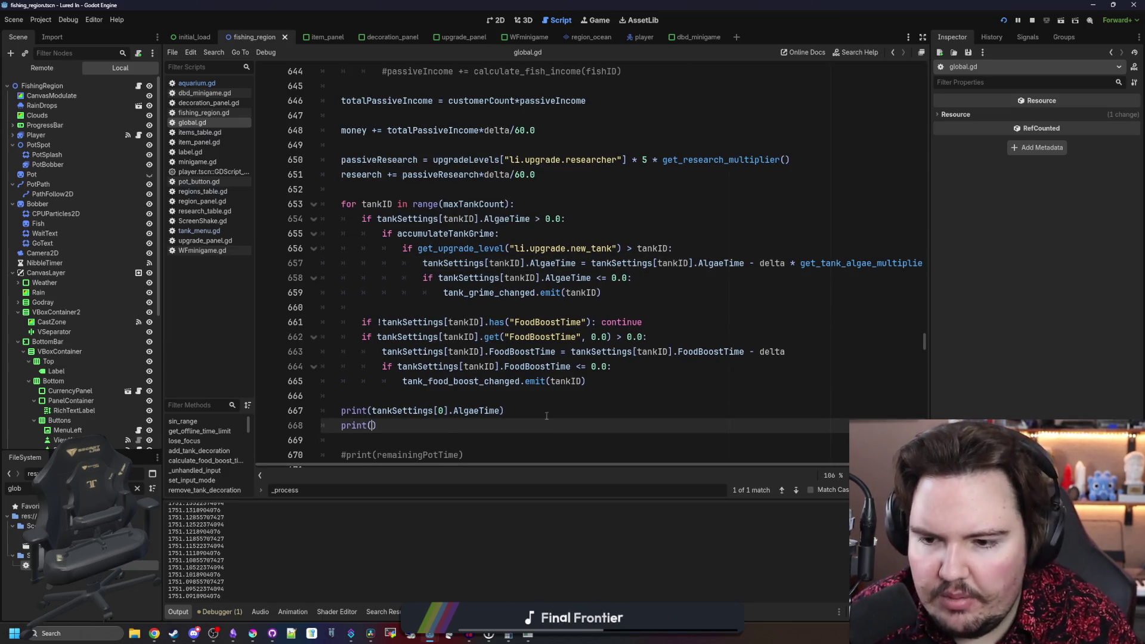
key(BackSpace)
key(BackSpace)
key(BackSpace)
key(BackSpace)
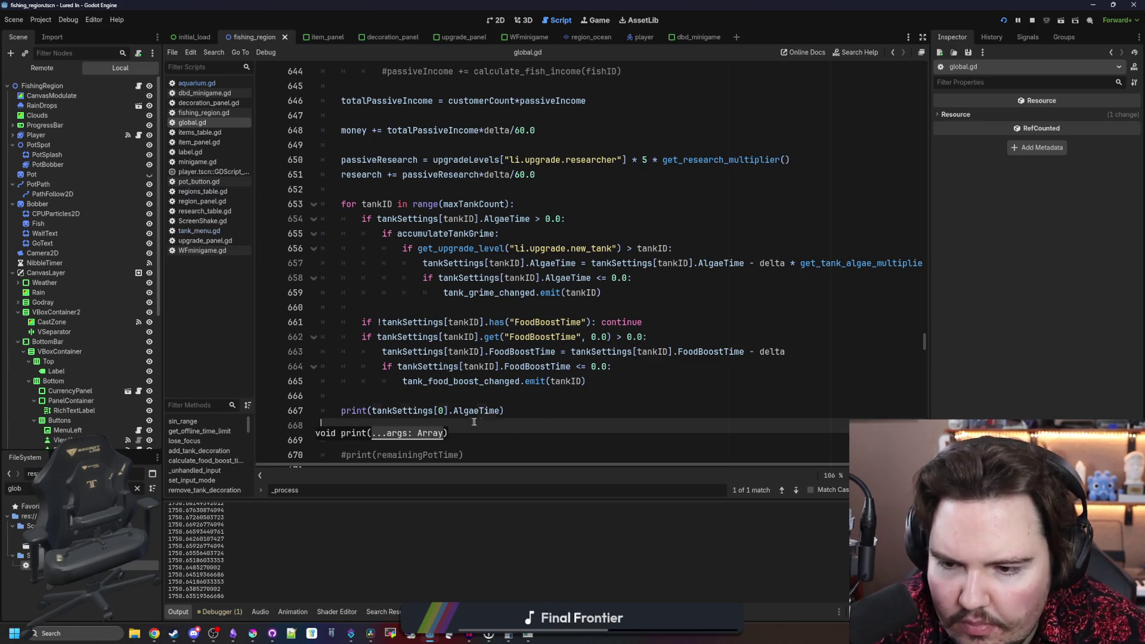
click(501, 412)
text(,)
key(ctrl+v)
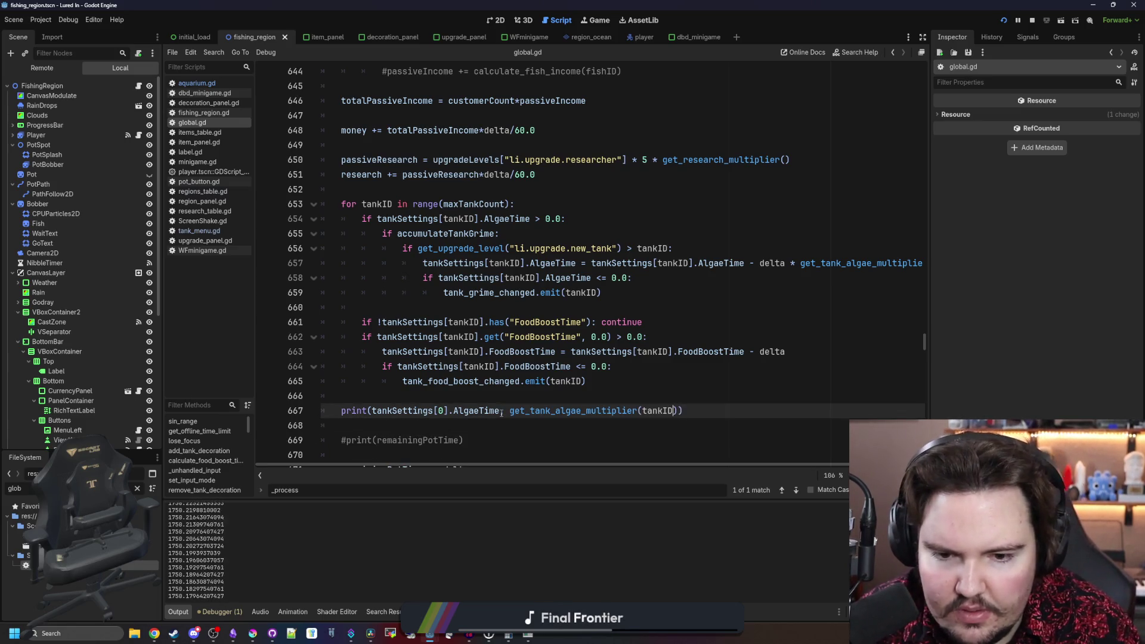
click(443, 397)
key(ctrl+s)
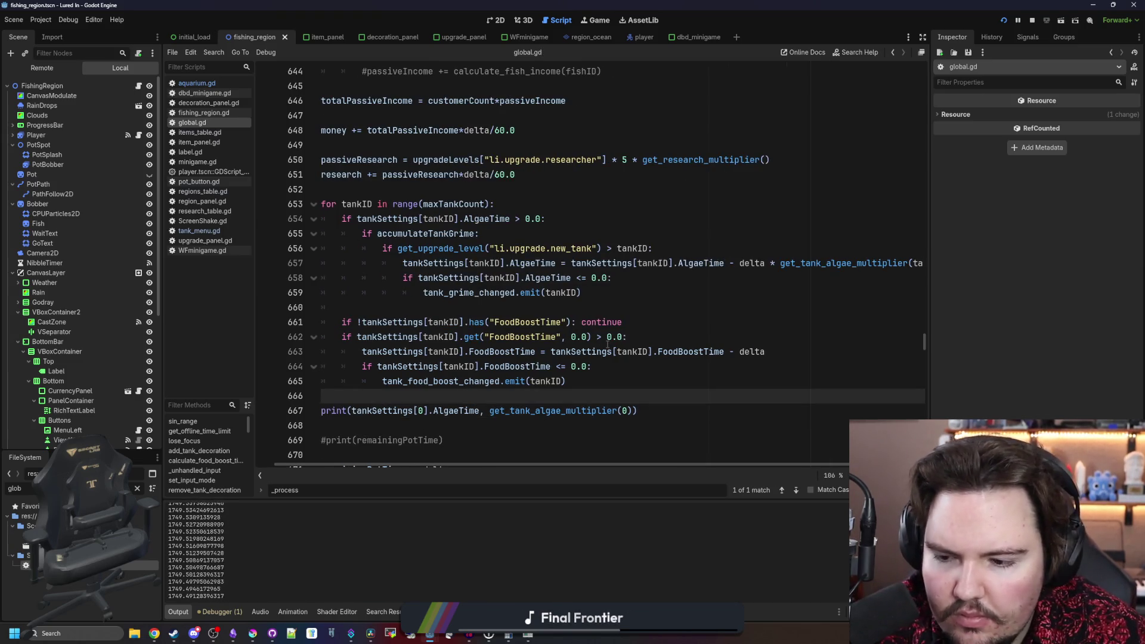
- Change print to prints on line 667 and launch the game with F5
scroll(607, 345, down, 2)
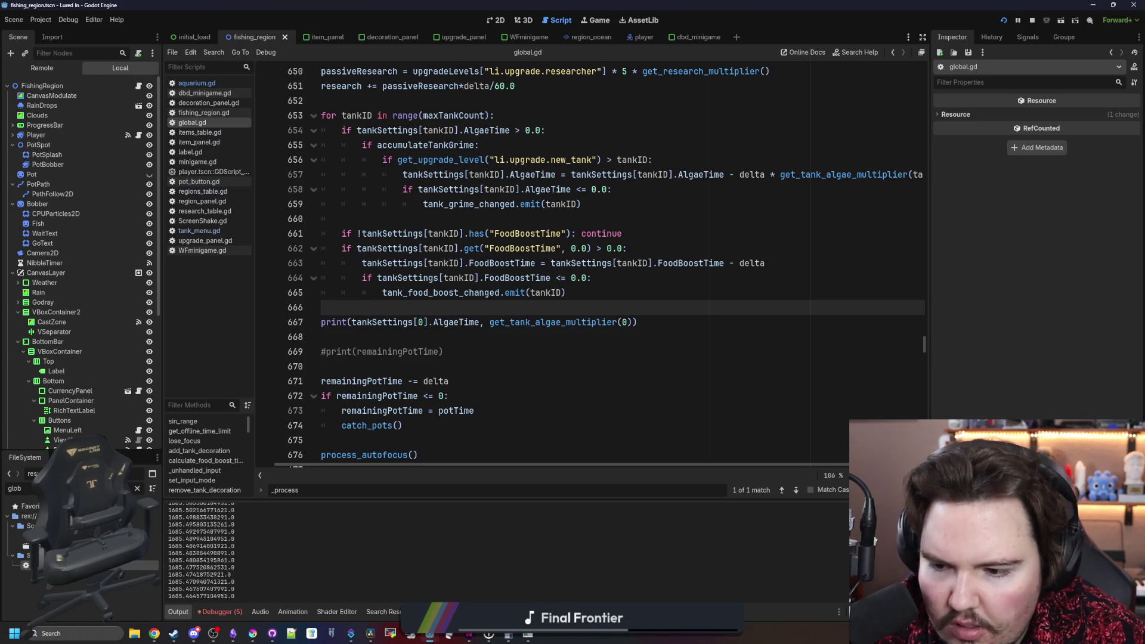
click(347, 322)
text(s(tankSettings[0].Alga)
key(Escape)
key(Up)
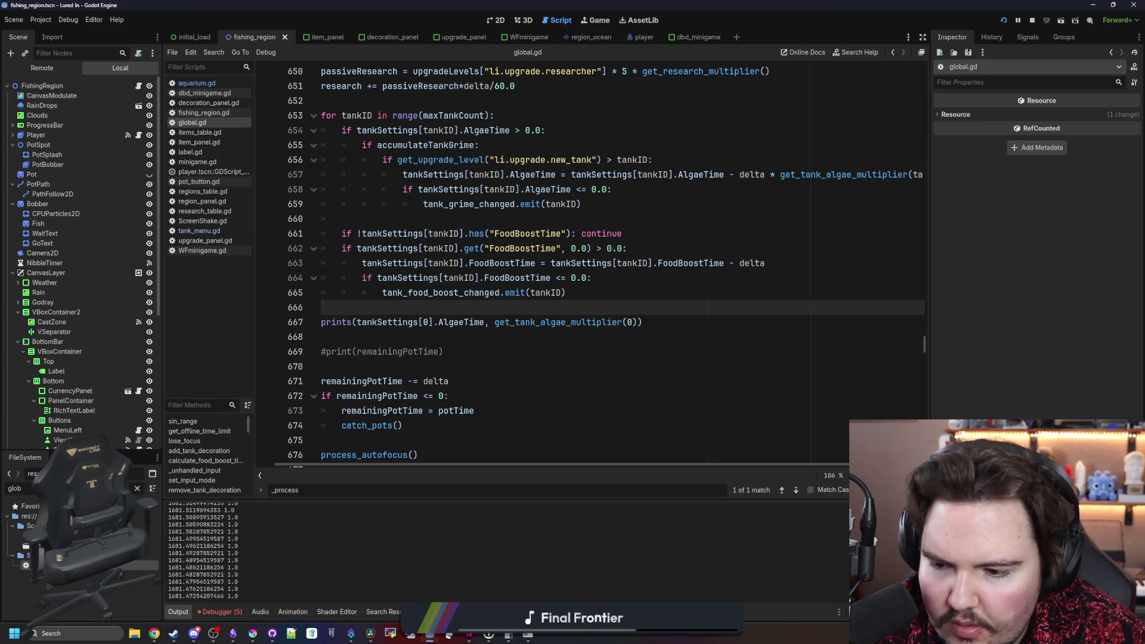
key(F5)
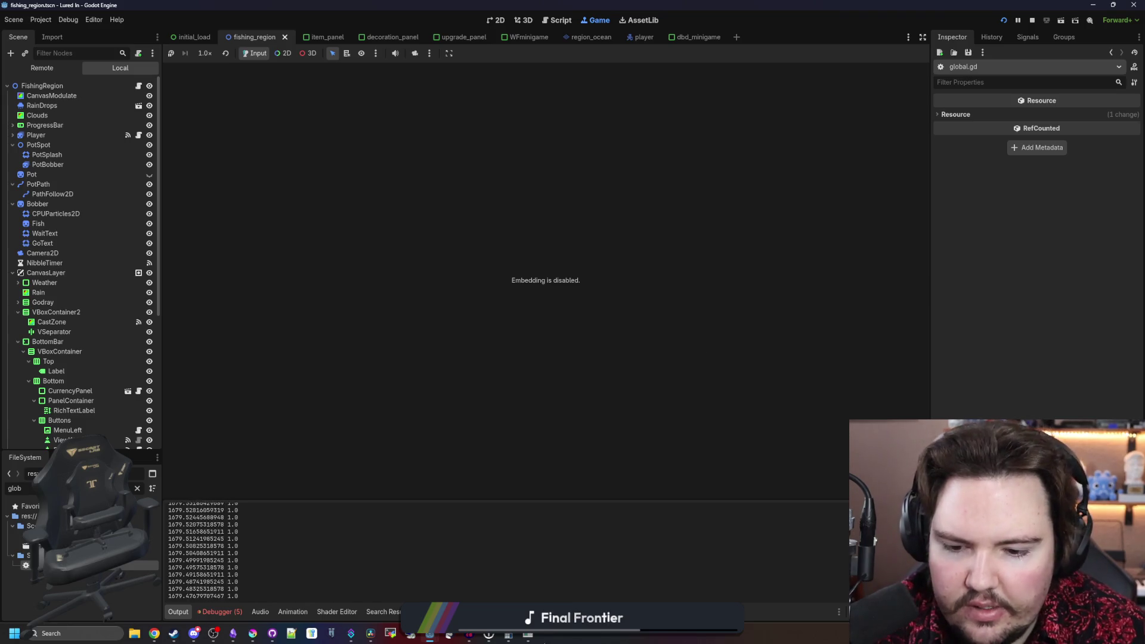
- Return every fish in Fish Tank 1, including the eel, Cat Fish, Herring and Rainbow Trout, to inventory
click(428, 236)
click(564, 361)
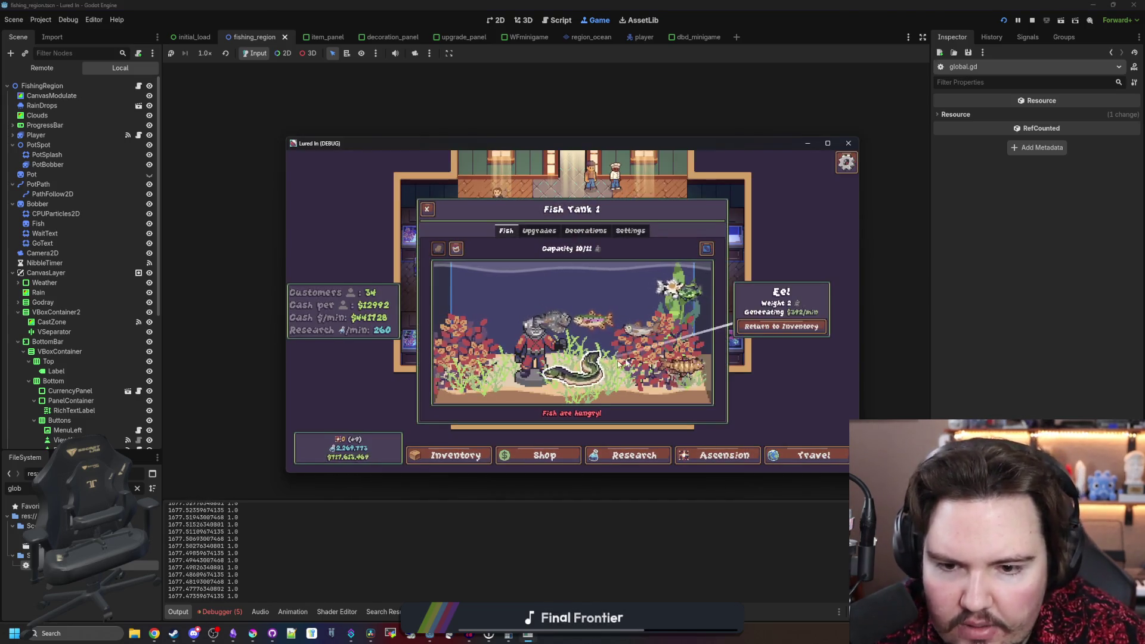
click(769, 331)
click(775, 327)
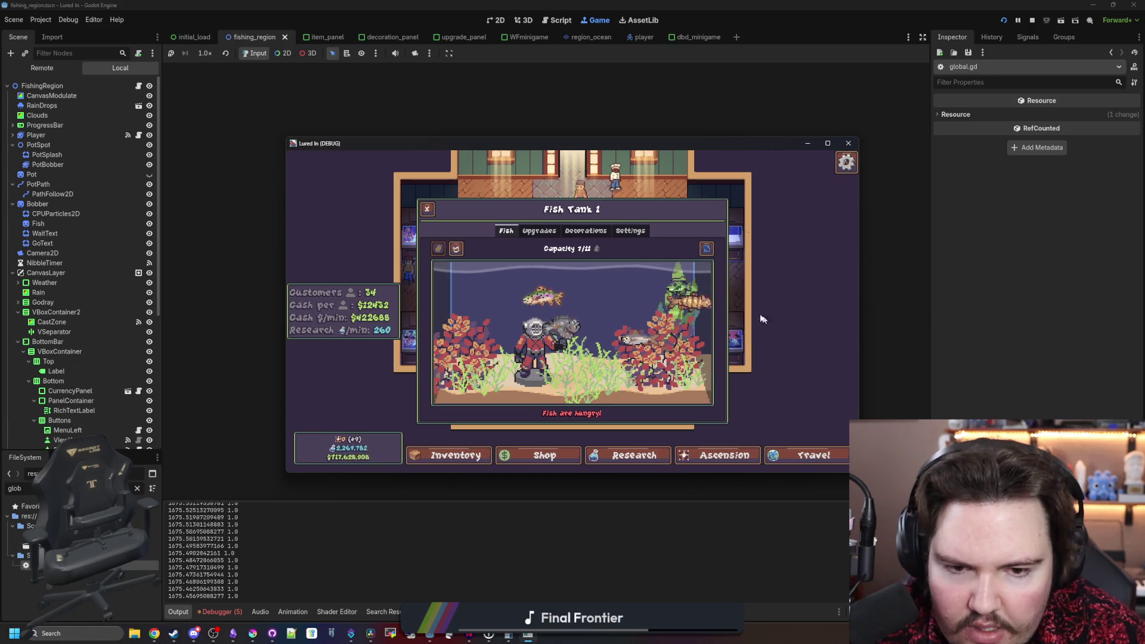
click(782, 325)
click(780, 327)
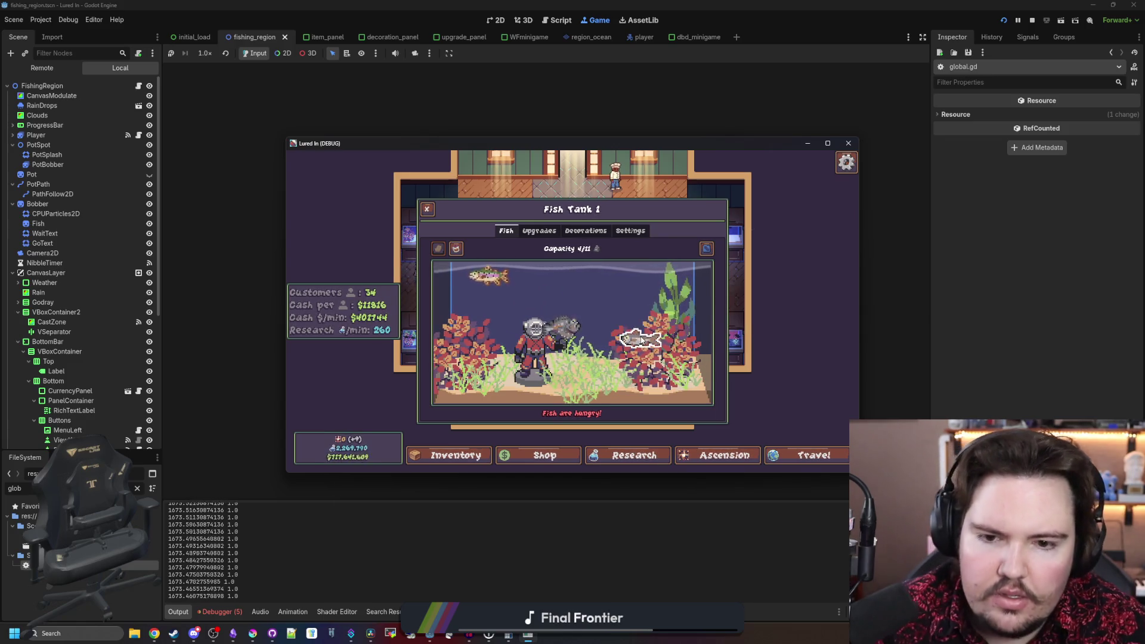
click(779, 328)
click(778, 328)
click(778, 326)
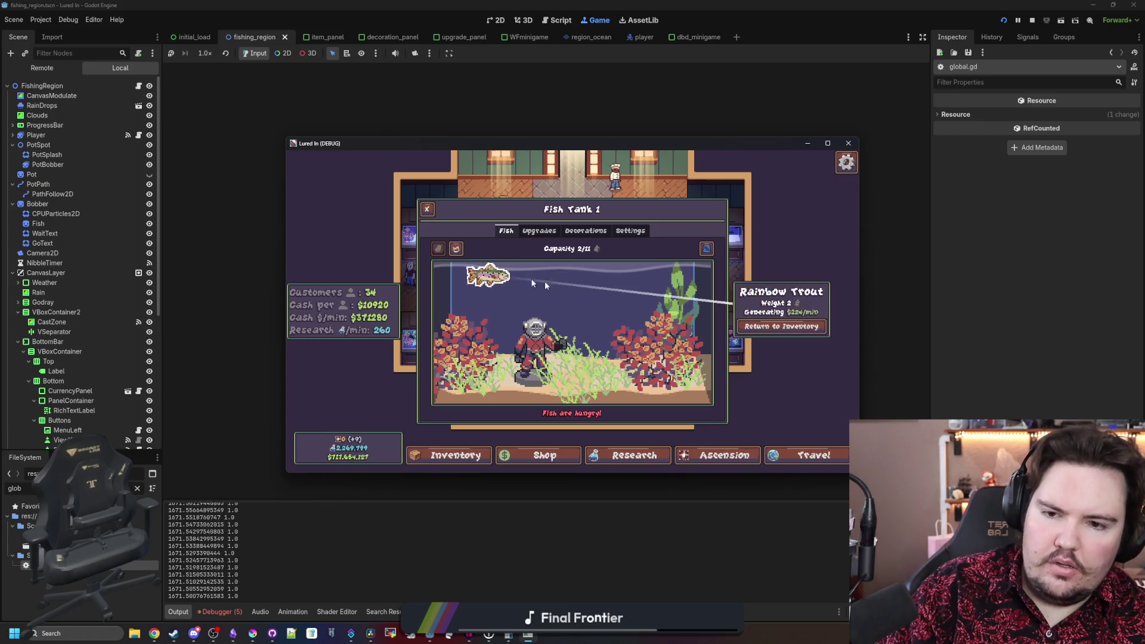
click(777, 322)
- Move the Freshwater Snail from inventory into the top-left tank, then return to the editor
click(454, 455)
scroll(572, 356, down, 10)
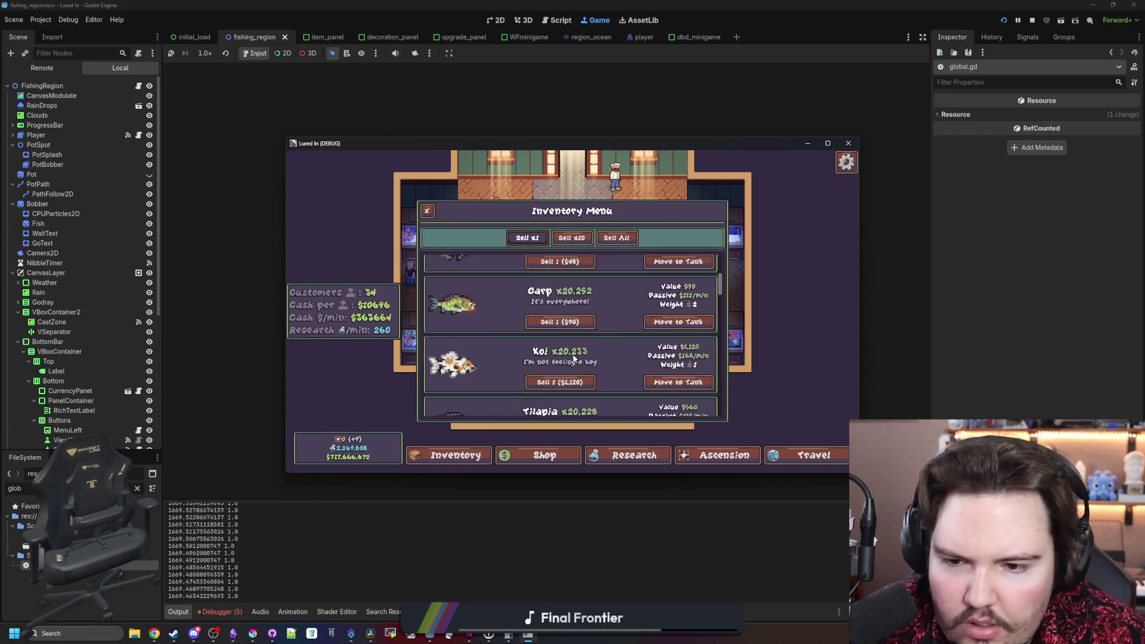
click(676, 404)
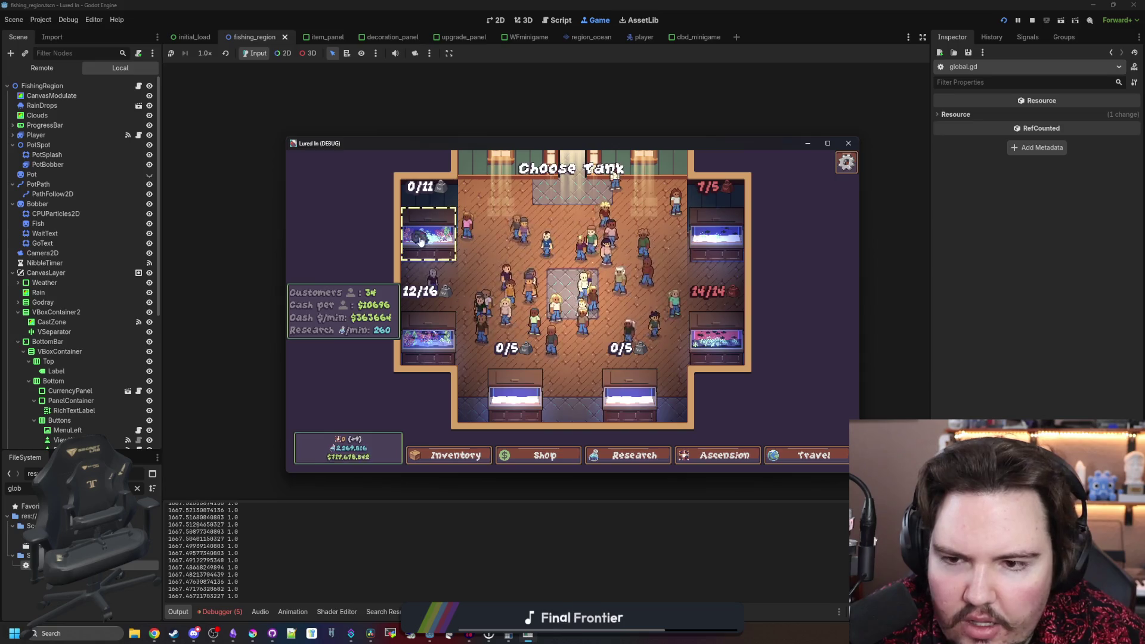
click(420, 241)
click(400, 420)
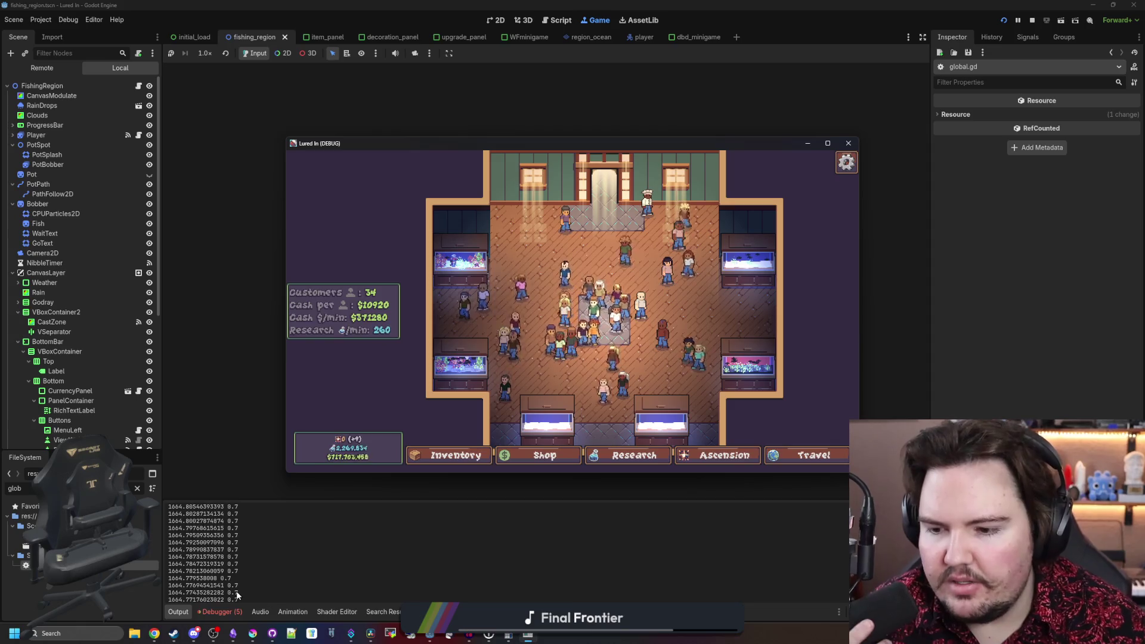
click(736, 511)
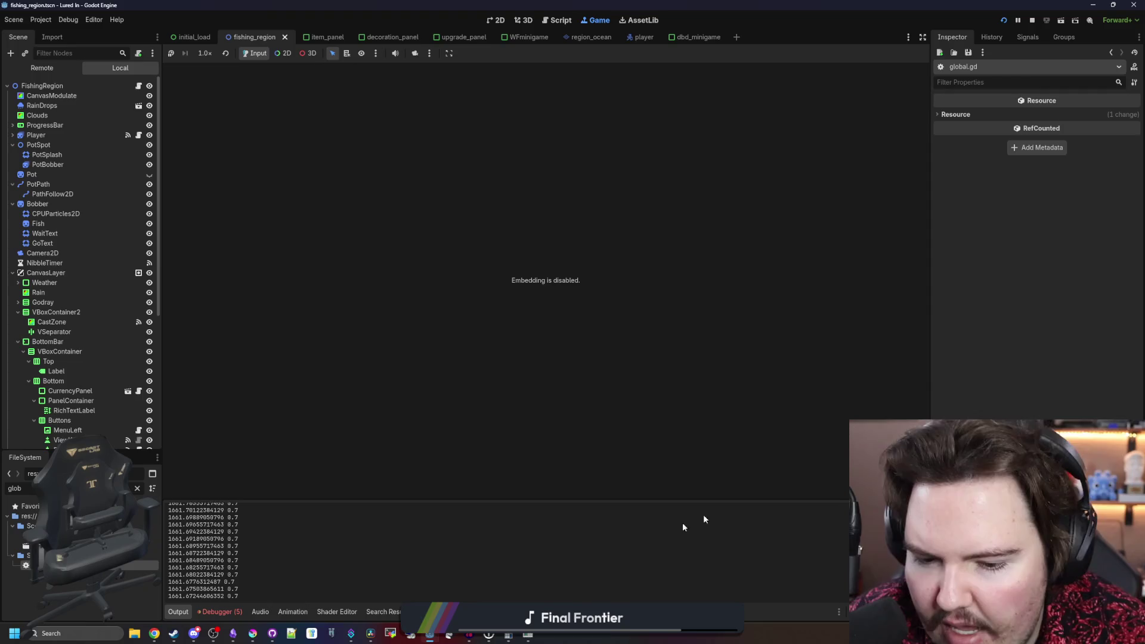
- In Calculator, work out 1 ÷ 0.7 and then 30 ÷ 1.42
click(509, 635)
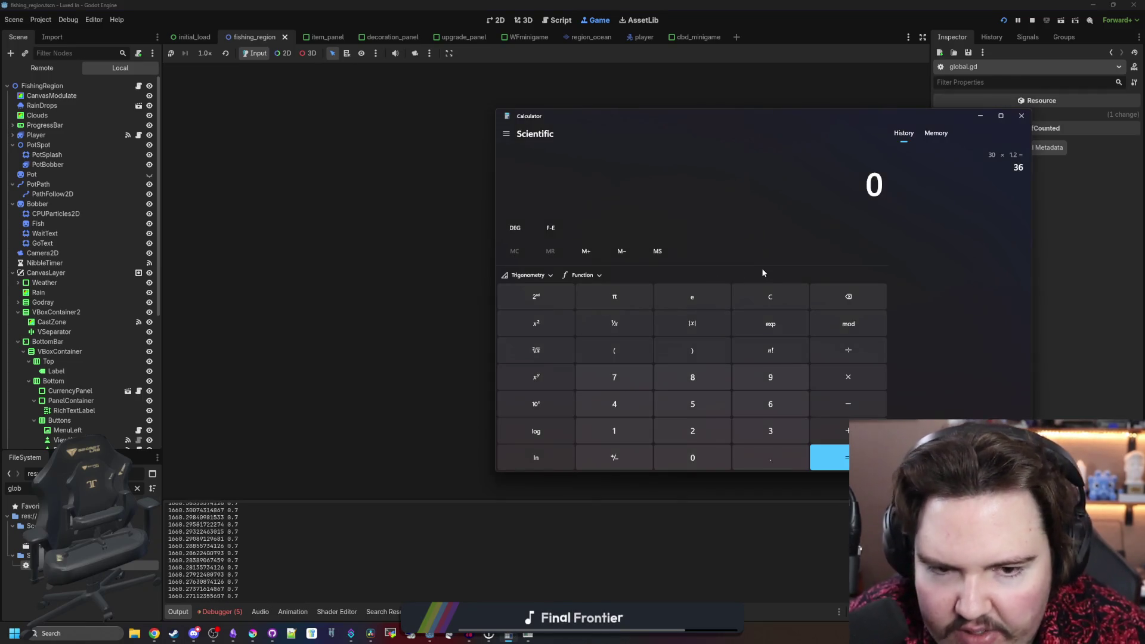
text(30)
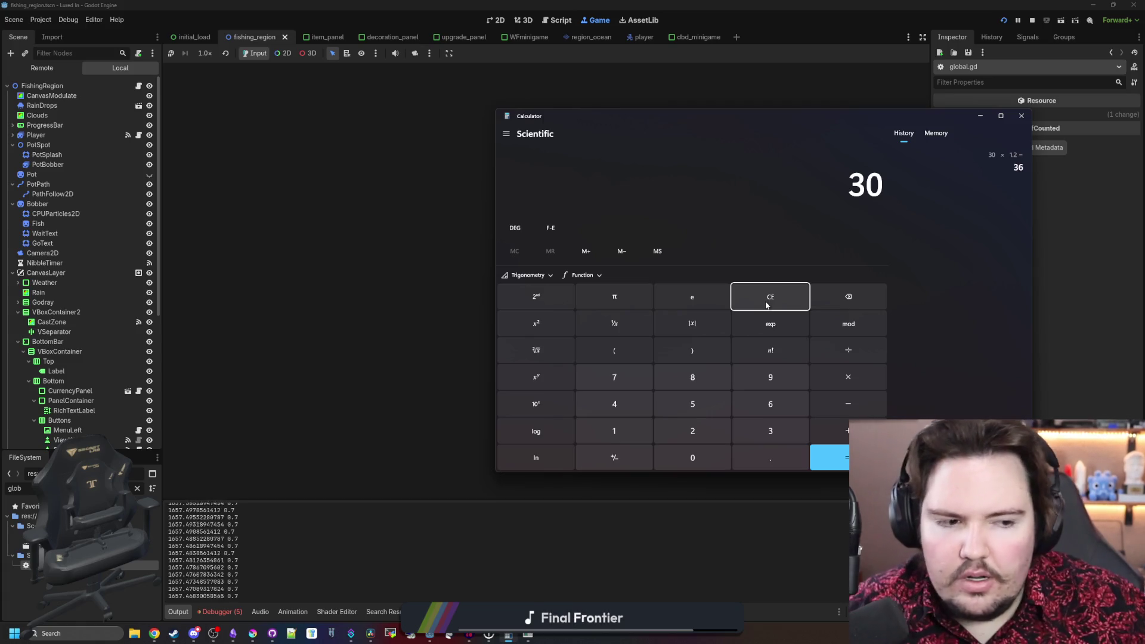
click(766, 305)
text(1/0.7)
key(Return)
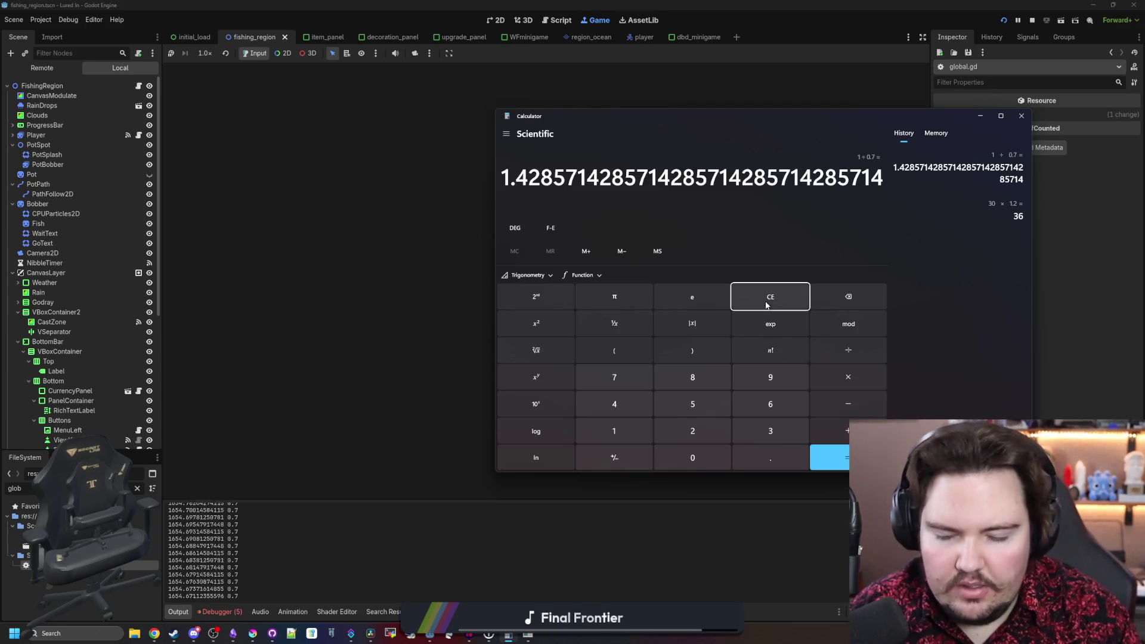
click(767, 305)
text(30)
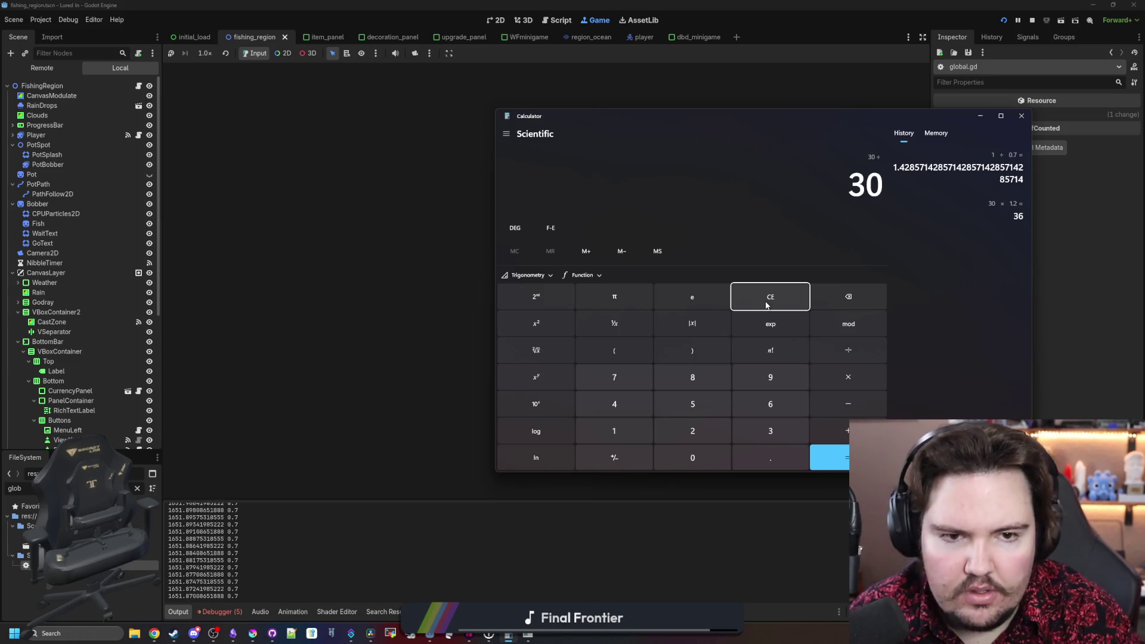
text(-1.42)
key(Return)
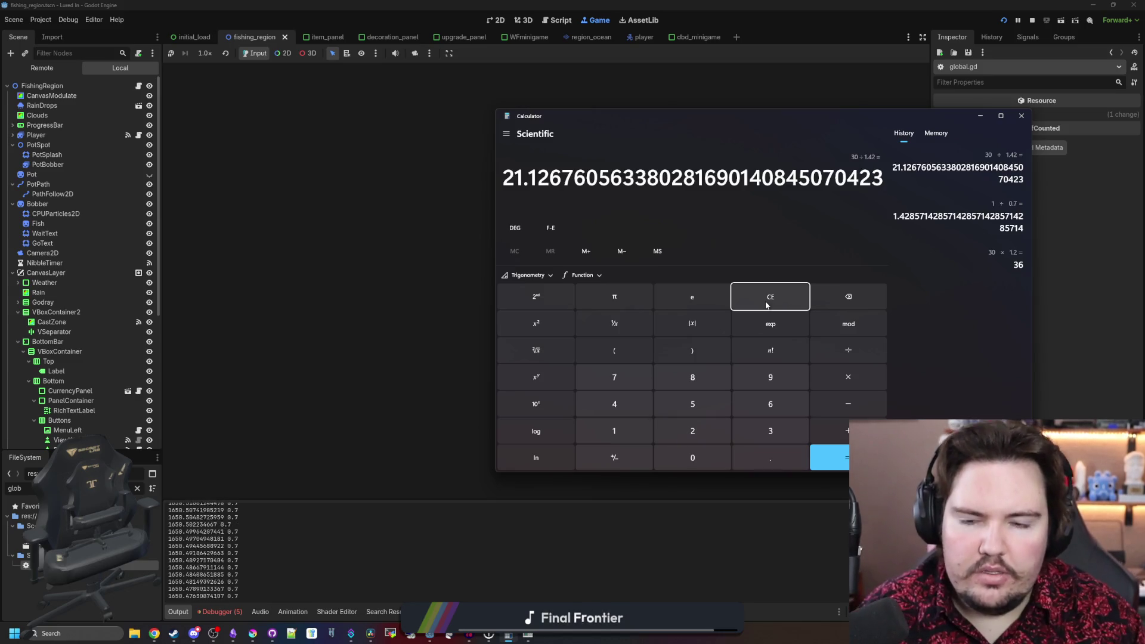
- Compute 30 × 1.42 = 42.6, close Calculator and reopen Fish Tank 1 in the game
click(767, 304)
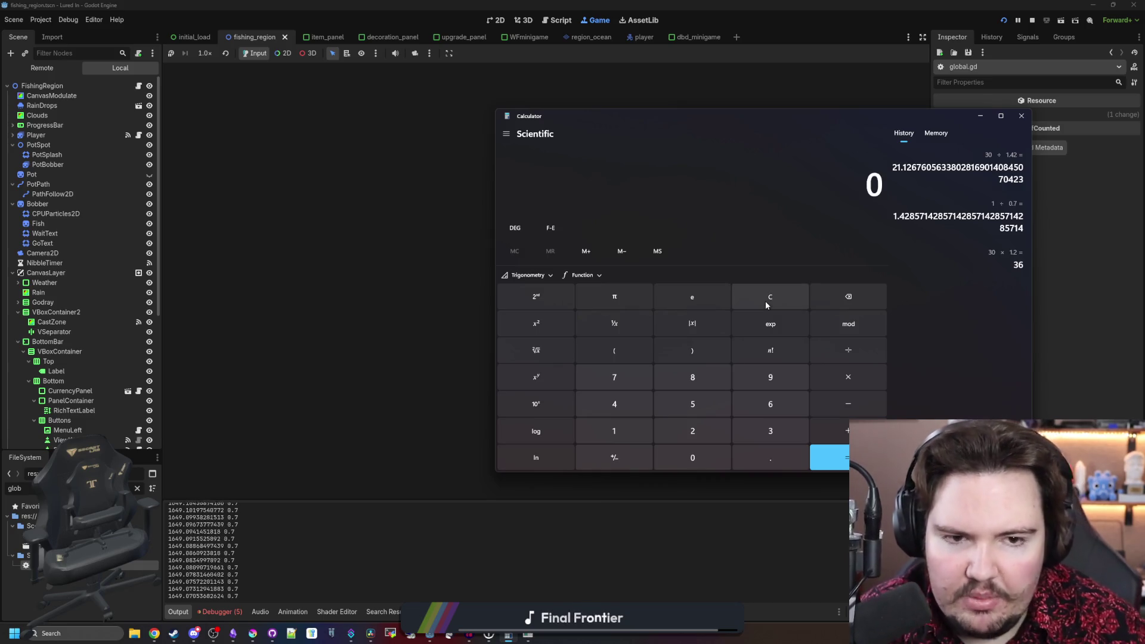
text(30 × )
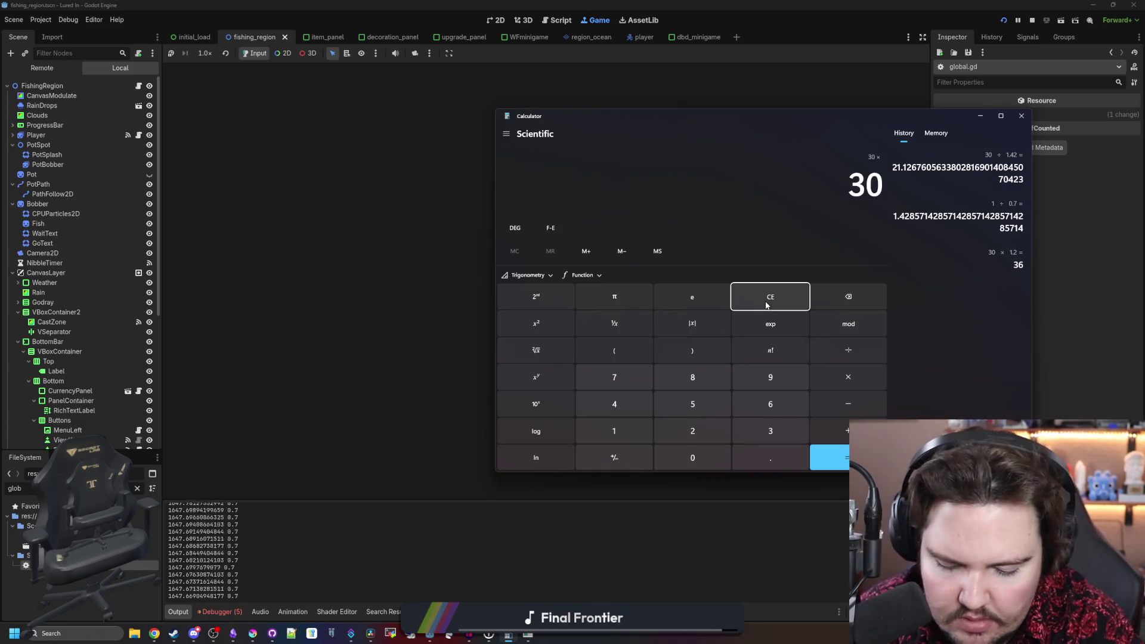
text(1.42)
key(Return)
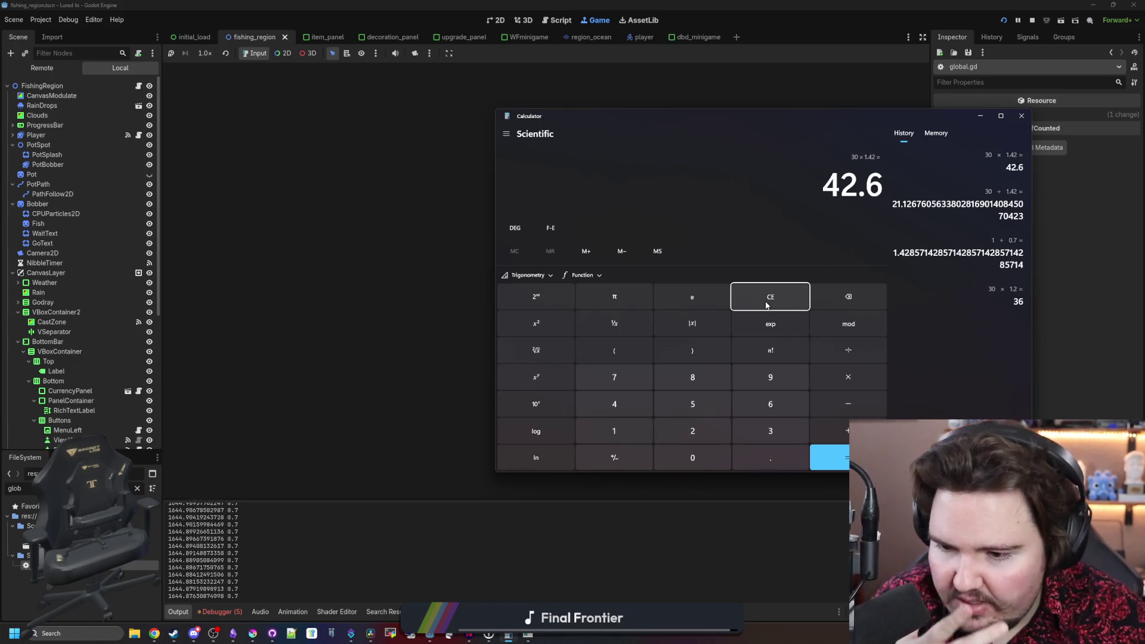
click(1021, 117)
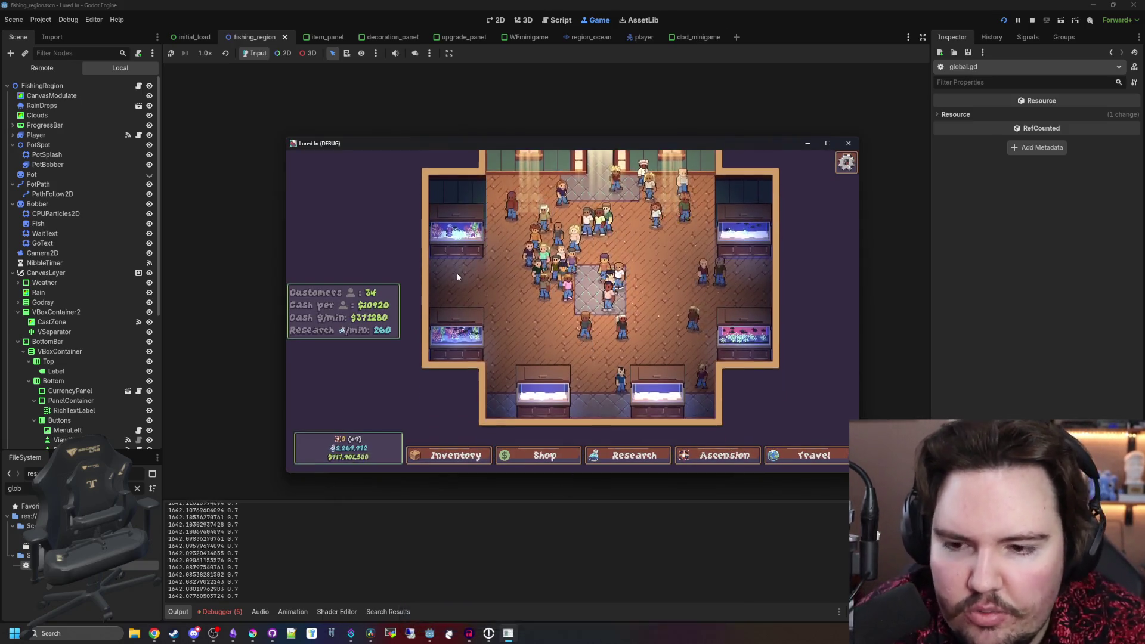
click(457, 233)
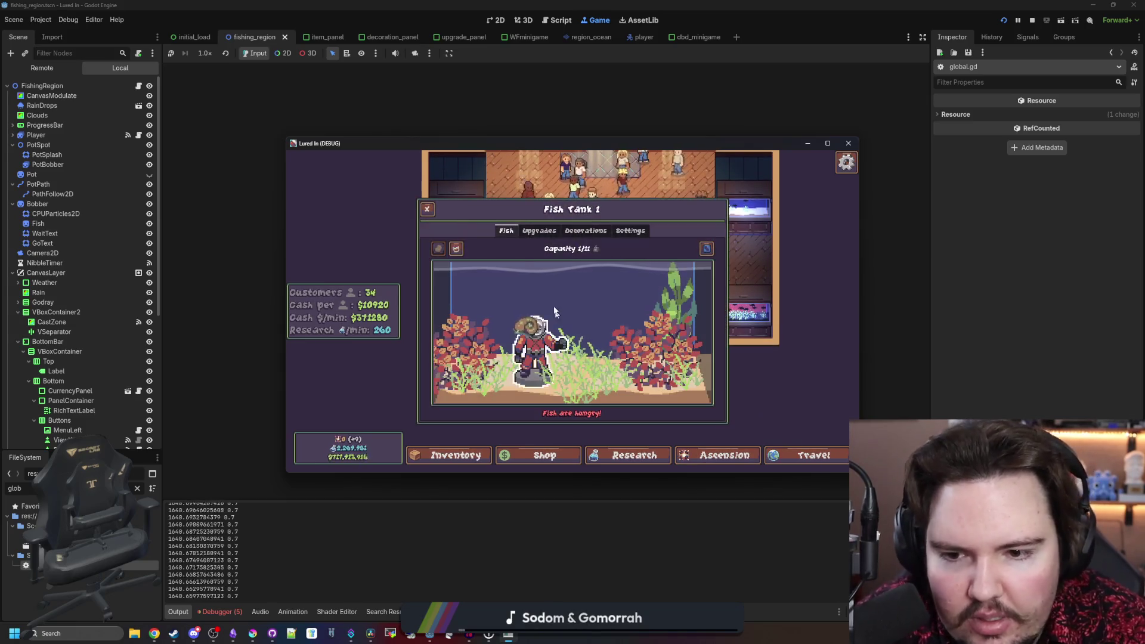
- Return the tank's snail to inventory and place two Freshwater Shrimp in Fish Tank 1
click(528, 336)
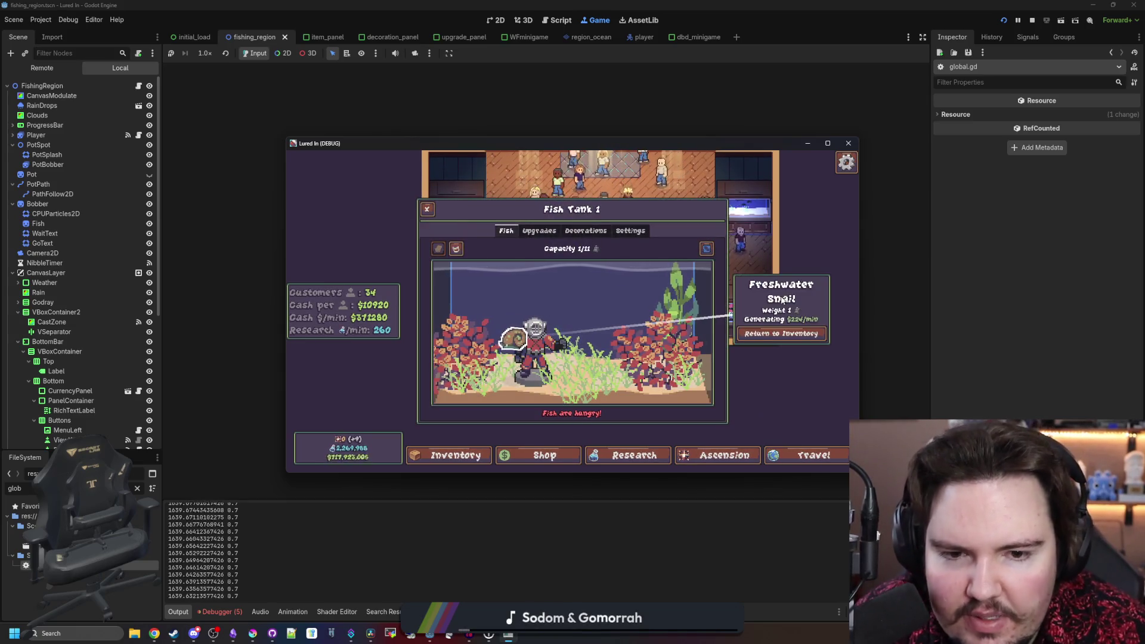
click(557, 304)
click(453, 455)
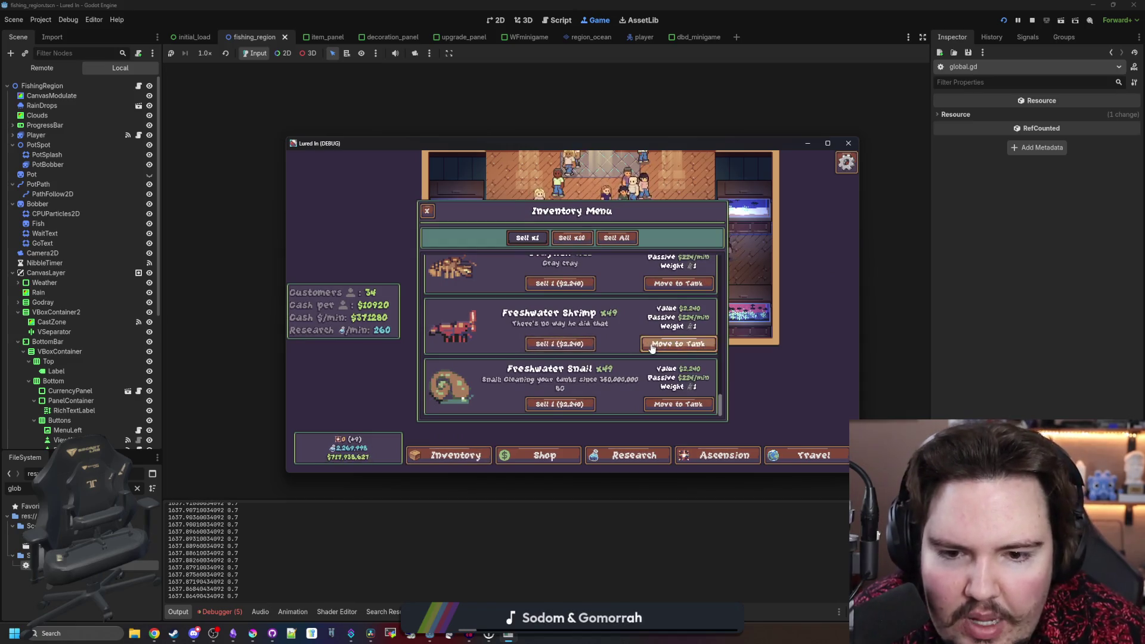
click(651, 348)
click(653, 353)
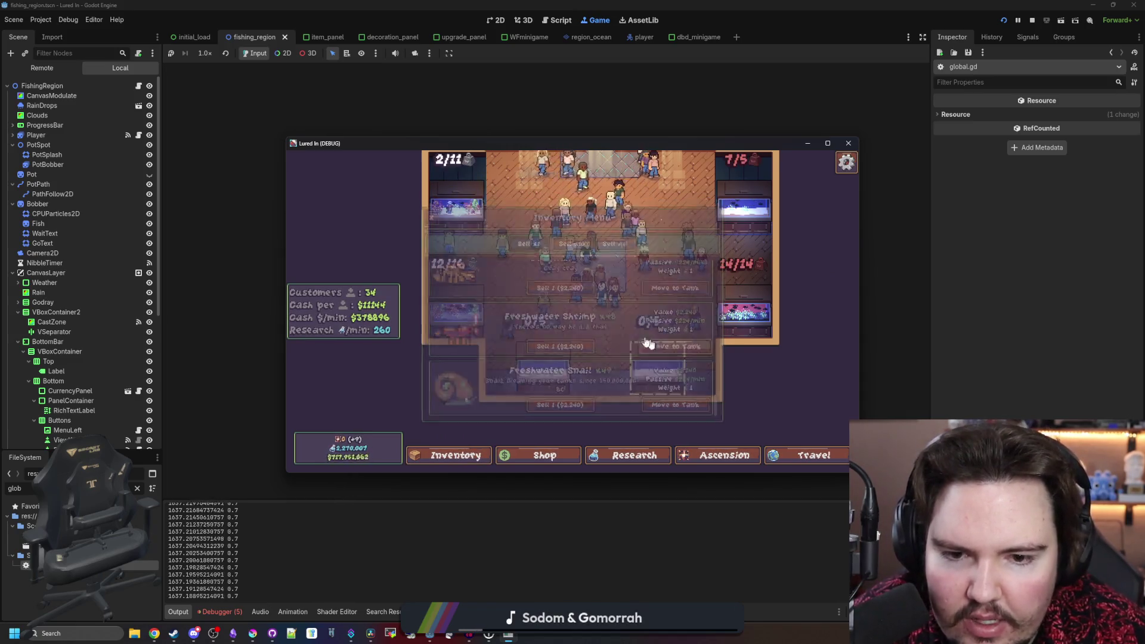
click(665, 351)
click(692, 388)
- Add a Freshwater Snail, check Fish Tank 1 at 4/11, and stop the game
click(691, 404)
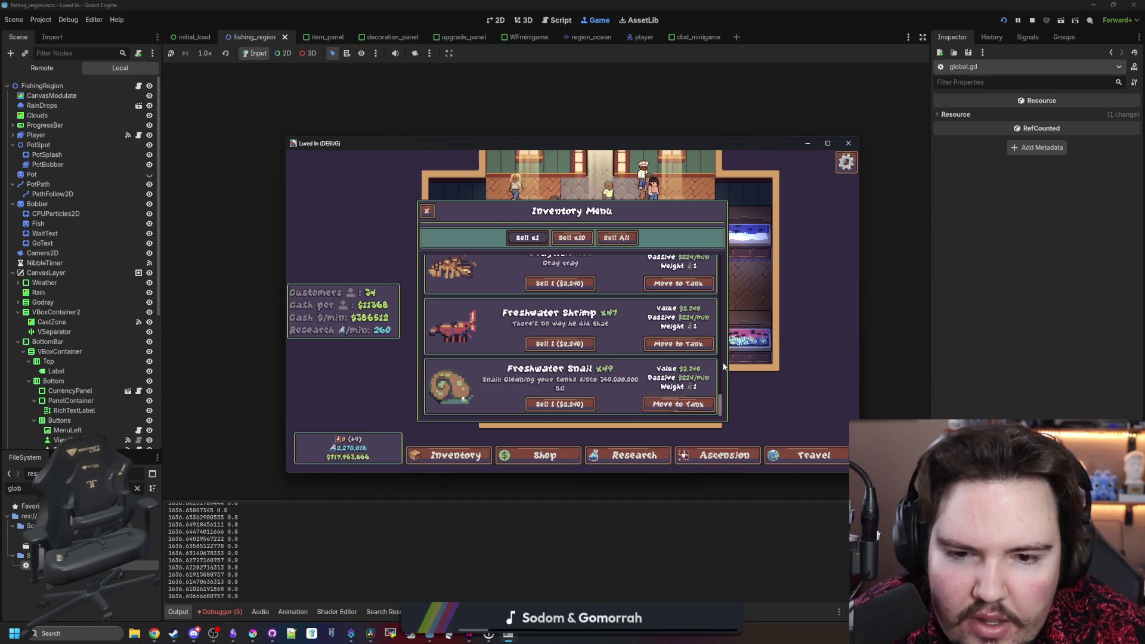
click(427, 211)
click(480, 313)
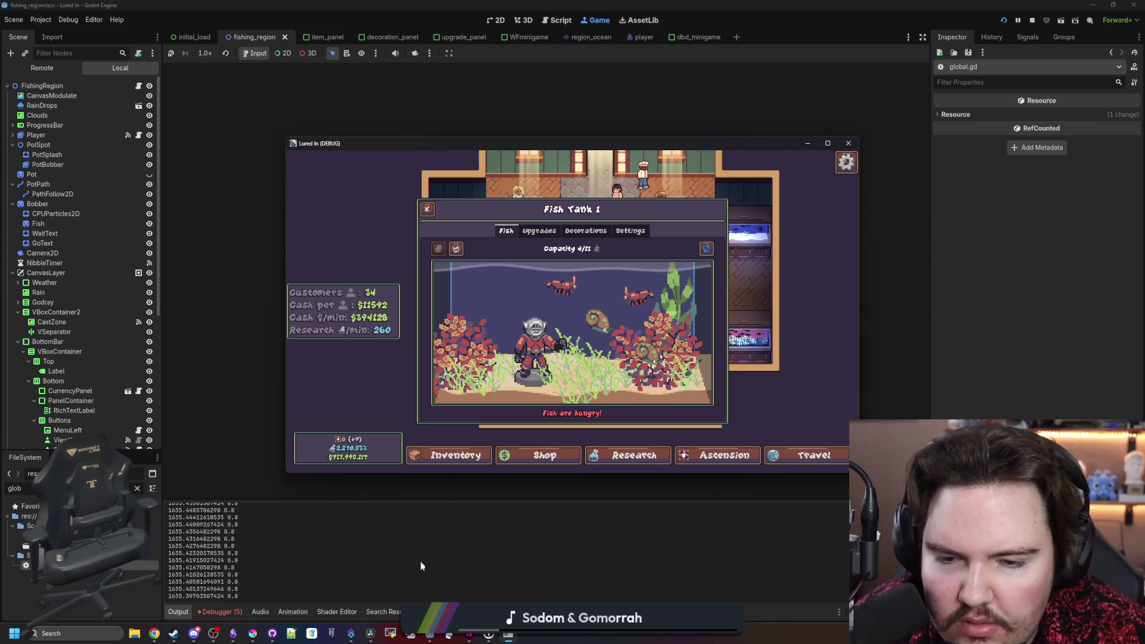
key(F8)
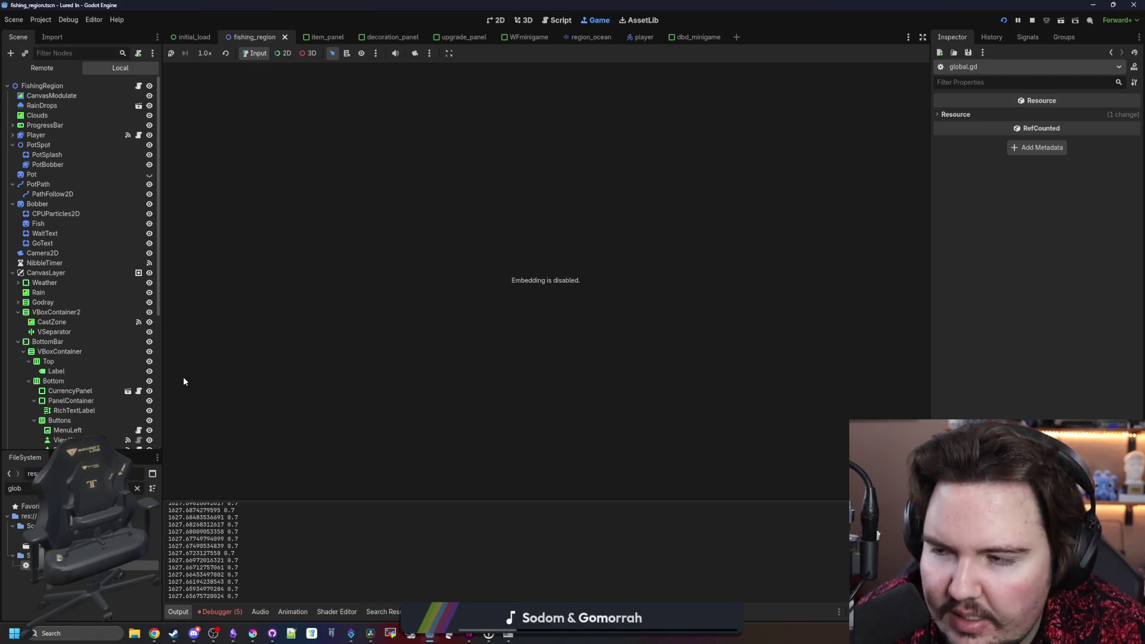
- In get_tank_algae_multiplier, change line 683's 'mult =' to 'mult *='
key(ctrl+F3)
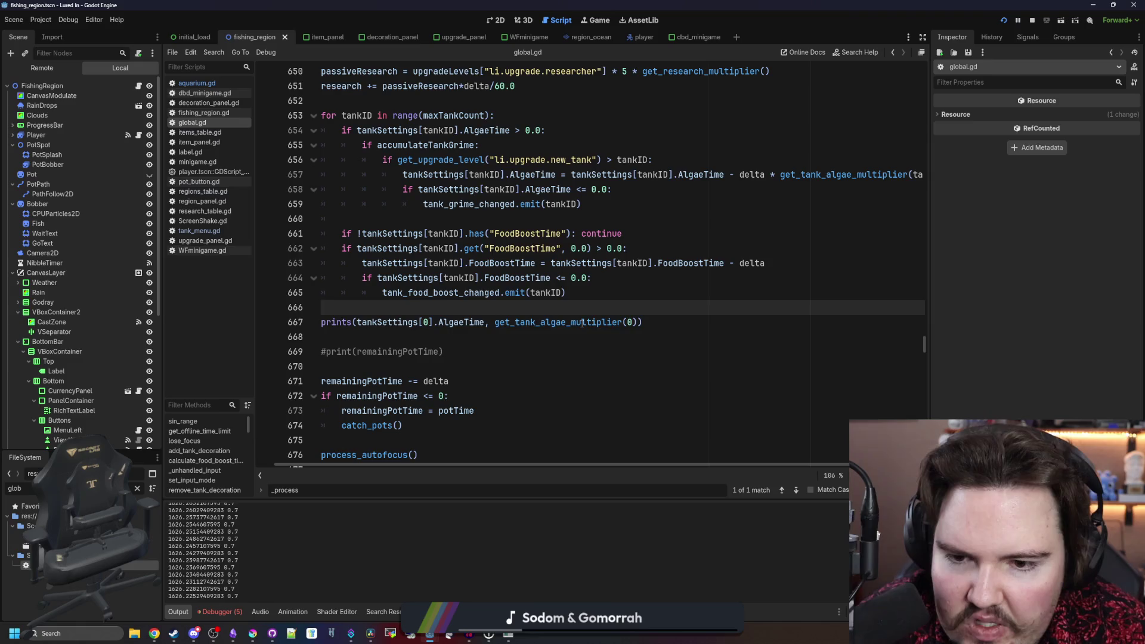
ctrl+click(575, 322)
click(467, 336)
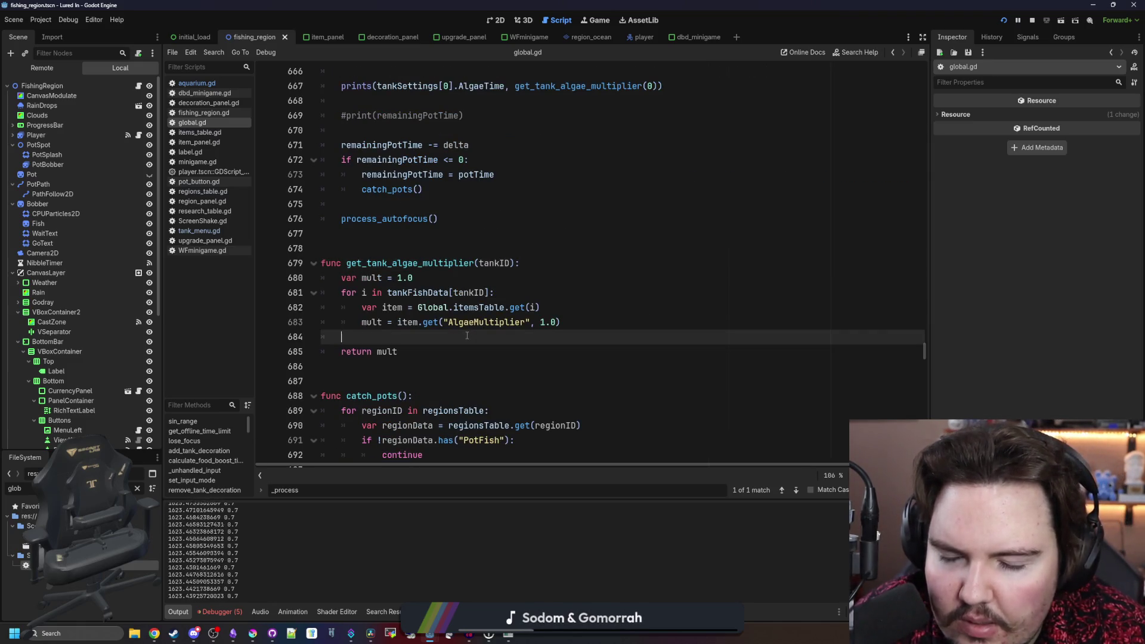
click(395, 322)
key(BackSpace)
text(*=)
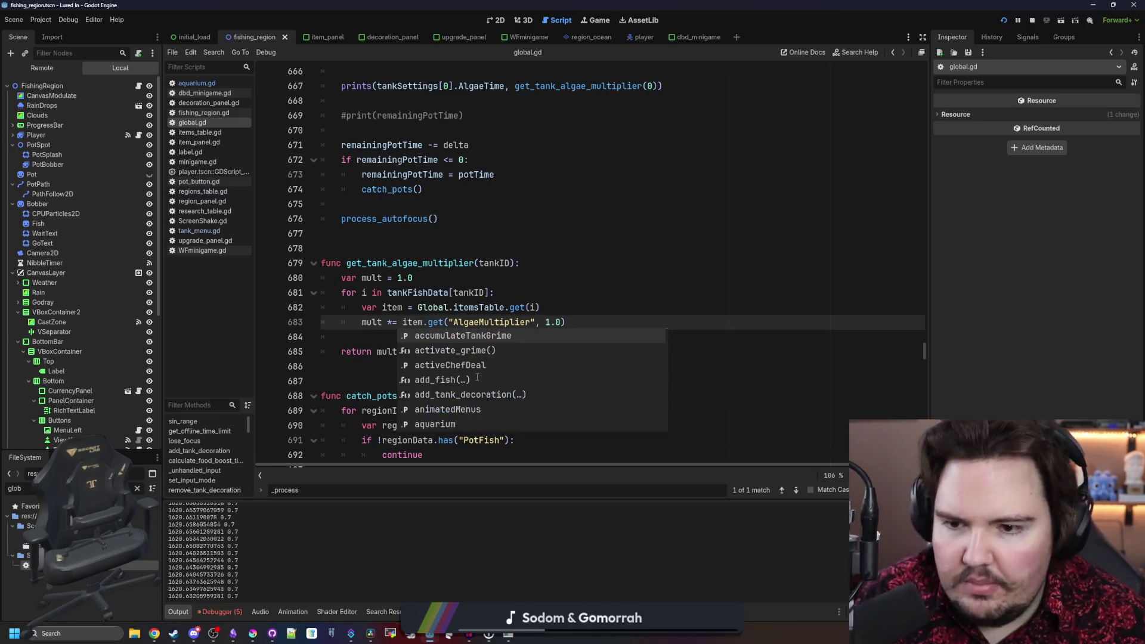
click(332, 336)
- Save and relaunch the game, then return to the Game view
key(ctrl+s)
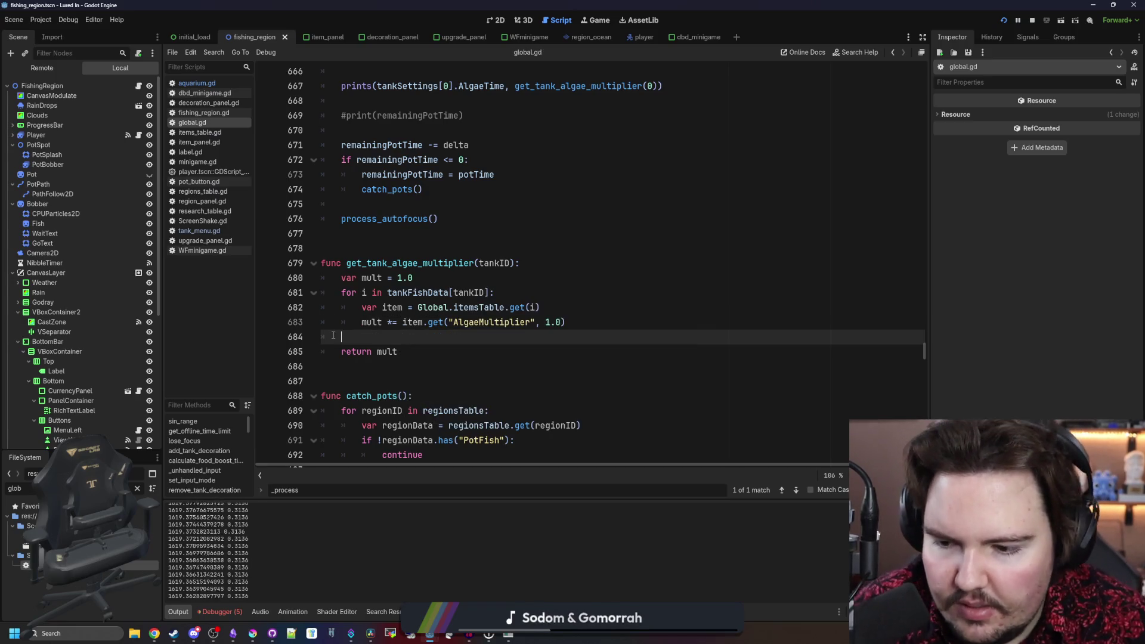
click(598, 21)
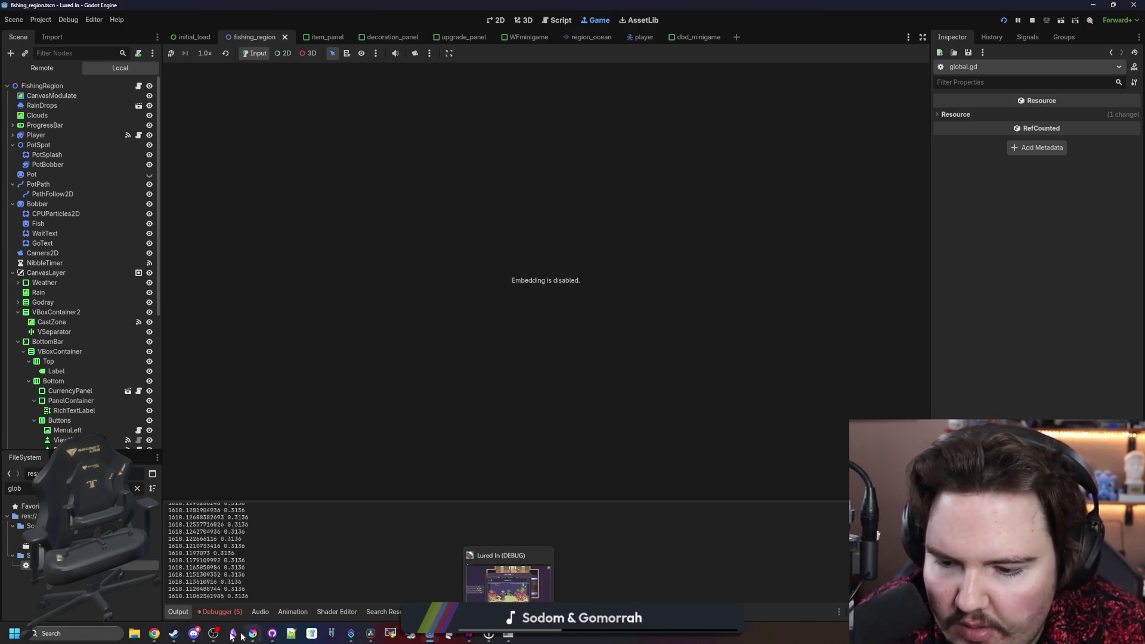
click(66, 632)
- Compute 30 ÷ 0.3 = 100 and 100 ÷ 60 ≈ 1.67 in Calculator, then close it
text(ca)
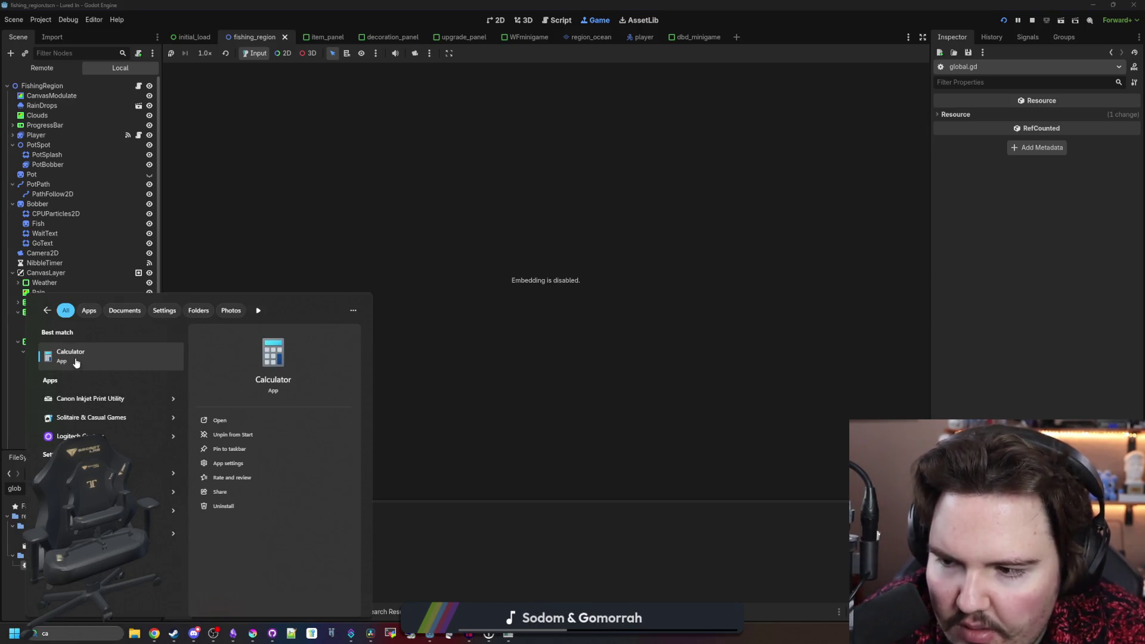
click(75, 361)
text(30/0.3)
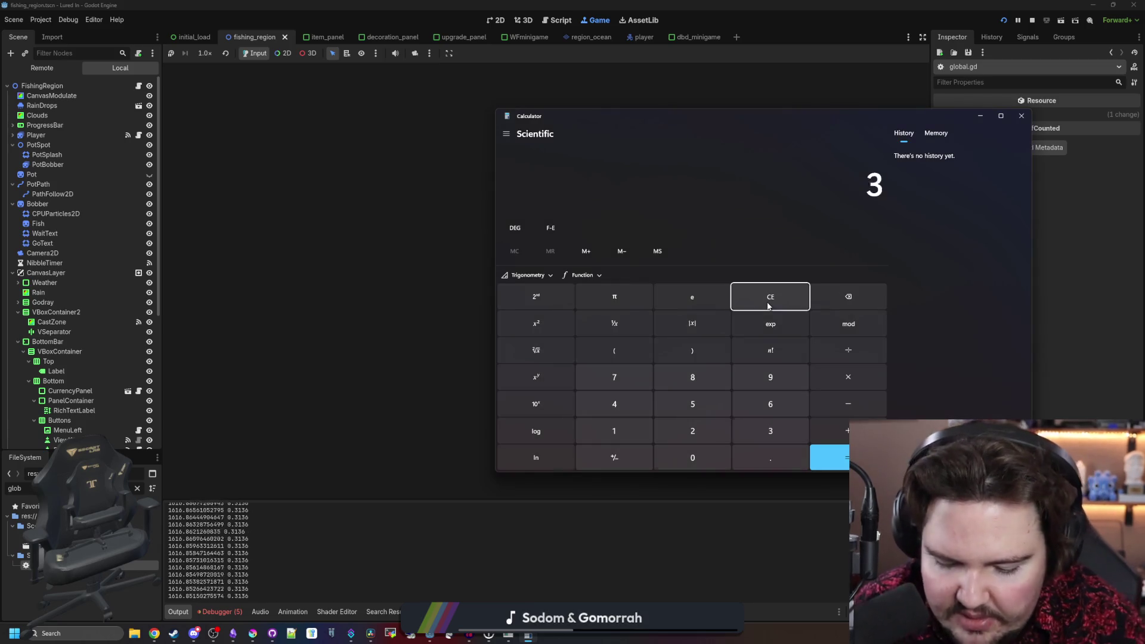
key(Return)
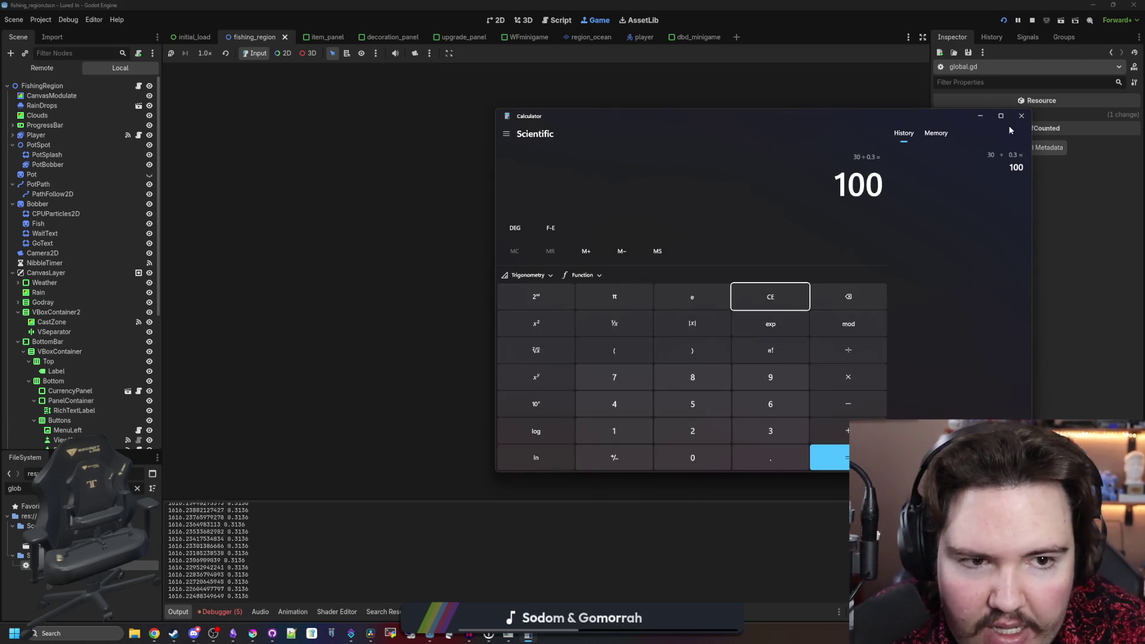
text(/60)
key(Return)
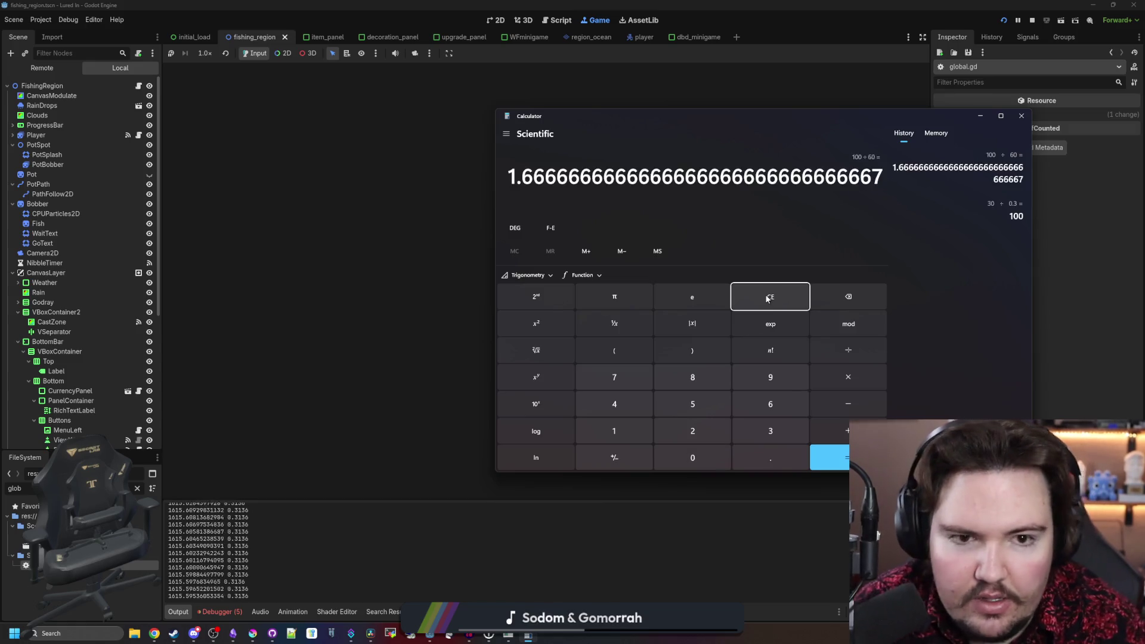
click(1021, 116)
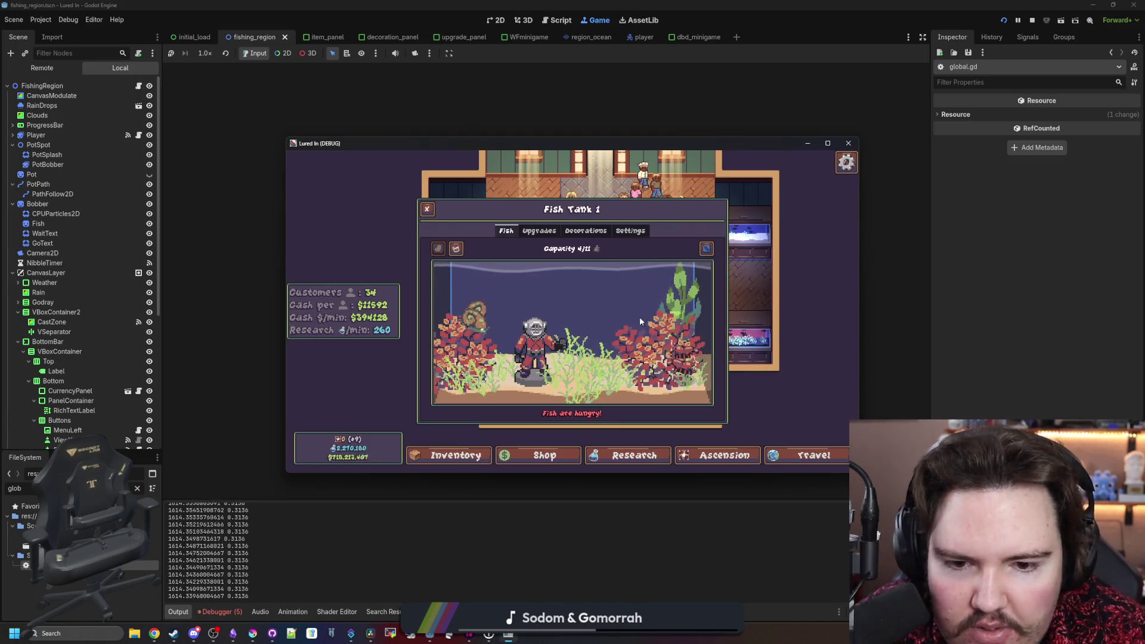
- Return both Freshwater Shrimp and the snail from Fish Tank 1 to inventory
mouse_move(665, 340)
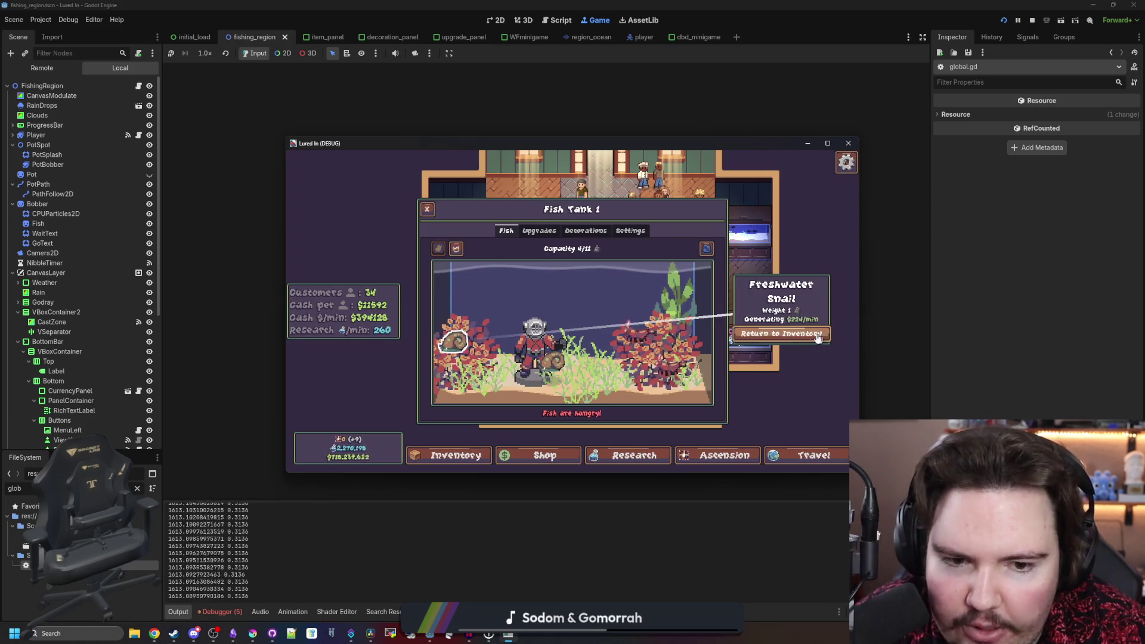
click(782, 333)
click(781, 333)
click(781, 333)
click(783, 335)
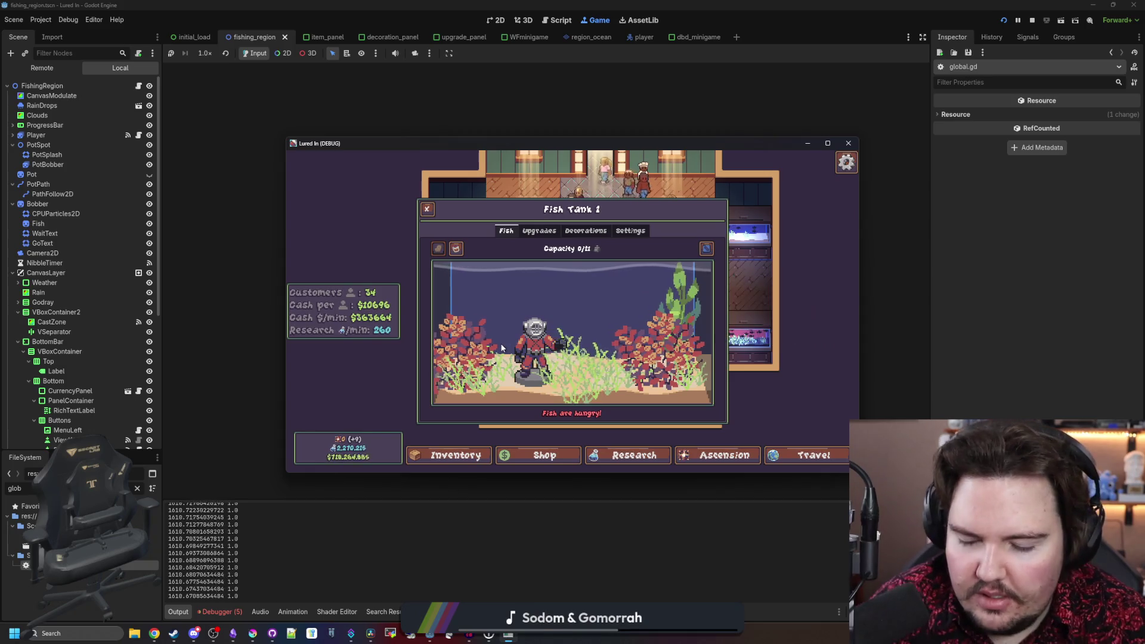
key(Escape)
- Review the debugger's Errors list, confirm Fish Tank 1 is empty at 0/11, and stop the game
click(237, 612)
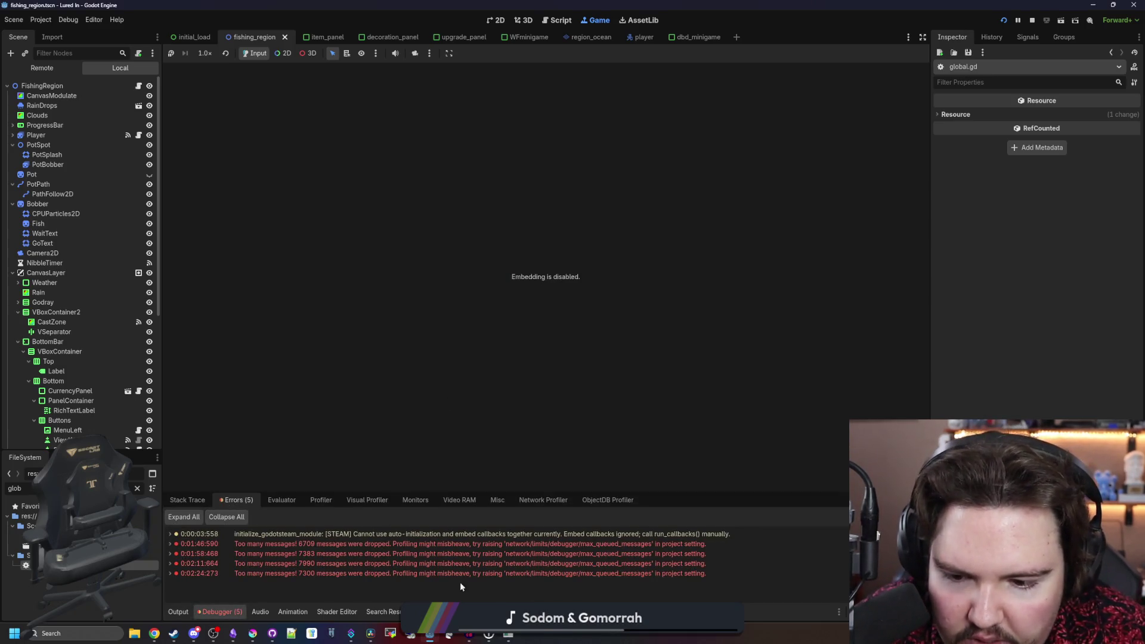
click(187, 500)
click(245, 503)
key(alt+Tab)
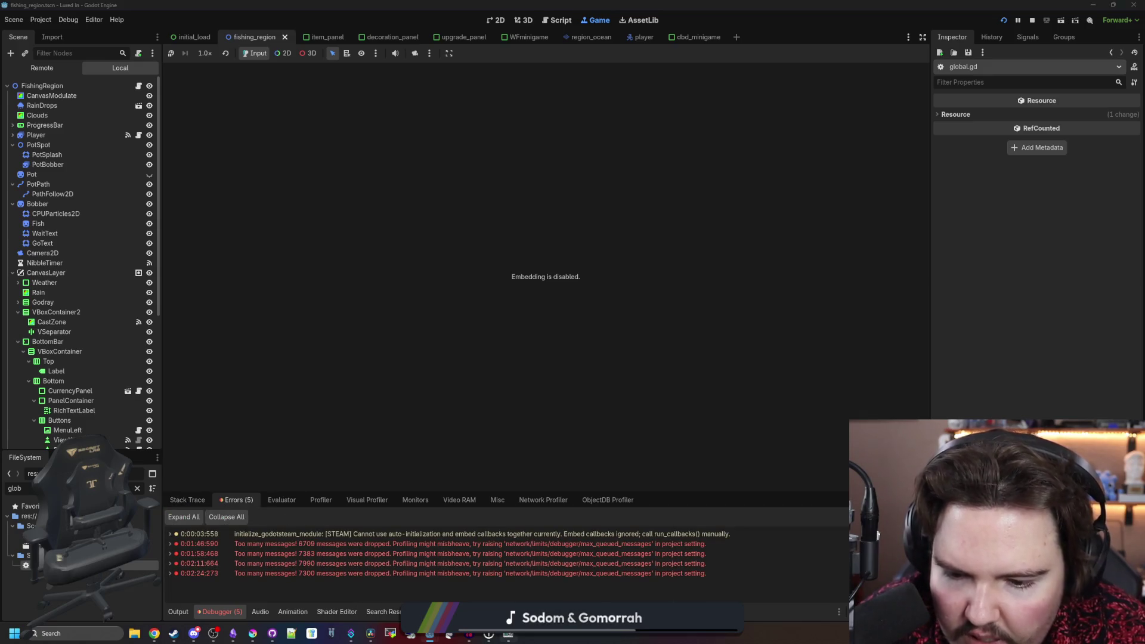
click(459, 238)
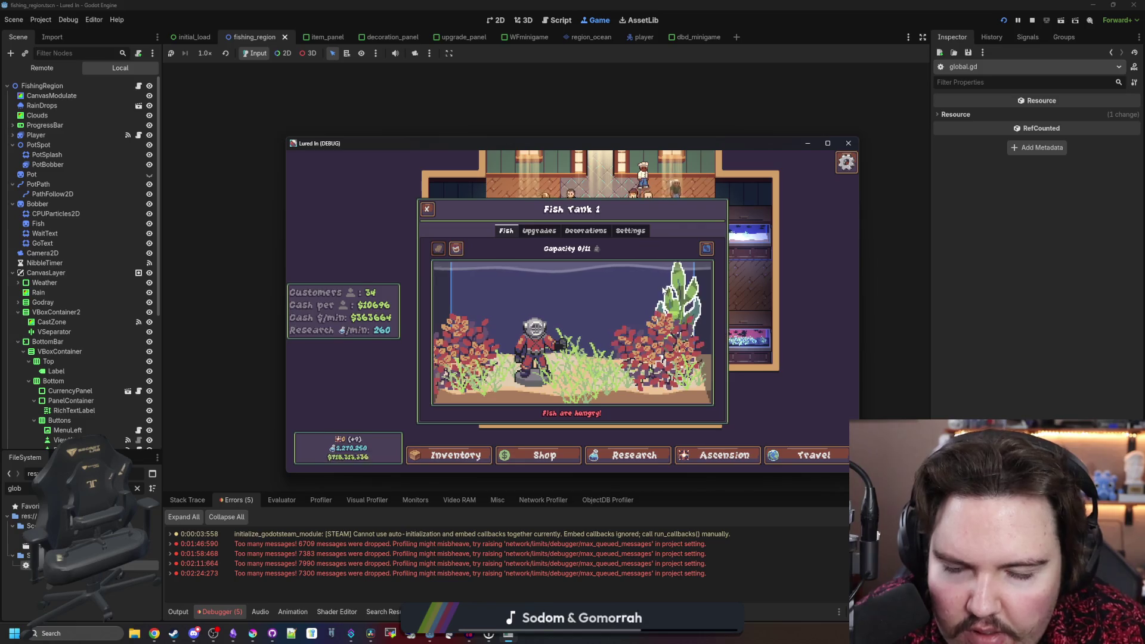
key(Escape)
click(456, 259)
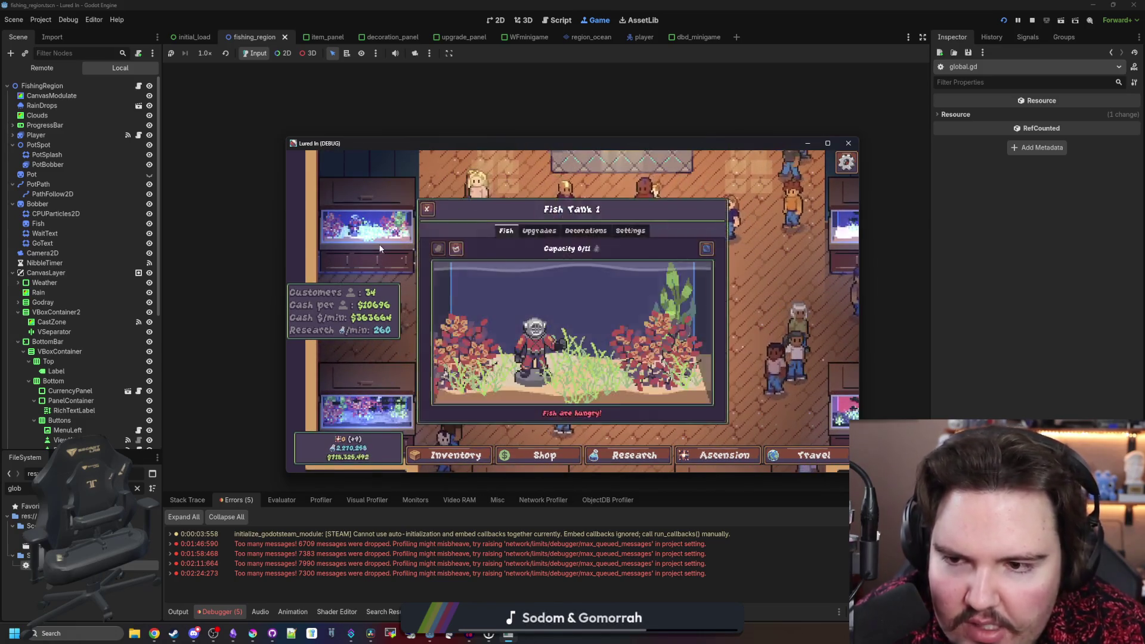
key(F8)
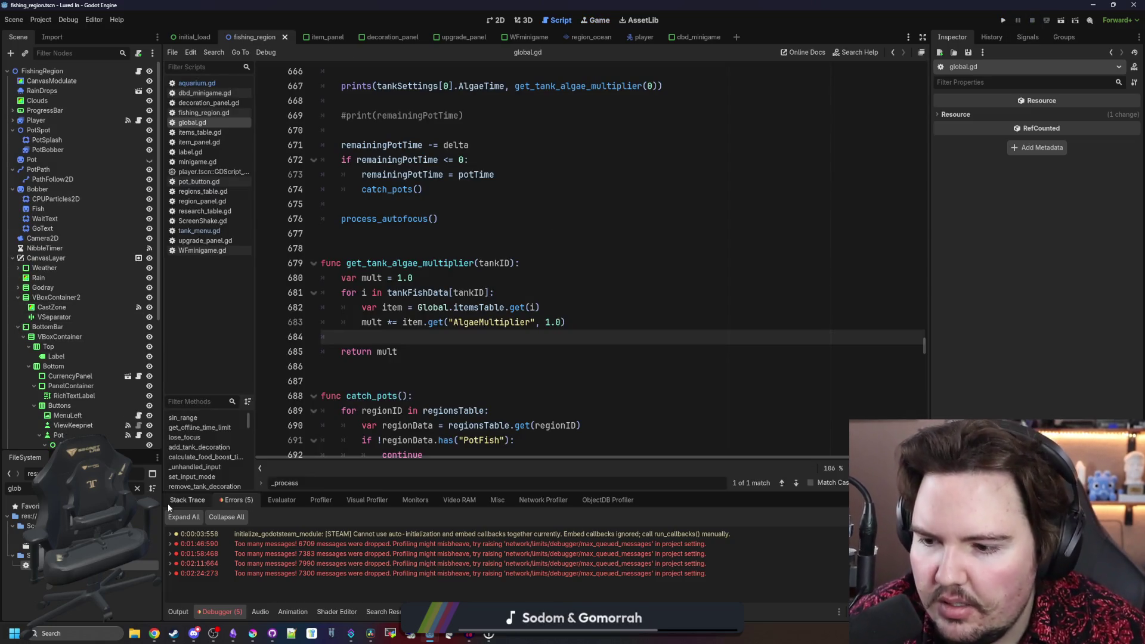
- Filter the FileSystem for 'glob' and open aquarium.gd
click(469, 243)
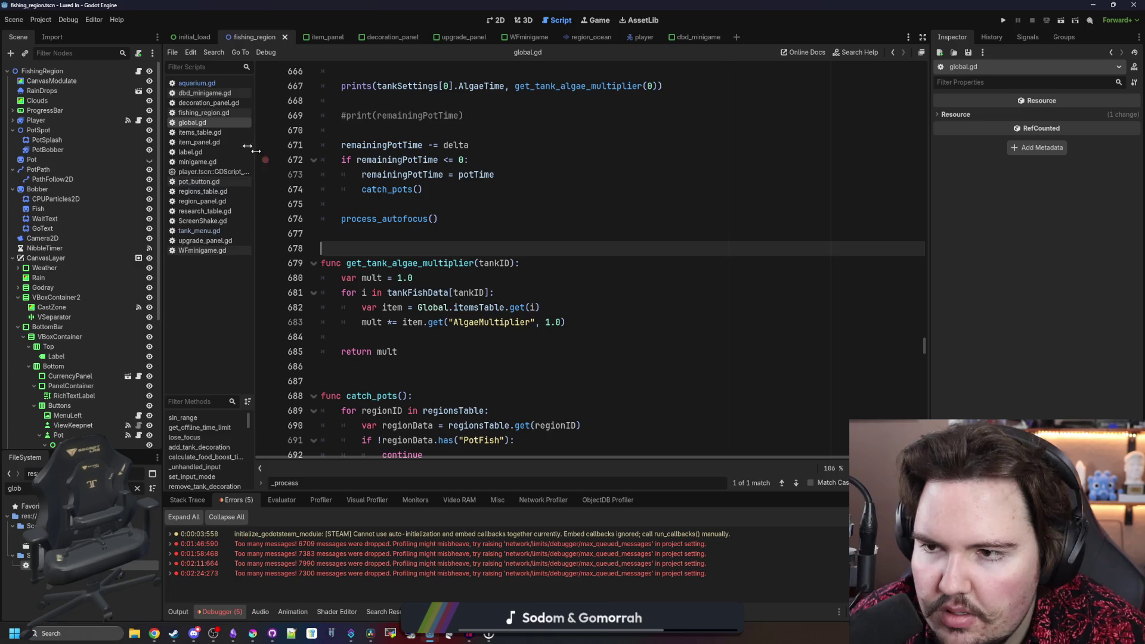
click(424, 238)
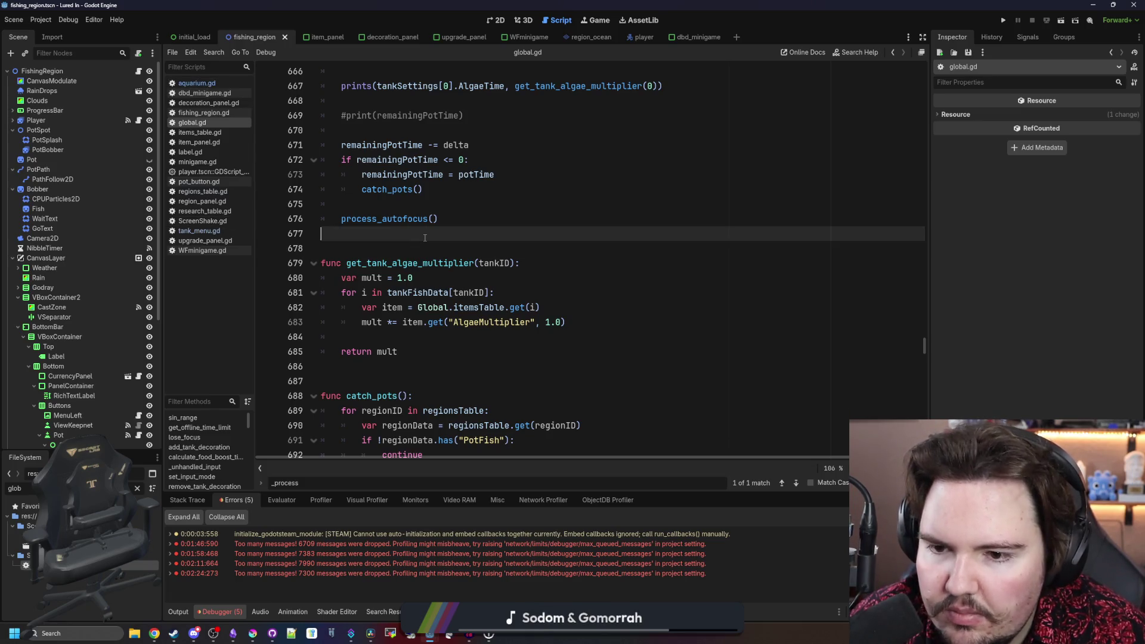
click(137, 489)
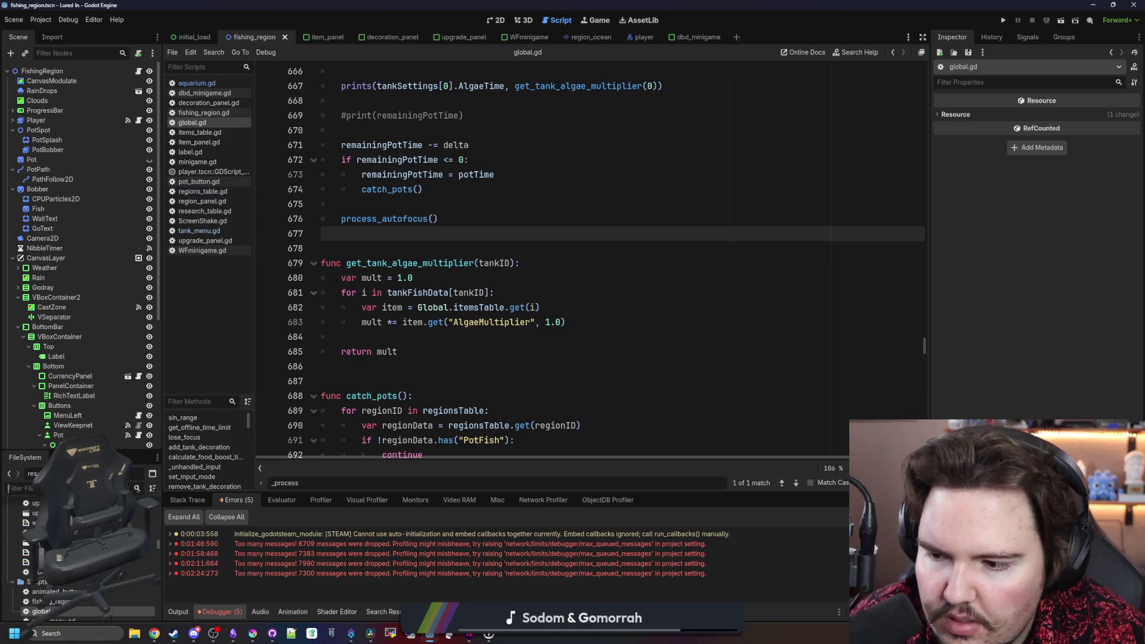
text(glob)
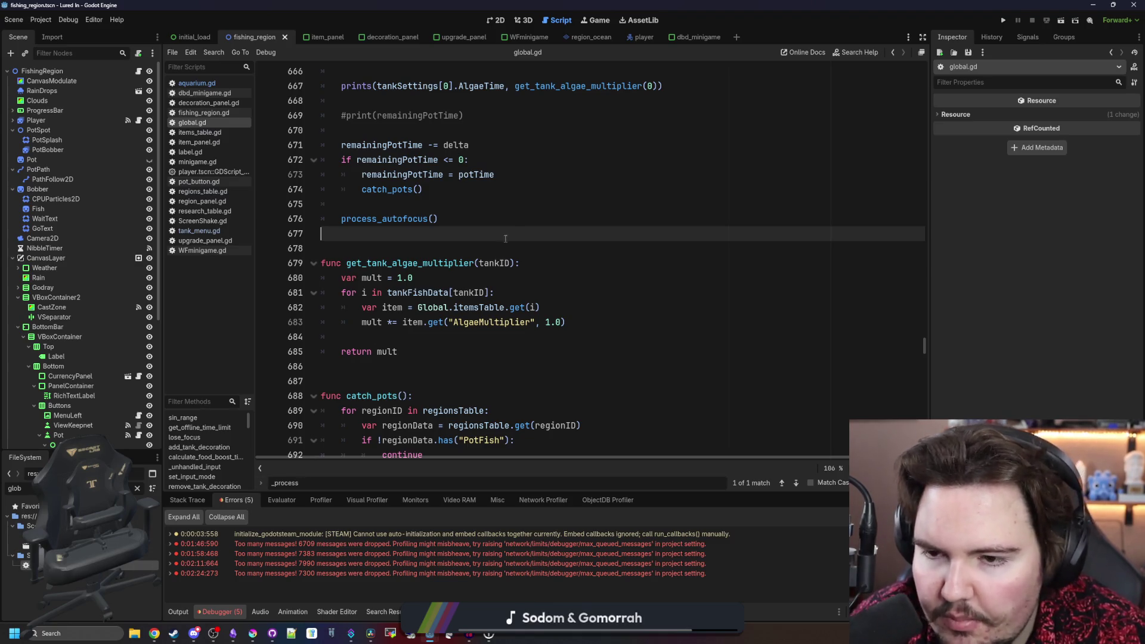
click(227, 84)
- Replace Global.grimeTime with 1.0 on line 106, save, and clear the file filter
click(555, 249)
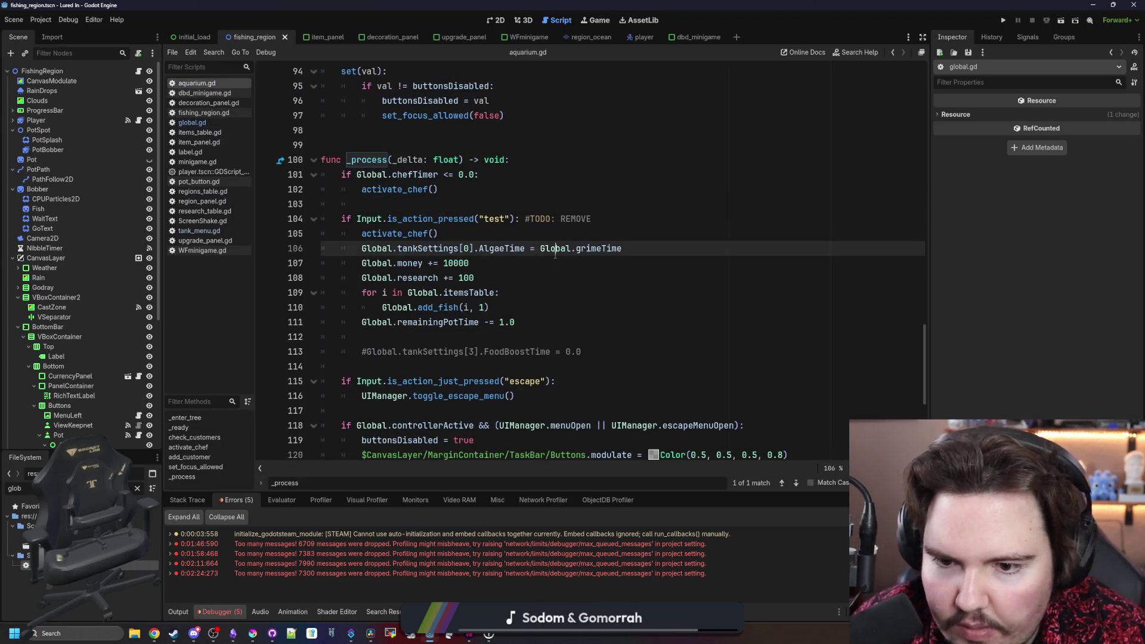
click(533, 325)
click(625, 250)
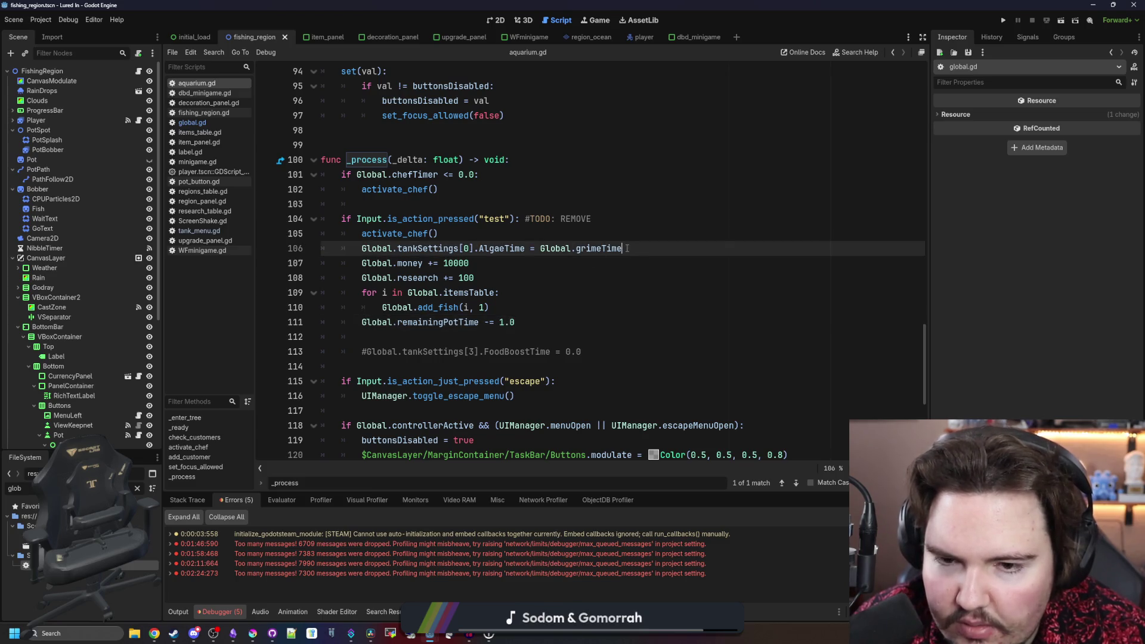
drag(623, 249, 541, 249)
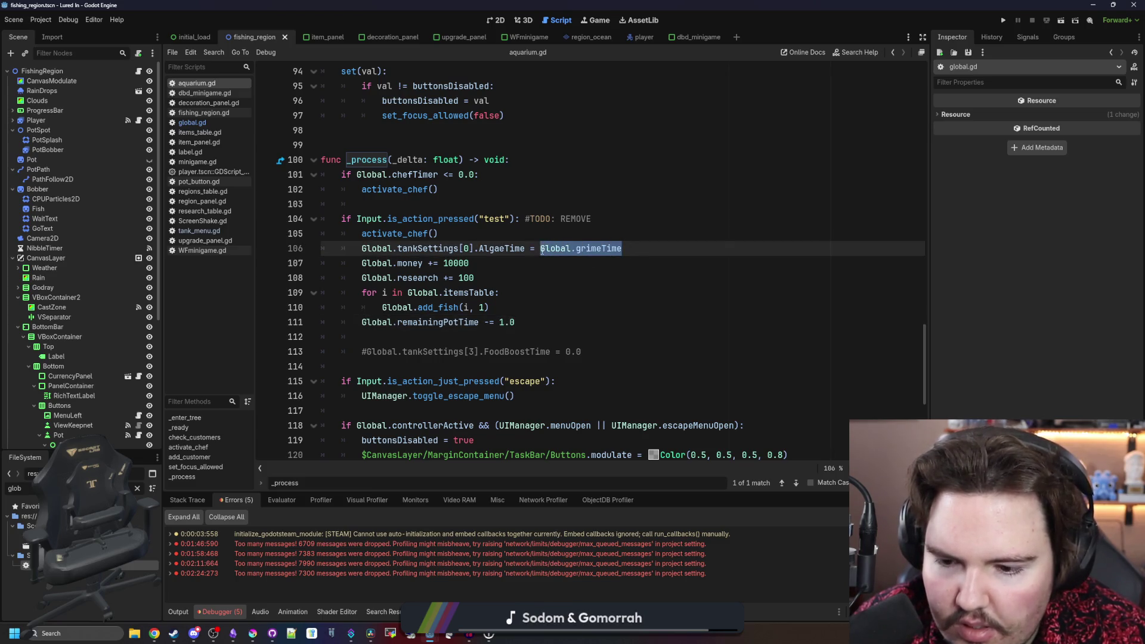
drag(624, 249, 545, 250)
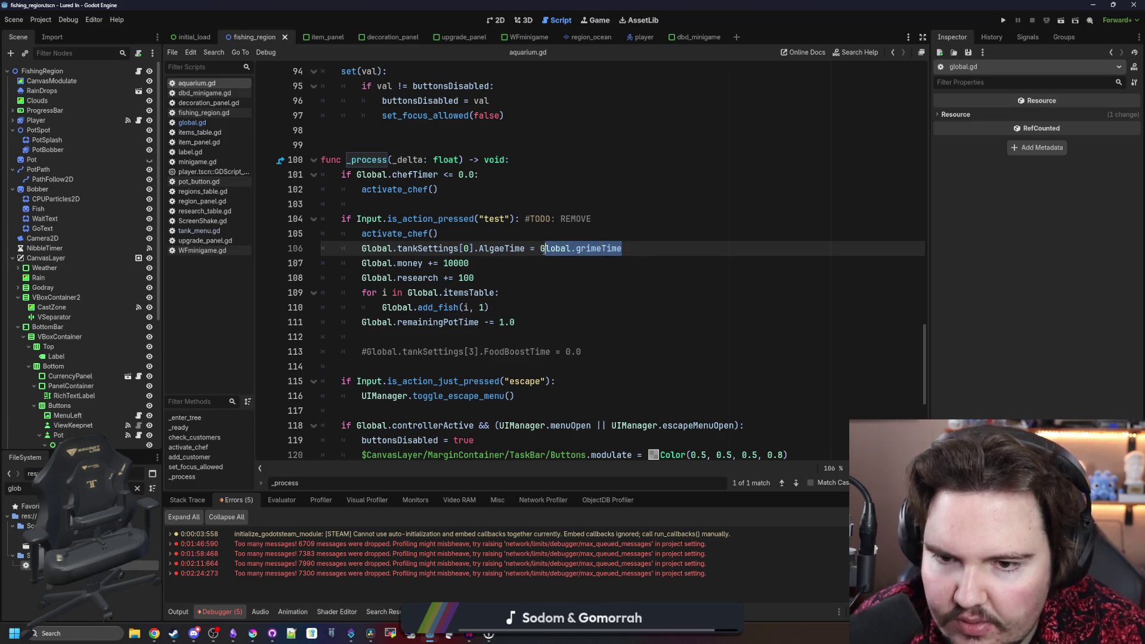
text(1.)
key(ctrl+s)
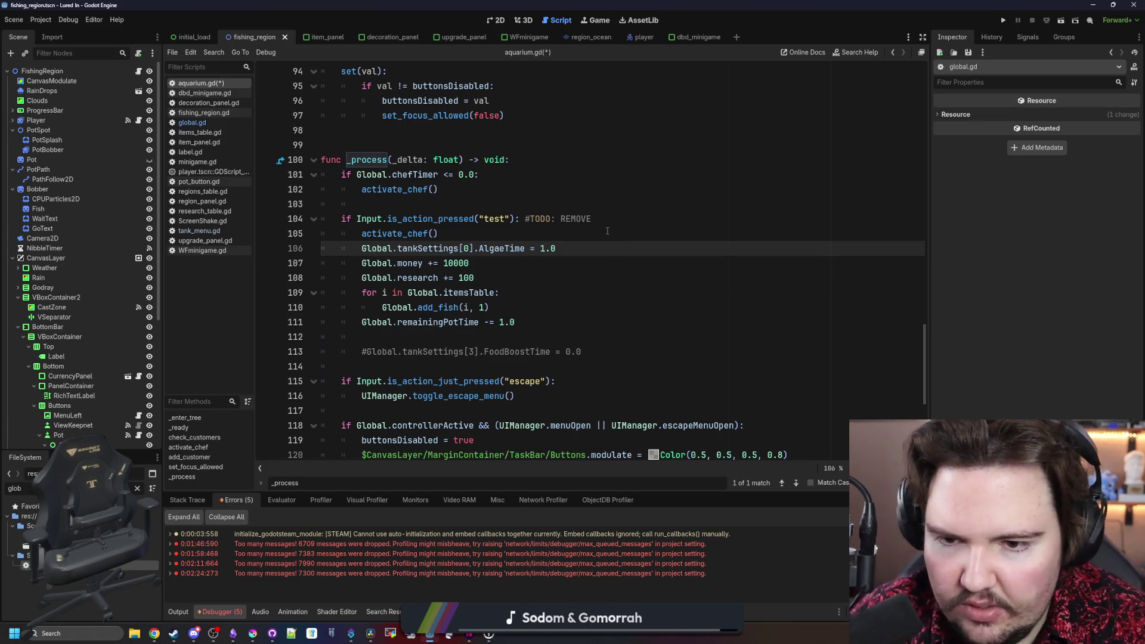
click(607, 233)
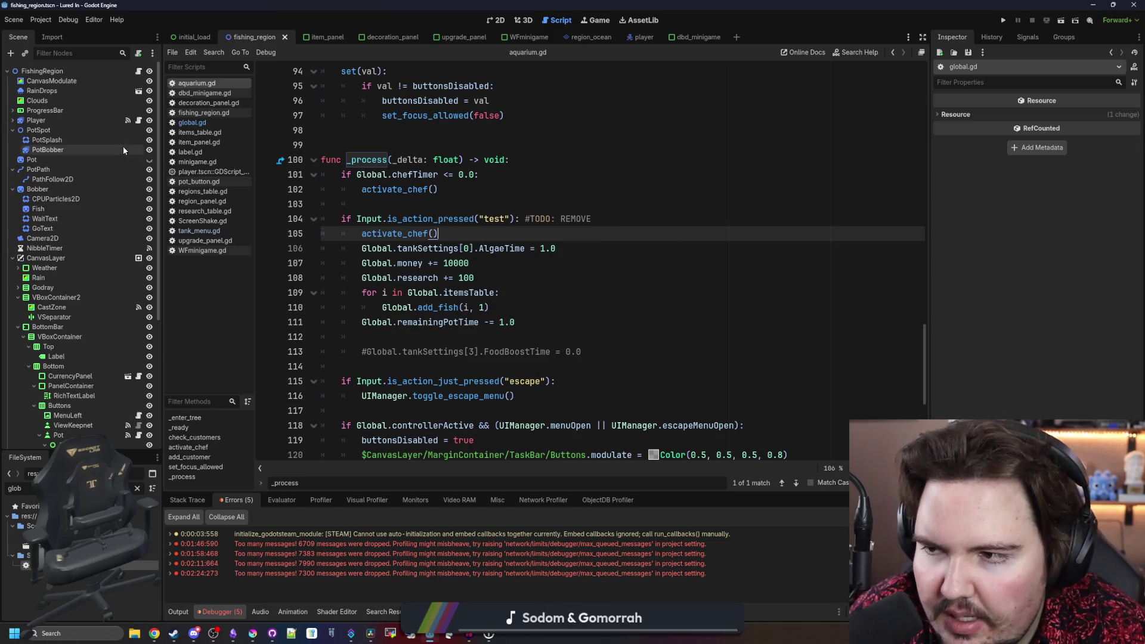
click(138, 487)
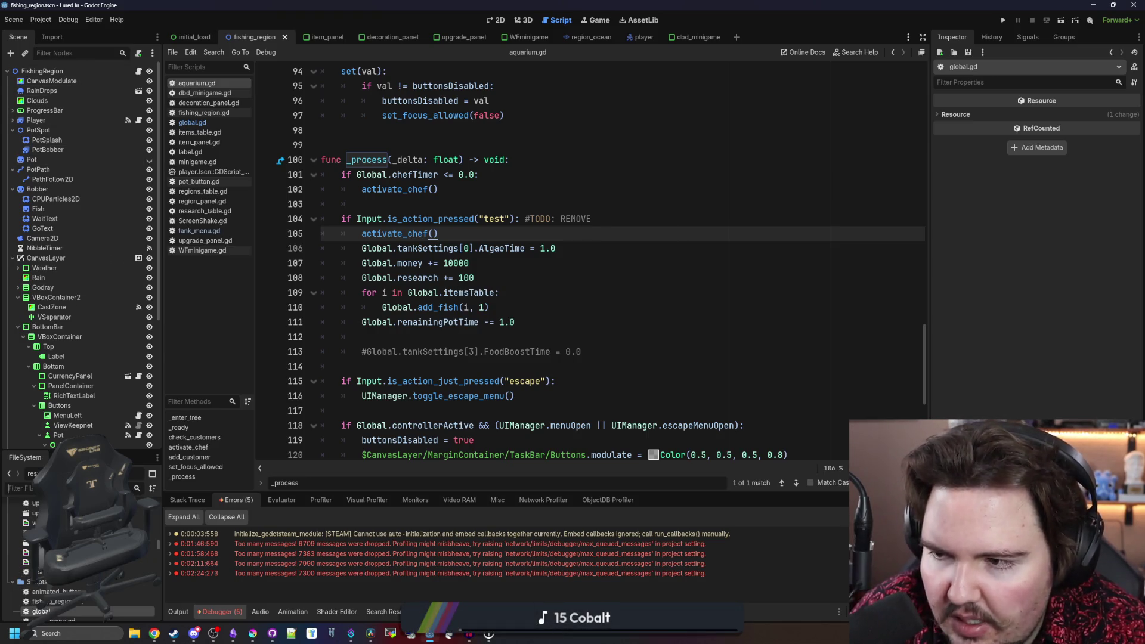
- Search all project files for 'Dirty'
click(695, 396)
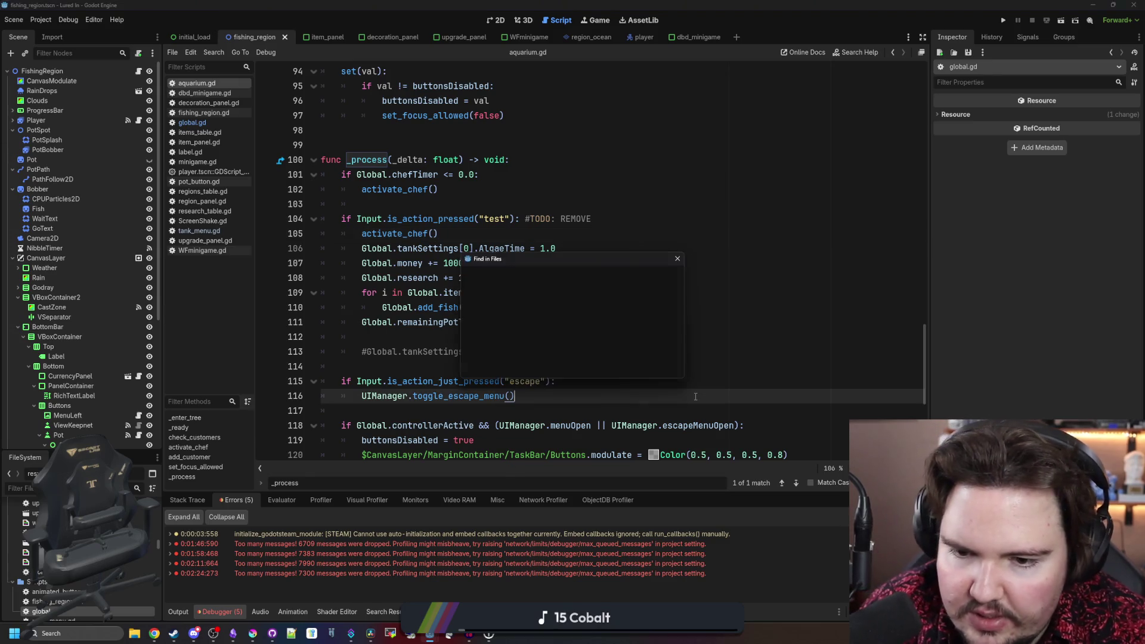
key(ctrl+shift+f)
text(T)
key(BackSpace)
key(BackSpace)
key(BackSpace)
text(Dirty)
key(Return)
scroll(373, 527, down, 3)
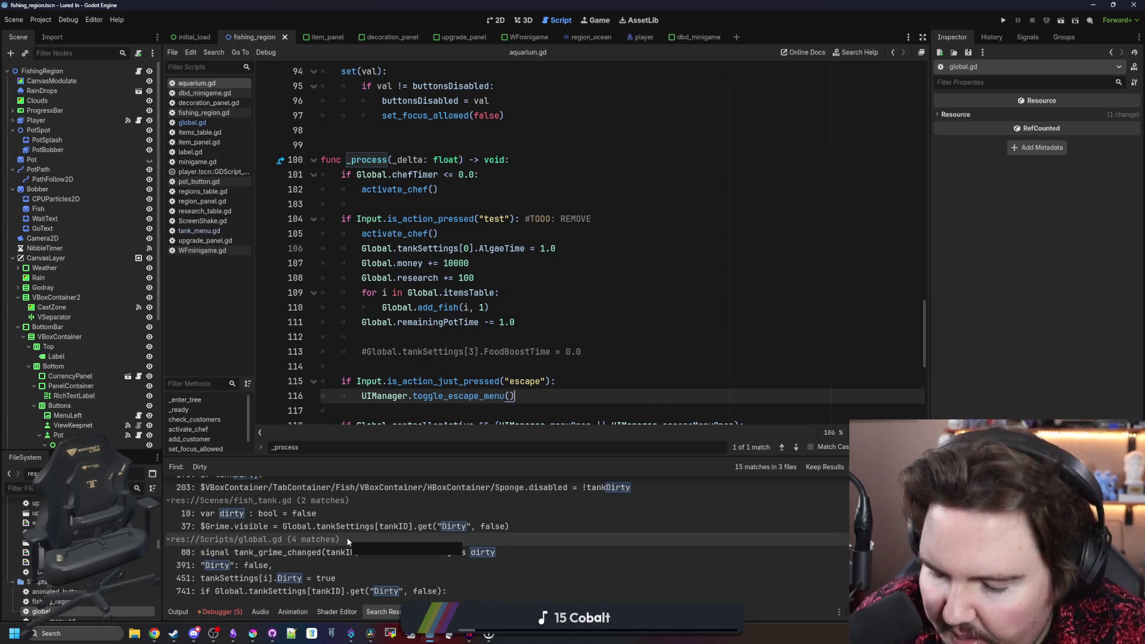
scroll(348, 540, up, 4)
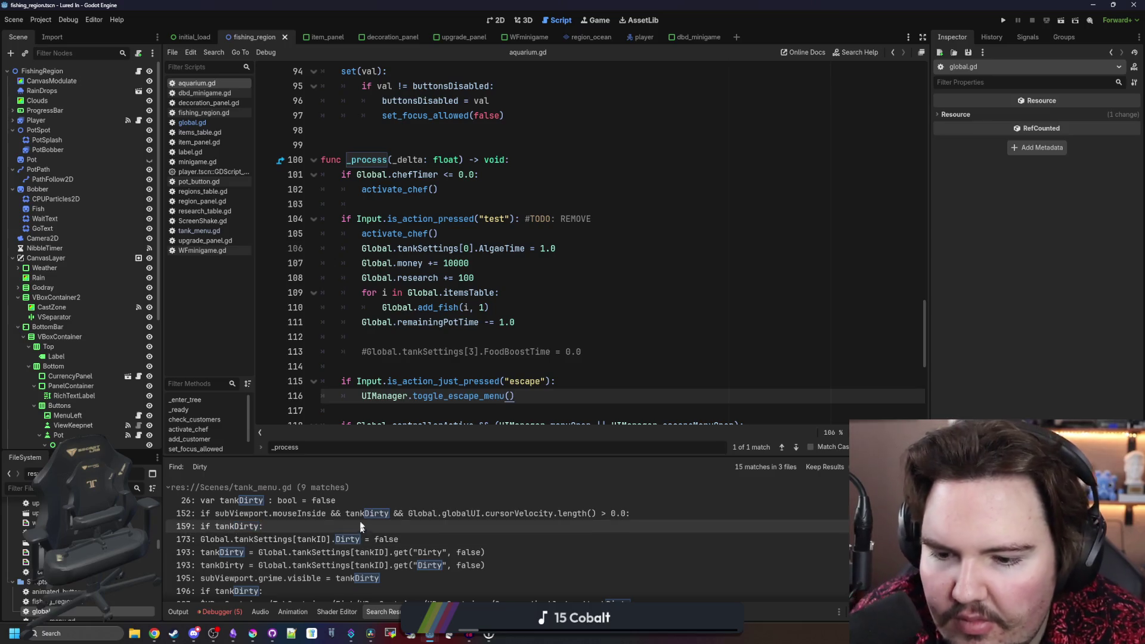
- Step through the Dirty results to tank_menu.gd's cleaning code on line 173
click(281, 502)
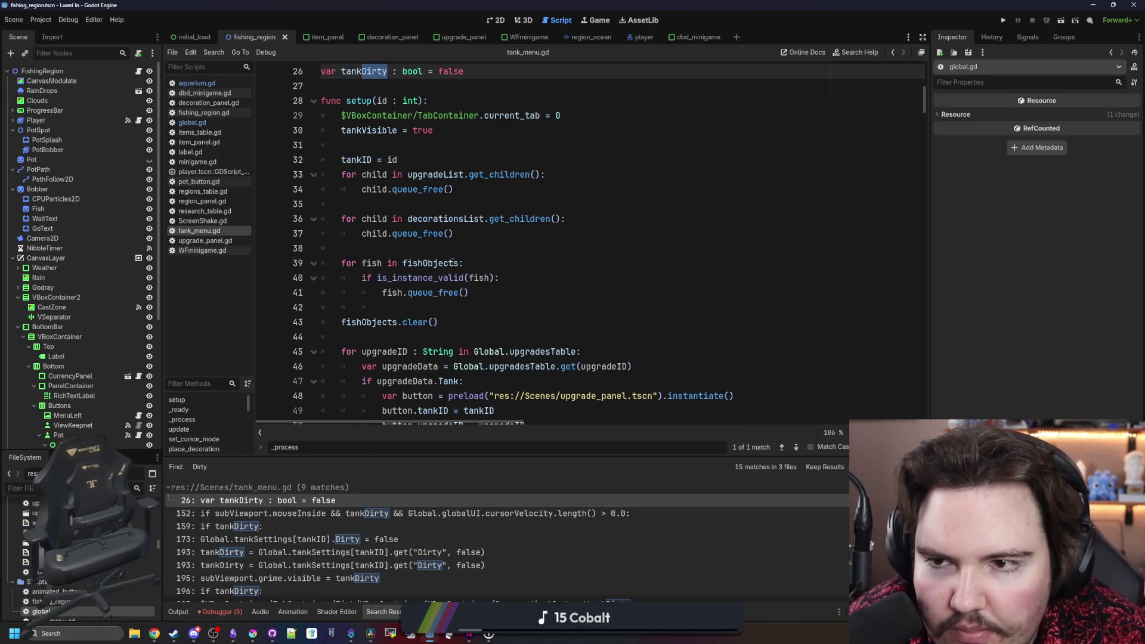
click(343, 513)
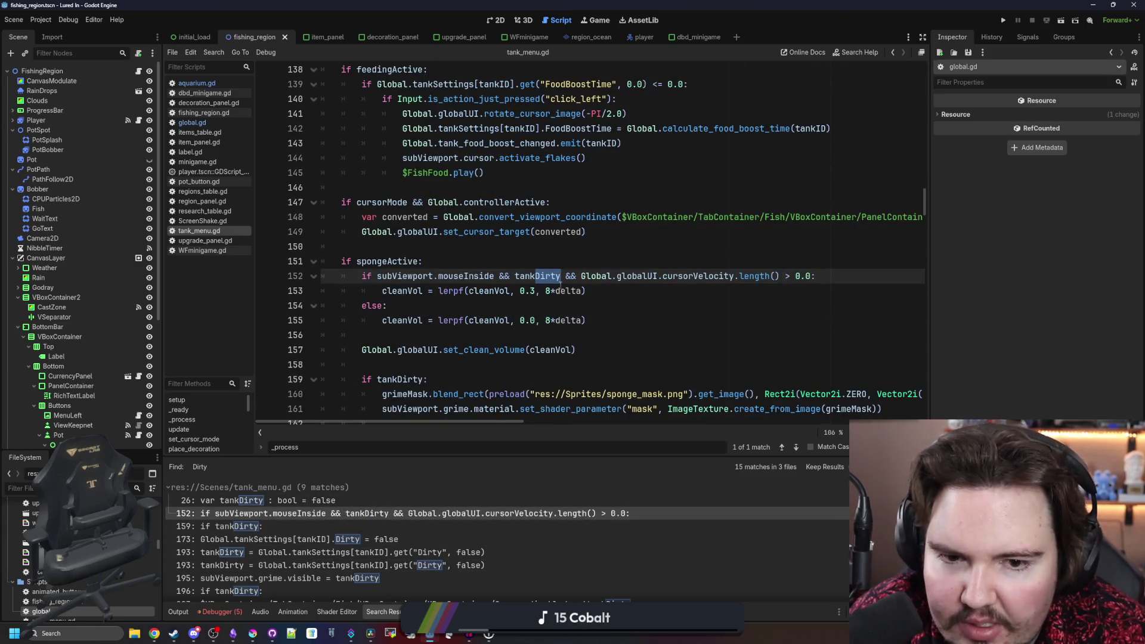
click(288, 527)
click(298, 540)
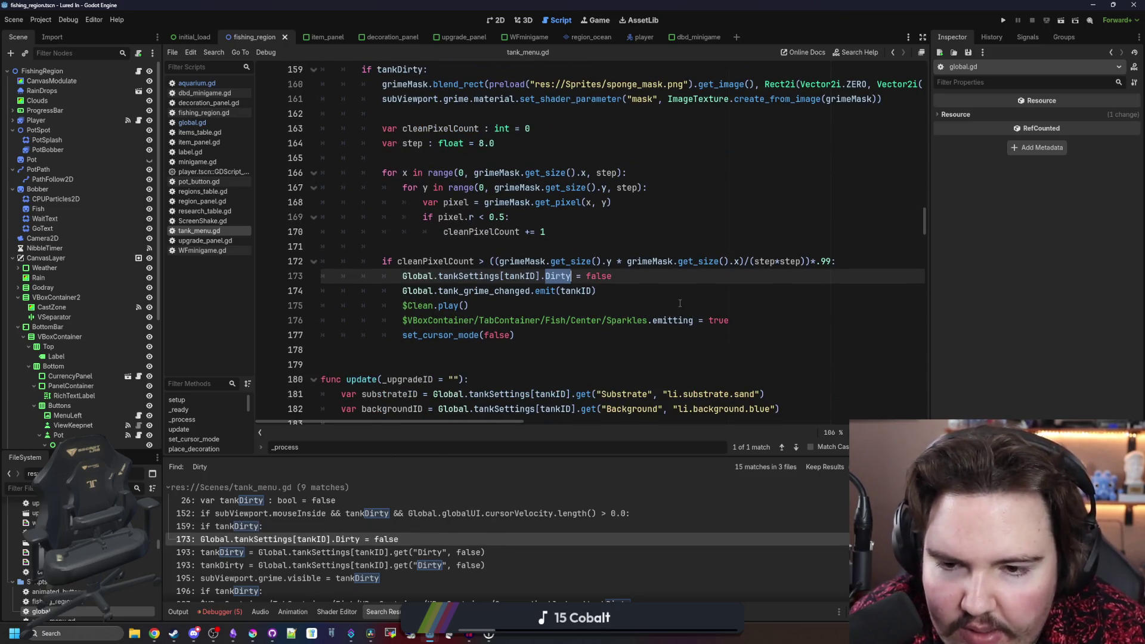
click(589, 304)
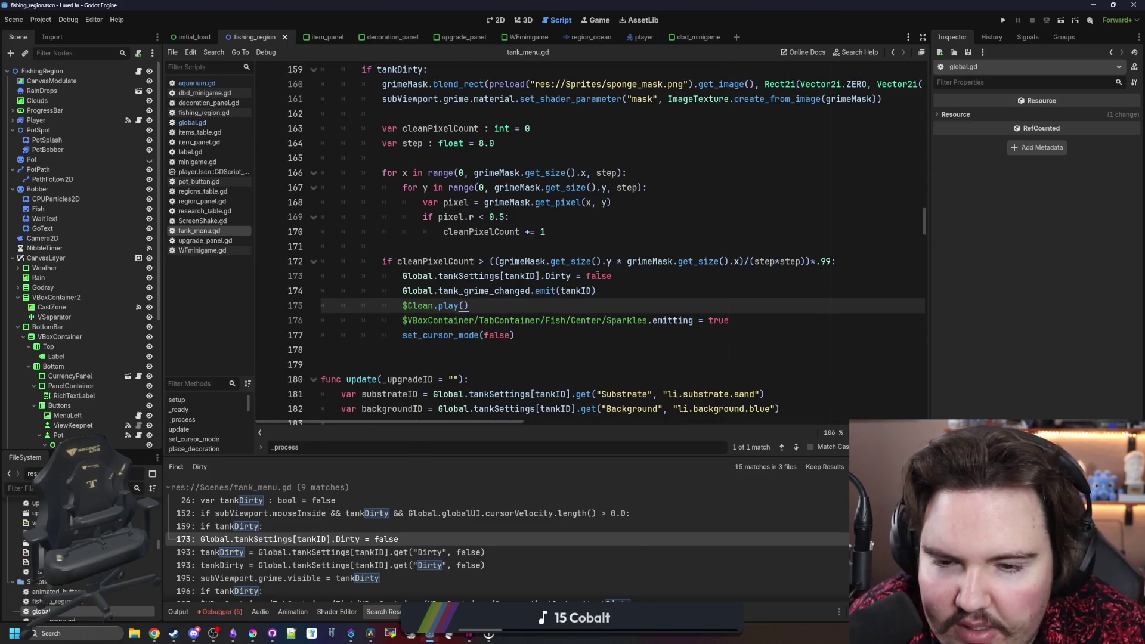
click(588, 277)
- Change the Dirty property on line 173 to AlgaeTime
double_click(563, 276)
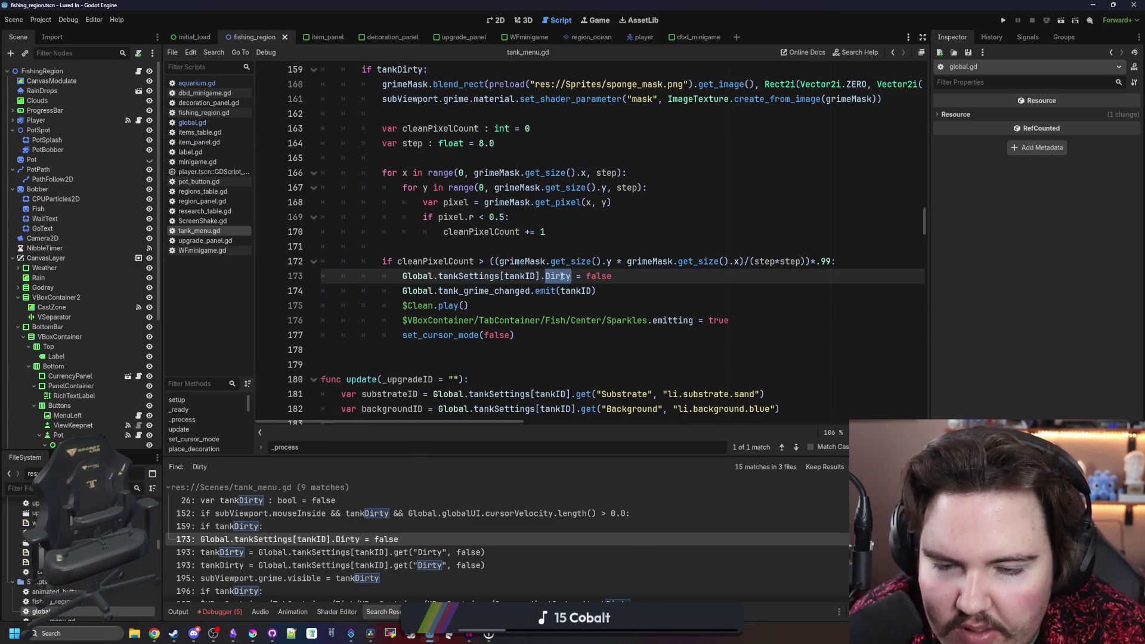
text(d)
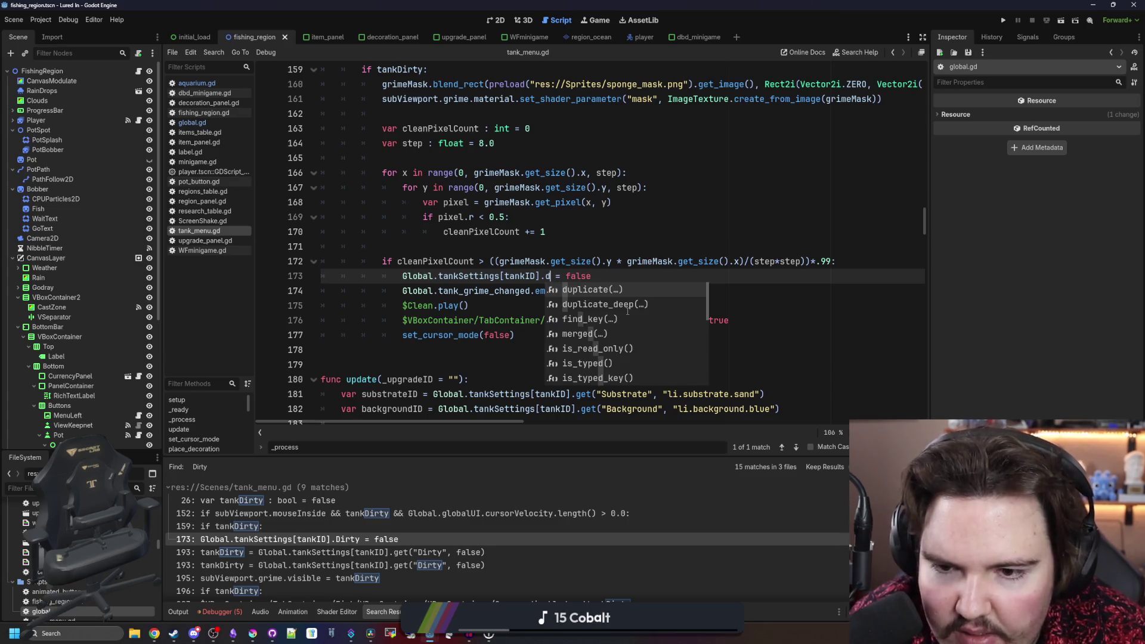
key(BackSpace)
text(G)
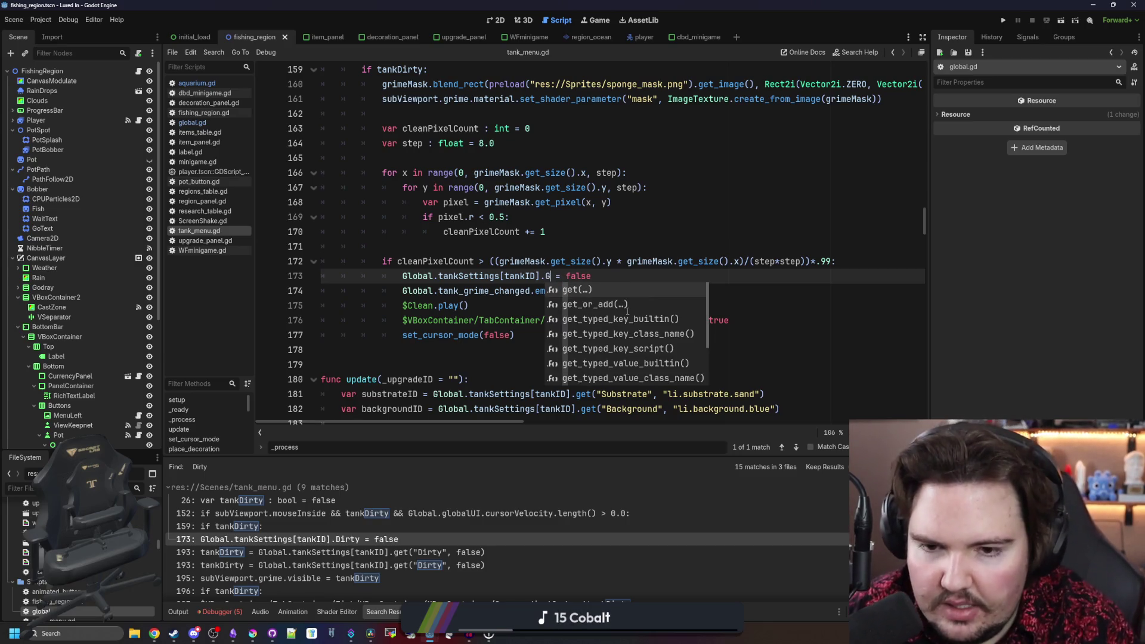
key(BackSpace)
text(AlgaeTime)
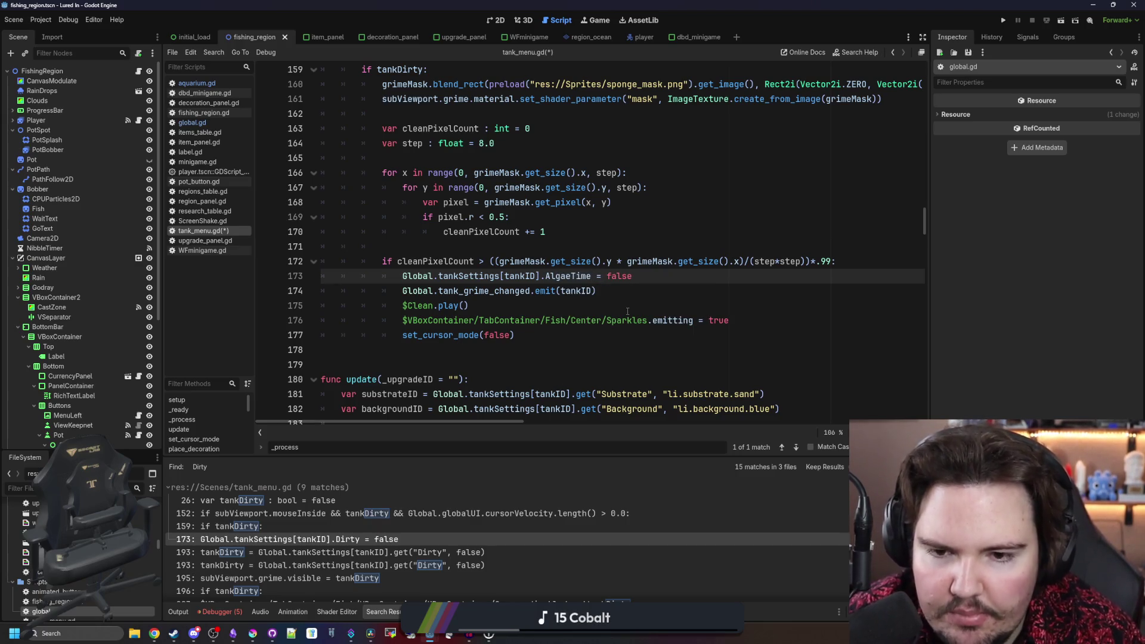
- Search the project for AlgaeTime and set line 173's value to Global.grimeTime
key(ctrl+shift+f)
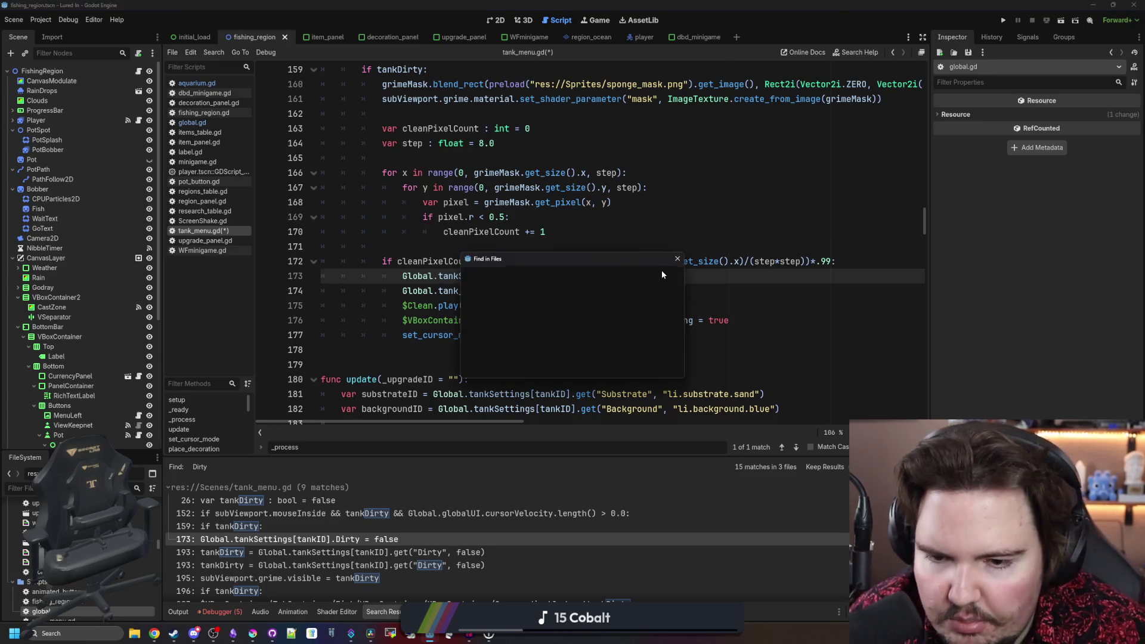
text(Alga)
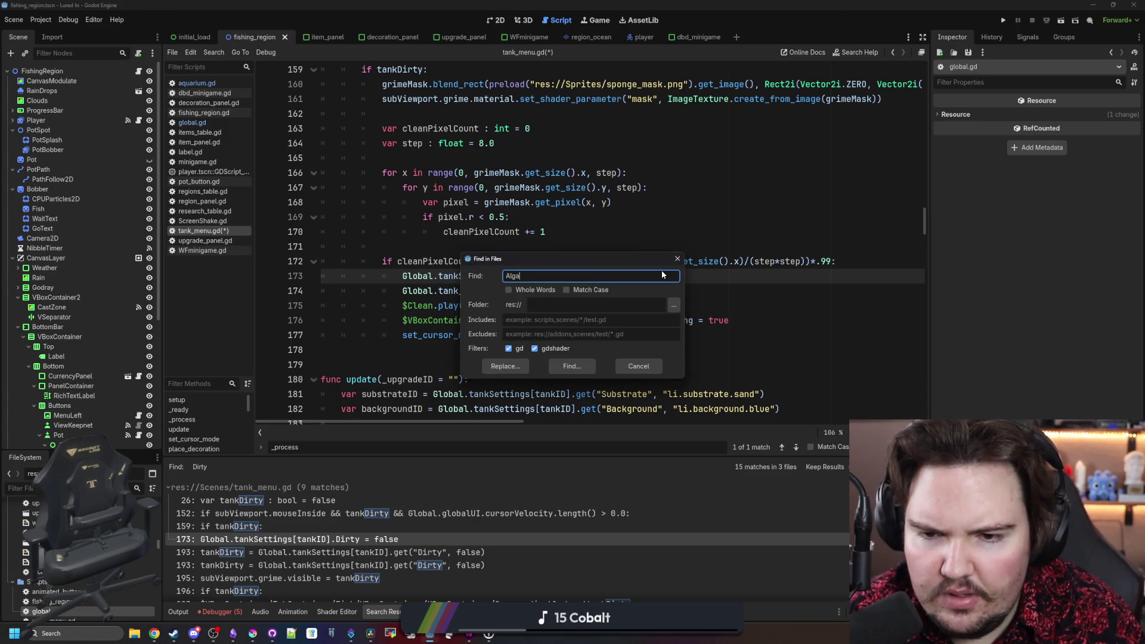
text(eTime)
key(Return)
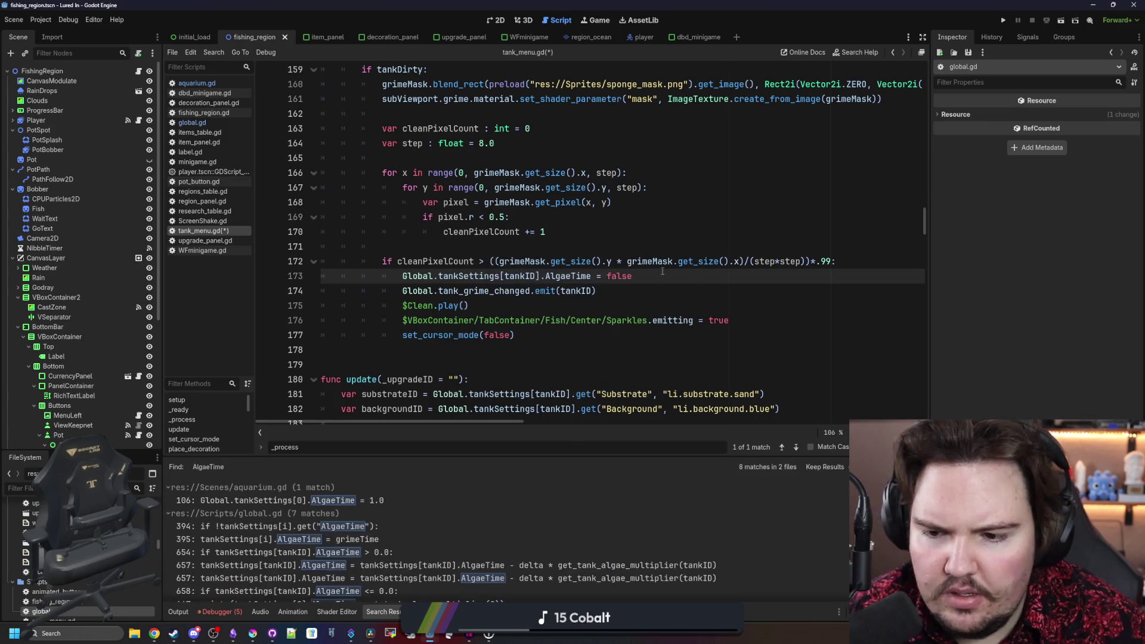
double_click(624, 276)
text(Global.)
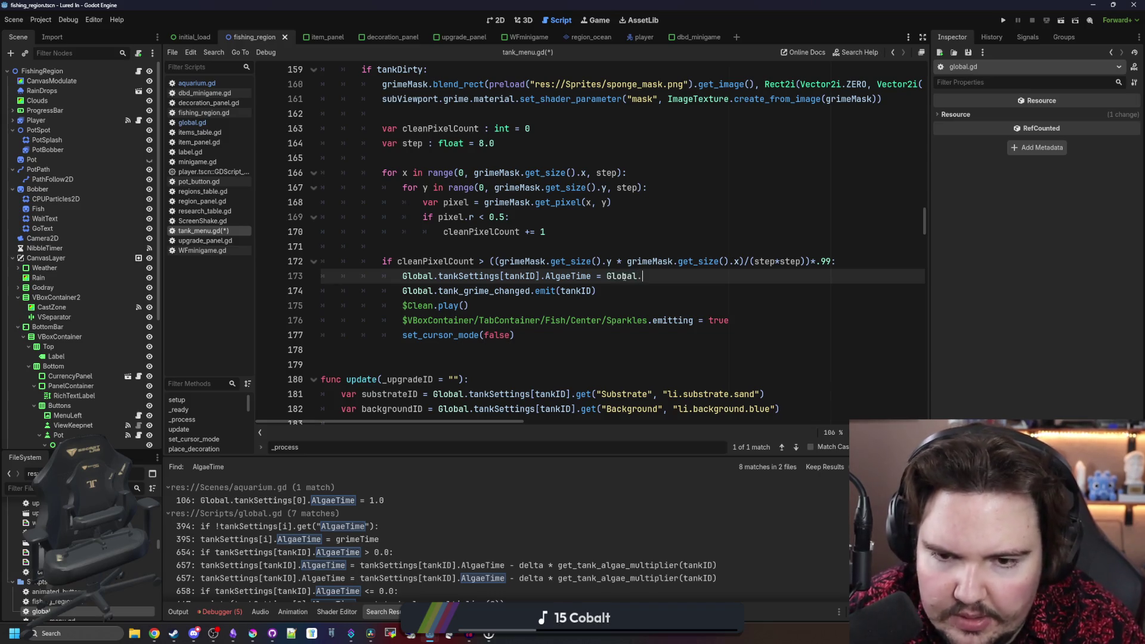
text(grimeTime)
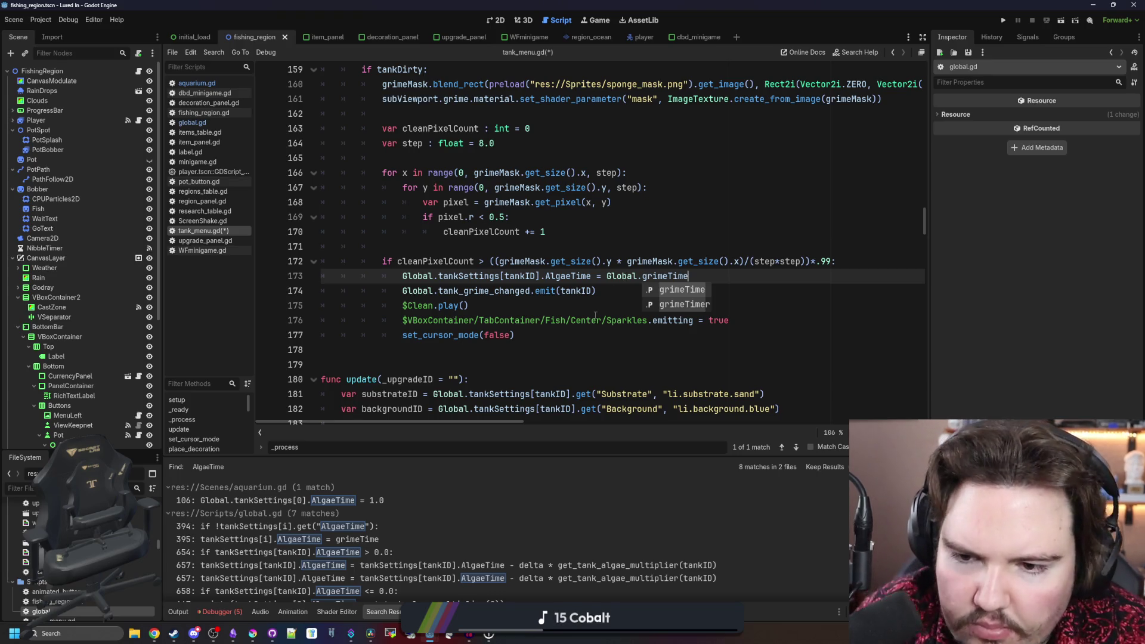
click(587, 292)
click(579, 303)
click(614, 293)
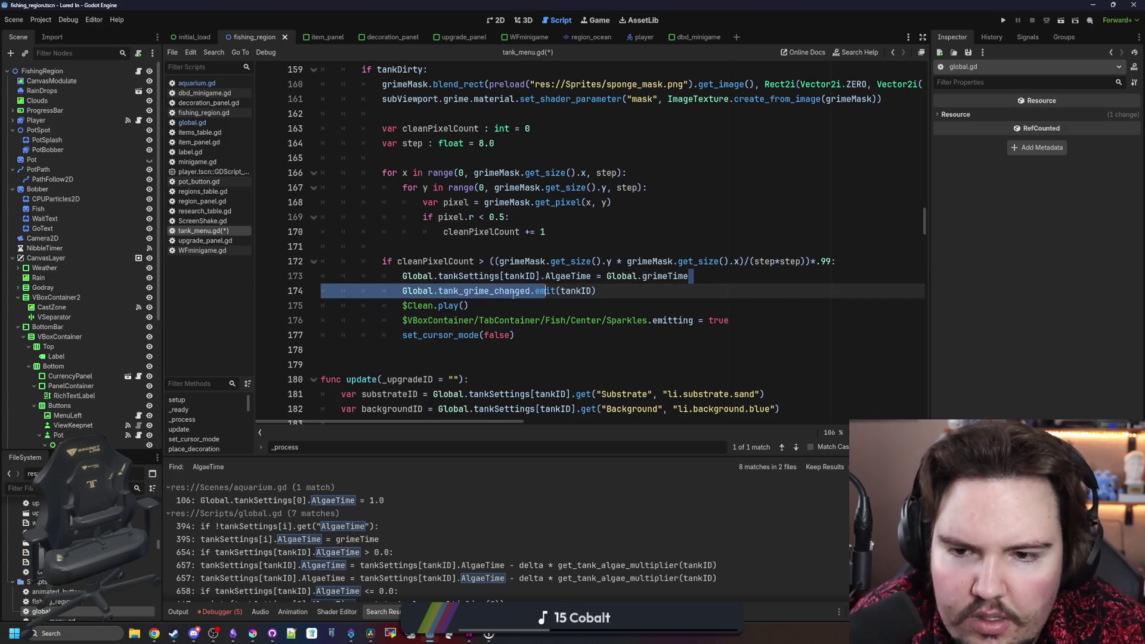
- Review the edited line and move down to line 180 in the update function
drag(689, 276, 403, 276)
scroll(570, 273, down, 3)
key(Down)
key(Down)
key(Down)
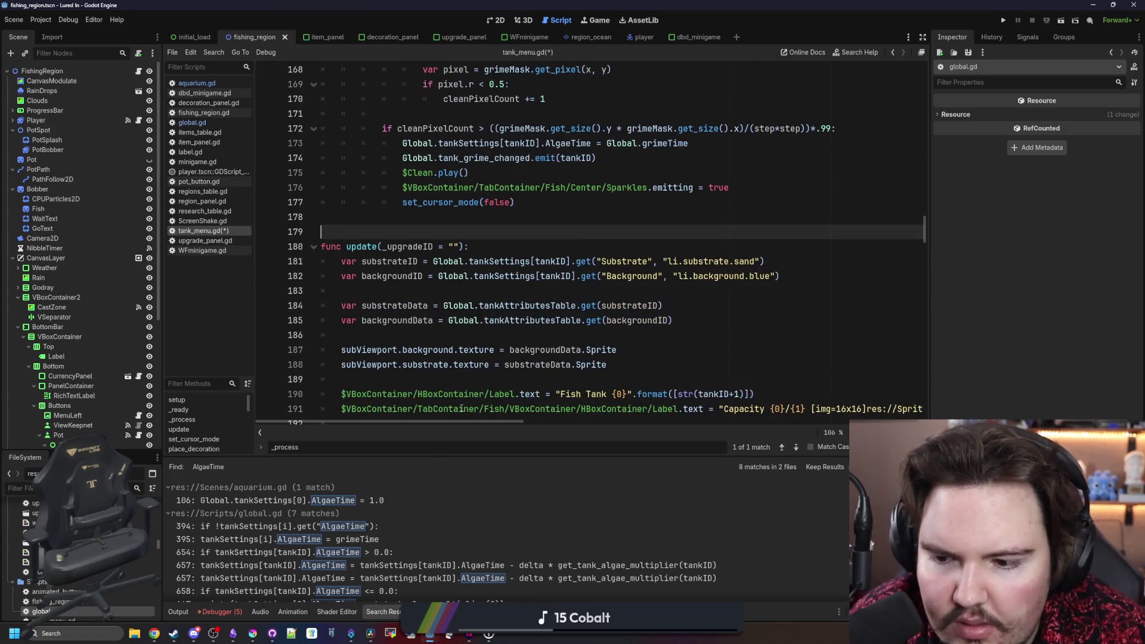
click(437, 251)
key(ctrl+shift+f)
- Search the project for tankDirty and locate where it is assigned on line 193
text(tank)
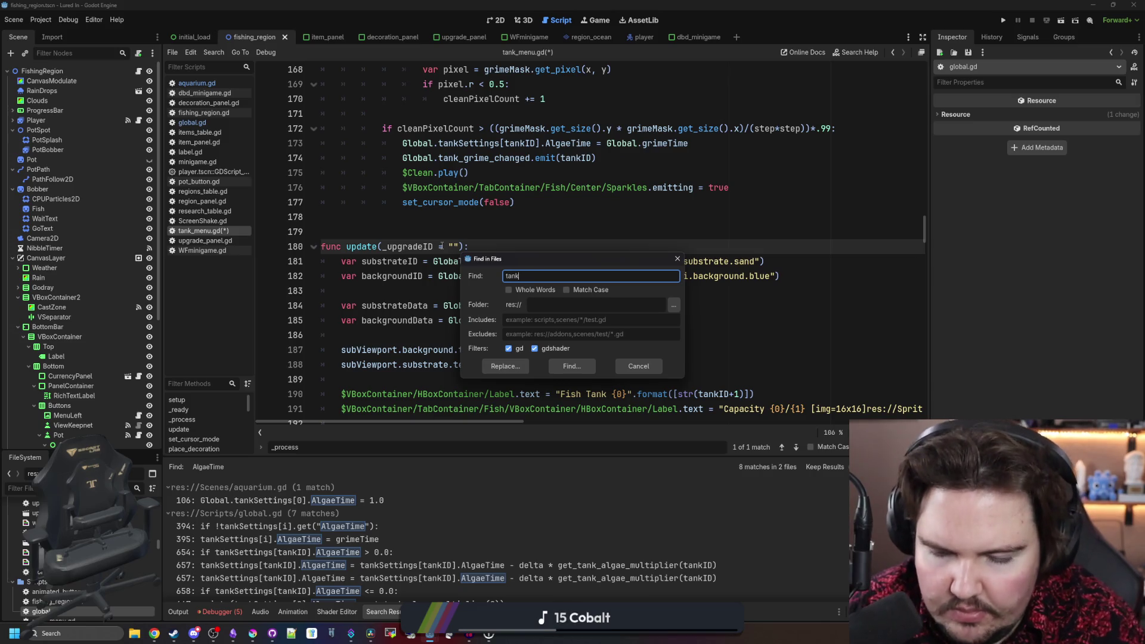
text(Dirty)
key(Return)
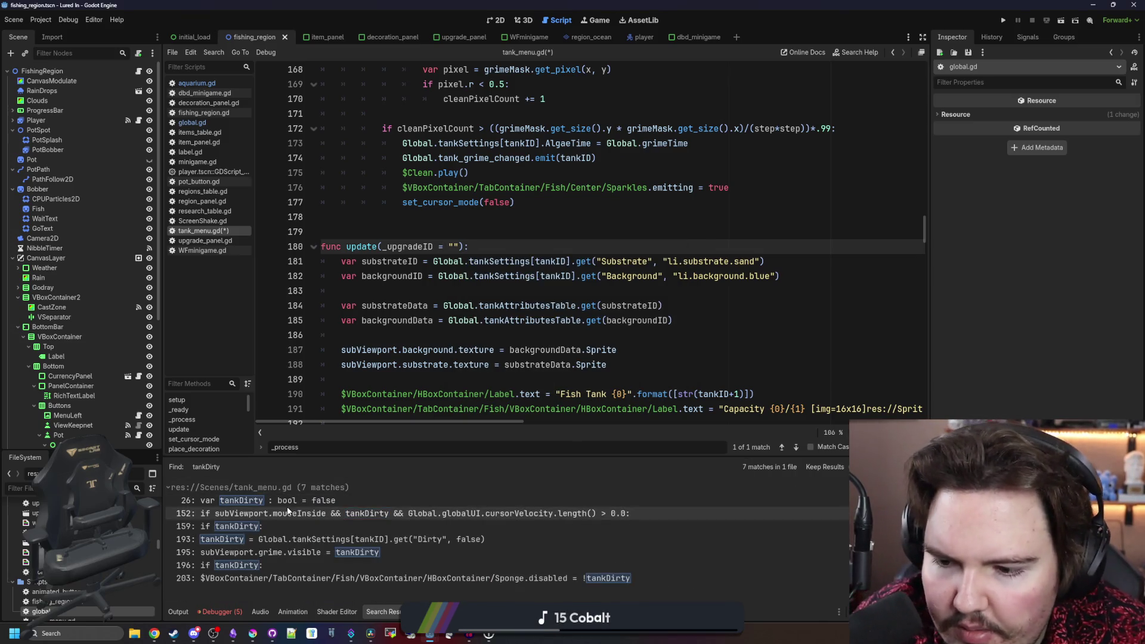
click(296, 505)
click(403, 514)
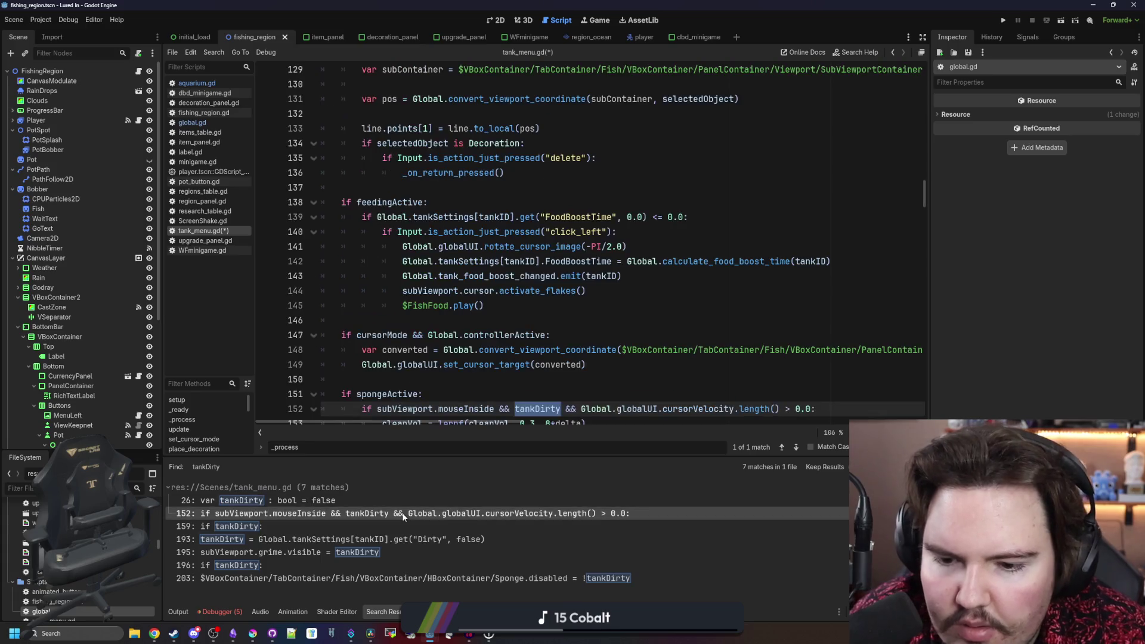
scroll(489, 405, down, 3)
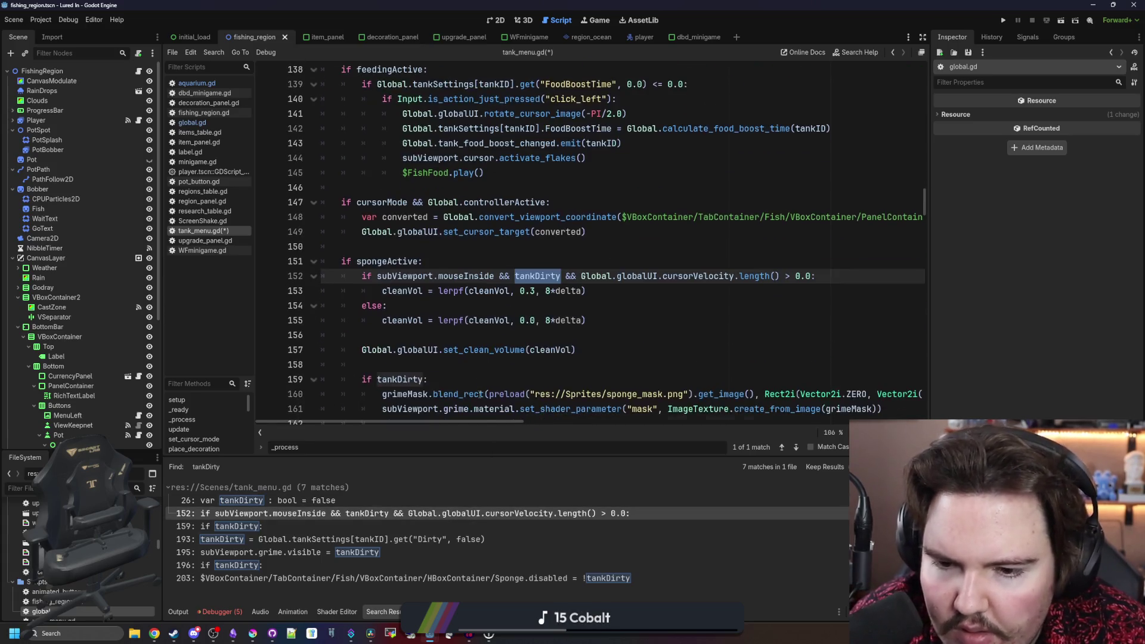
click(270, 527)
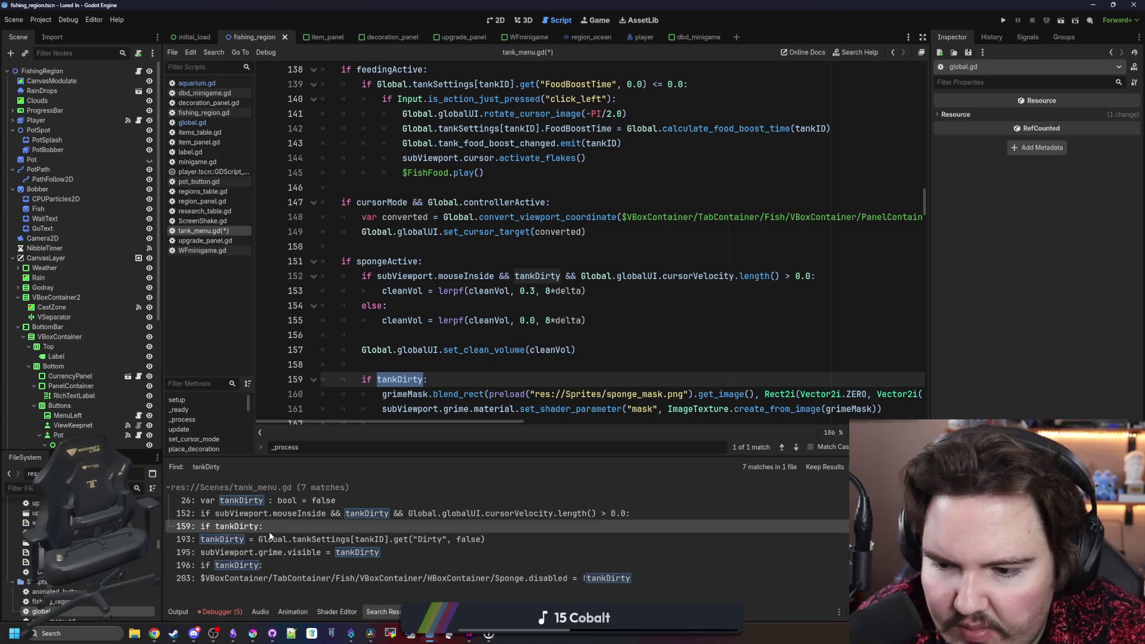
click(267, 539)
scroll(475, 340, down, 4)
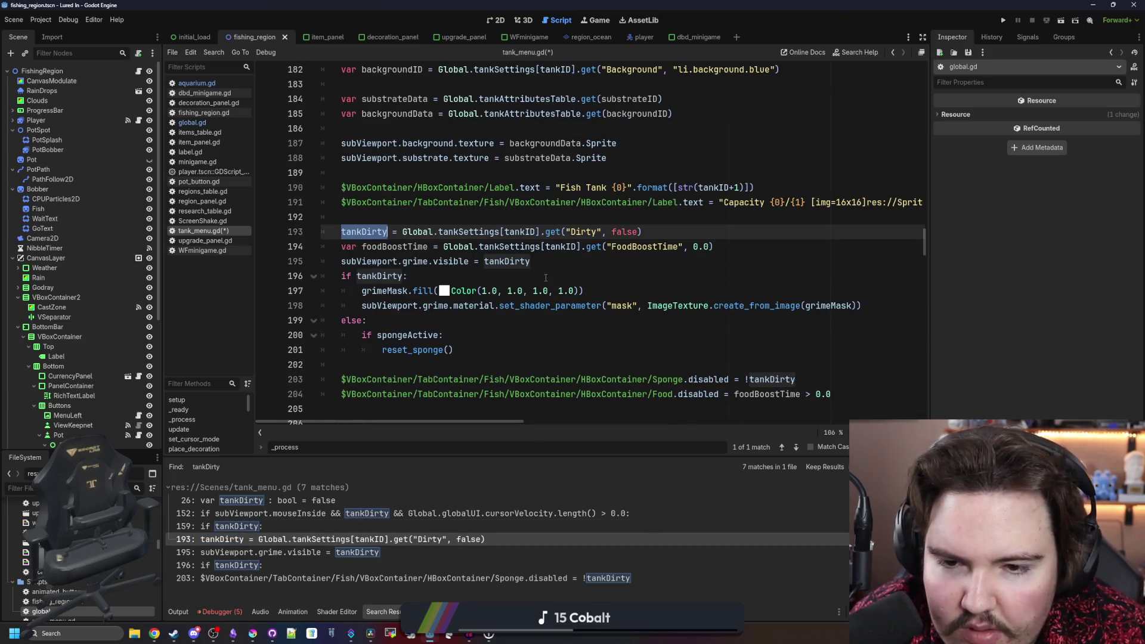
click(571, 271)
- Replace the Dirty key on line 193 with an AlgaeTime > 0 comparison
double_click(581, 232)
text(Alg)
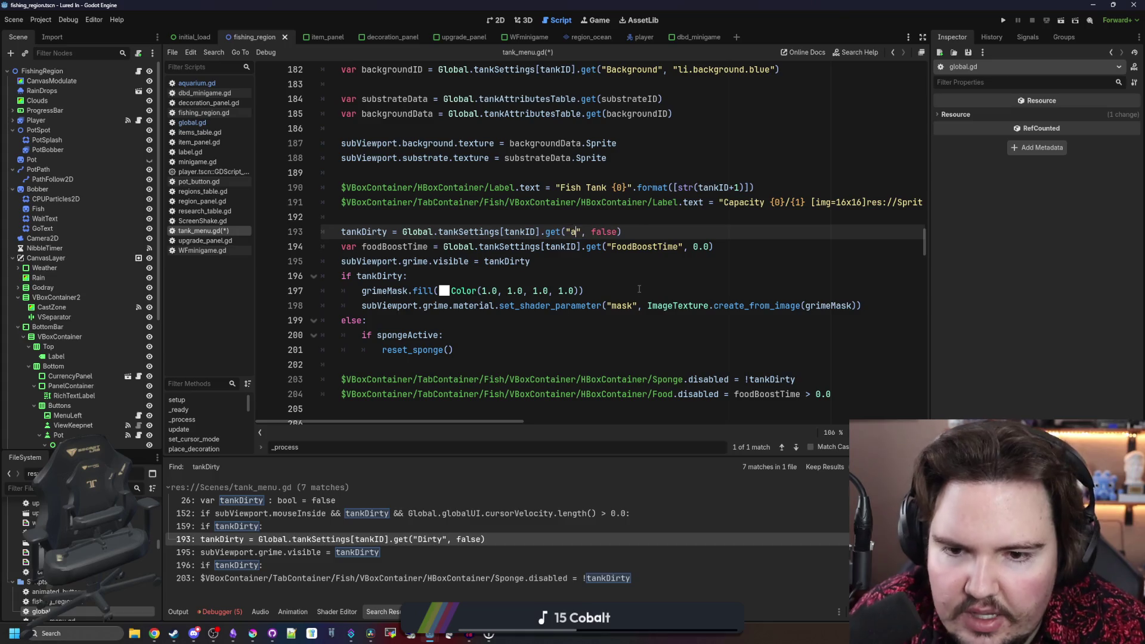
text(aeTime)
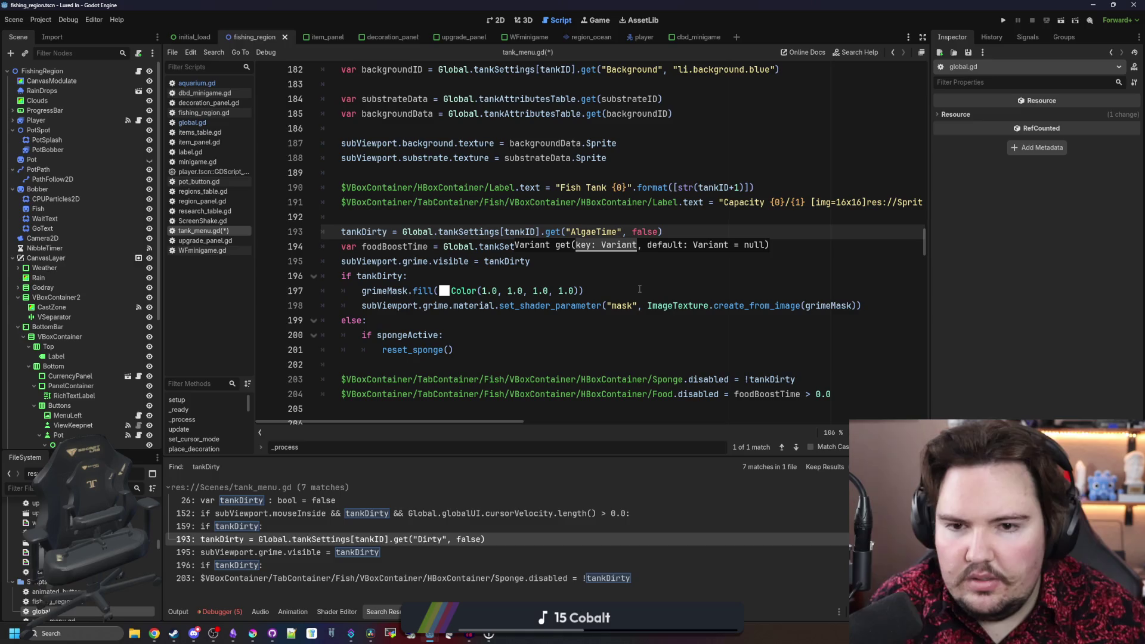
key(BackSpace)
key(BackSpace)
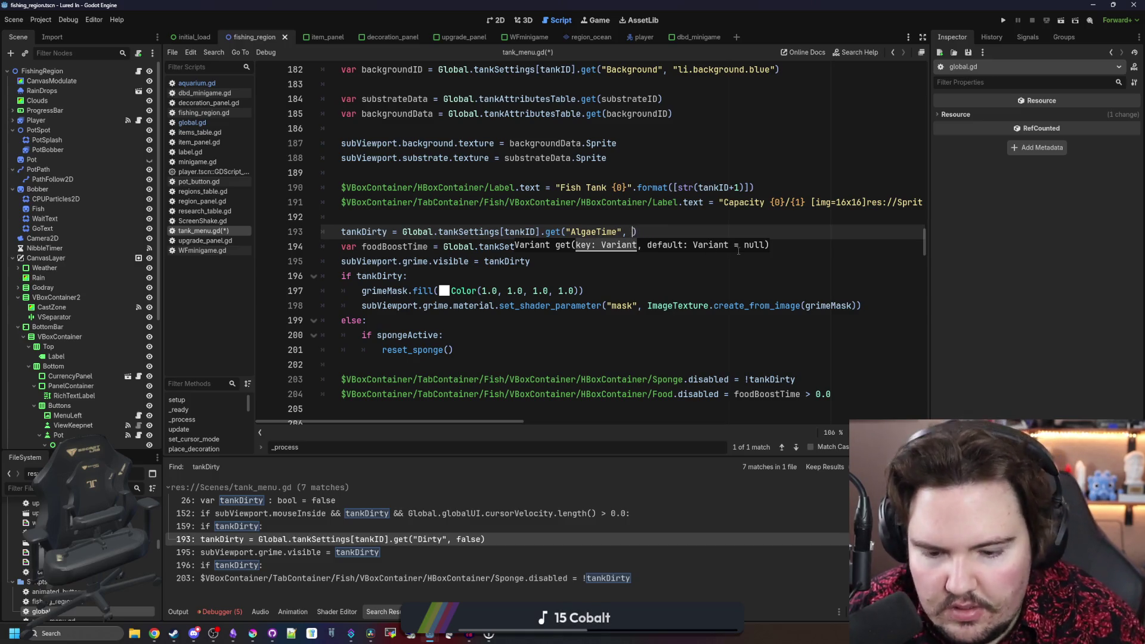
text(0.0)
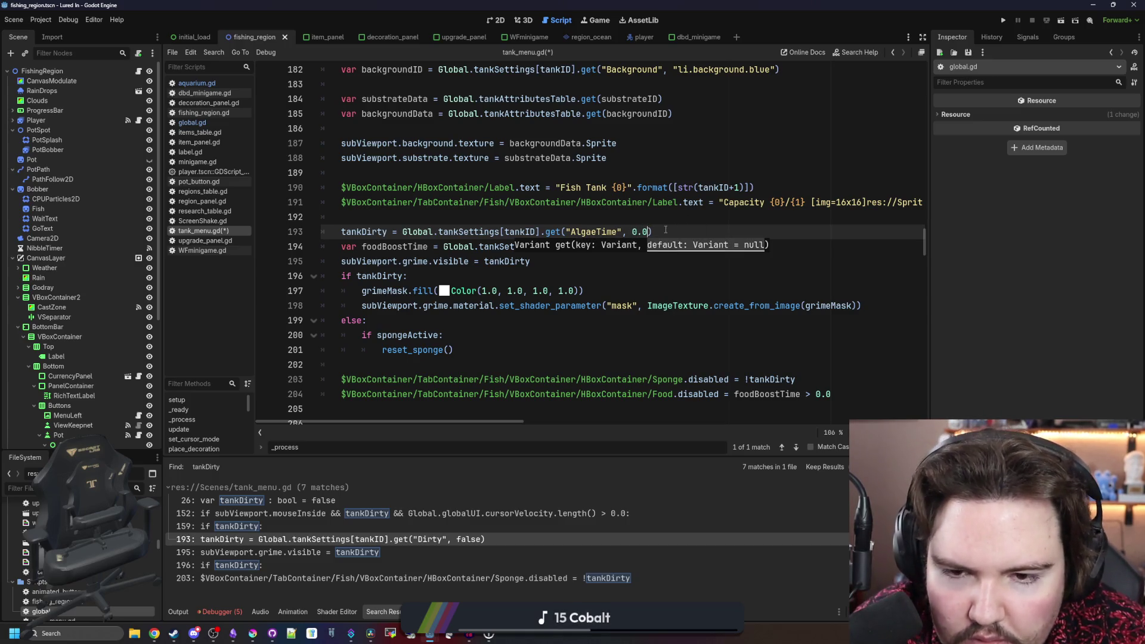
key(End)
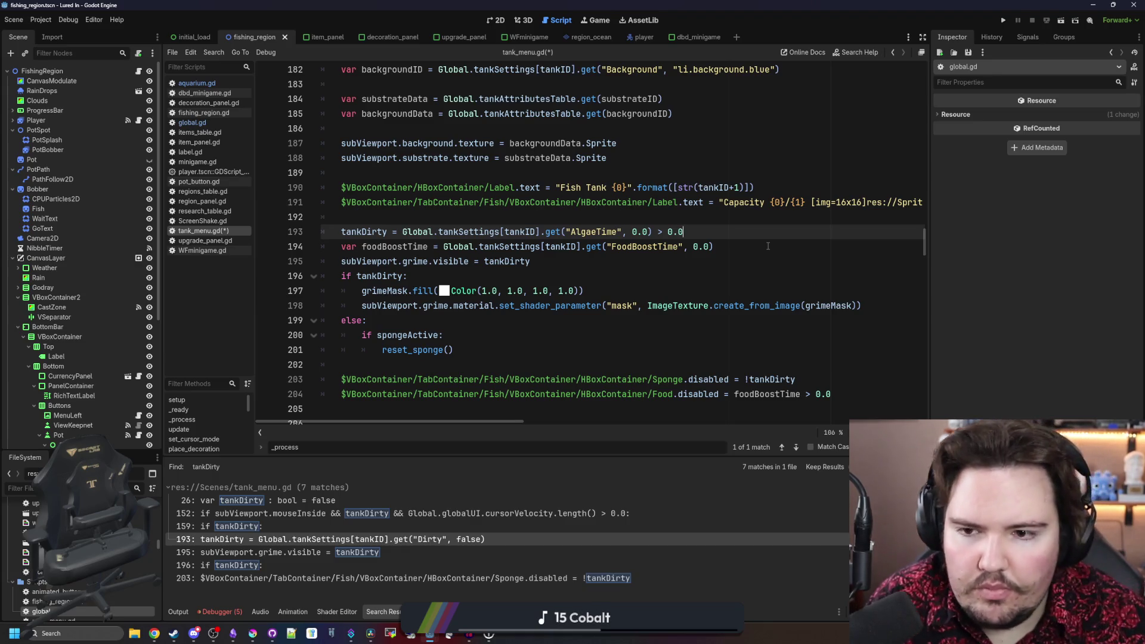
- Remove the leftover get call and default argument so line 193 reads tankDirty = AlgaeTime > 0.0
click(622, 216)
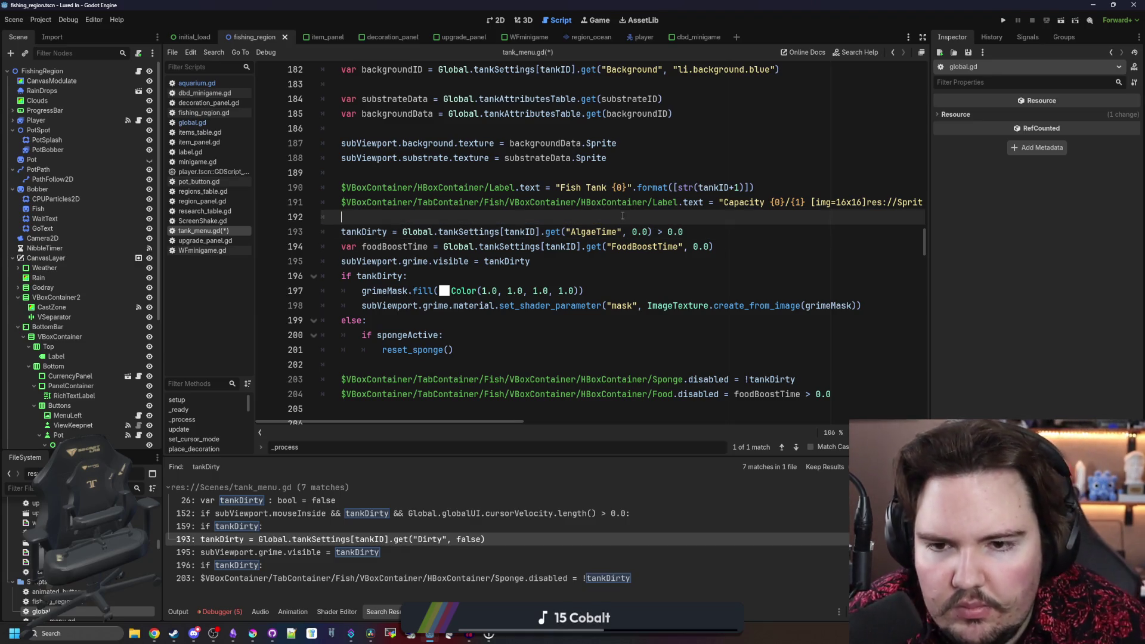
click(573, 232)
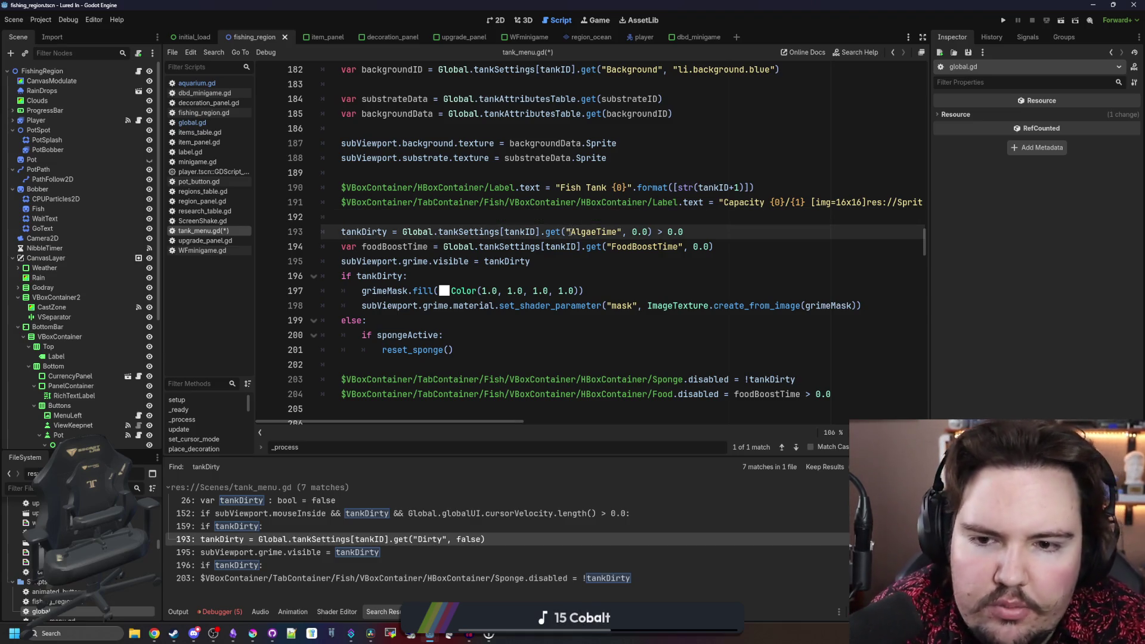
key(BackSpace)
key(BackSpace)
key(BackSpace)
drag(628, 233, 591, 233)
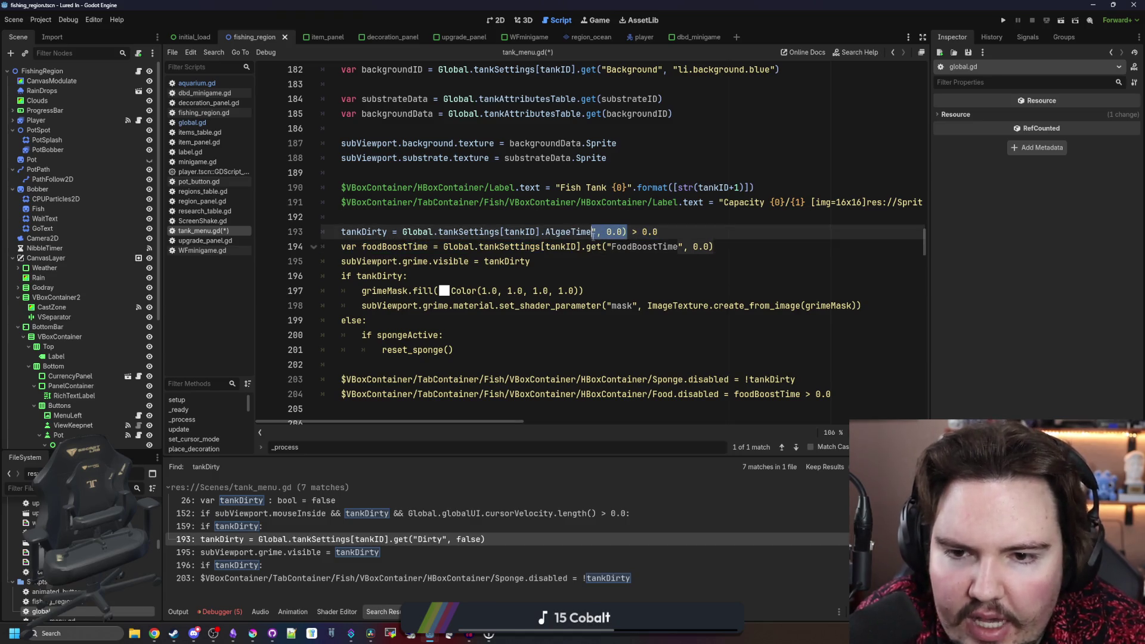
key(BackSpace)
click(599, 217)
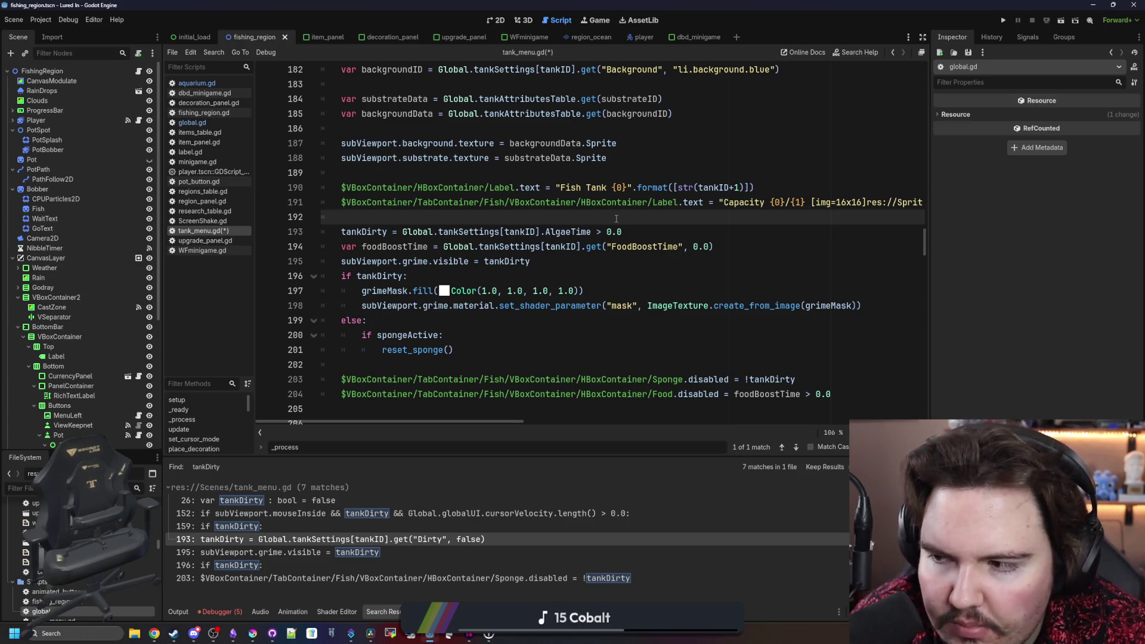
click(505, 267)
click(495, 275)
click(582, 266)
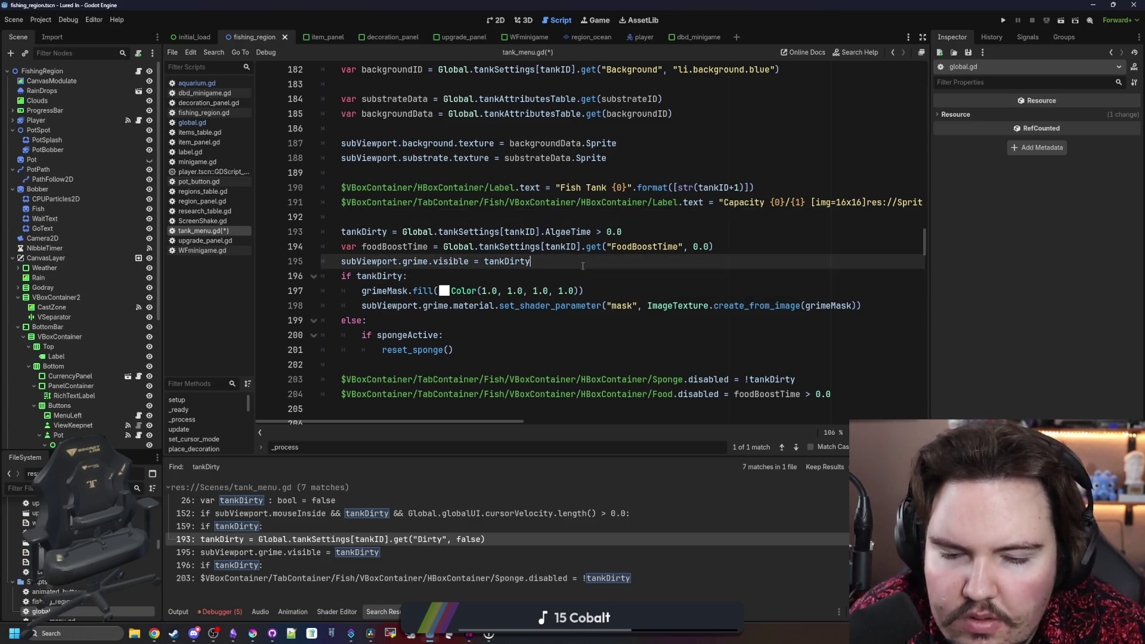
- Re-run the tankDirty search across all files, review each usage, and save the script
key(ctrl+f)
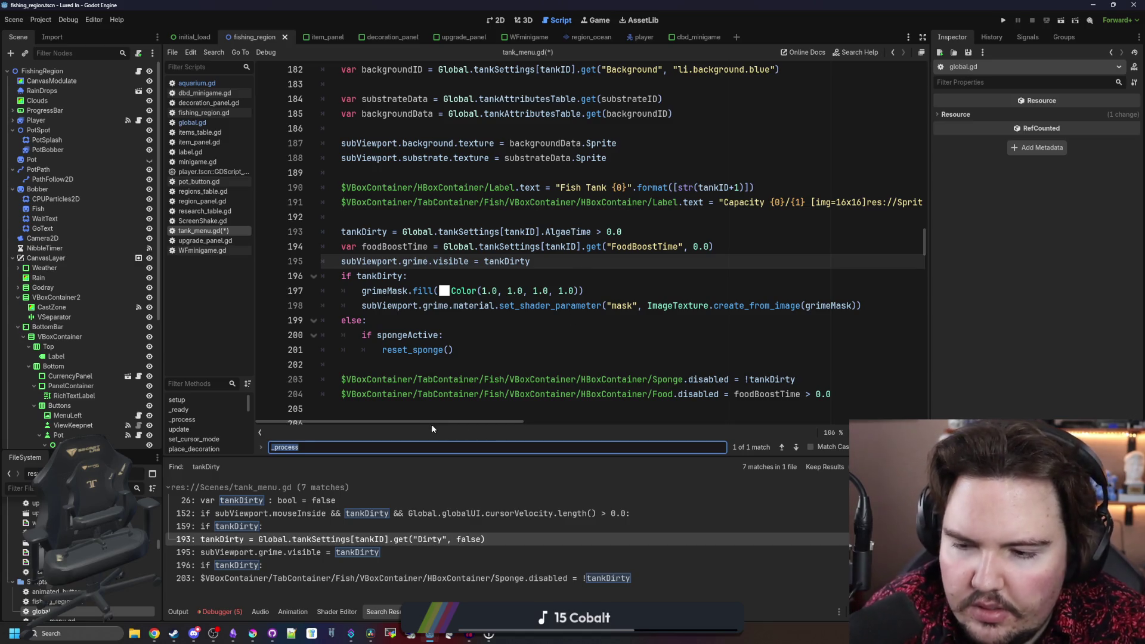
click(542, 328)
key(ctrl+shift+f)
key(Return)
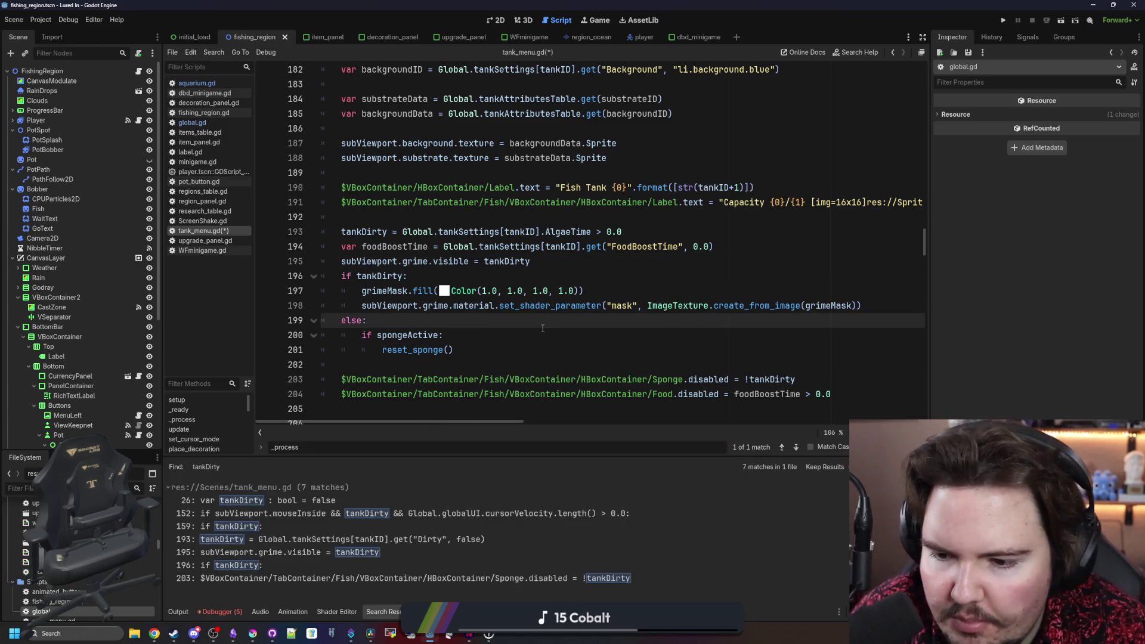
click(435, 578)
click(298, 565)
click(327, 551)
click(327, 545)
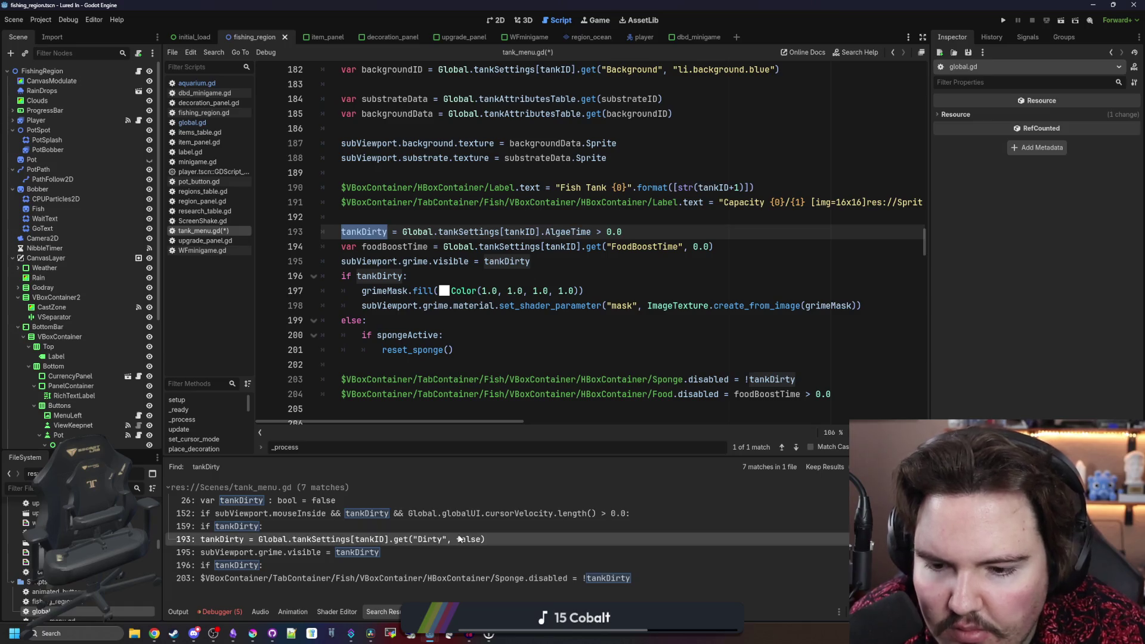
key(ctrl+s)
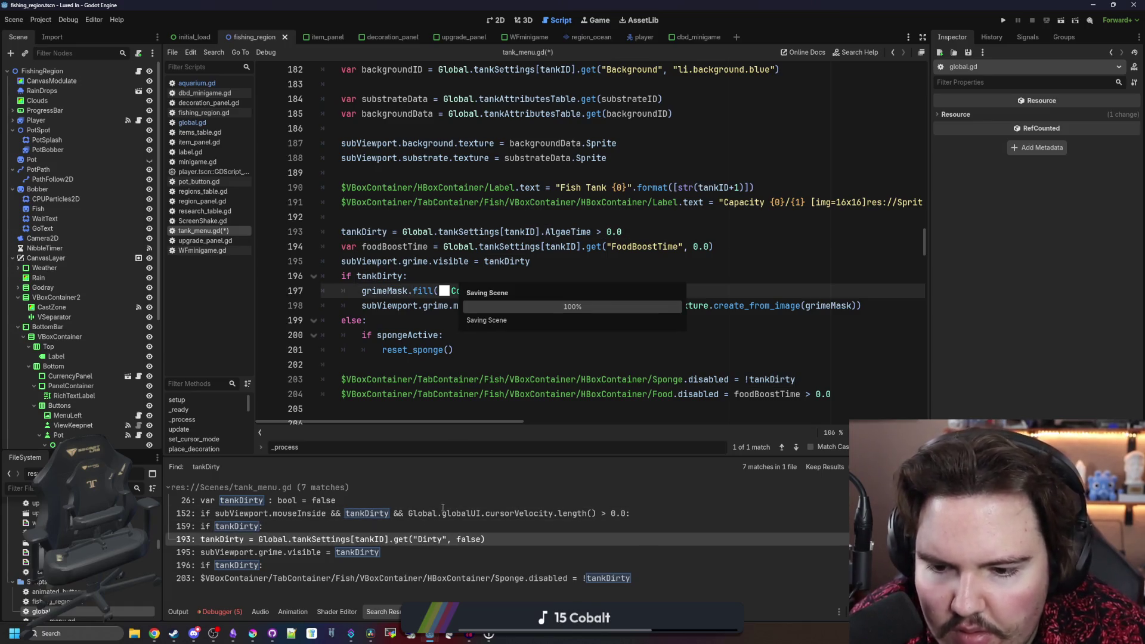
- Review the tankDirty check on line 152 and the cleaning code, saving the script again
click(437, 511)
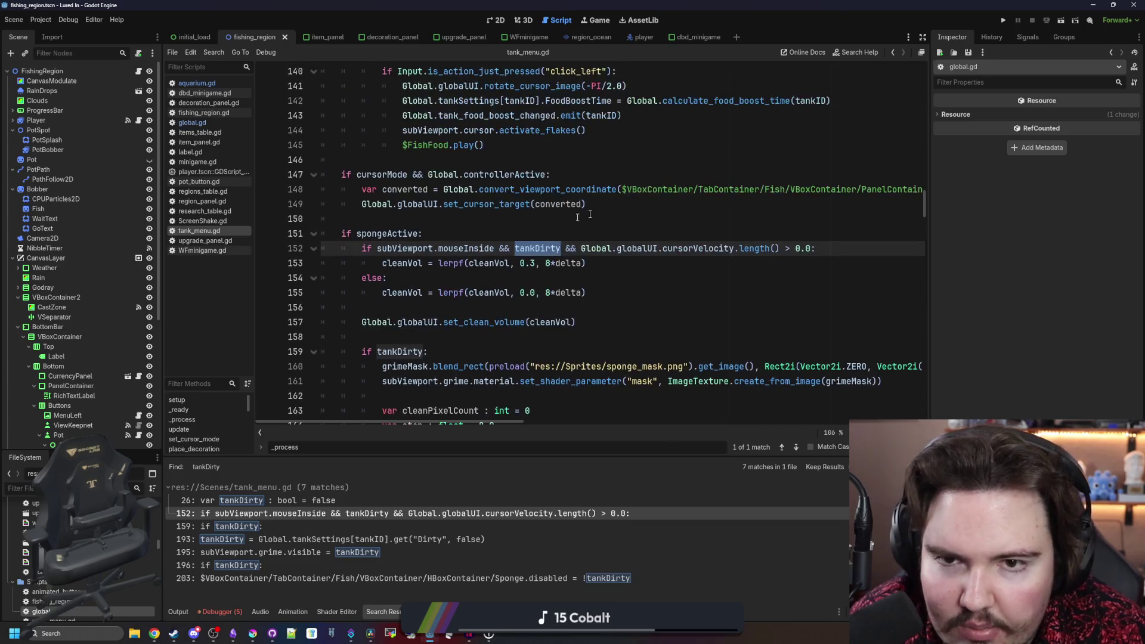
click(560, 234)
click(487, 218)
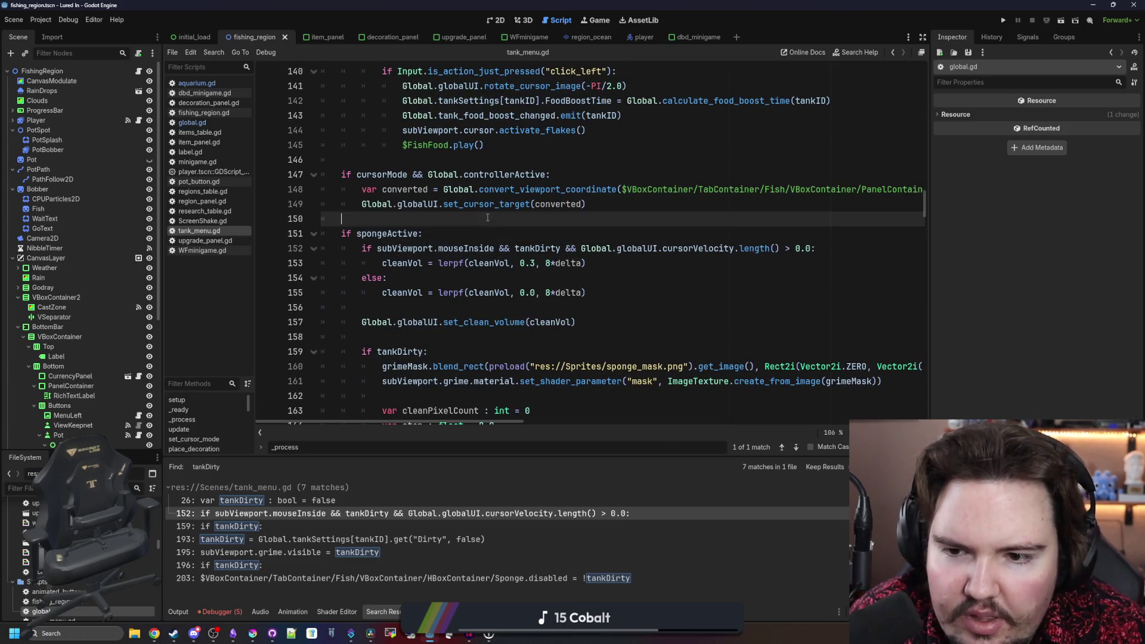
scroll(487, 218, down, 4)
key(ctrl+s)
click(502, 257)
key(ctrl+s)
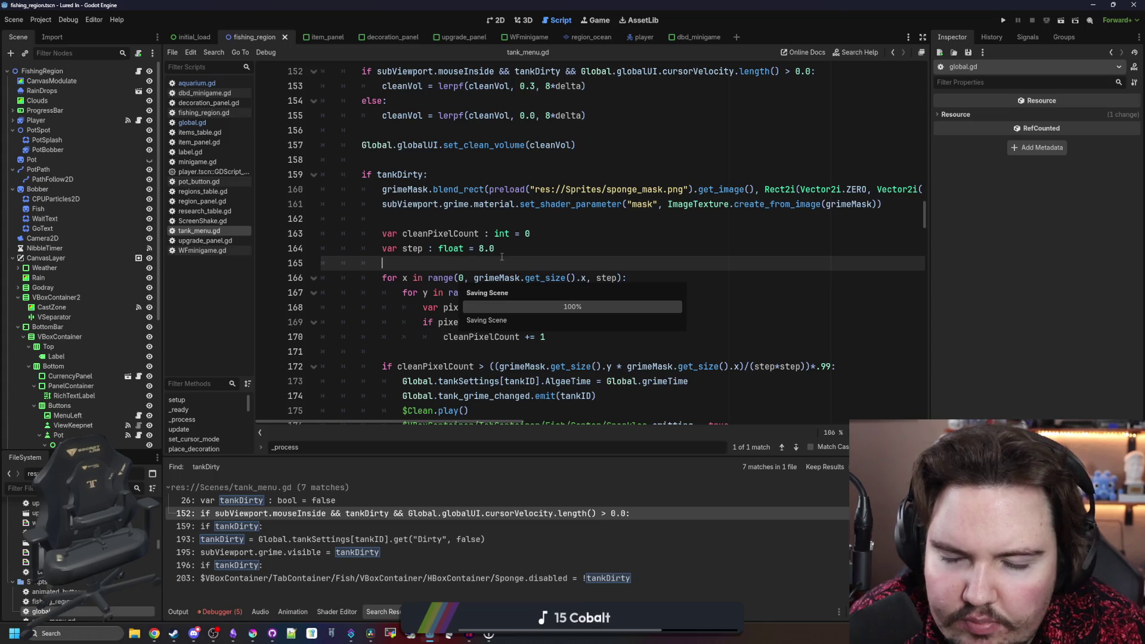
- Verify the cleaning code resets AlgaeTime to Global.grimeTime and emits the grime-changed signal, then go to Game view
click(528, 232)
scroll(528, 230, down, 4)
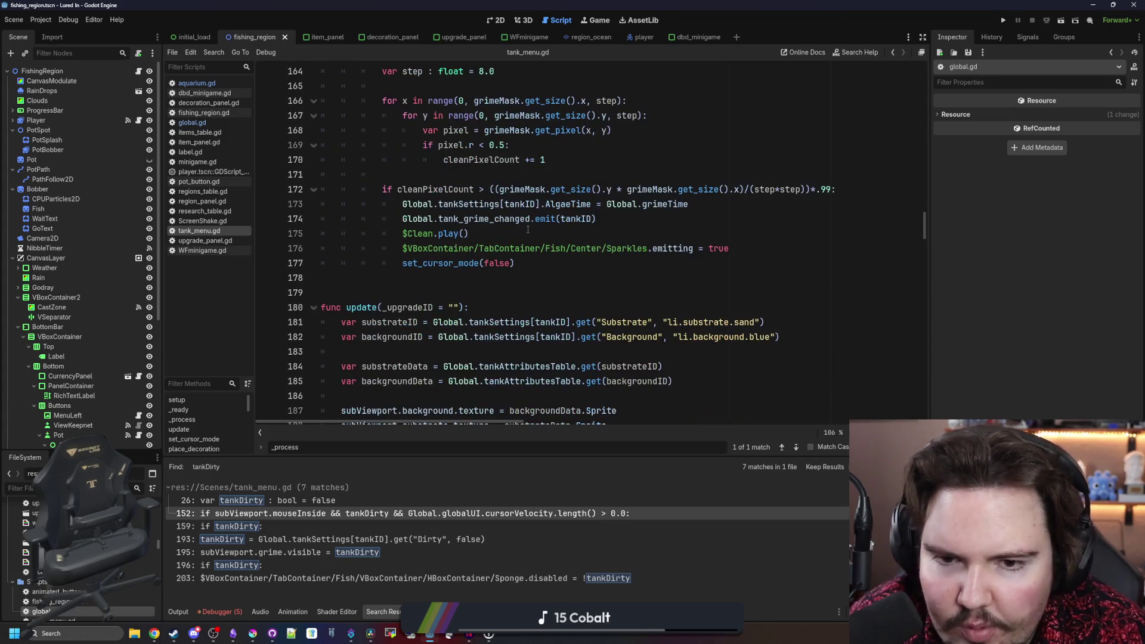
click(555, 238)
click(649, 205)
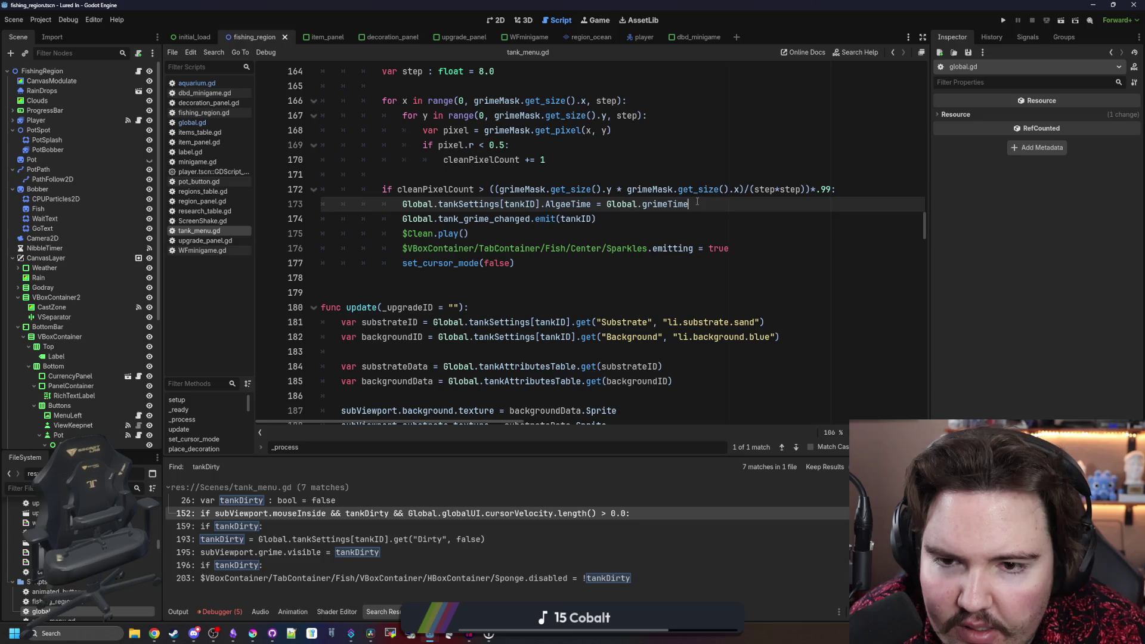
drag(649, 205, 382, 190)
click(471, 233)
drag(457, 220, 596, 220)
click(558, 220)
click(598, 21)
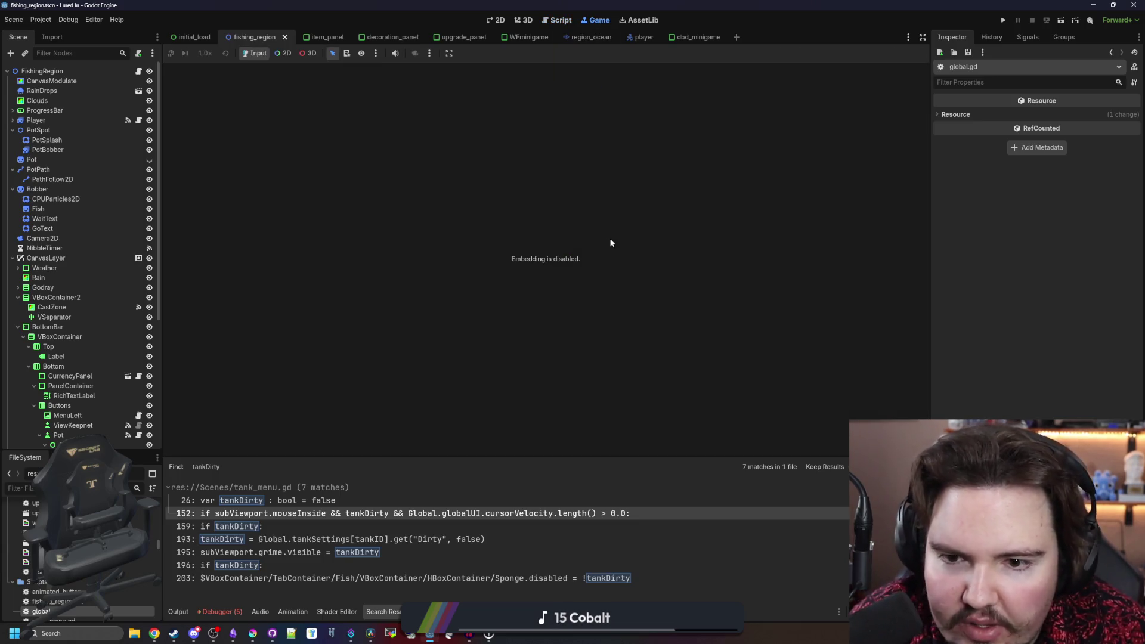
- Run the game, dismiss the welcome back message, open and close Fish Tank 1, then stop it
click(1003, 21)
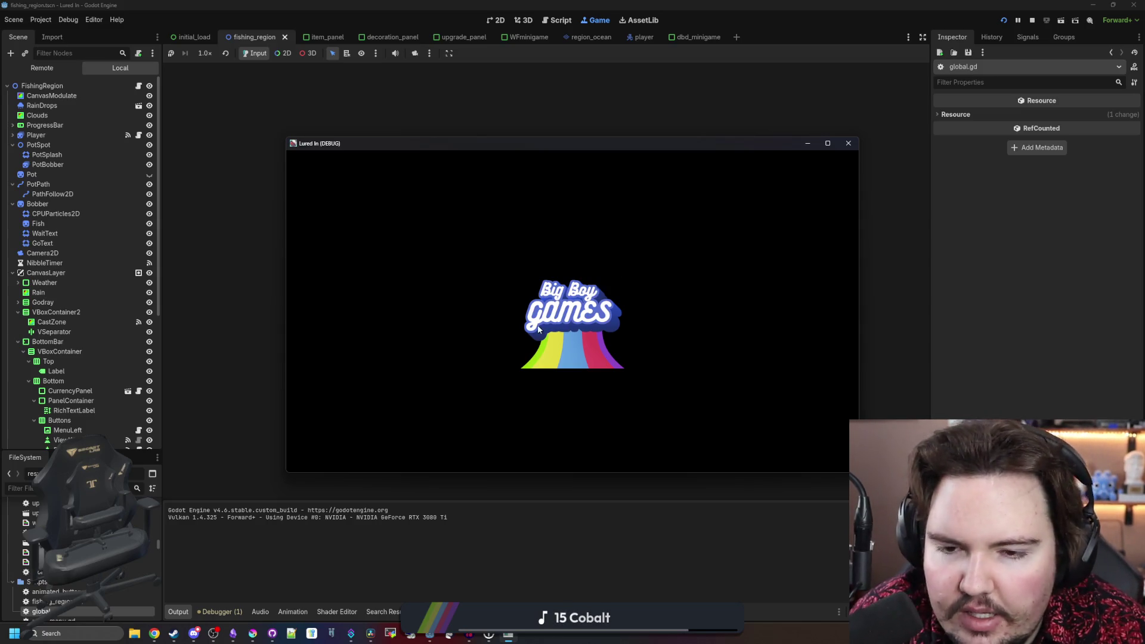
click(582, 341)
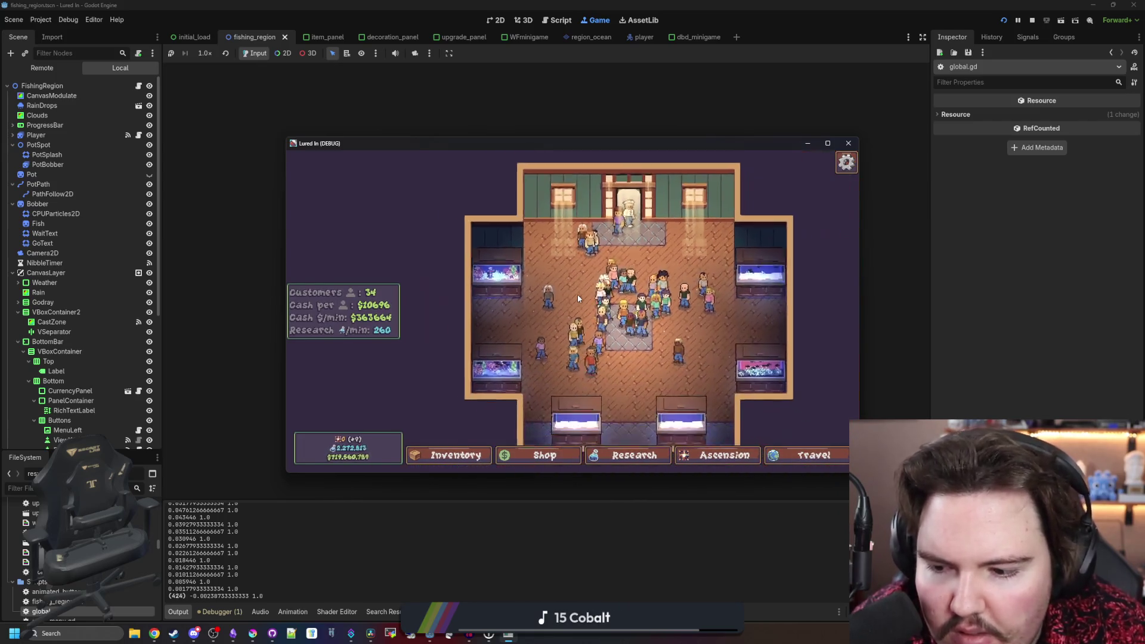
click(483, 271)
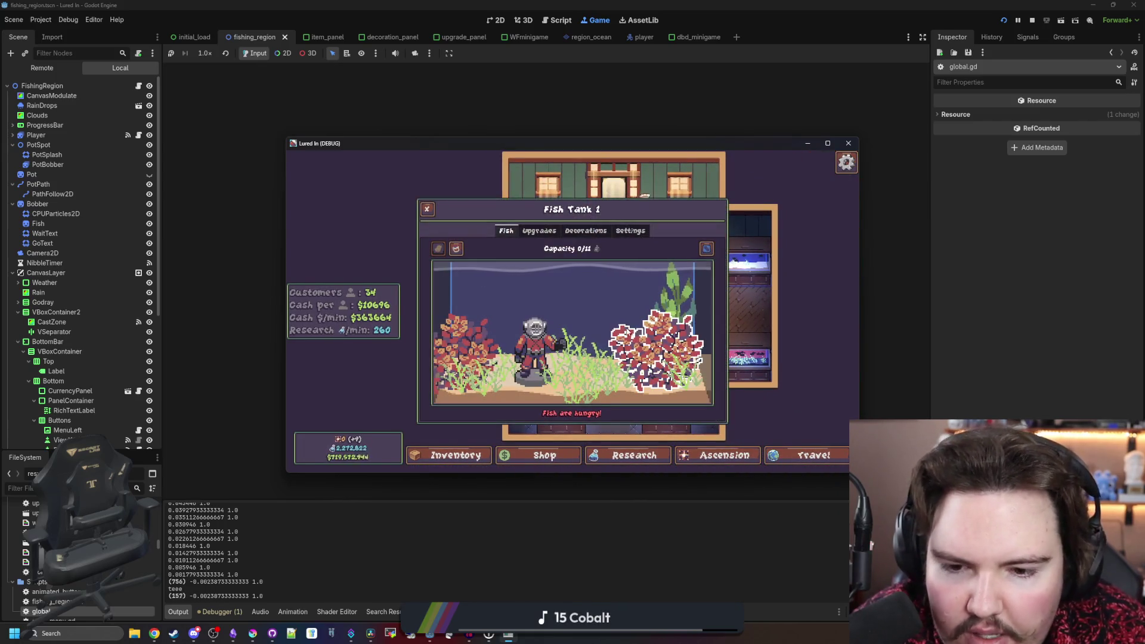
key(Escape)
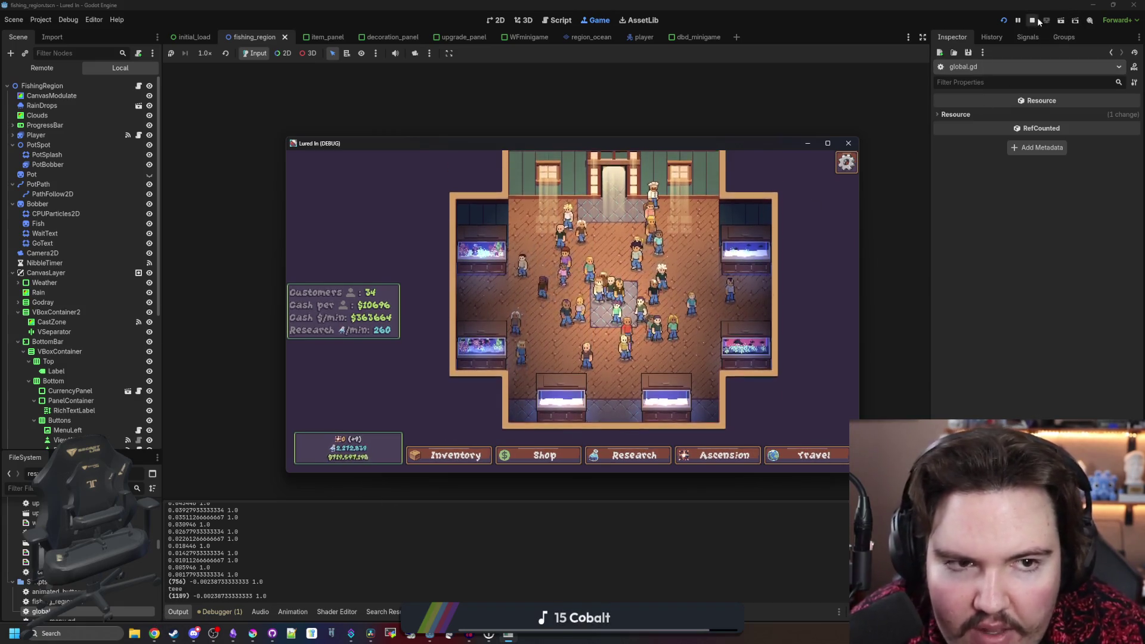
click(848, 143)
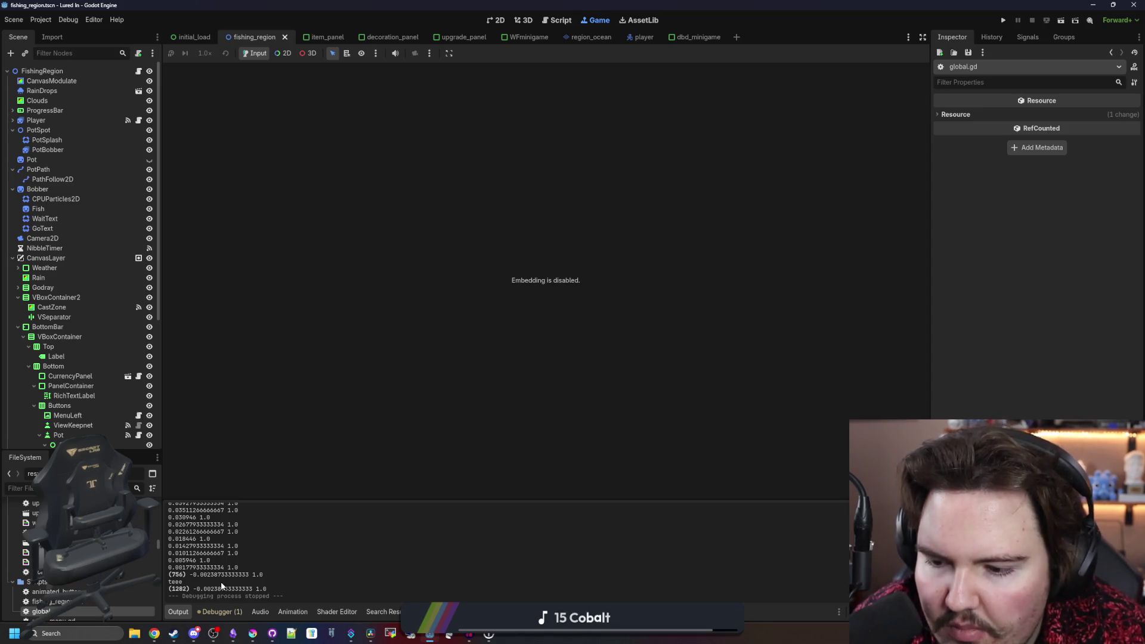
- Return to the script editor and search global.gd for _process
key(ctrl+F3)
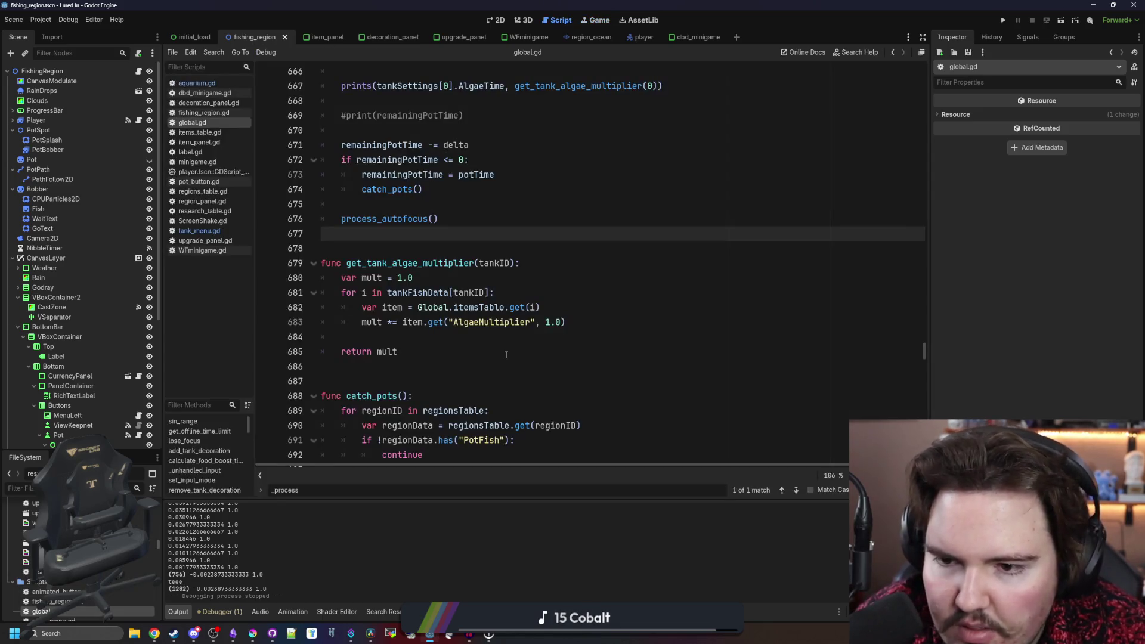
click(529, 246)
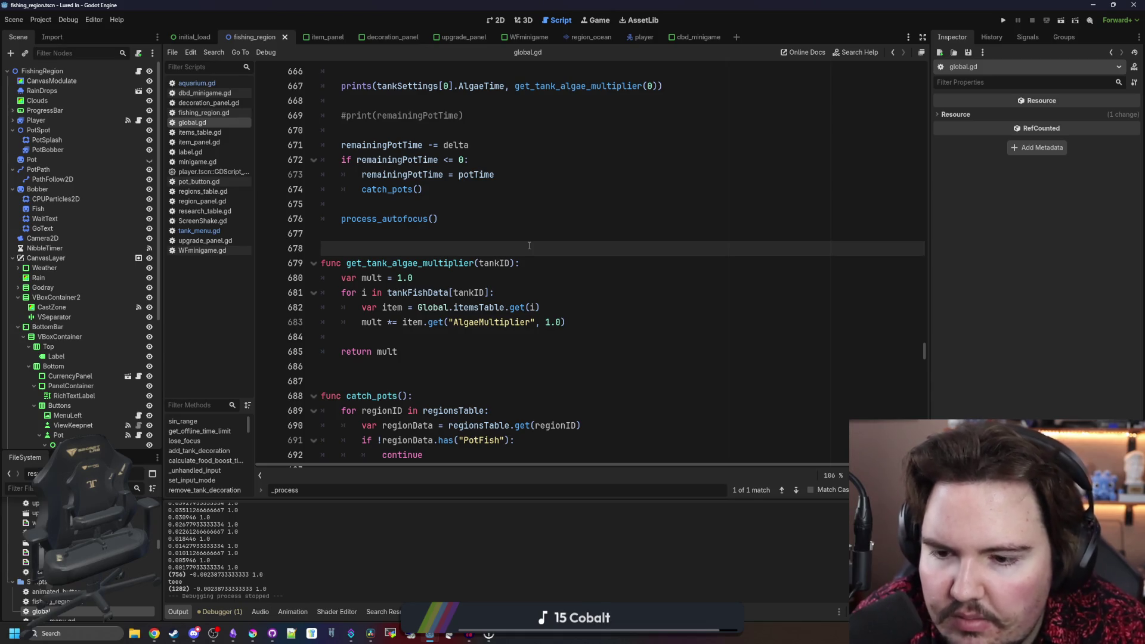
key(ctrl+f)
text(_por)
key(BackSpace)
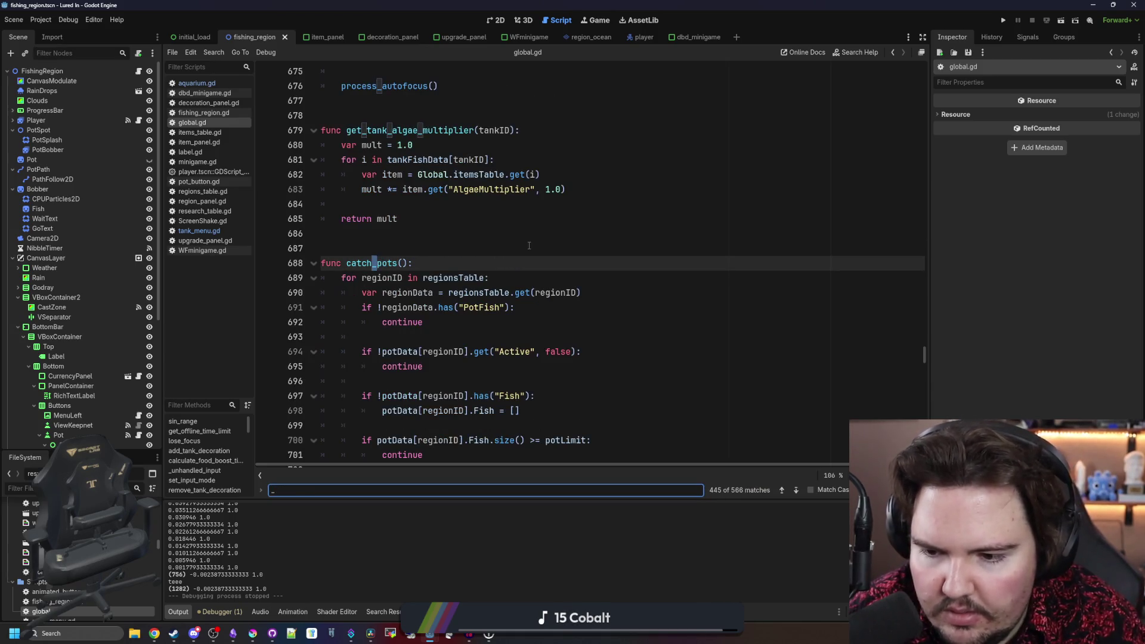
text(rocess)
scroll(529, 245, down, 5)
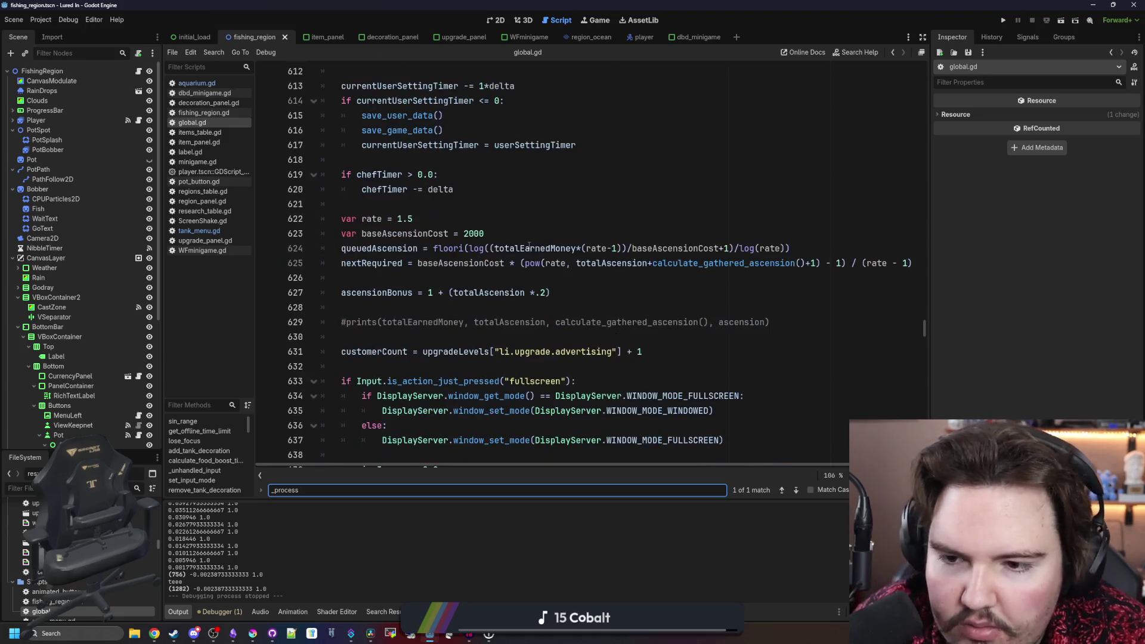
scroll(529, 245, up, 5)
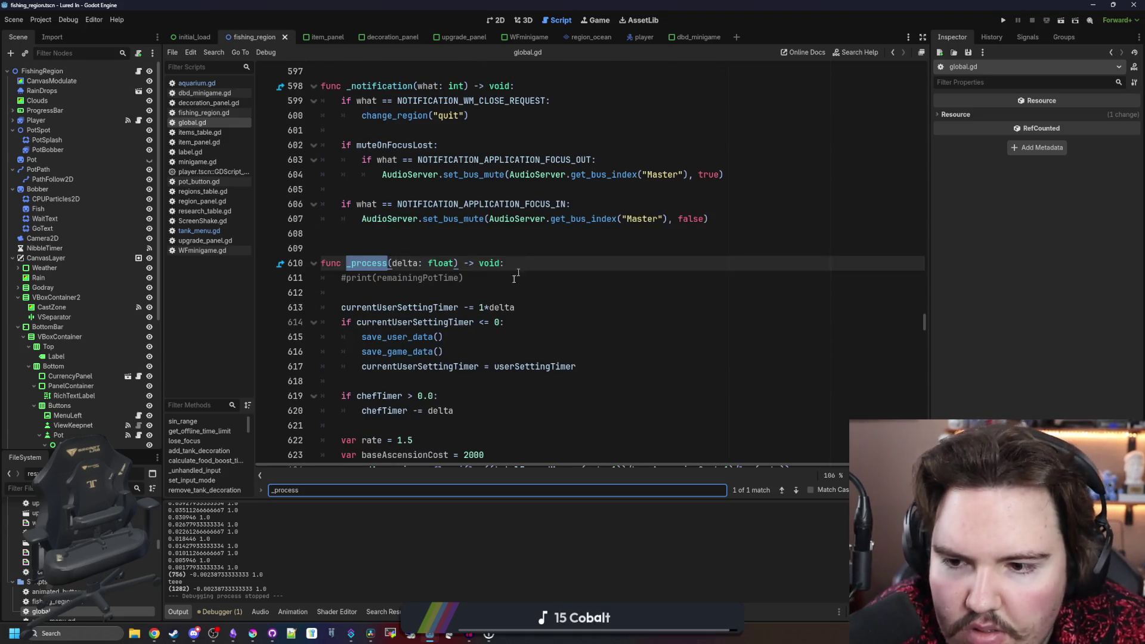
scroll(529, 245, down, 5)
- Find the '<= 0.0' AlgaeTime check in the tank loop and widen the code editor area
key(ctrl+a)
text(<)
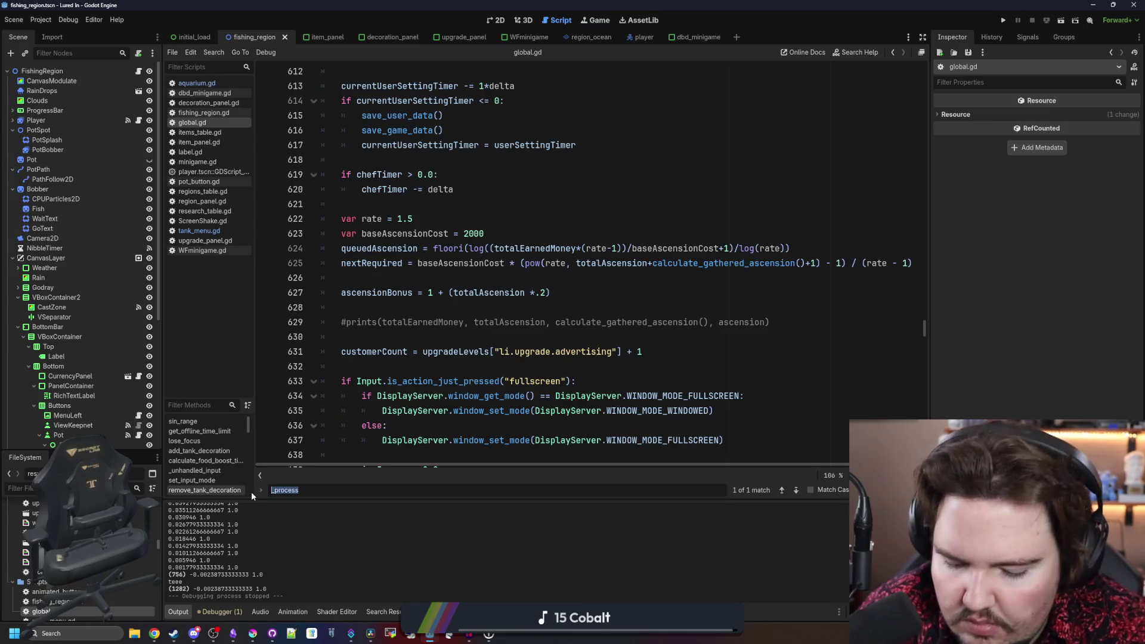
text(= 0.0)
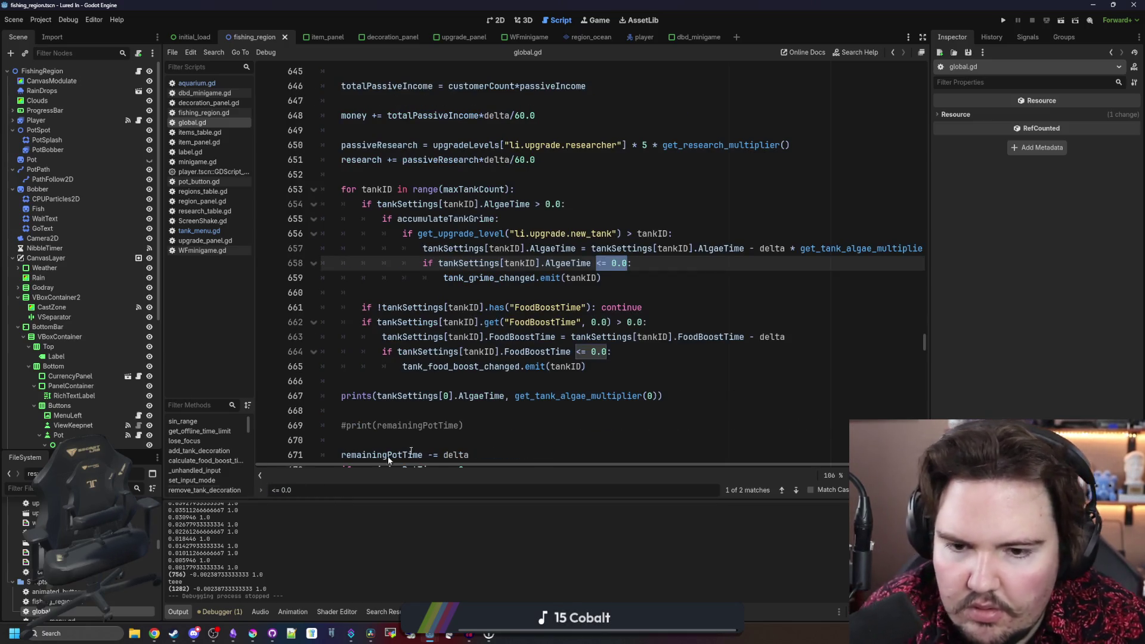
click(579, 292)
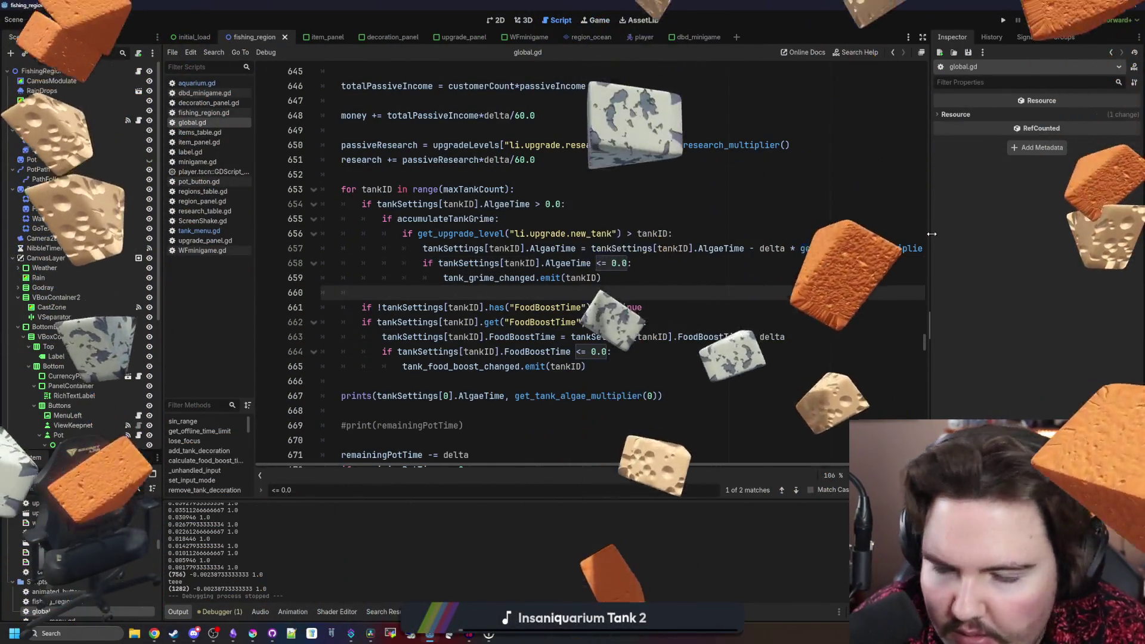
drag(933, 234, 1039, 234)
click(561, 307)
click(590, 294)
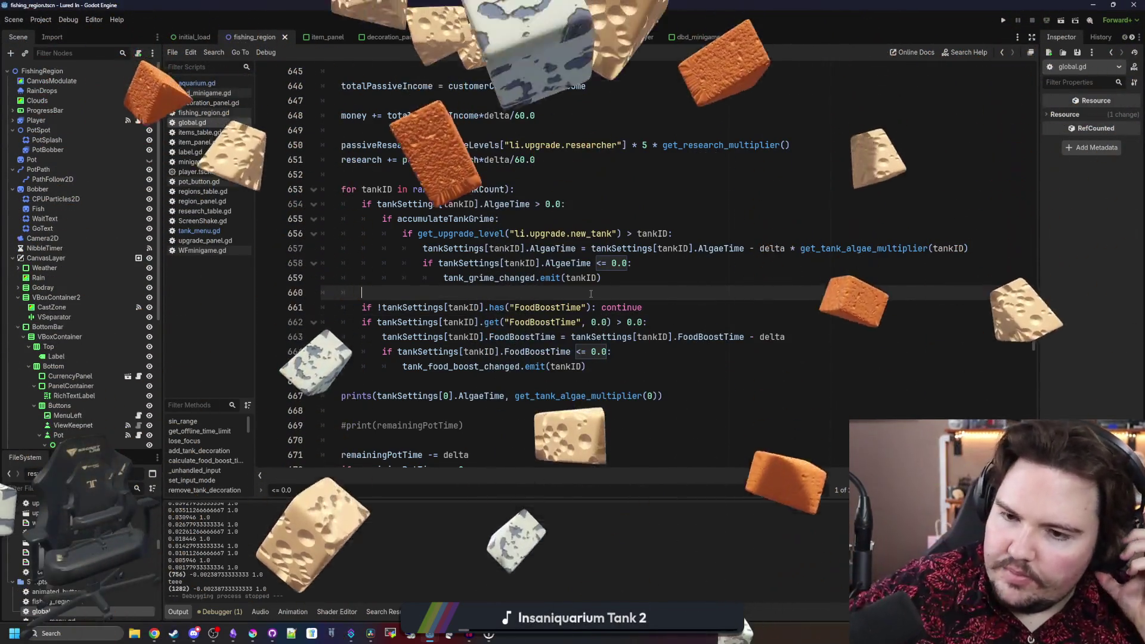
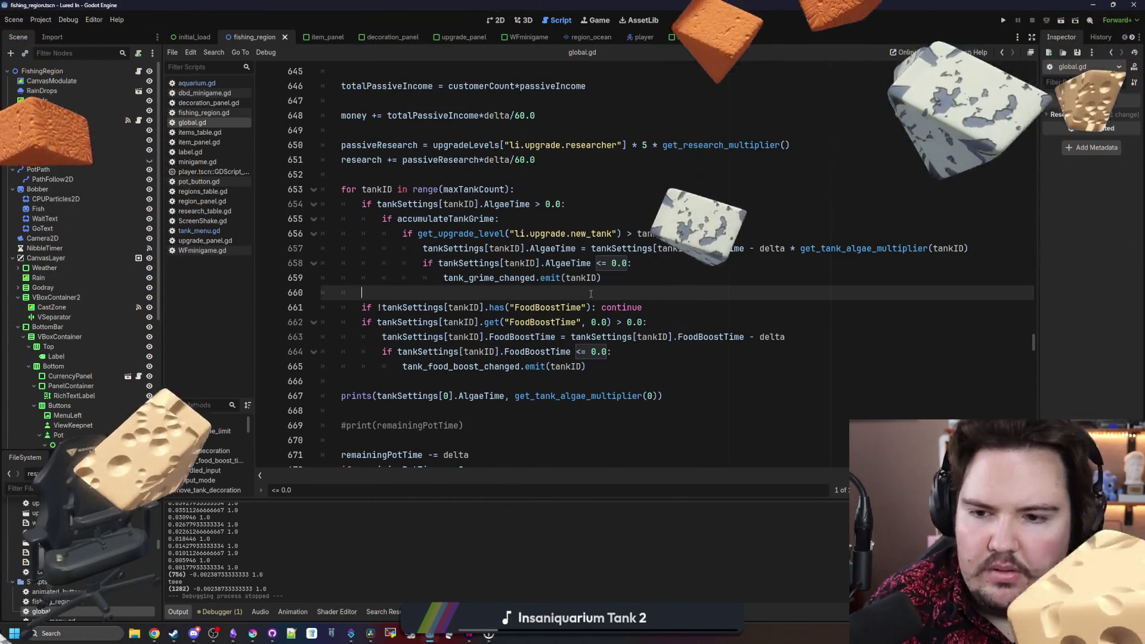
- Search the project for the 'teee' debug print and inspect it in tank_menu.gd
key(ctrl+shift+f)
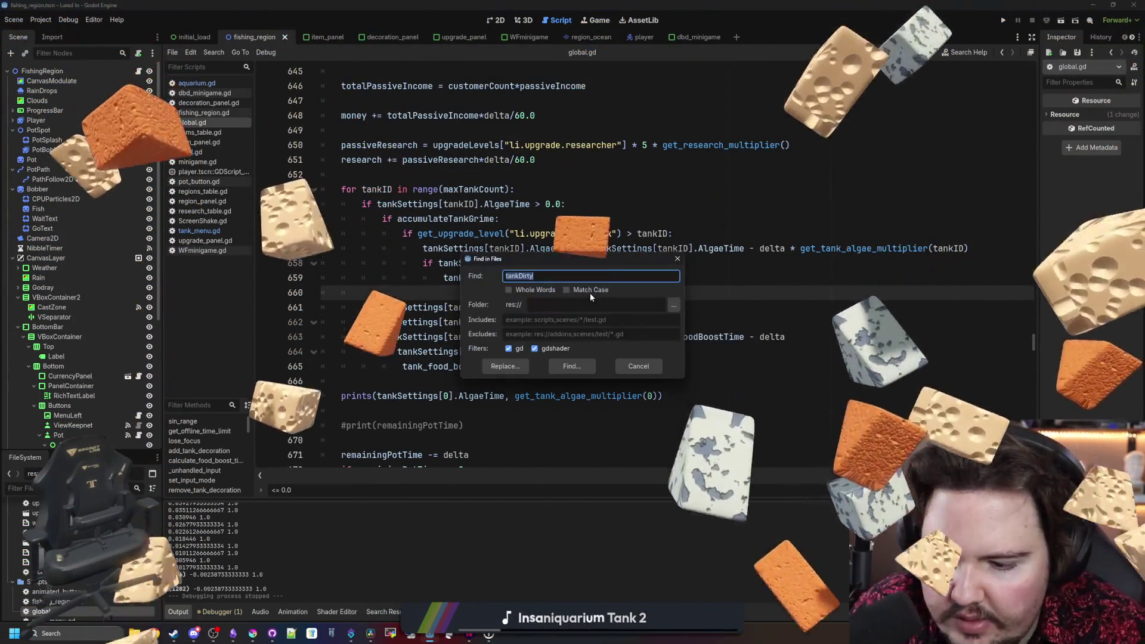
text(teee)
key(Return)
click(255, 499)
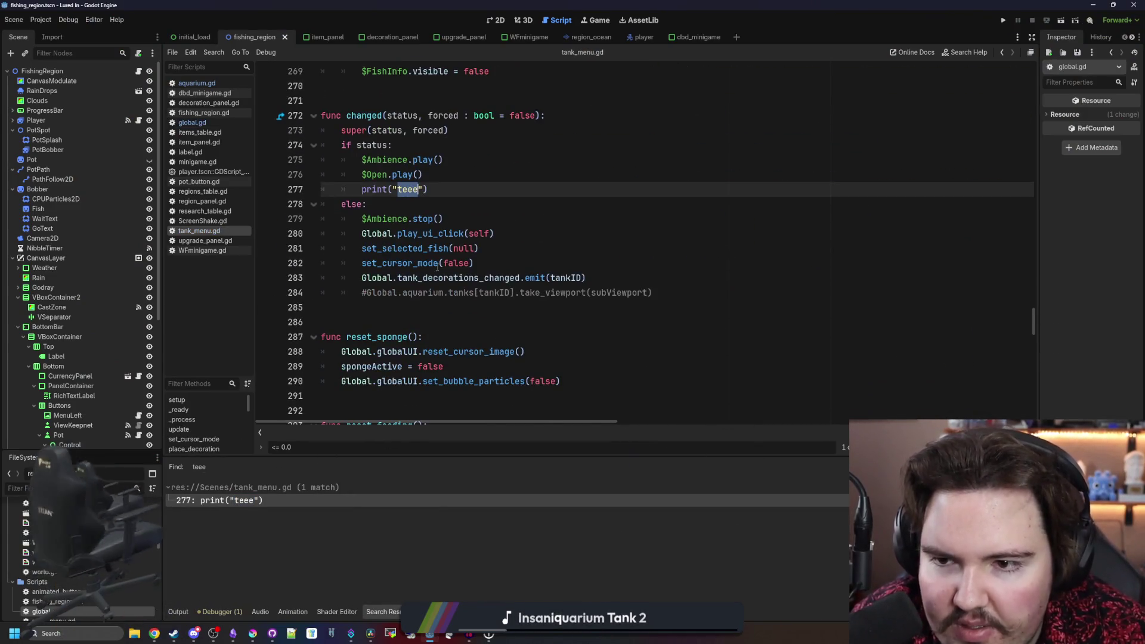
scroll(437, 268, up, 4)
scroll(437, 268, down, 3)
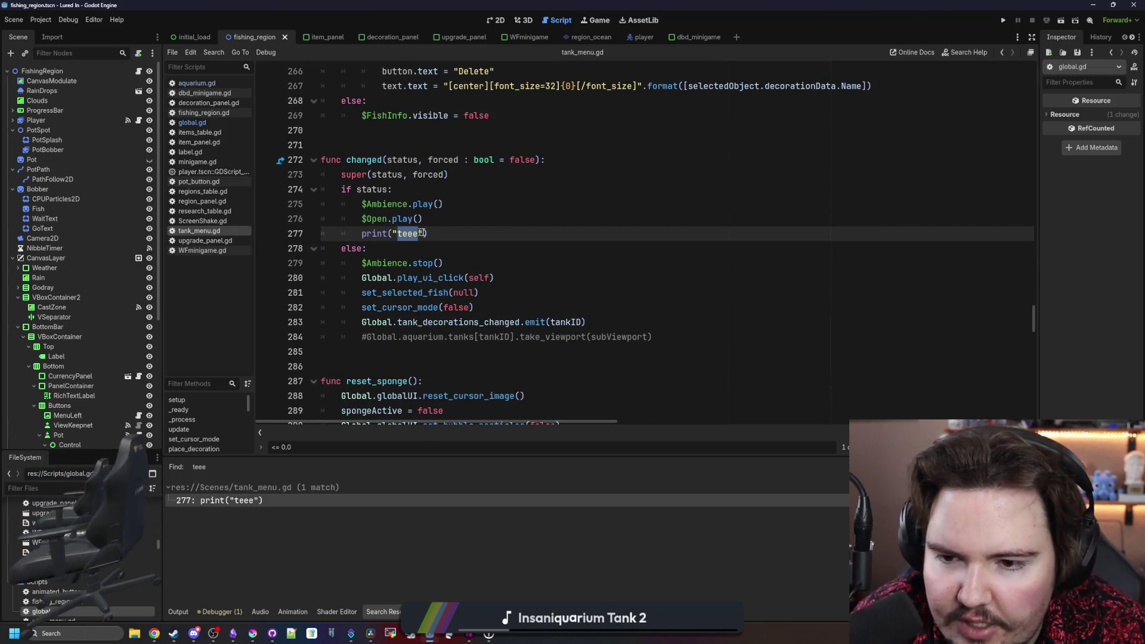
click(429, 234)
scroll(502, 249, up, 2)
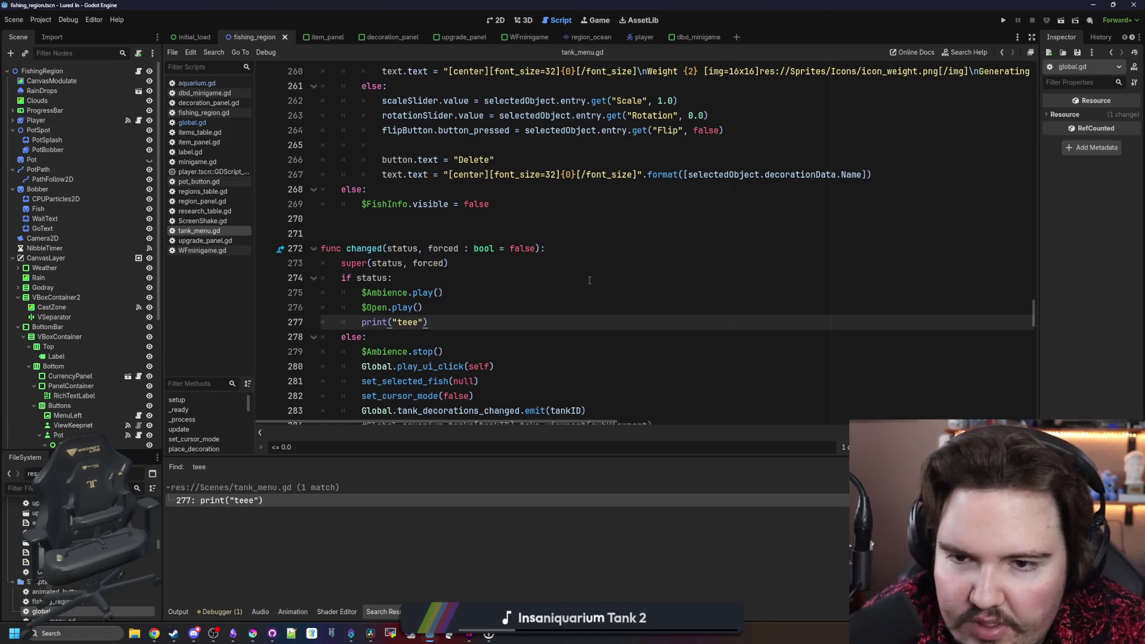
scroll(592, 277, up, 4)
click(651, 235)
- Search for tankdirty and erase the old AlgaeTime comparison on line 193
key(ctrl+shift+f)
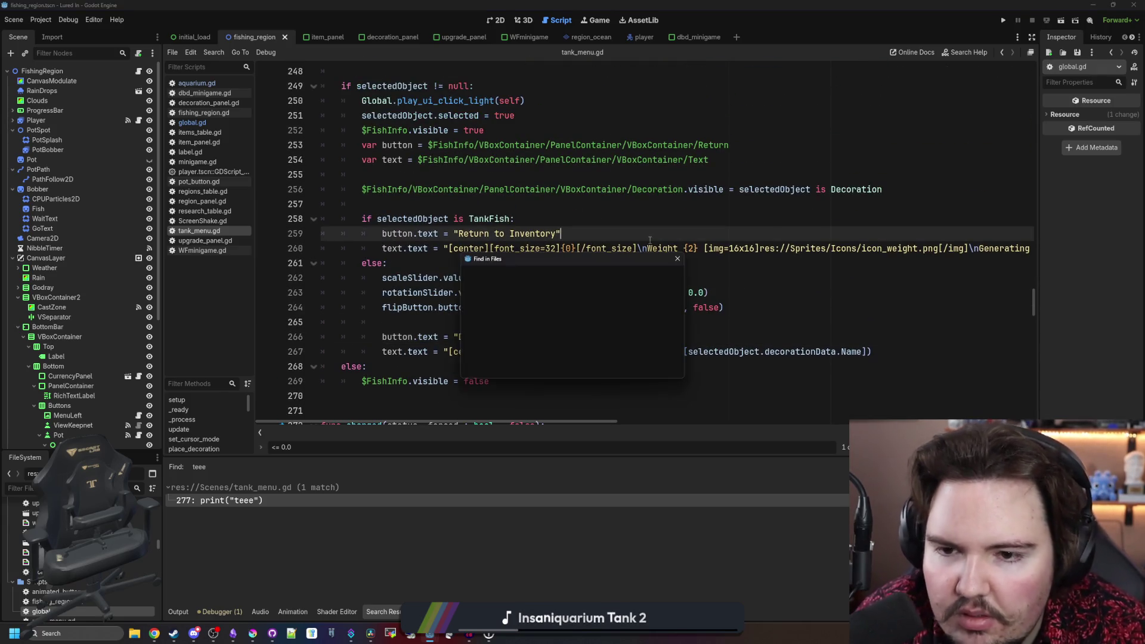
text(tankdirty)
key(Return)
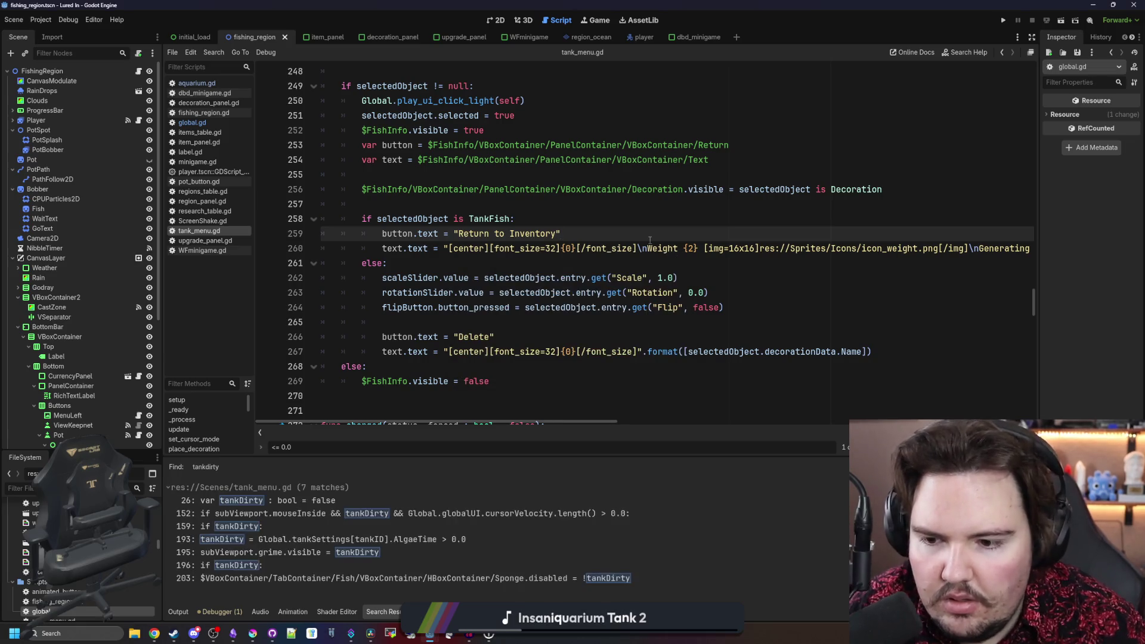
click(430, 512)
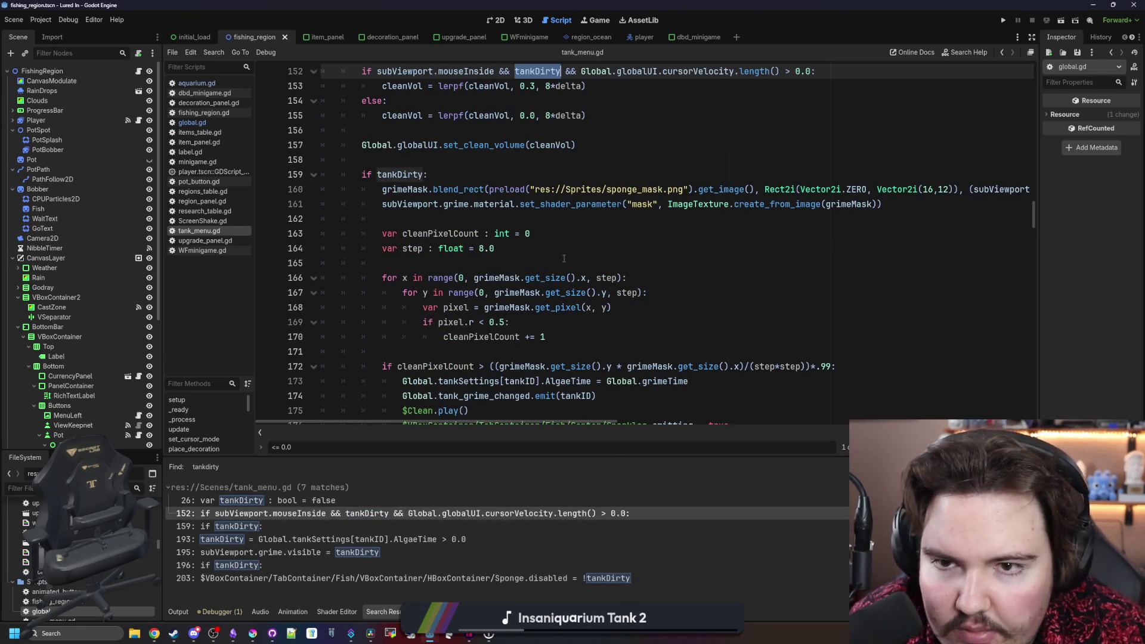
scroll(563, 258, up, 3)
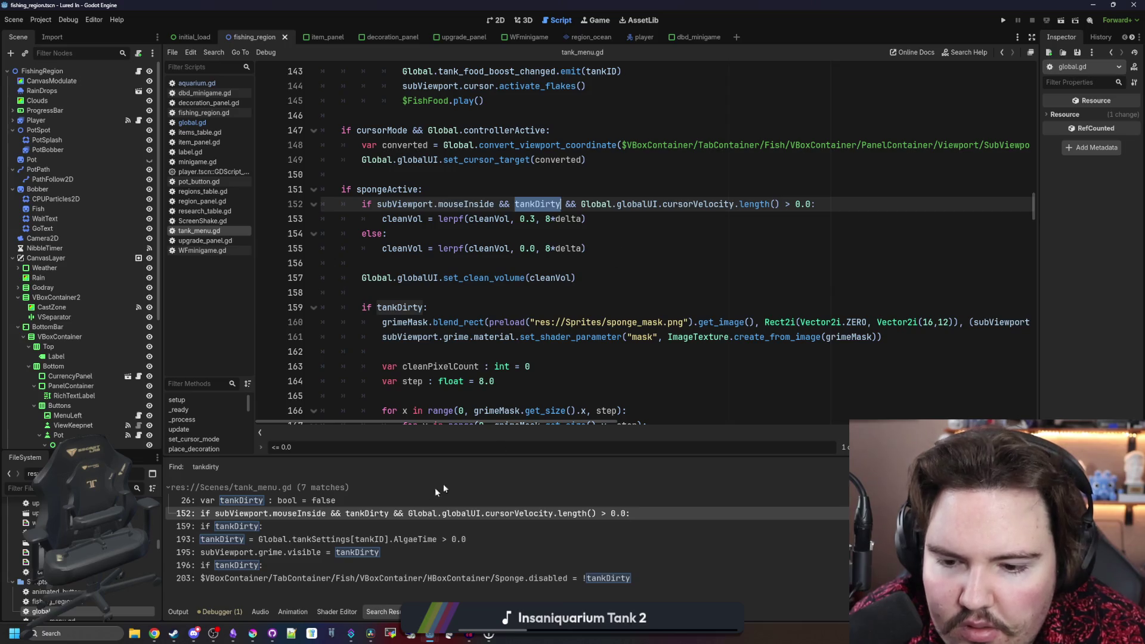
click(390, 539)
scroll(579, 299, down, 3)
click(746, 284)
key(BackSpace)
key(BackSpace)
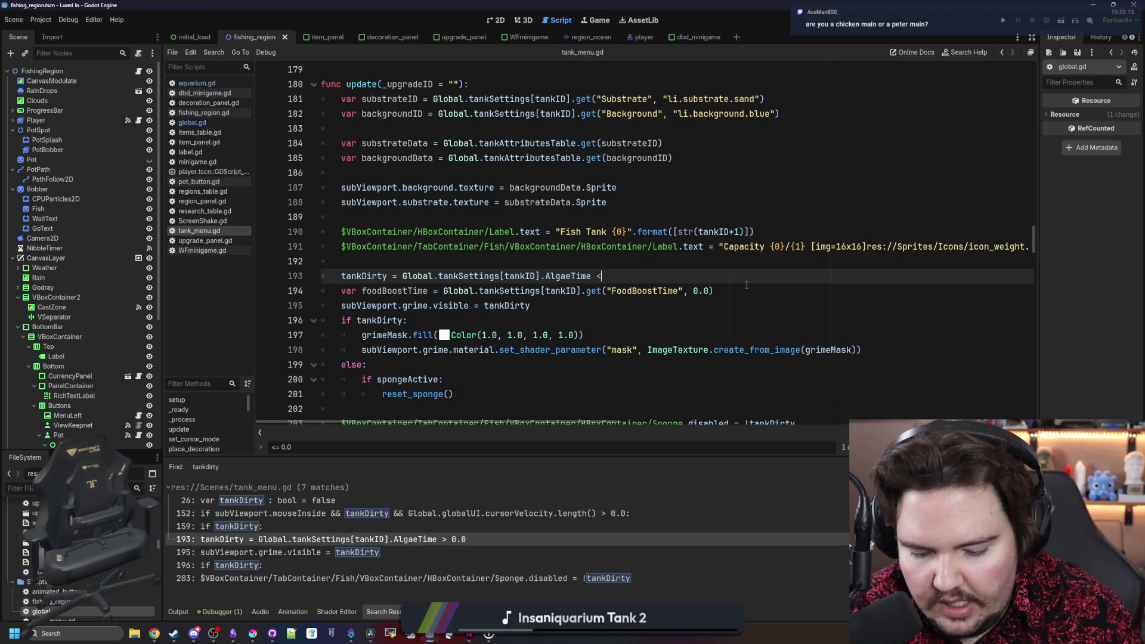
- Review tank_menu.gd lines 194, 195 and 201–203 after the AlgaeTime <= 0.0 change on line 193
click(746, 285)
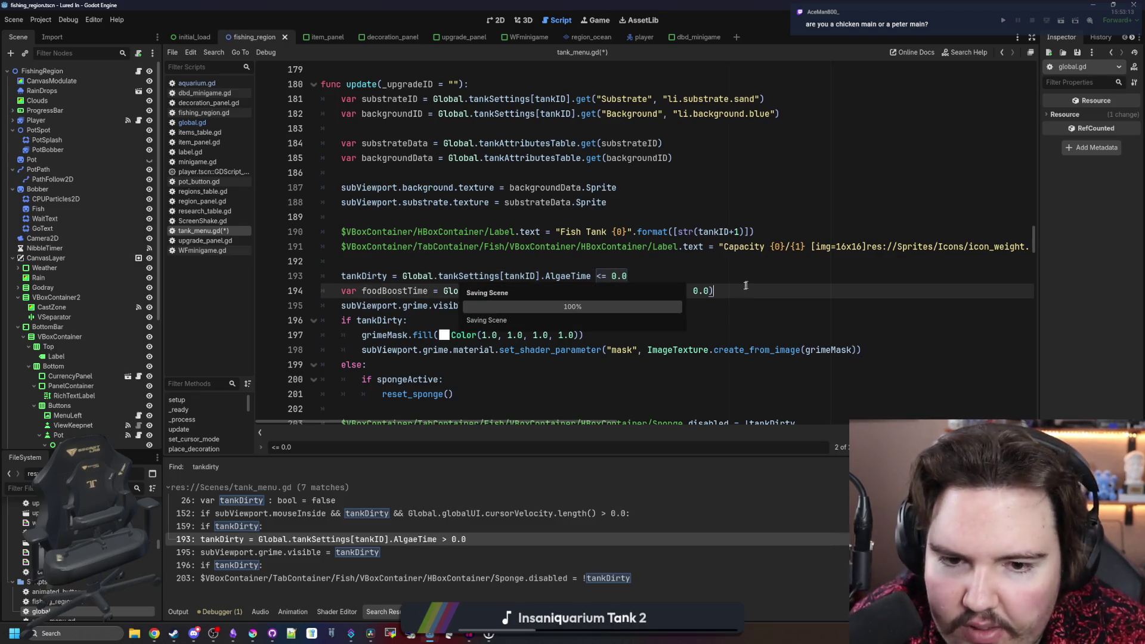
click(334, 552)
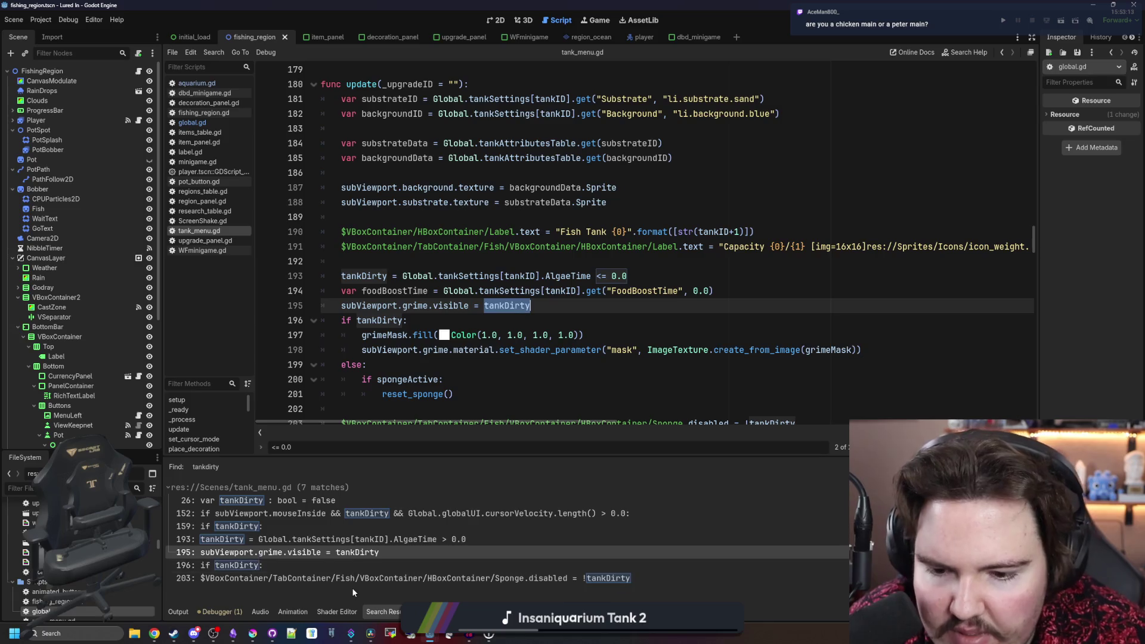
click(359, 578)
scroll(676, 300, down, 3)
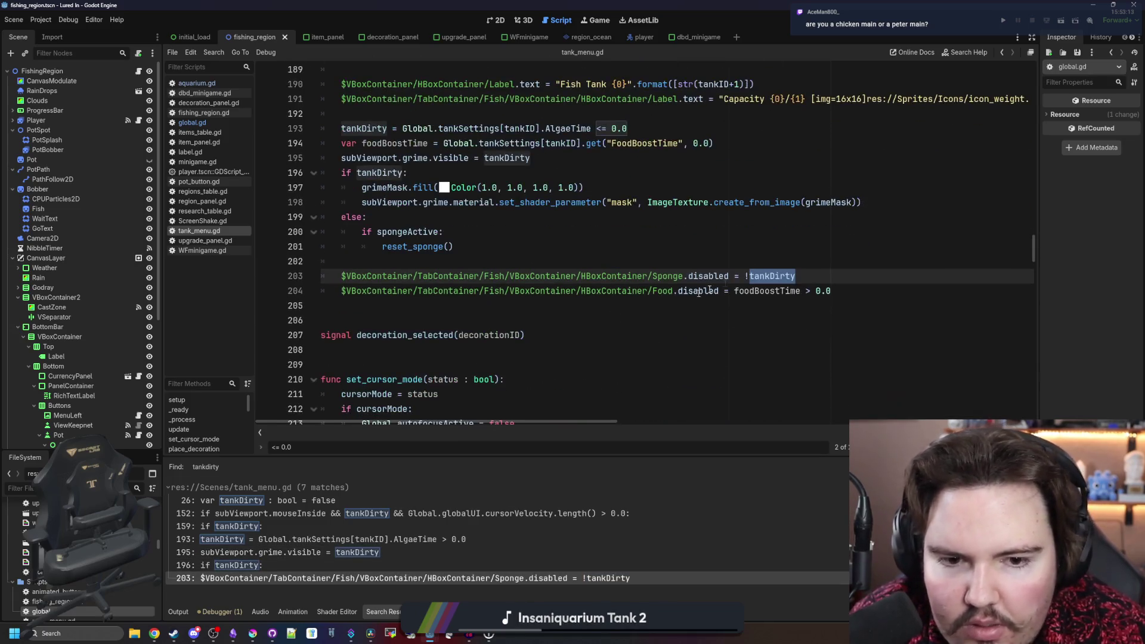
click(781, 247)
click(798, 274)
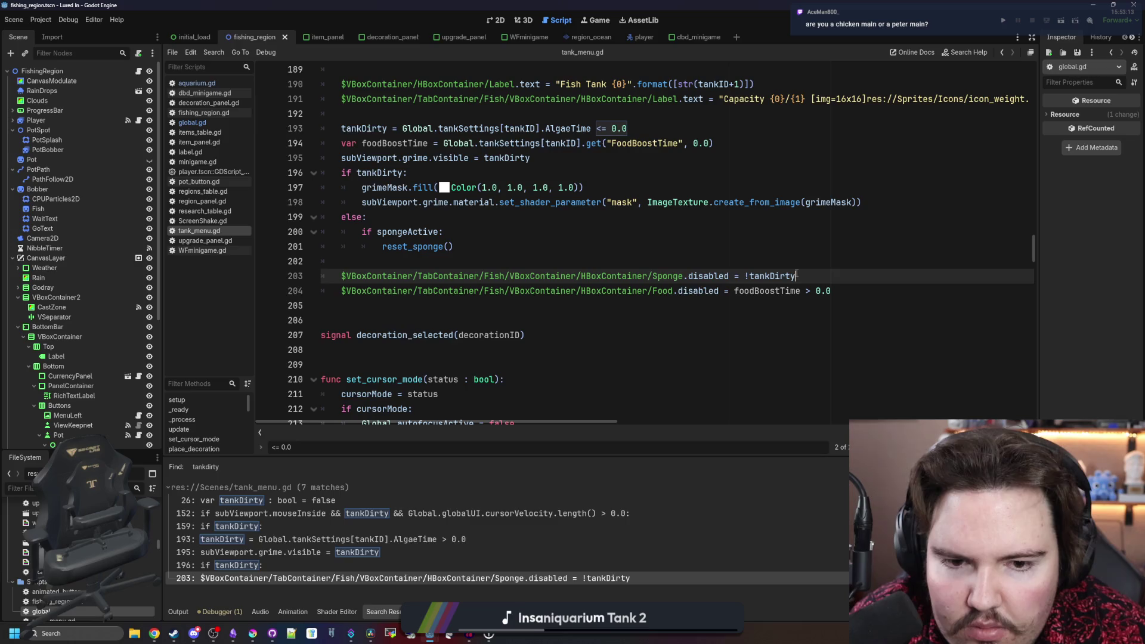
click(766, 262)
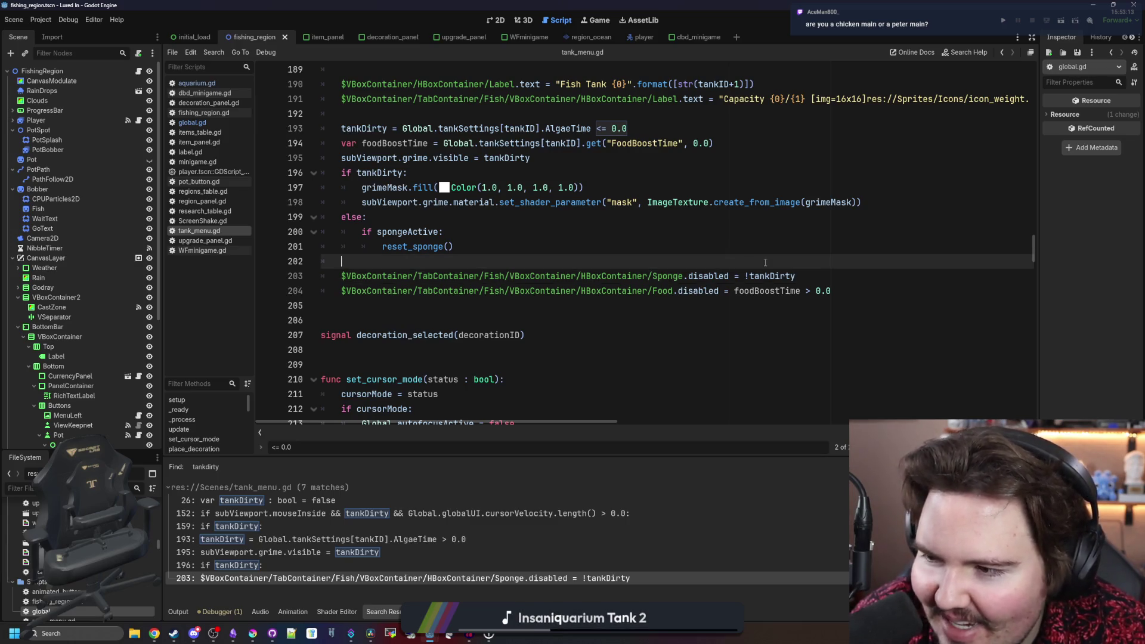
click(823, 281)
key(Up)
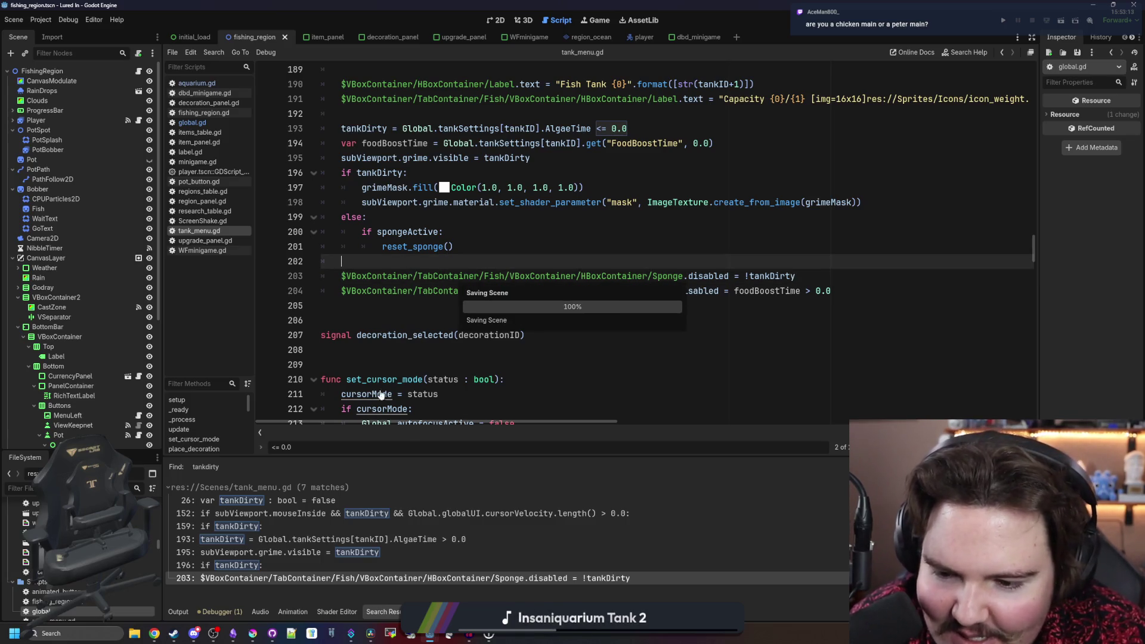
- Search the project for AlgaeTime and review its uses on tank_menu.gd lines 173 and 193
key(ctrl+shift+f)
text(AlgaeT)
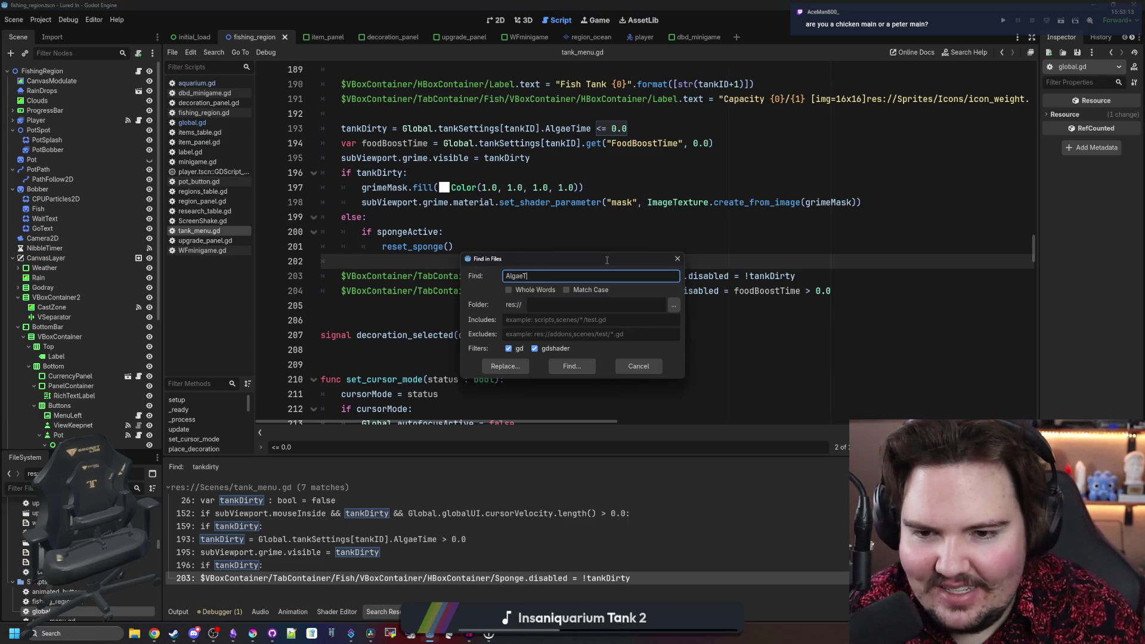
text(ime)
key(Return)
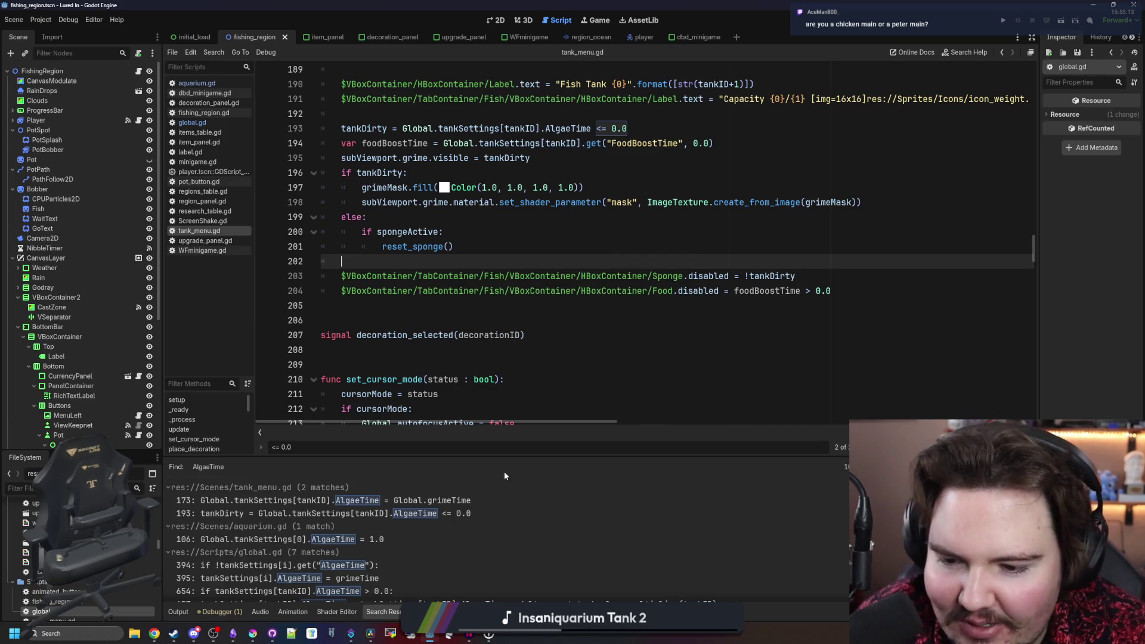
scroll(504, 476, down, 2)
scroll(433, 591, up, 3)
click(420, 501)
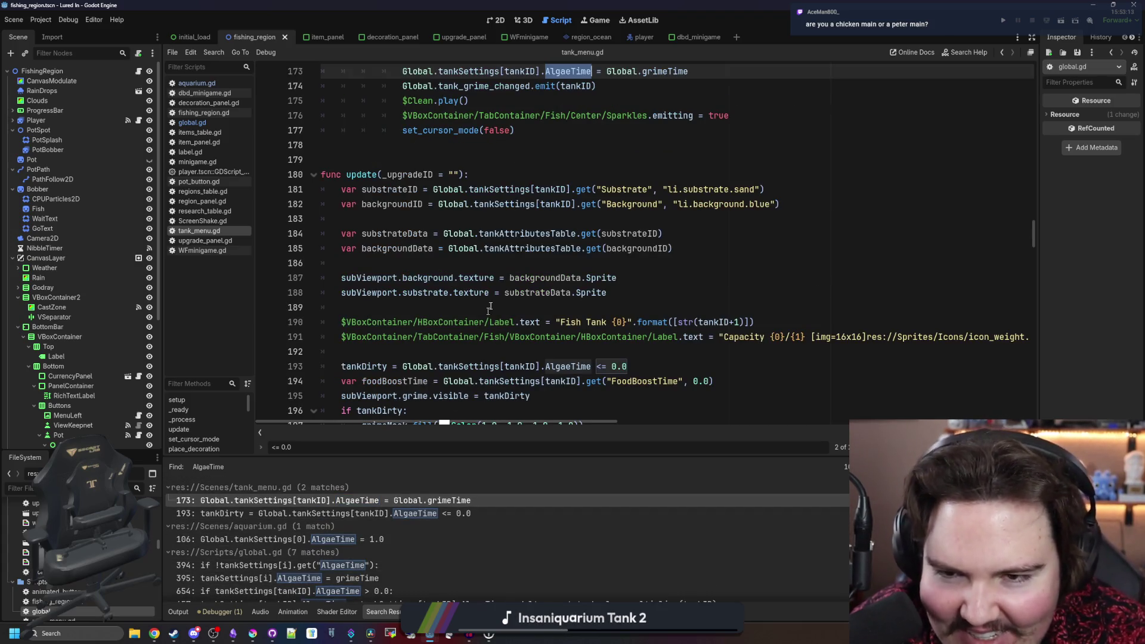
scroll(485, 318, up, 5)
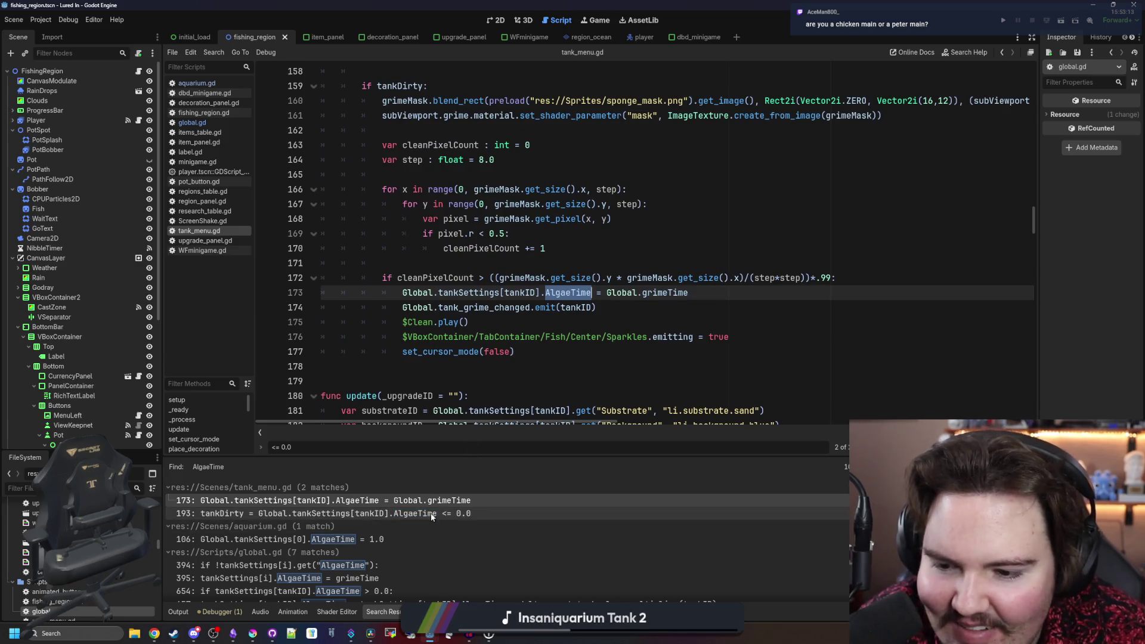
click(432, 514)
scroll(416, 537, down, 2)
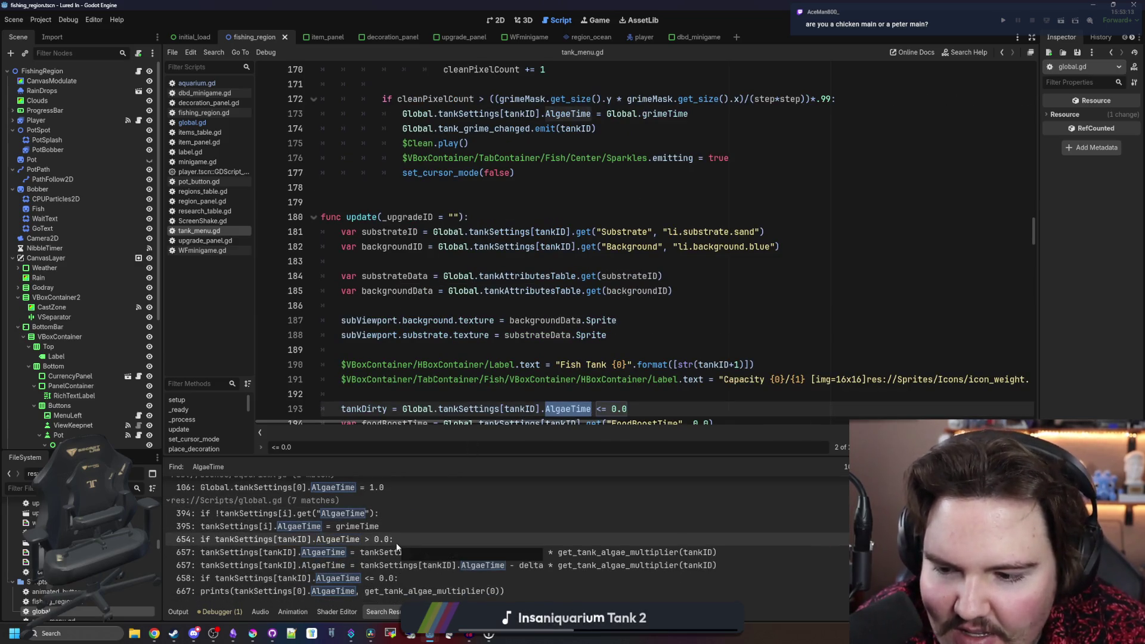
- Review the AlgaeTime checks on global.gd lines 654–658, then switch to the game view
click(396, 540)
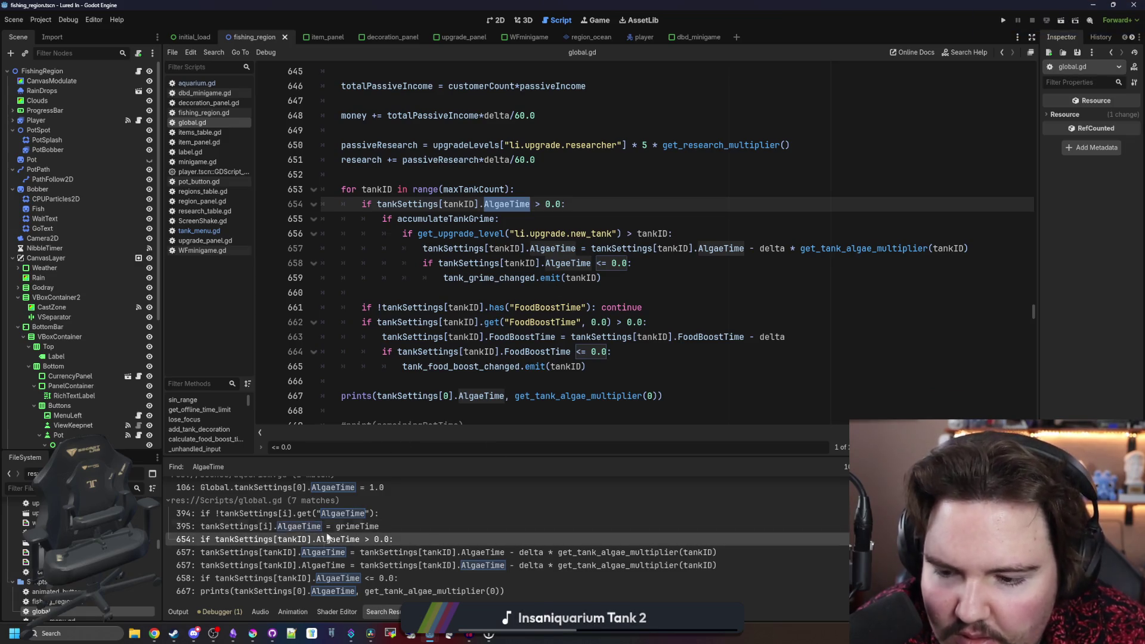
click(382, 579)
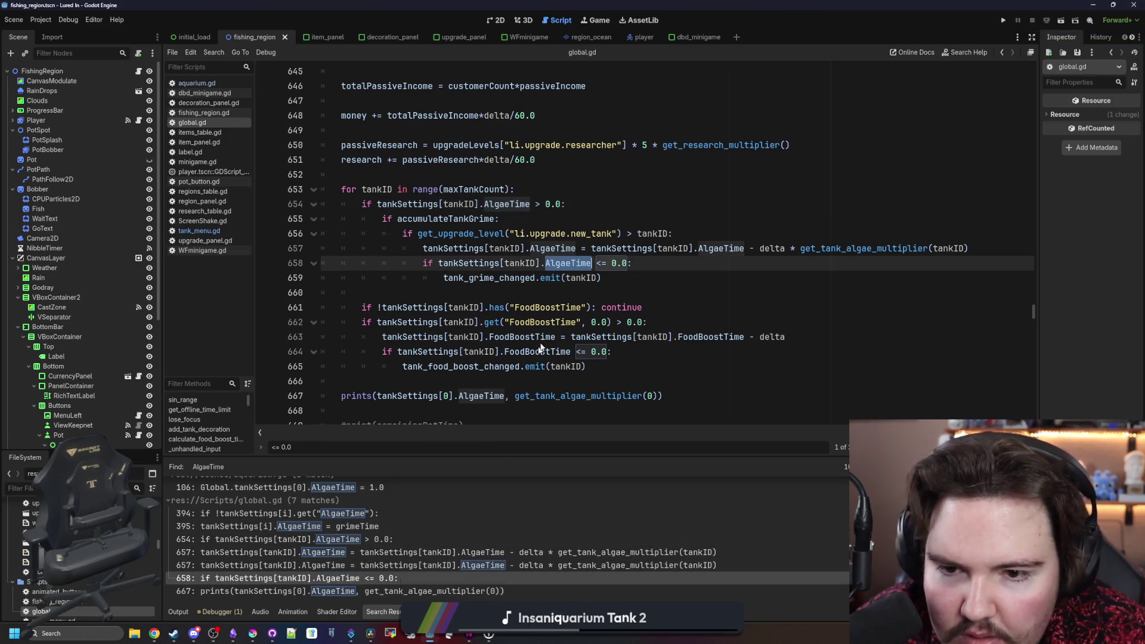
scroll(402, 557, up, 2)
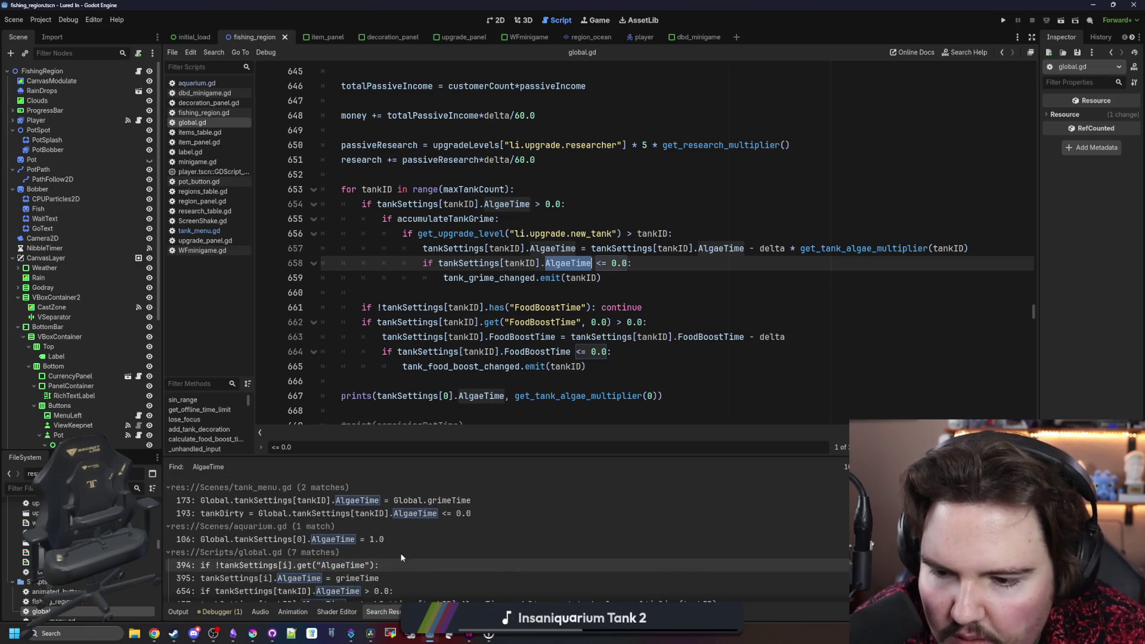
click(568, 248)
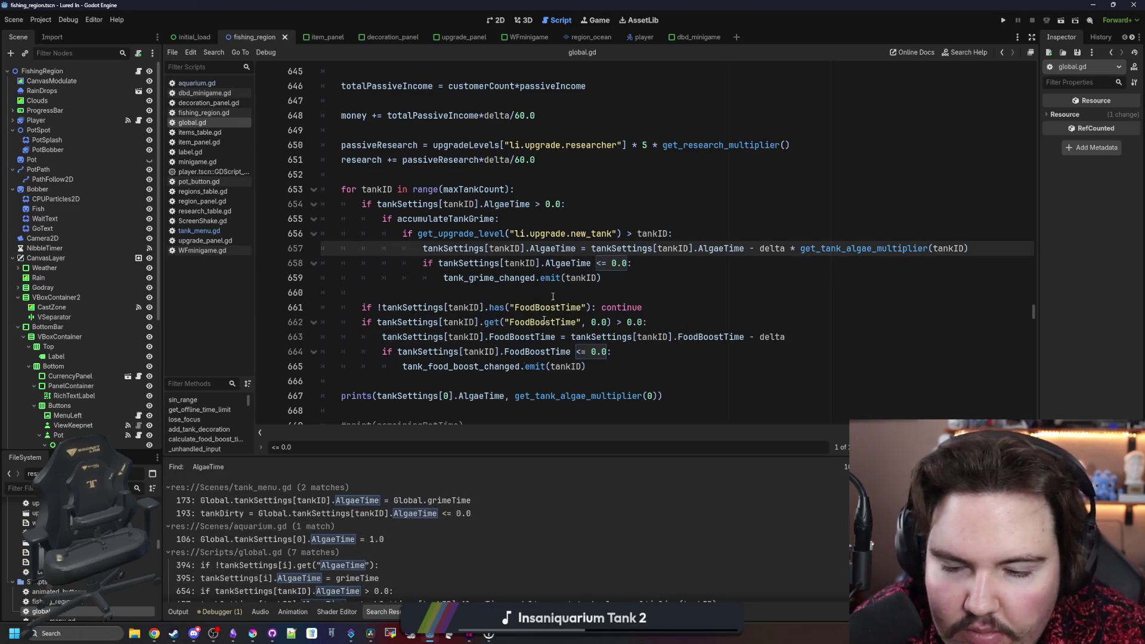
click(598, 21)
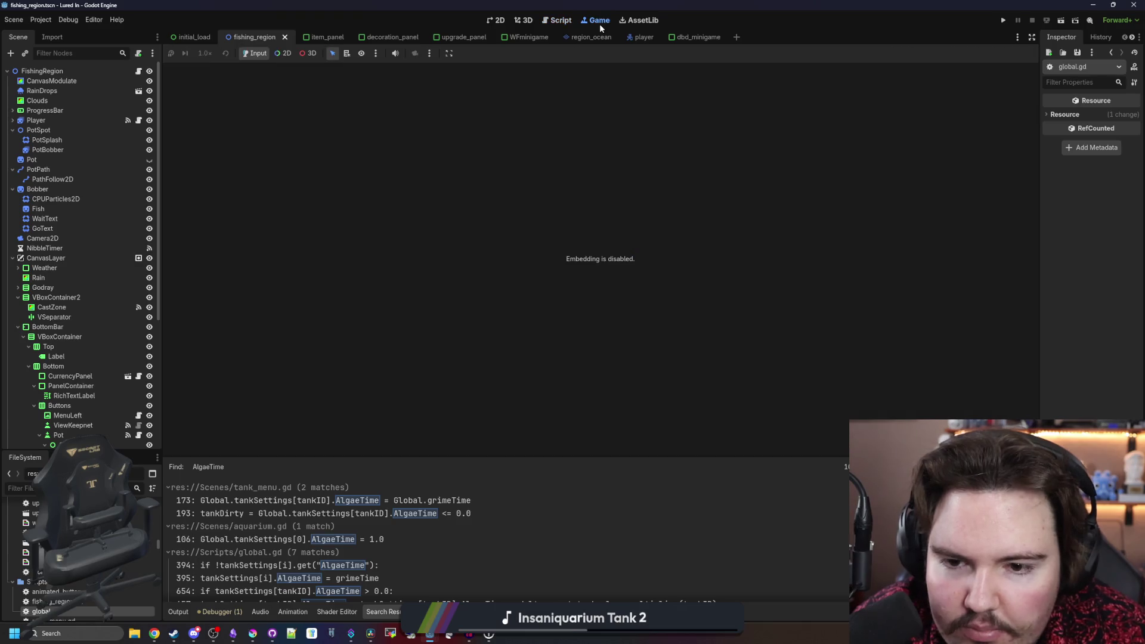
- Run the project and filter the FileSystem dock for 'tank'
click(1005, 21)
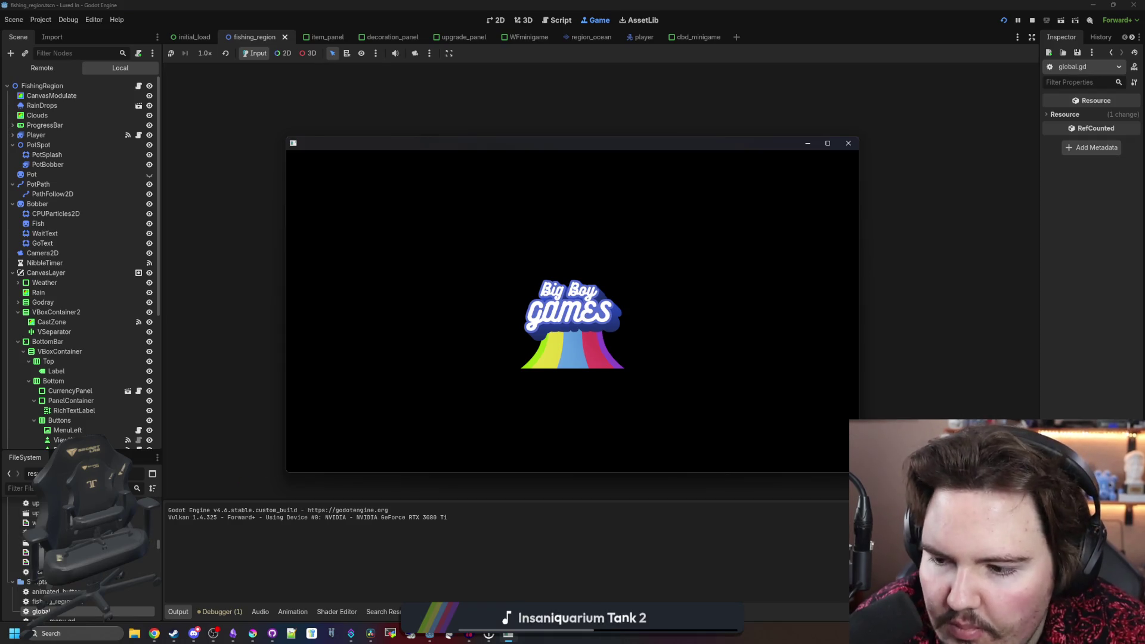
click(60, 488)
text(tank)
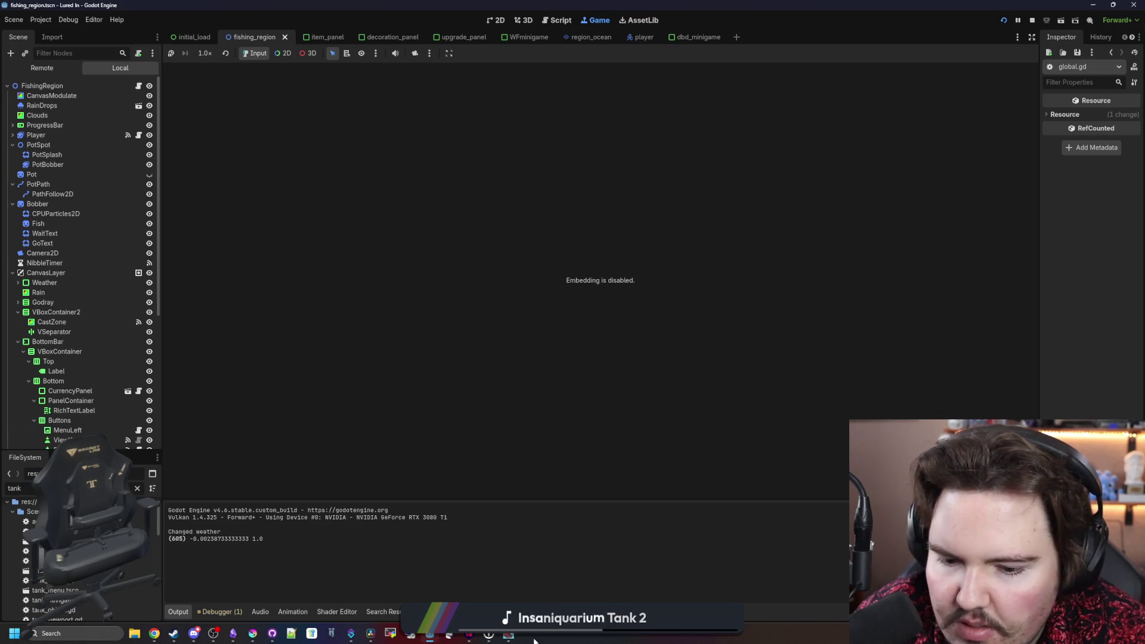
- Open and close Fish Tank 1 in the running game, then filter files for 'fish_tank'
click(508, 634)
click(560, 356)
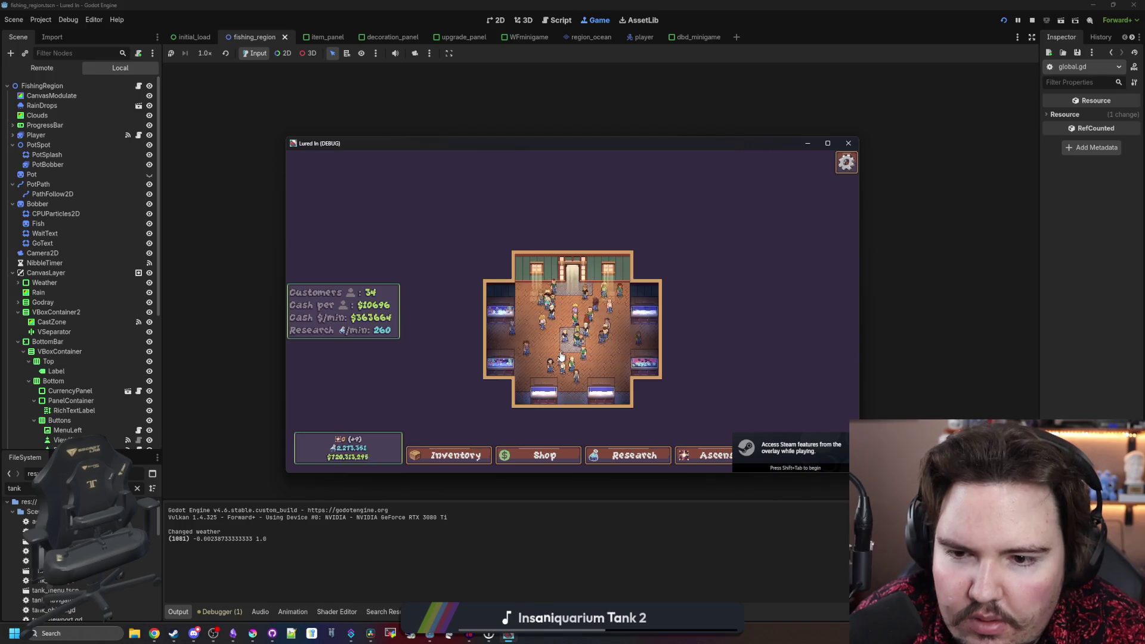
click(500, 310)
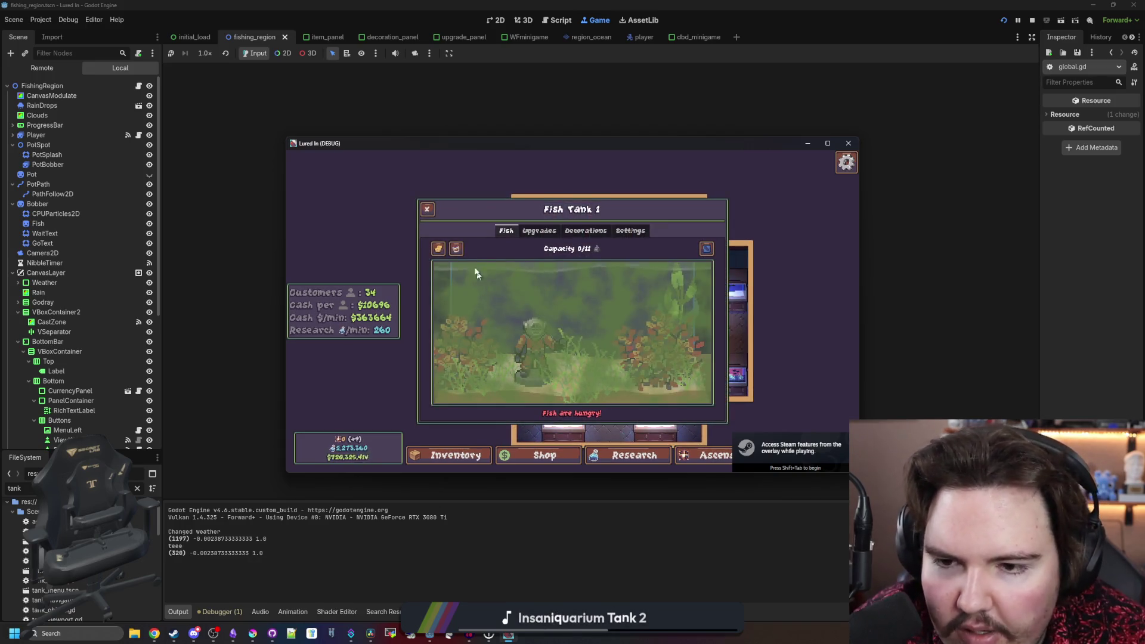
key(Escape)
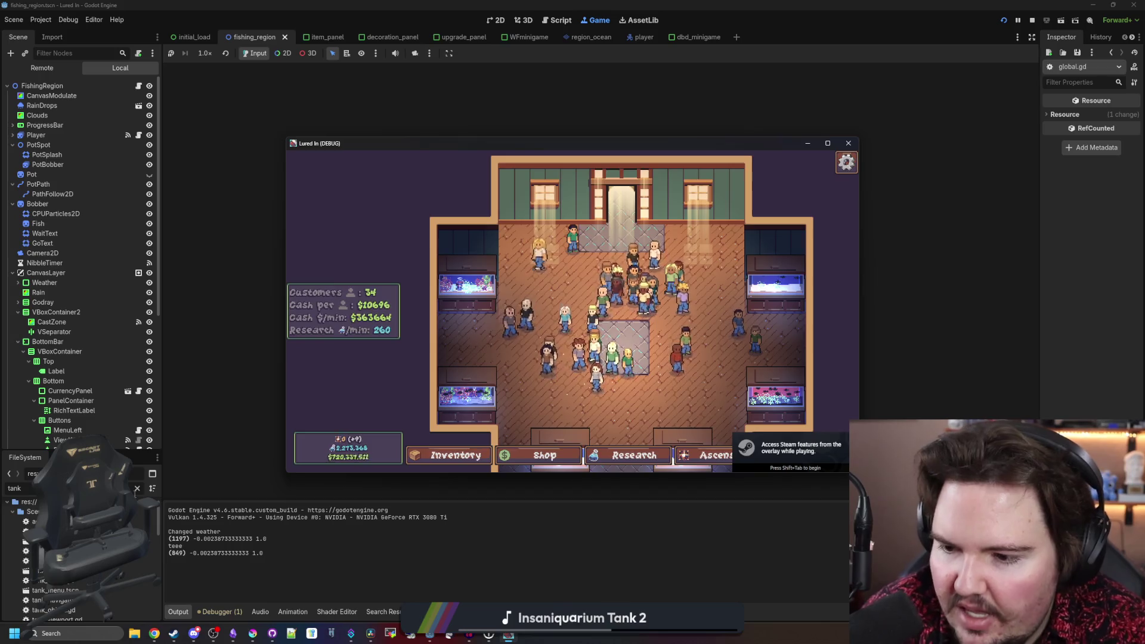
click(137, 489)
text(fish_tank)
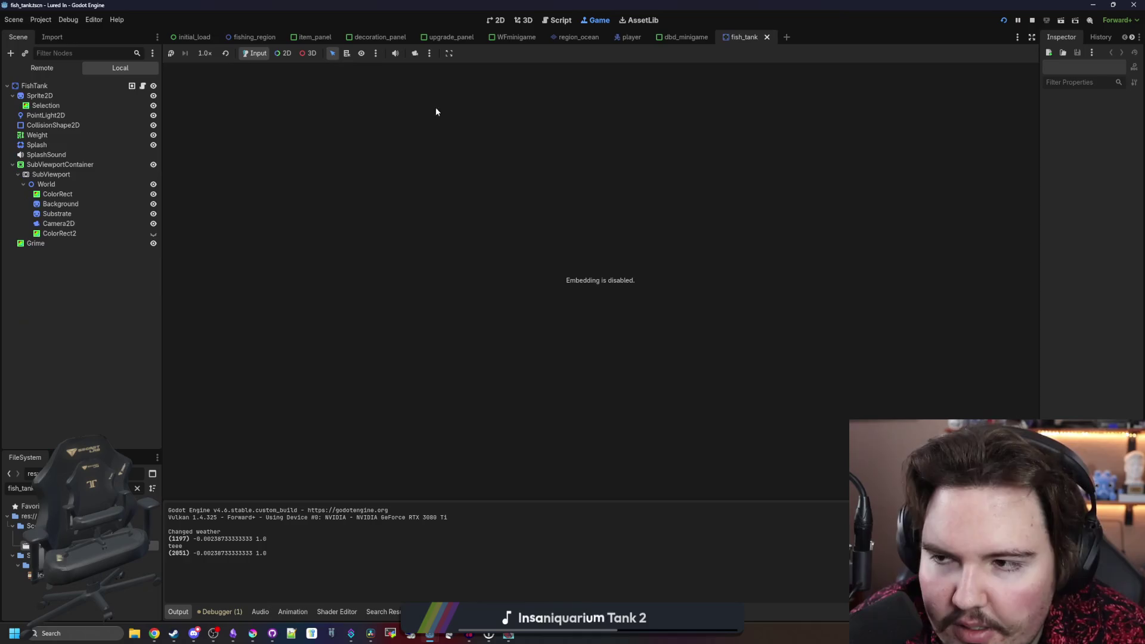
- Open fish_tank.gd and inspect the Dirty check in update_grime on line 37
click(143, 85)
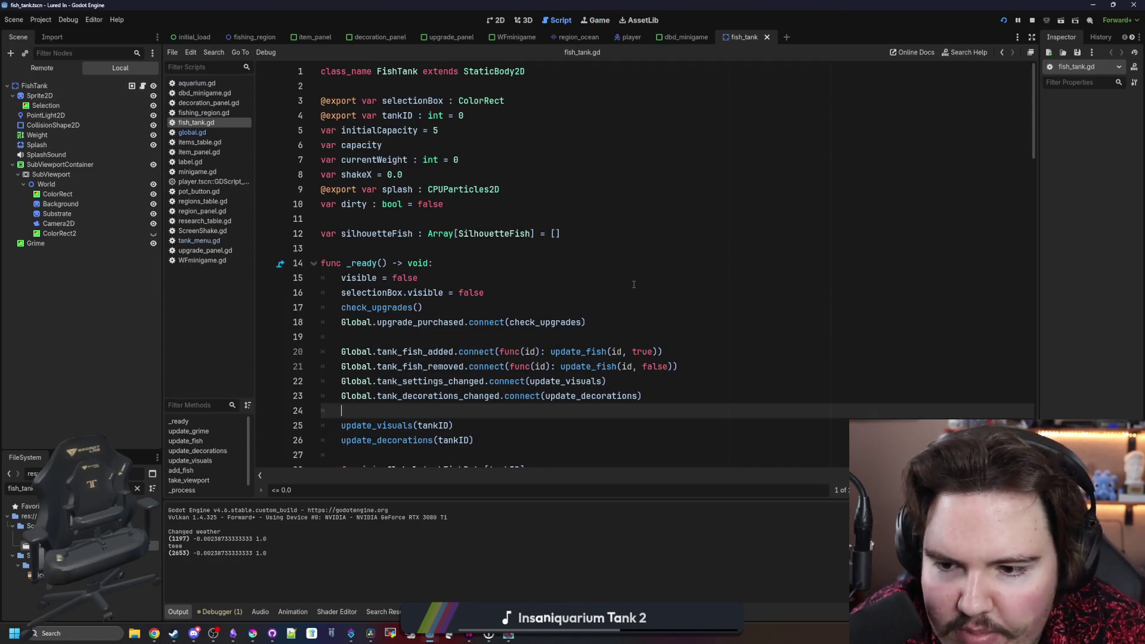
scroll(634, 284, down, 2)
click(465, 310)
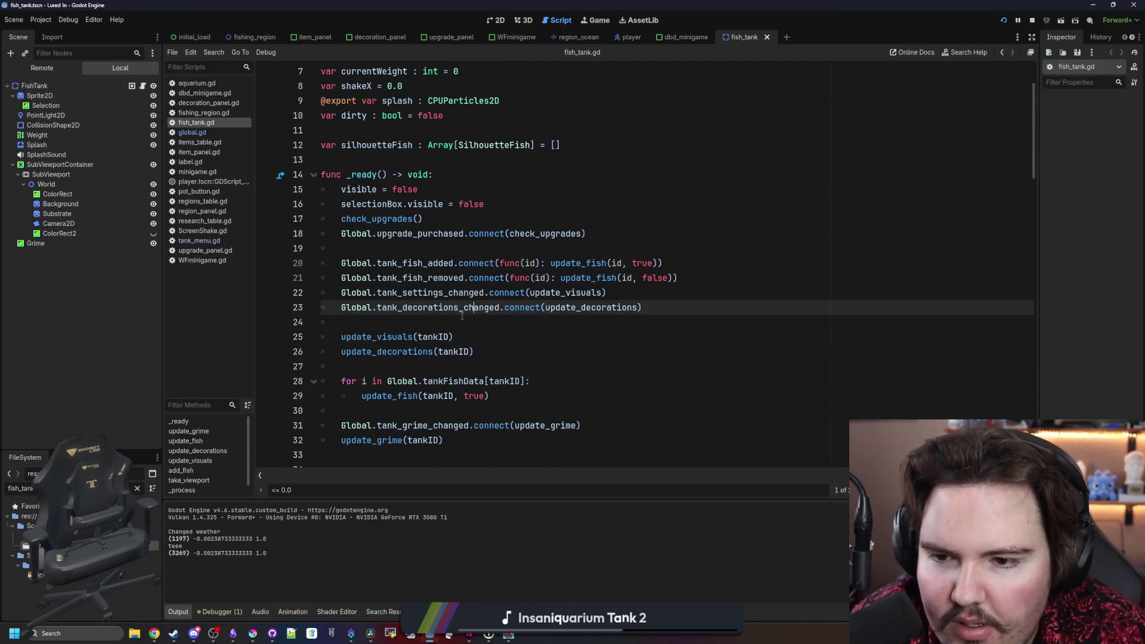
click(462, 316)
scroll(462, 316, down, 3)
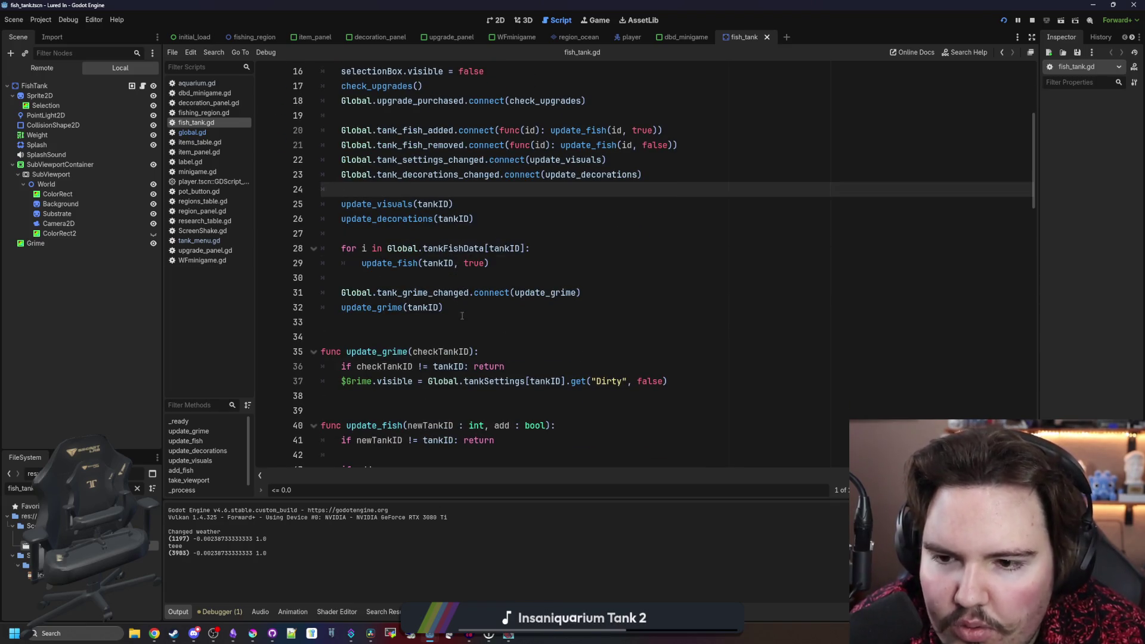
ctrl+click(377, 314)
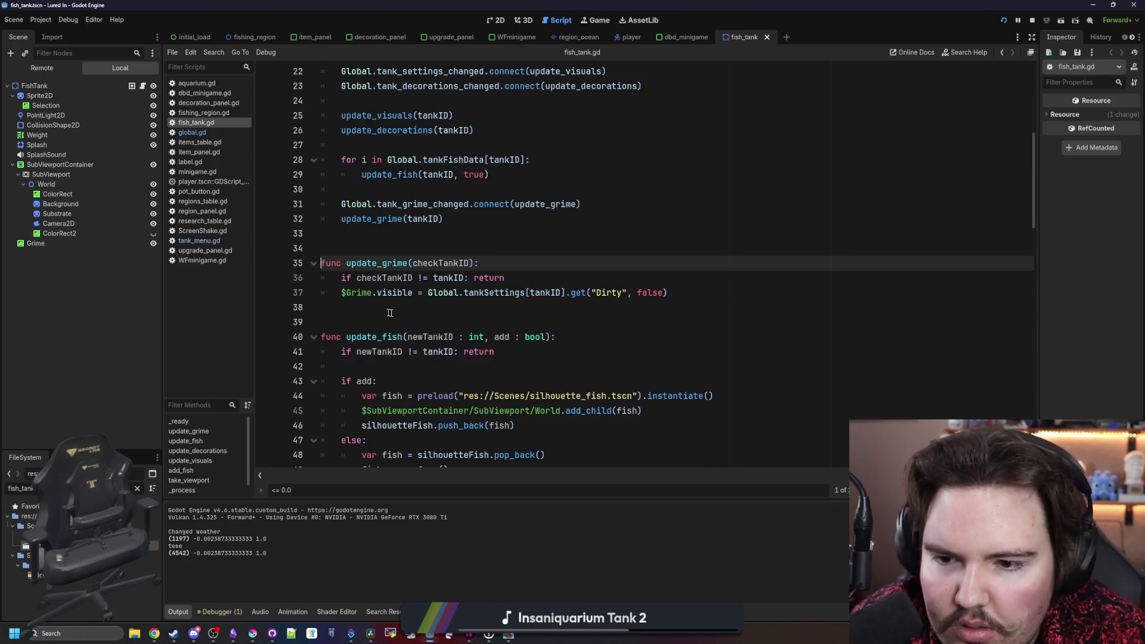
click(611, 293)
click(621, 306)
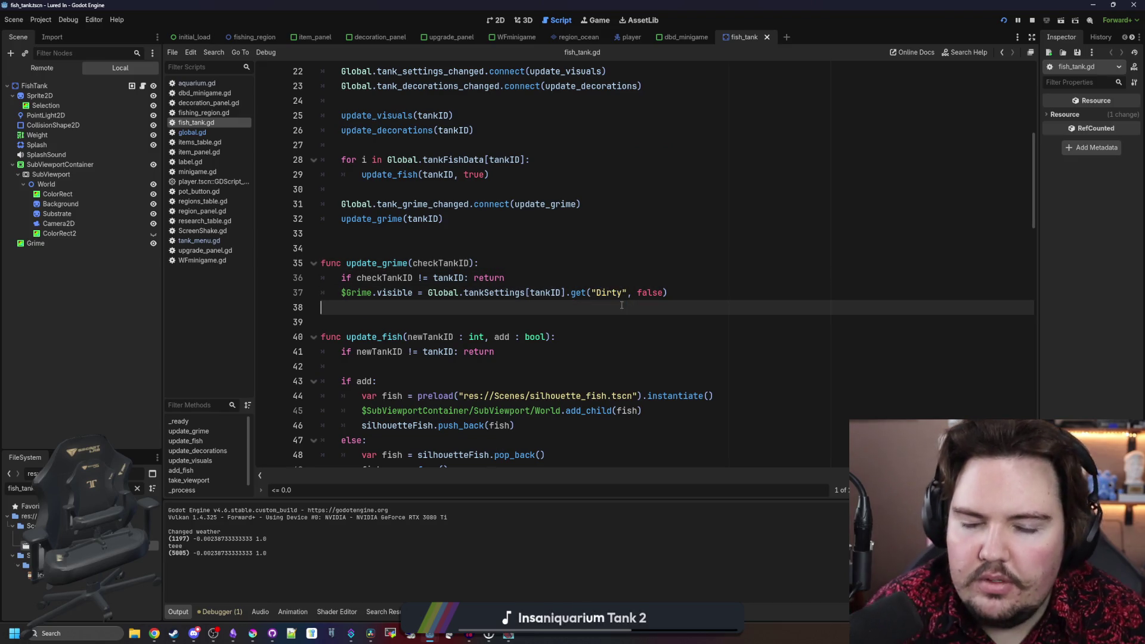
- Search all scripts for 'Dirty' and select the Dirty lookup on global.gd line 741
key(ctrl+shift+f)
text(Dirty)
key(Return)
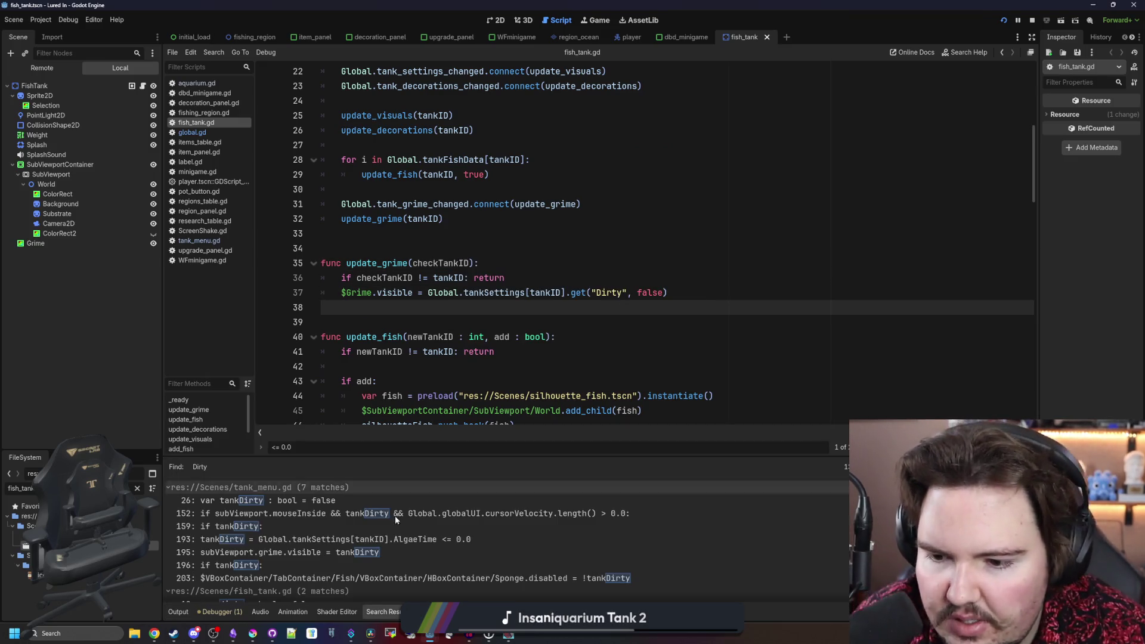
scroll(480, 534, down, 3)
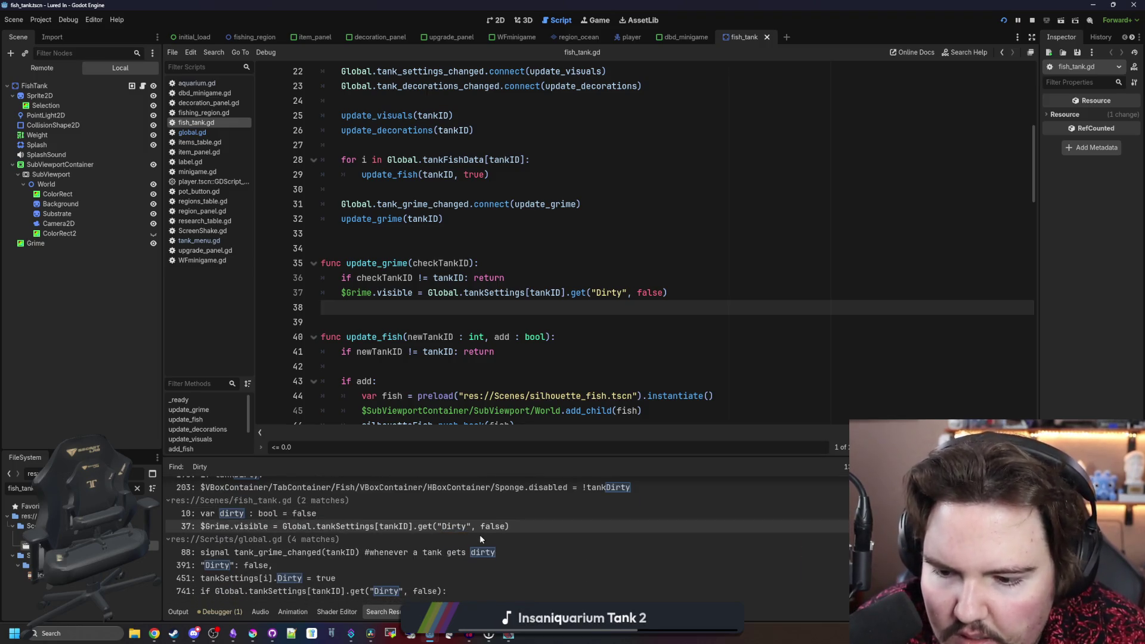
click(308, 591)
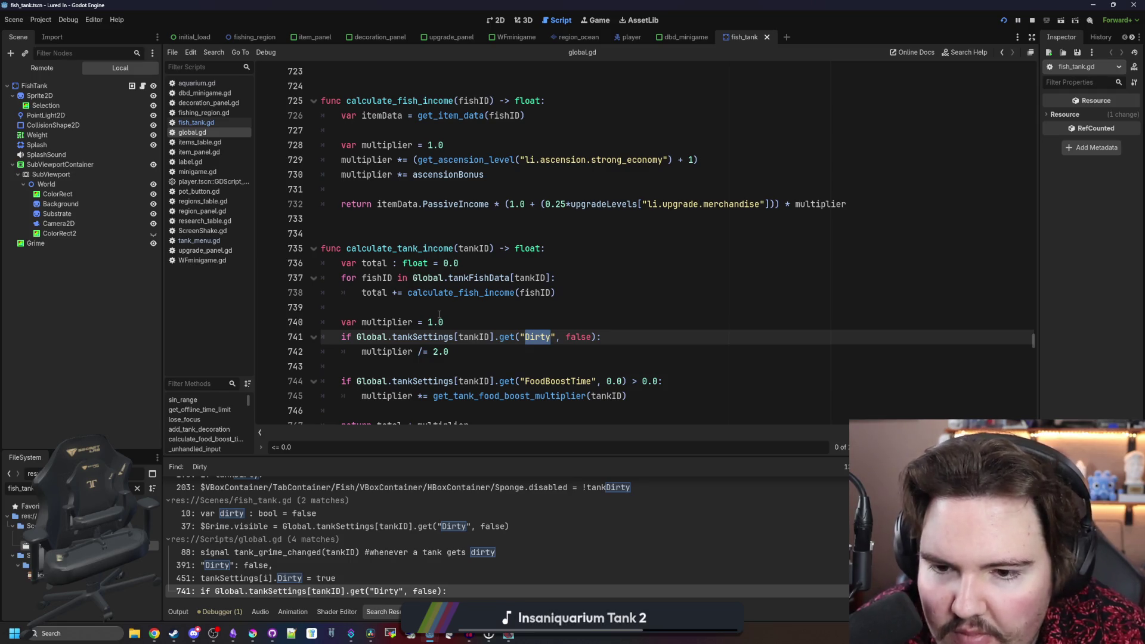
scroll(439, 315, down, 1)
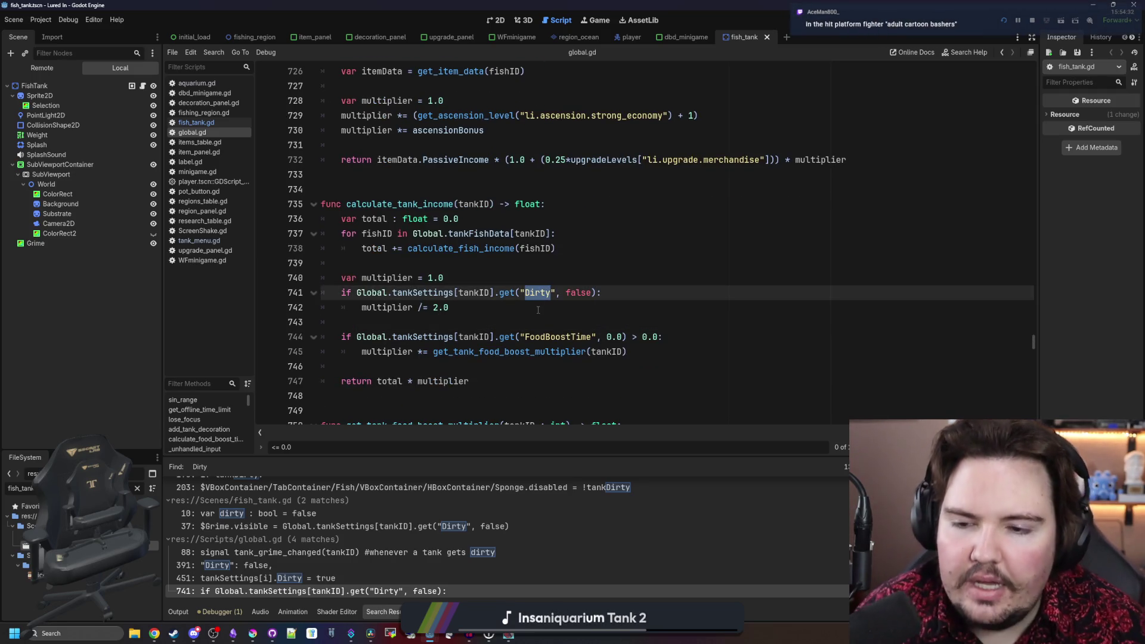
drag(597, 292, 500, 293)
- Replace line 741's Dirty lookup with AlgaeTime, comment out activate_grime, and save
text(AlgaeTime)
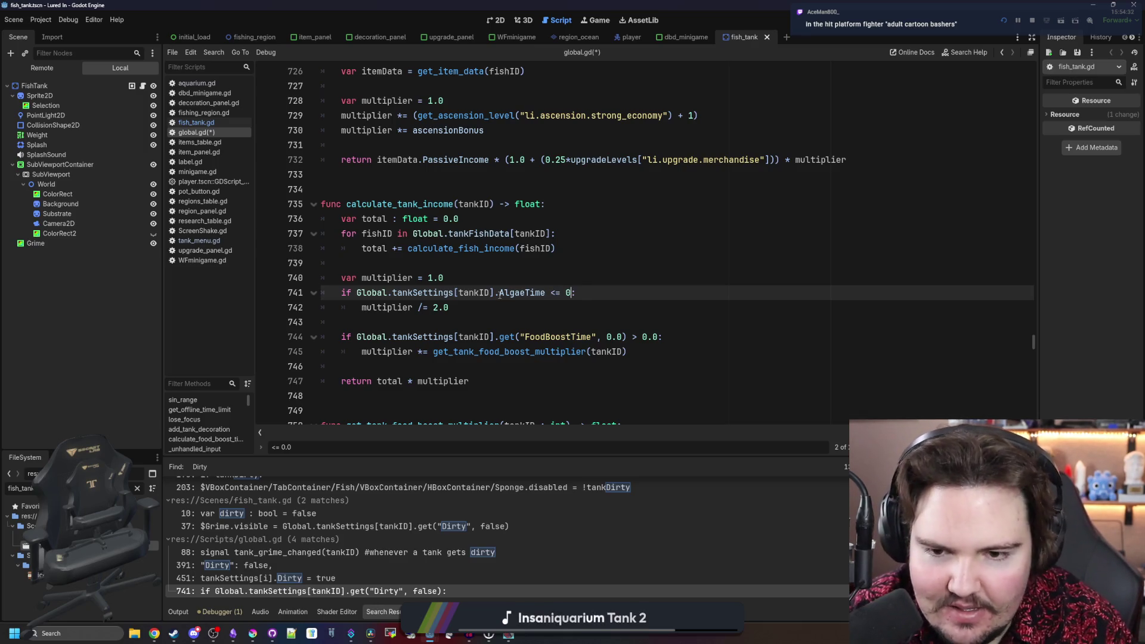
text(.0:)
click(557, 273)
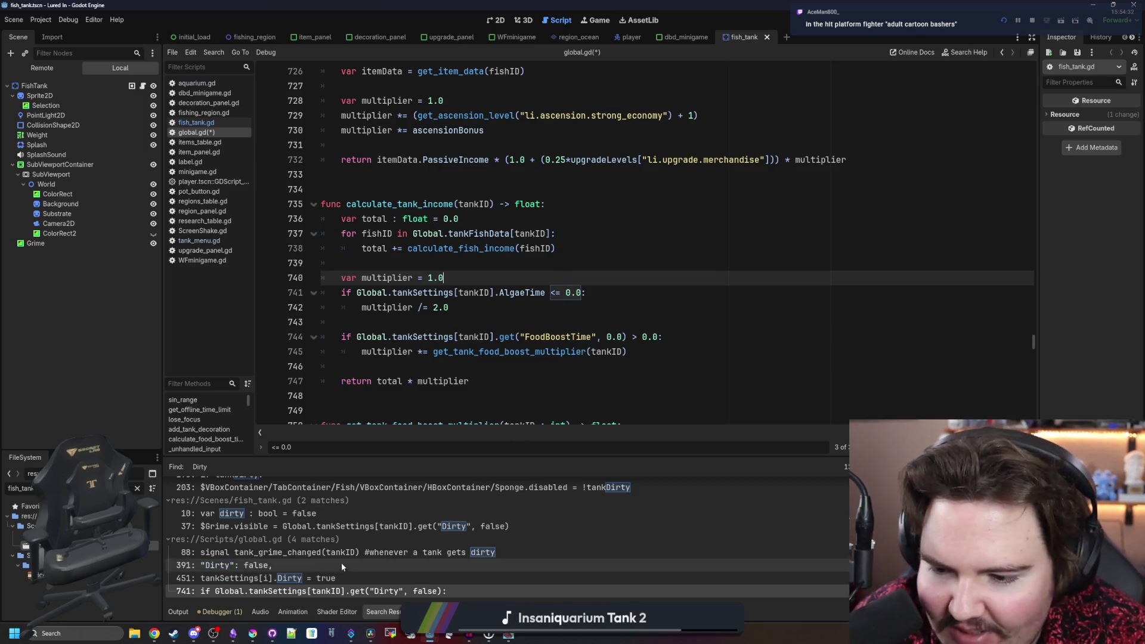
click(319, 578)
scroll(535, 234, up, 5)
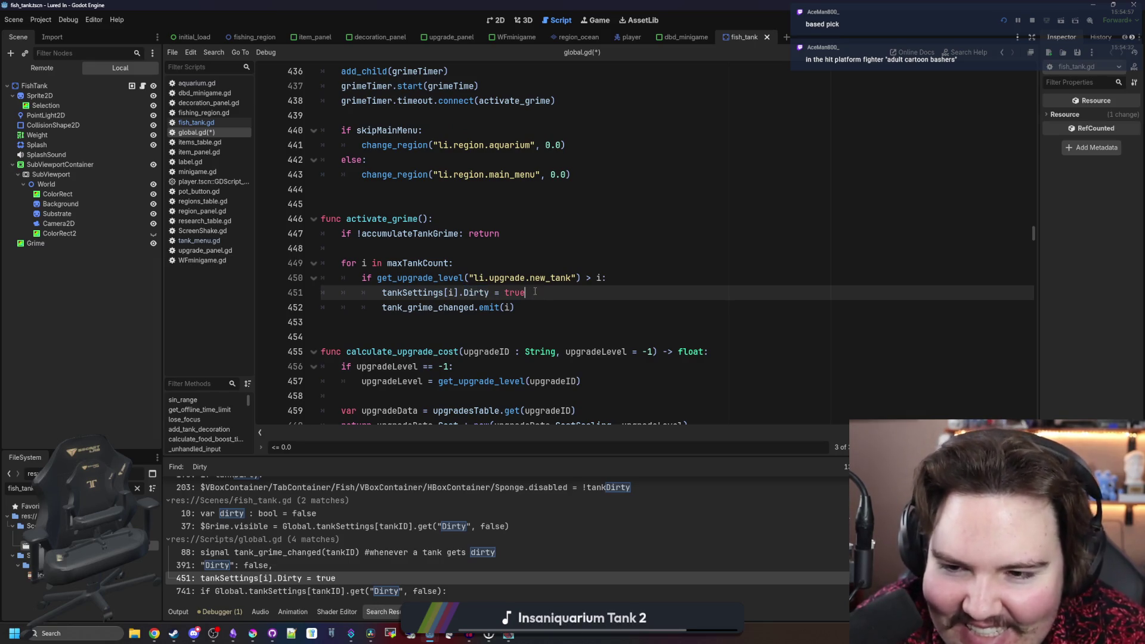
mouse_move(560, 304)
mouse_down()
mouse_move(418, 291)
mouse_move(286, 217)
mouse_up()
key(ctrl+k)
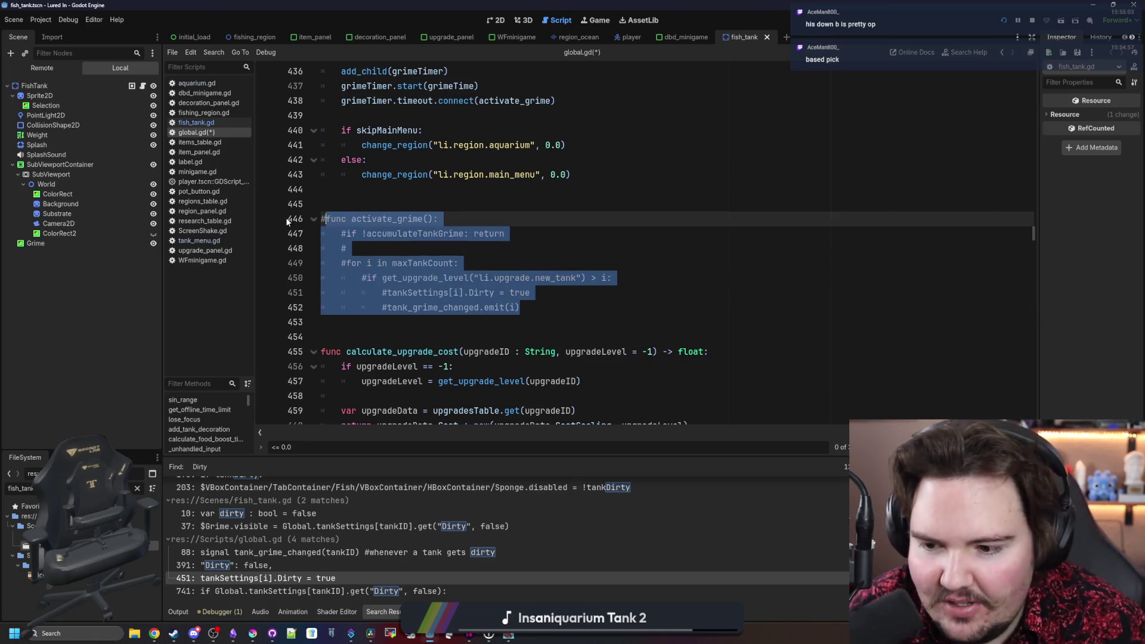
click(472, 263)
key(ctrl+s)
- Delete the "Dirty": false tank default on line 391 and save global.gd
click(264, 566)
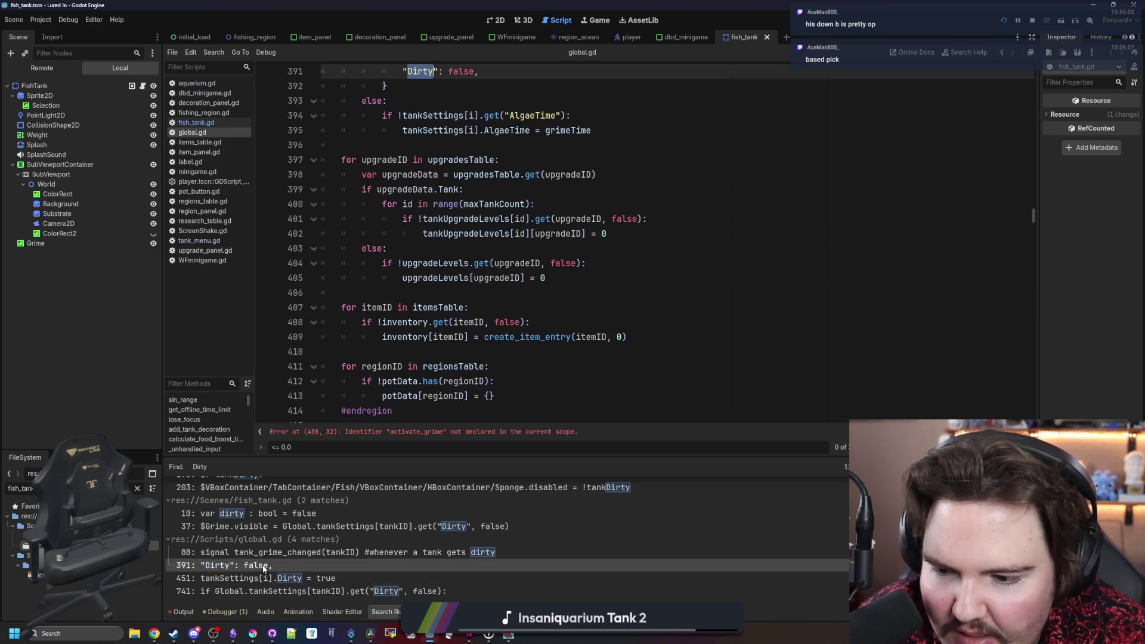
scroll(417, 292, up, 6)
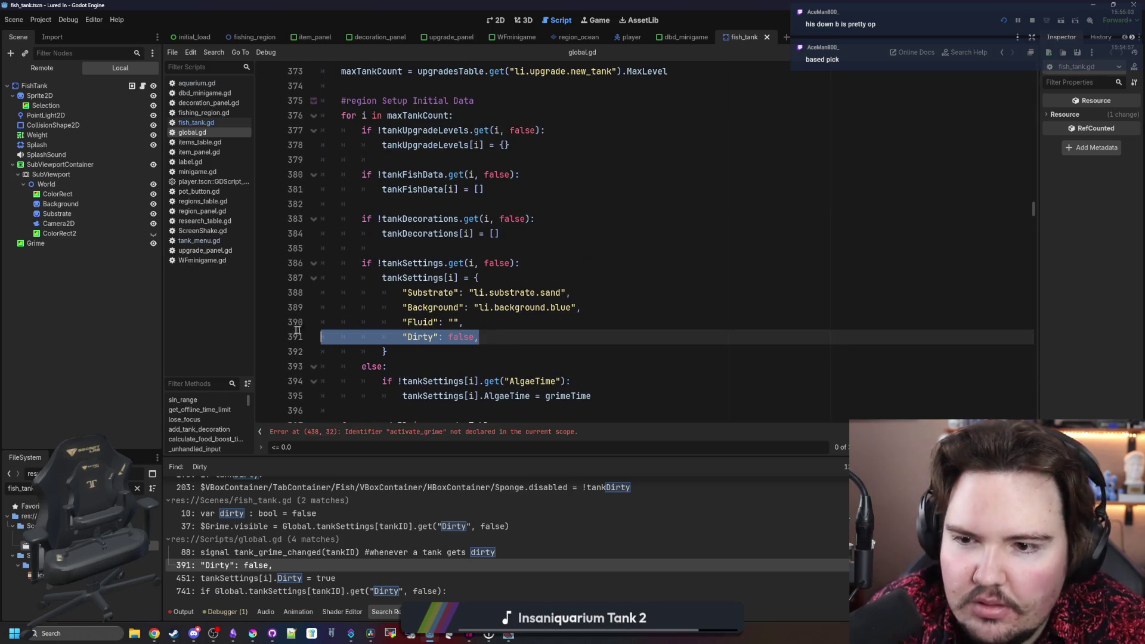
key(BackSpace)
key(ctrl+s)
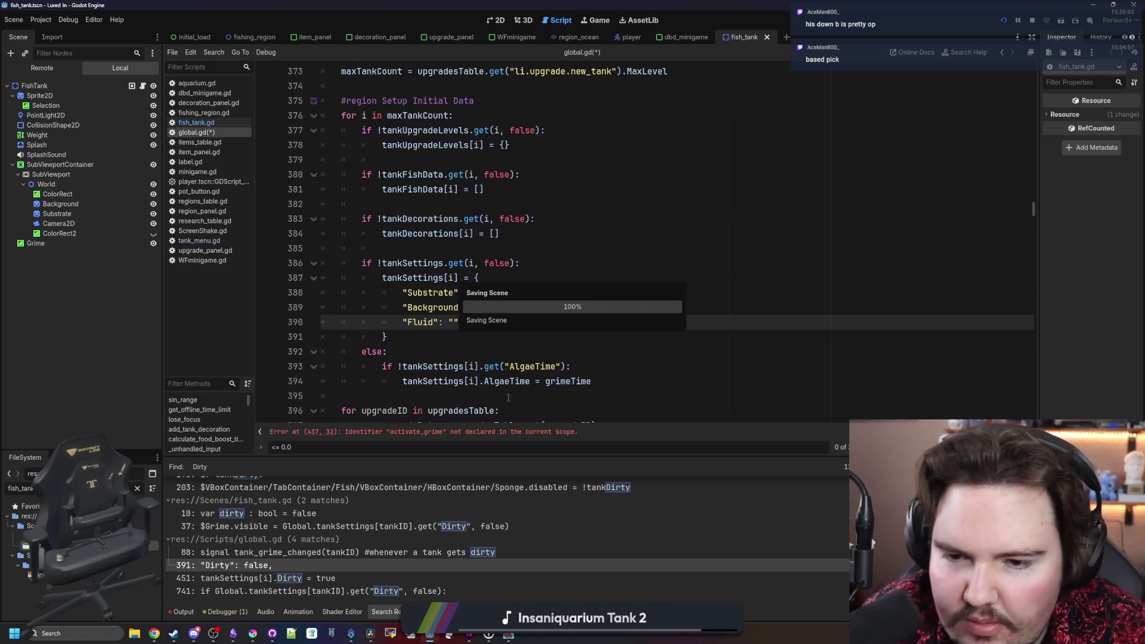
click(357, 553)
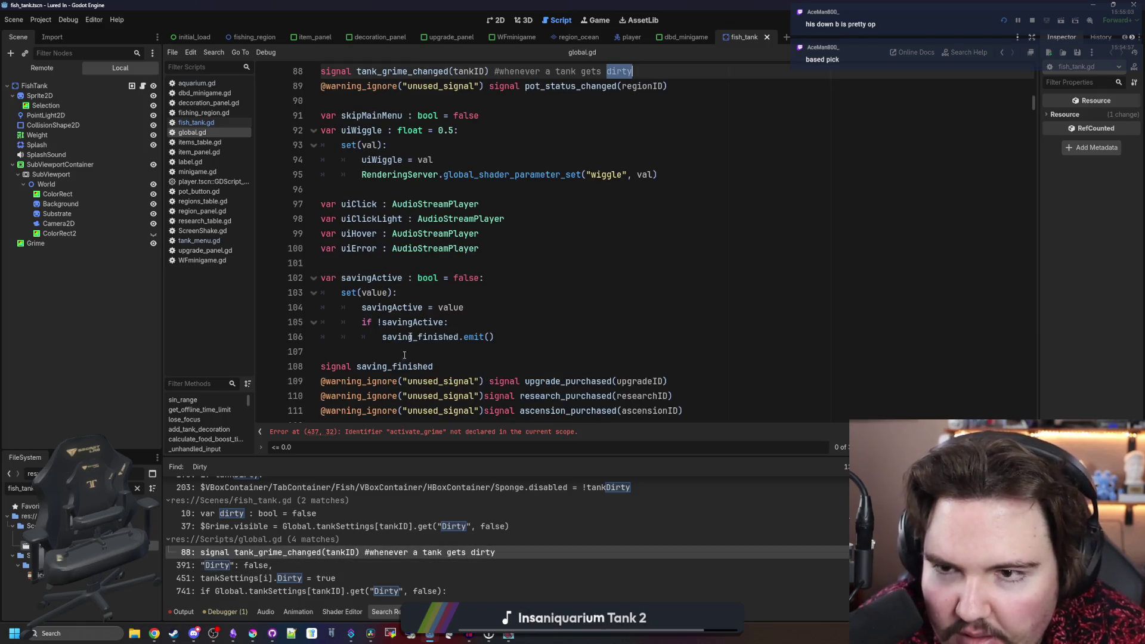
- Change fish_tank.gd line 37 to show grime when AlgaeTime <= 0.0
click(320, 527)
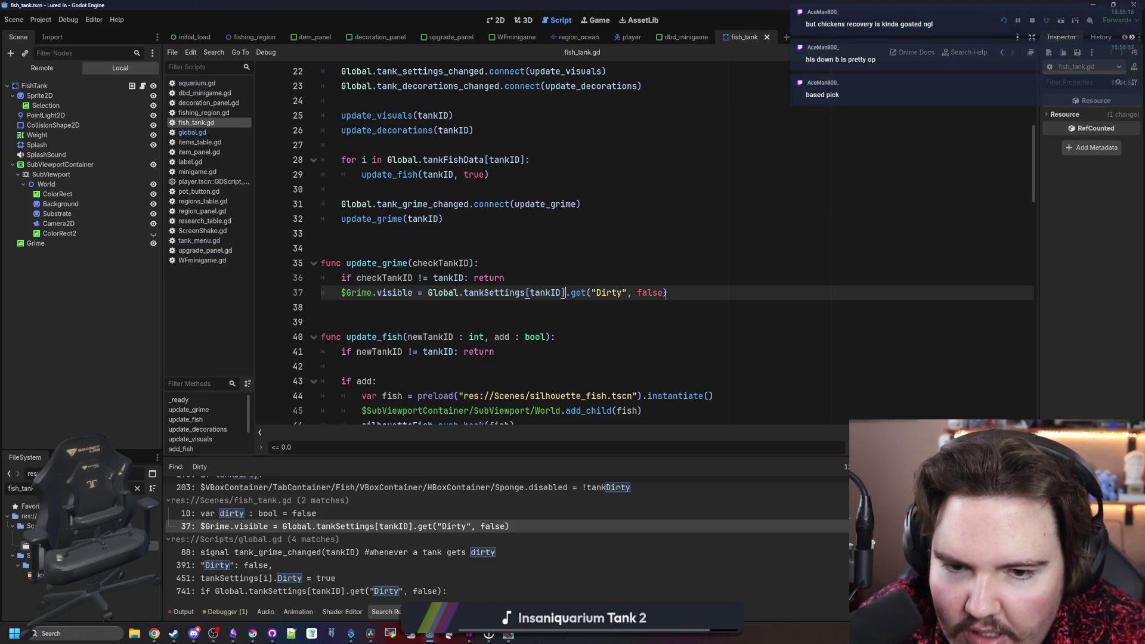
text(lgaeTime)
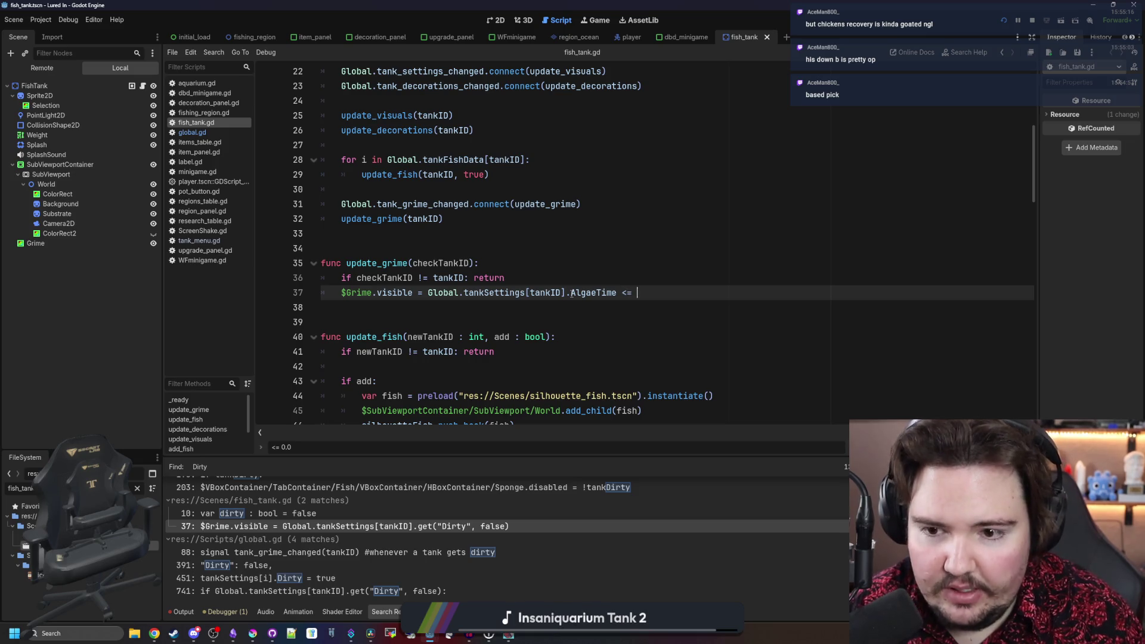
click(592, 277)
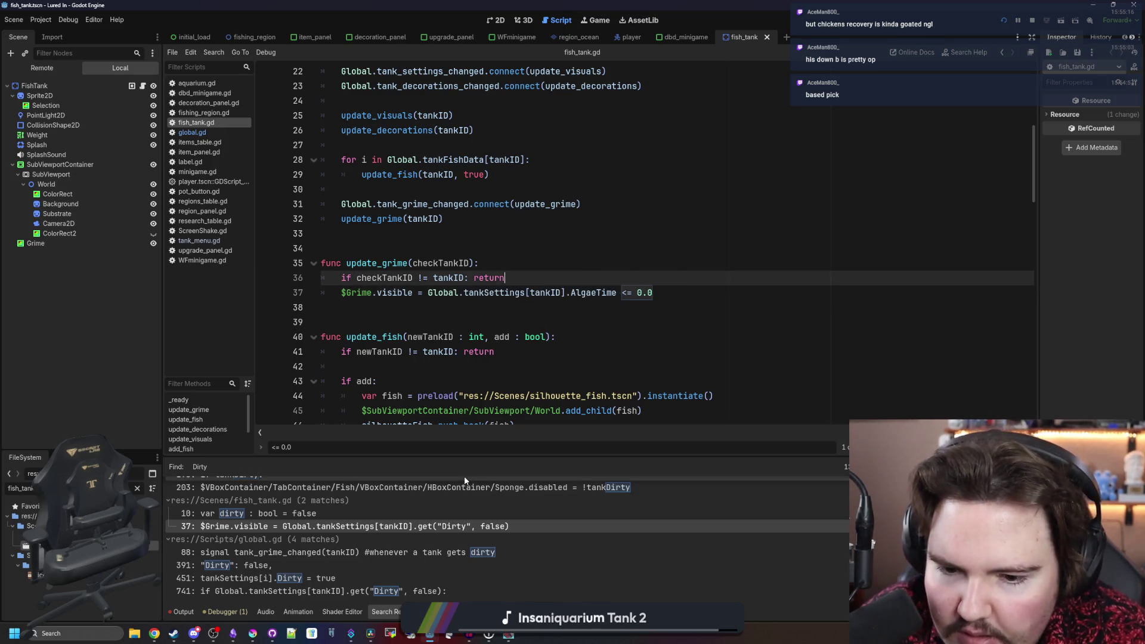
scroll(525, 519, up, 3)
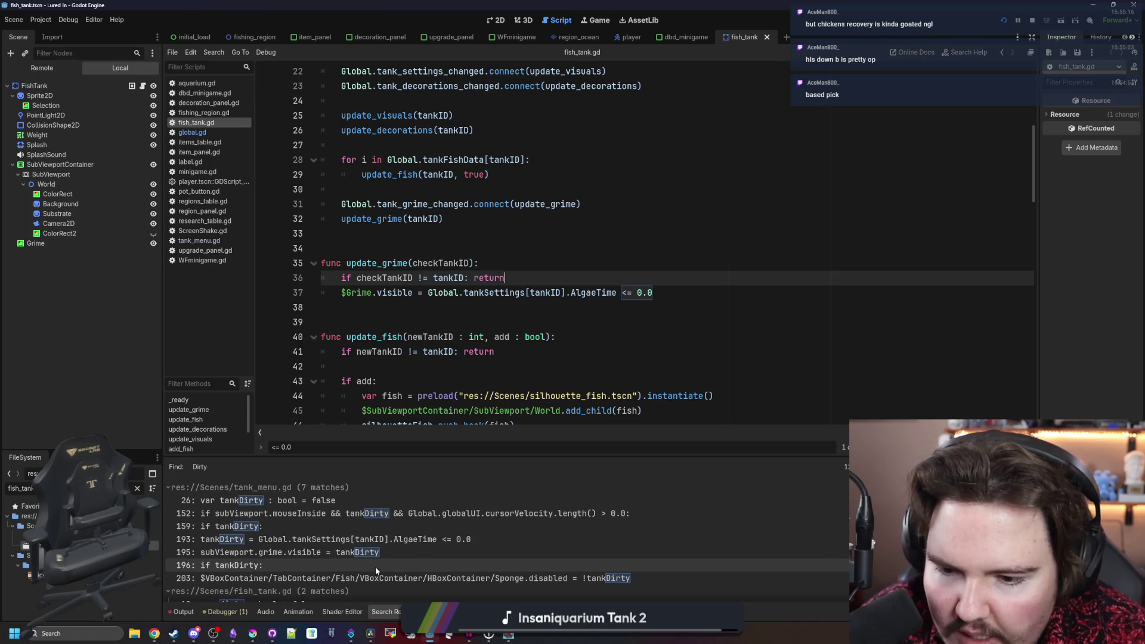
scroll(375, 567, down, 3)
click(578, 331)
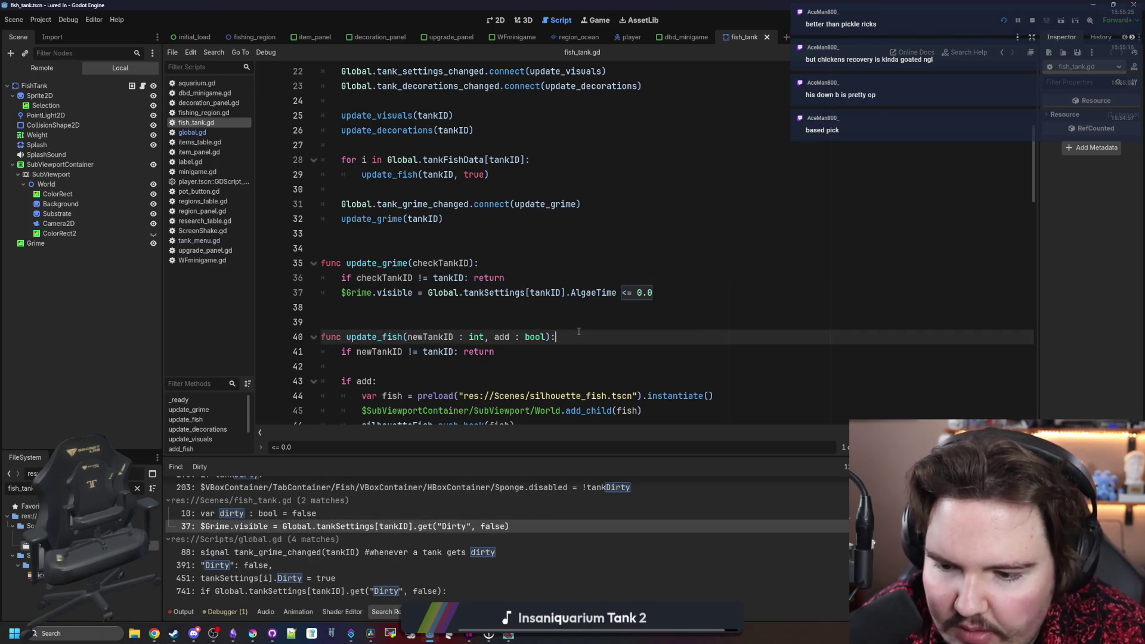
- Rerun the 'Dirty' search and open the global.gd match on line 450
key(ctrl+shift+f)
key(Return)
scroll(430, 521, down, 3)
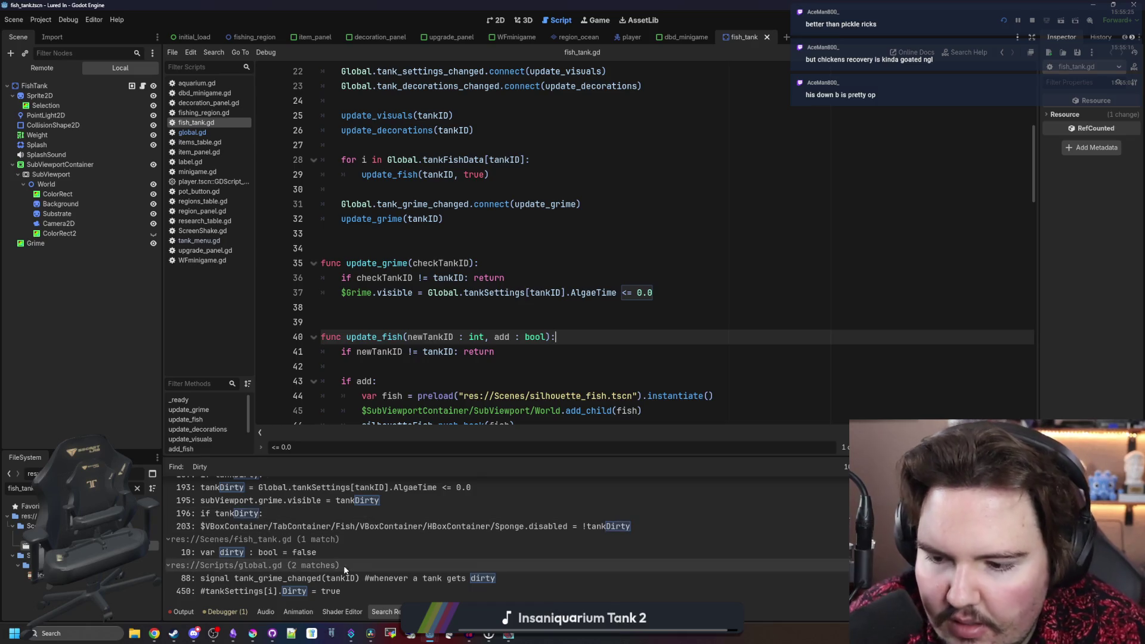
click(310, 590)
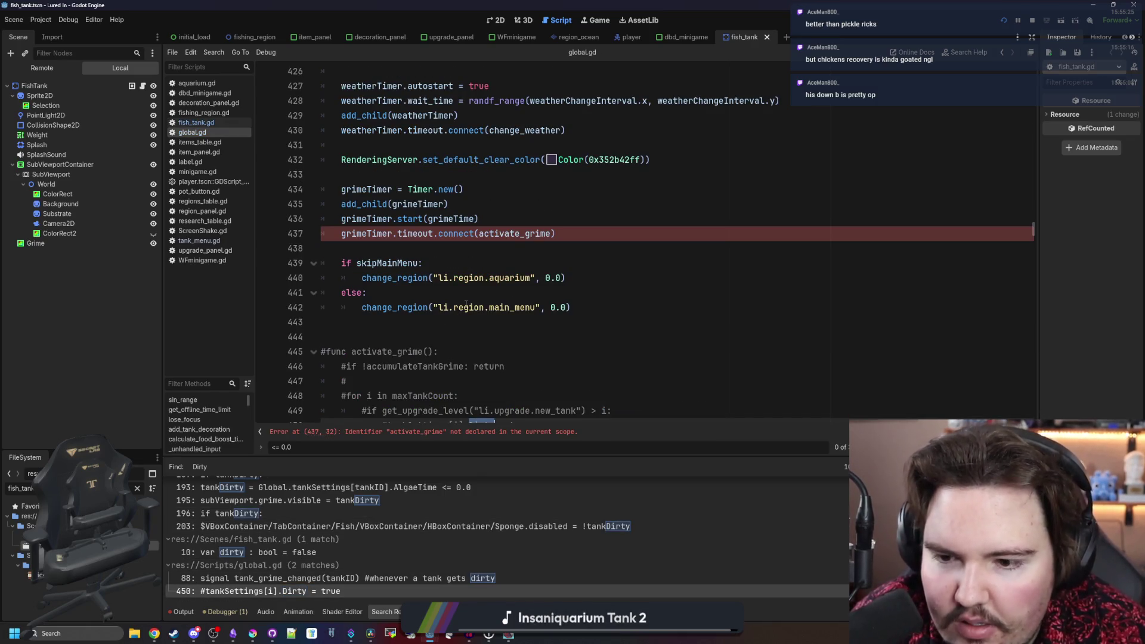
- Comment out the grimeTimer setup on global.gd lines 434–437, then view fish_tank.gd's dirty variable
click(342, 237)
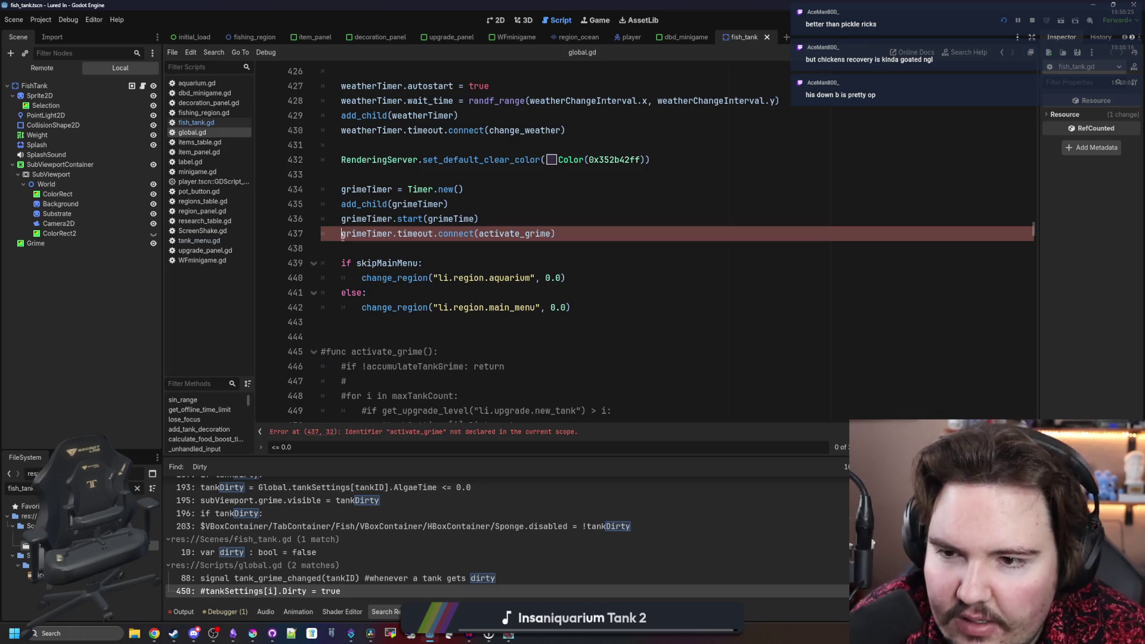
key(ctrl+k)
key(Up)
key(ctrl+k)
key(Up)
key(ctrl+k)
key(Up)
key(ctrl+k)
key(Down)
click(367, 172)
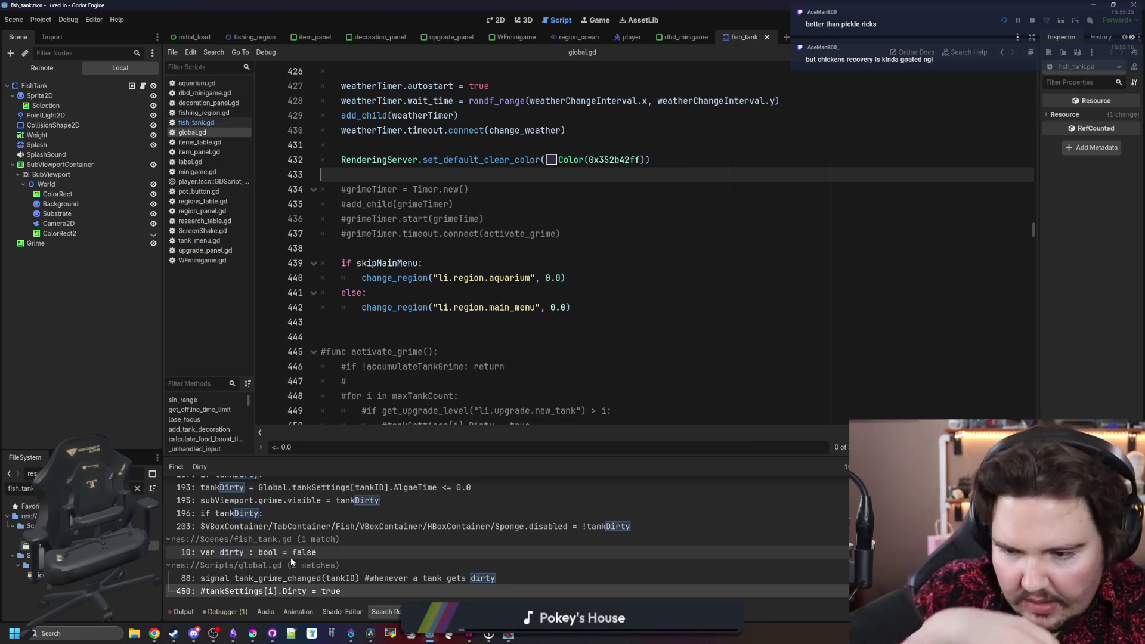
click(280, 576)
click(251, 553)
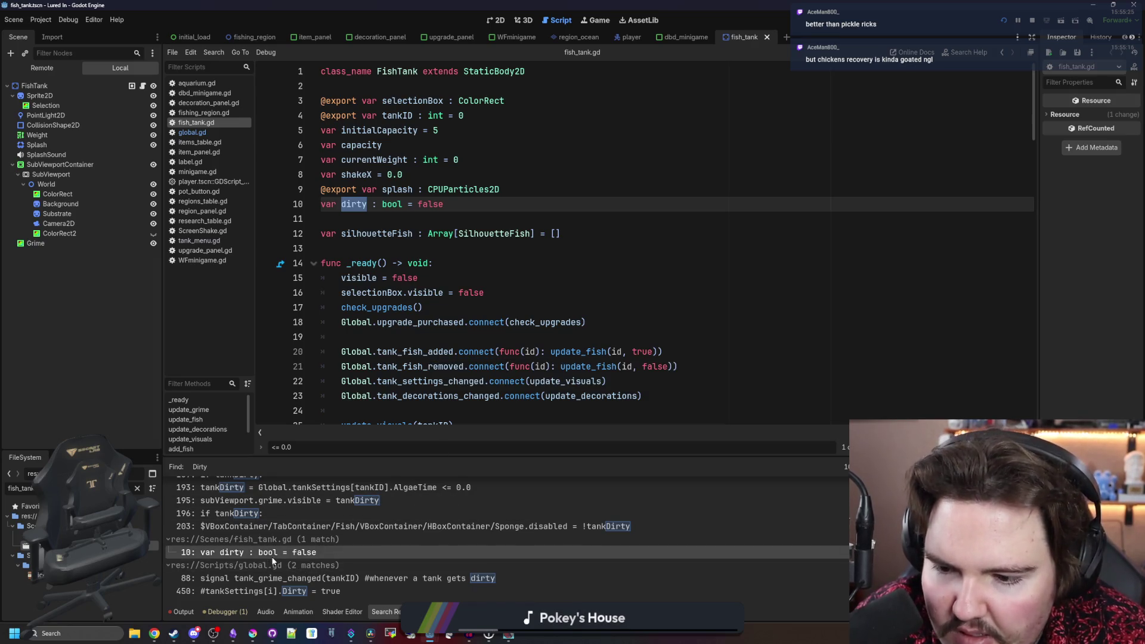
- Review the tankDirty uses on tank_menu.gd lines 203, 195 and 193
scroll(273, 561, up, 1)
click(410, 541)
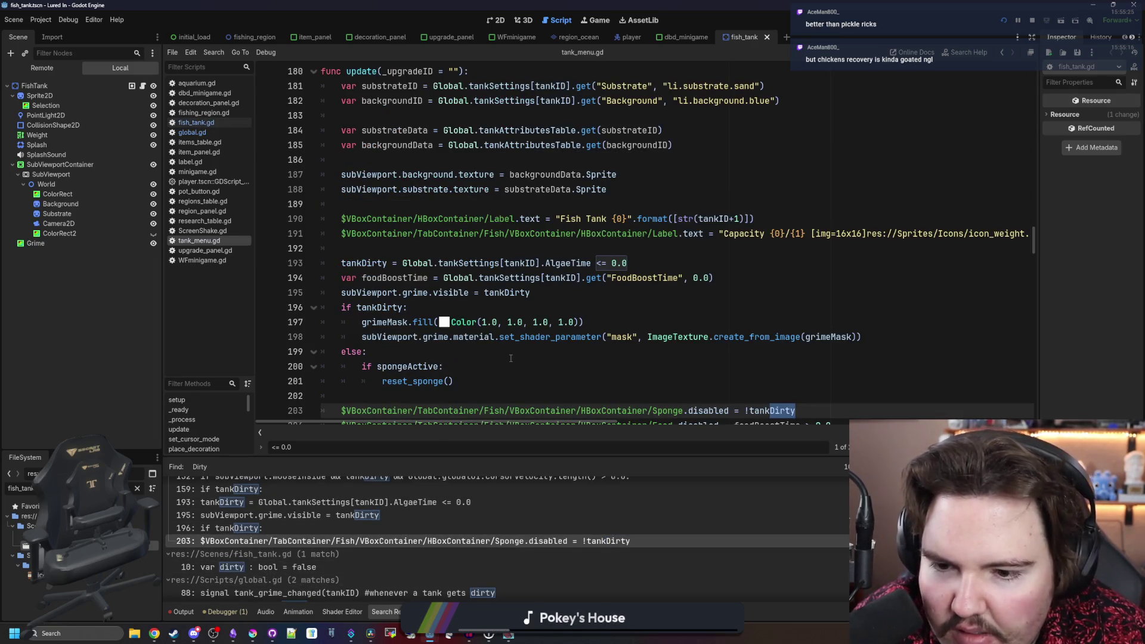
scroll(510, 358, down, 4)
click(772, 216)
drag(818, 230, 736, 236)
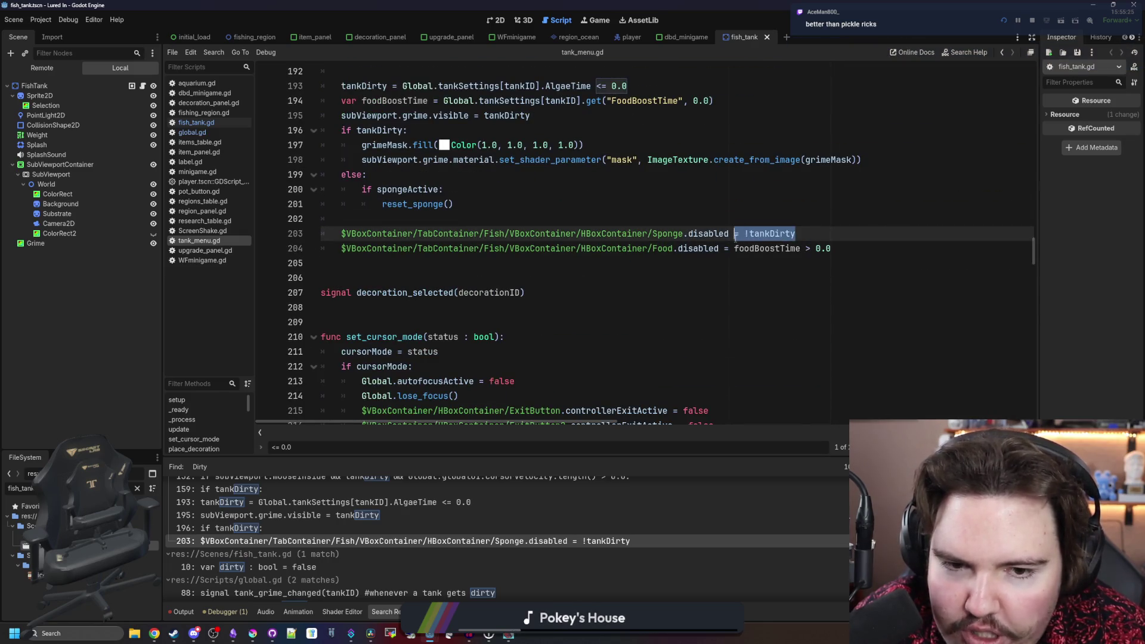
click(286, 515)
scroll(358, 528, up, 1)
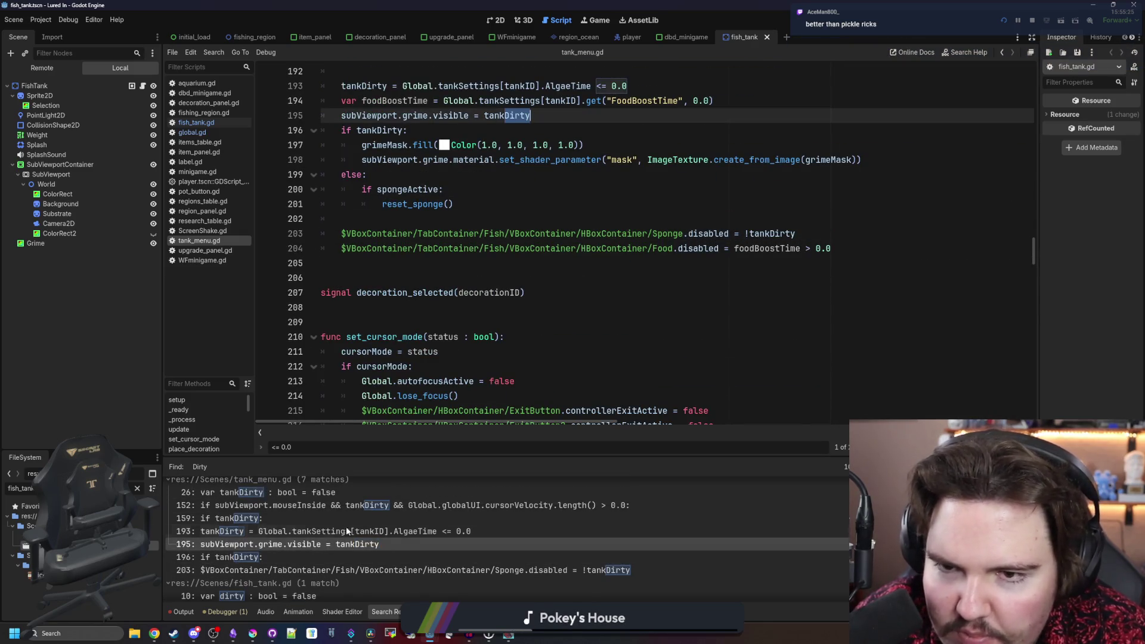
scroll(544, 280, up, 2)
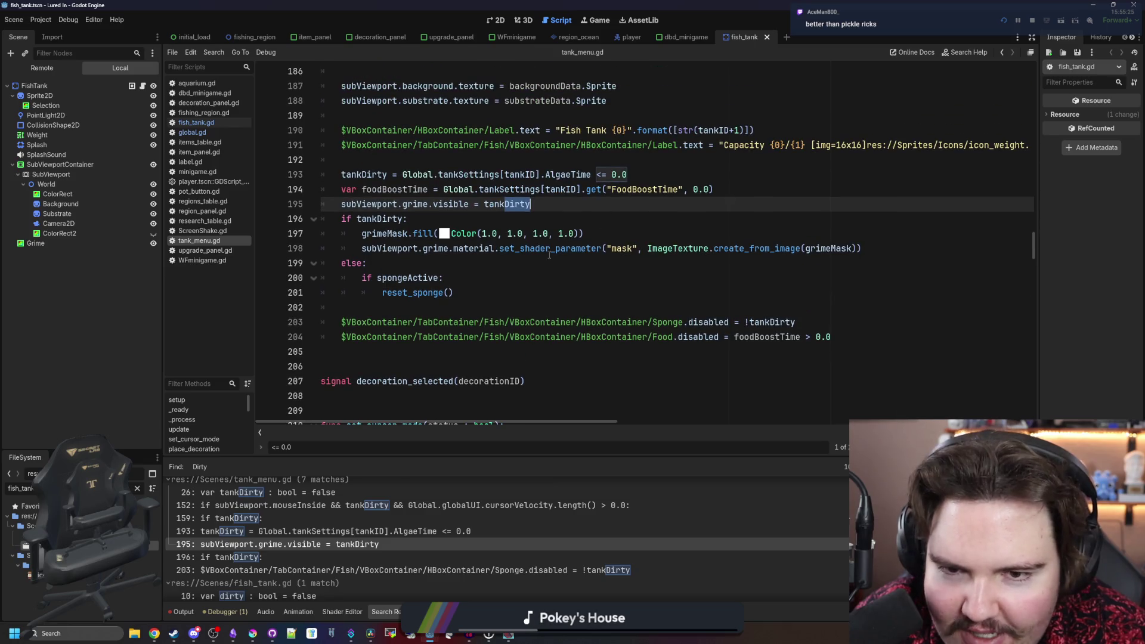
click(376, 528)
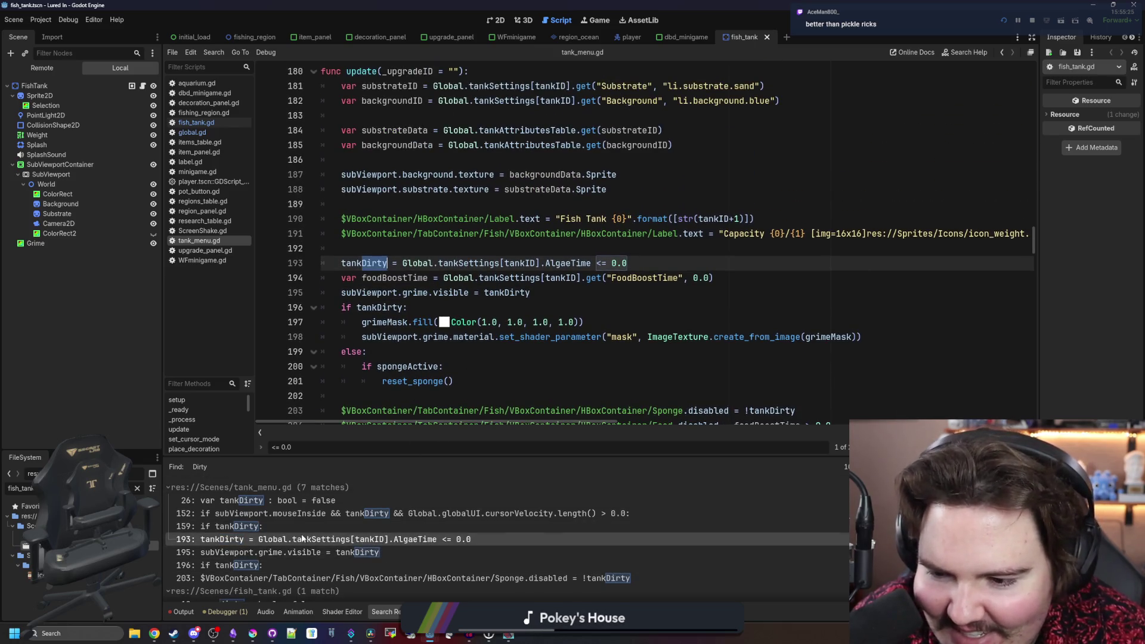
- Check tankDirty on lines 159, 152 and its declaration on 26, save, and relaunch the game
scroll(364, 526, up, 1)
click(334, 526)
click(328, 514)
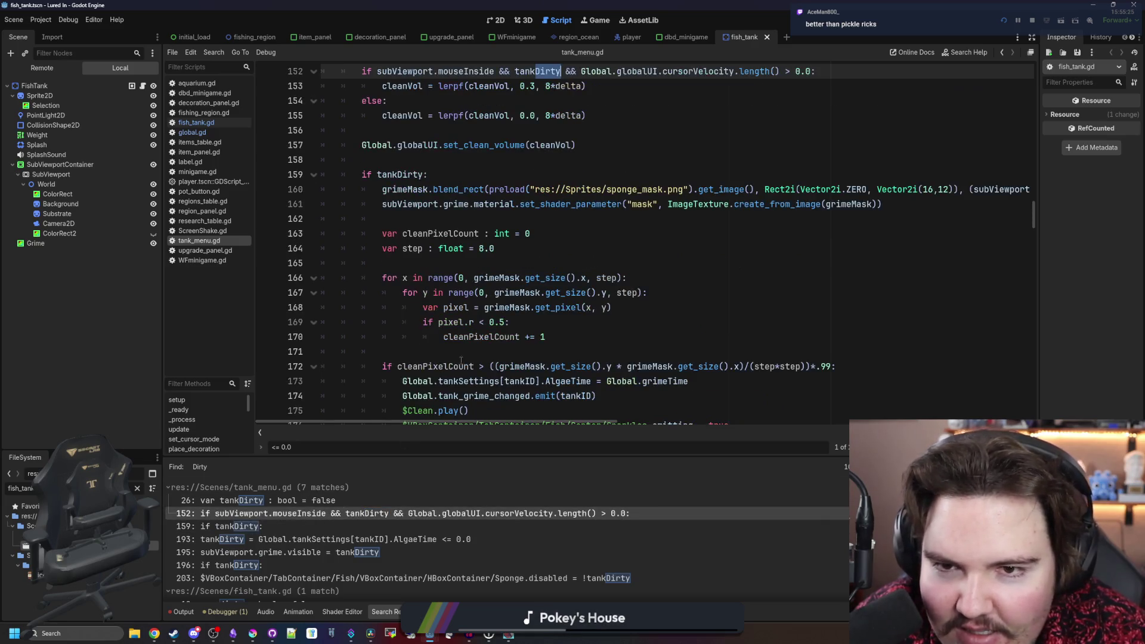
click(336, 500)
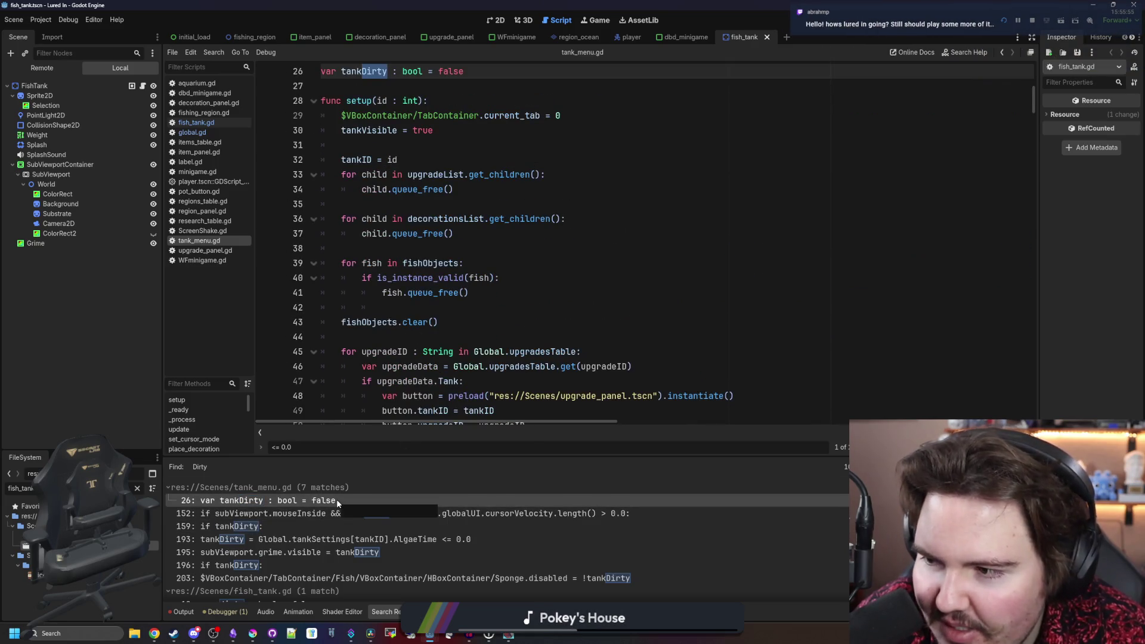
click(526, 235)
key(ctrl+s)
click(568, 183)
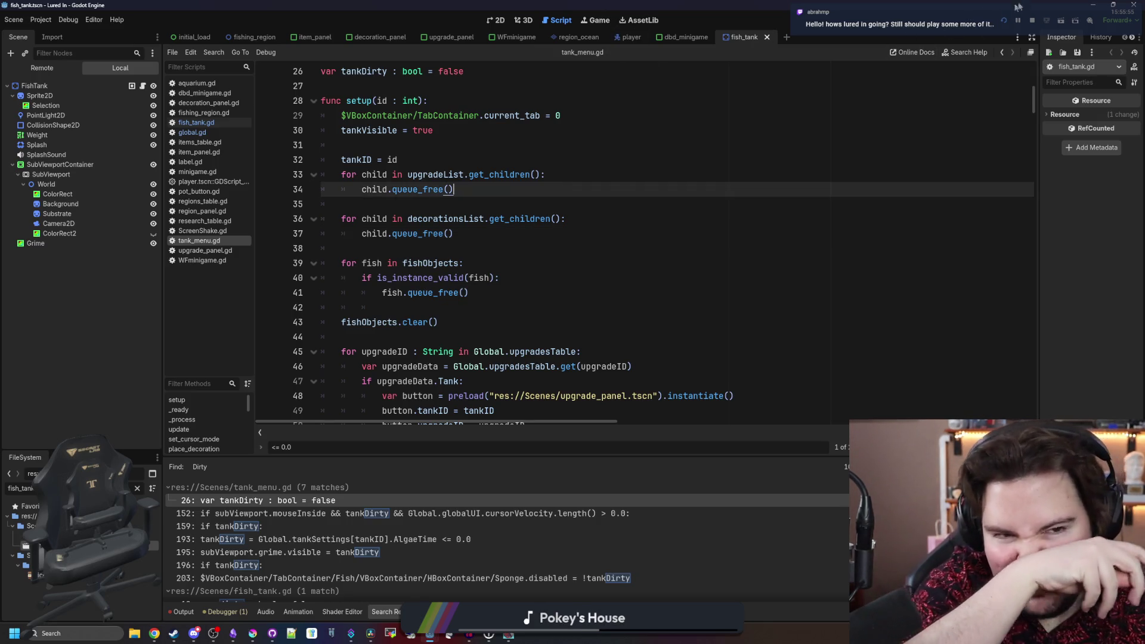
click(1004, 22)
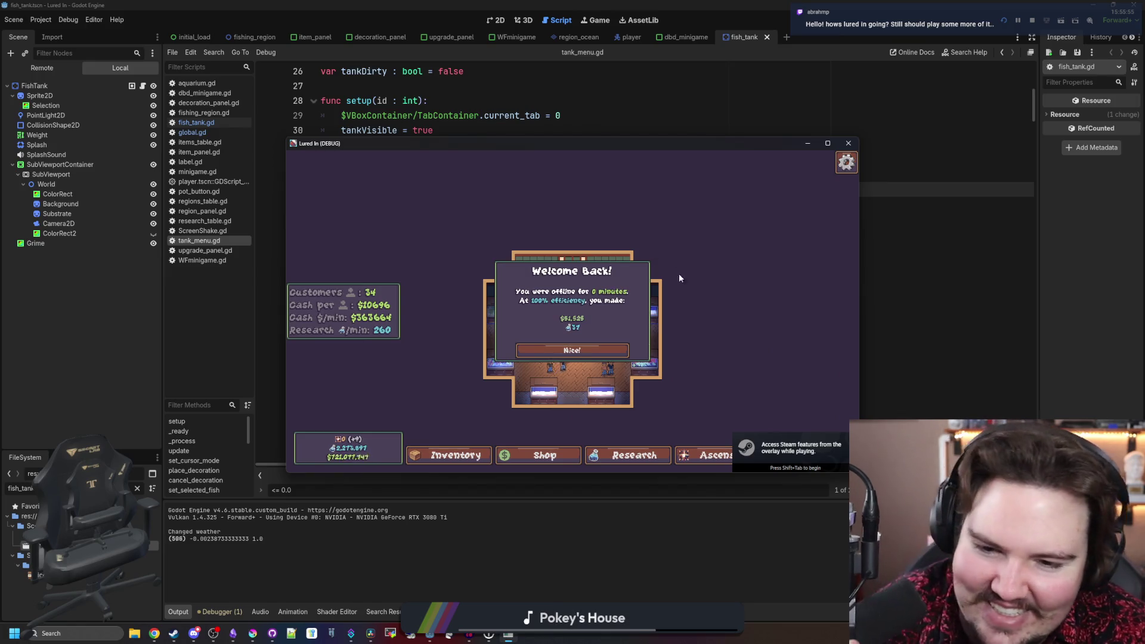
- Dismiss Welcome Back, open Fish Tank 1, feed the fish, and switch the game to windowed with F11
click(604, 354)
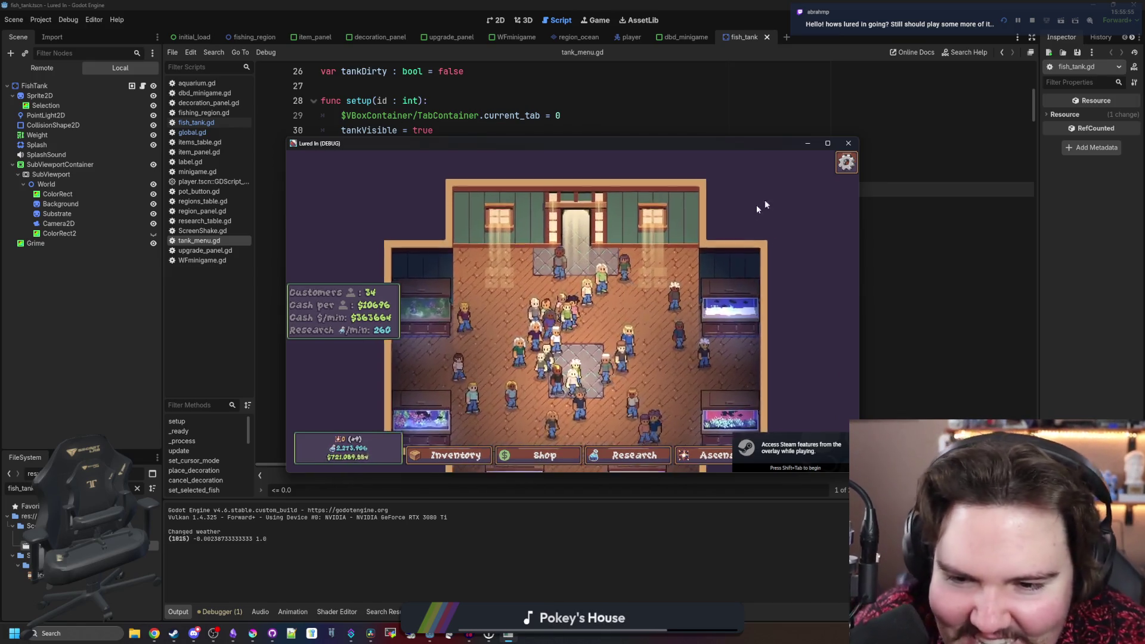
click(828, 144)
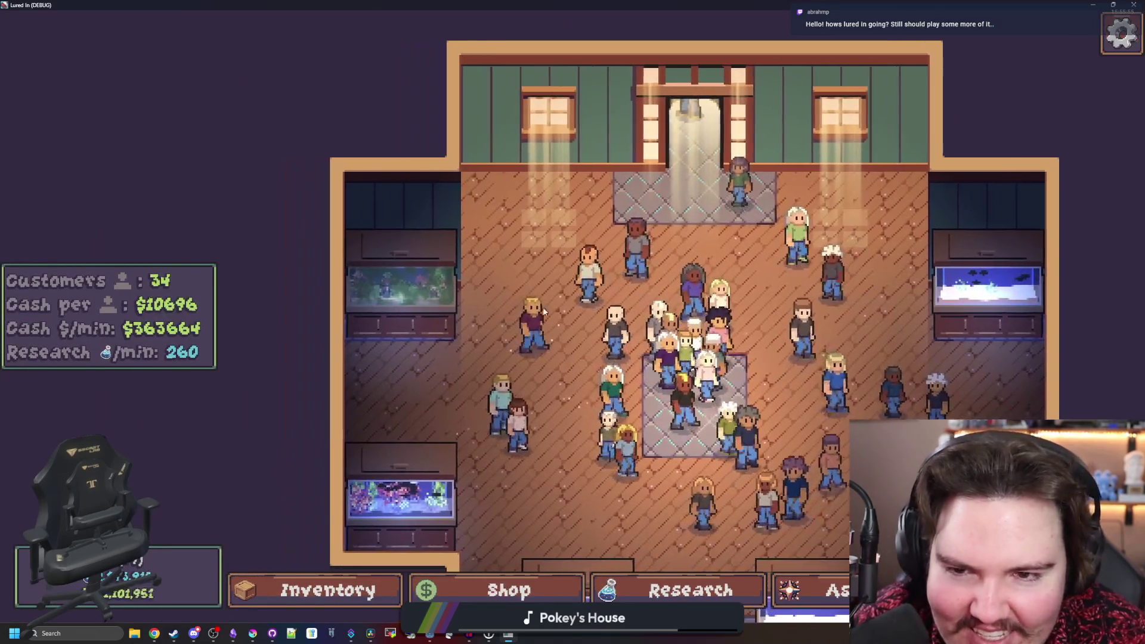
click(462, 275)
mouse_move(316, 197)
mouse_down()
mouse_move(704, 293)
mouse_move(669, 425)
mouse_move(591, 483)
mouse_move(626, 447)
mouse_move(436, 421)
mouse_move(340, 244)
mouse_move(489, 417)
mouse_move(334, 286)
mouse_move(543, 224)
mouse_move(743, 342)
mouse_move(731, 475)
mouse_move(562, 473)
mouse_move(574, 332)
mouse_move(823, 350)
mouse_move(813, 230)
mouse_move(596, 318)
mouse_up()
key(F11)
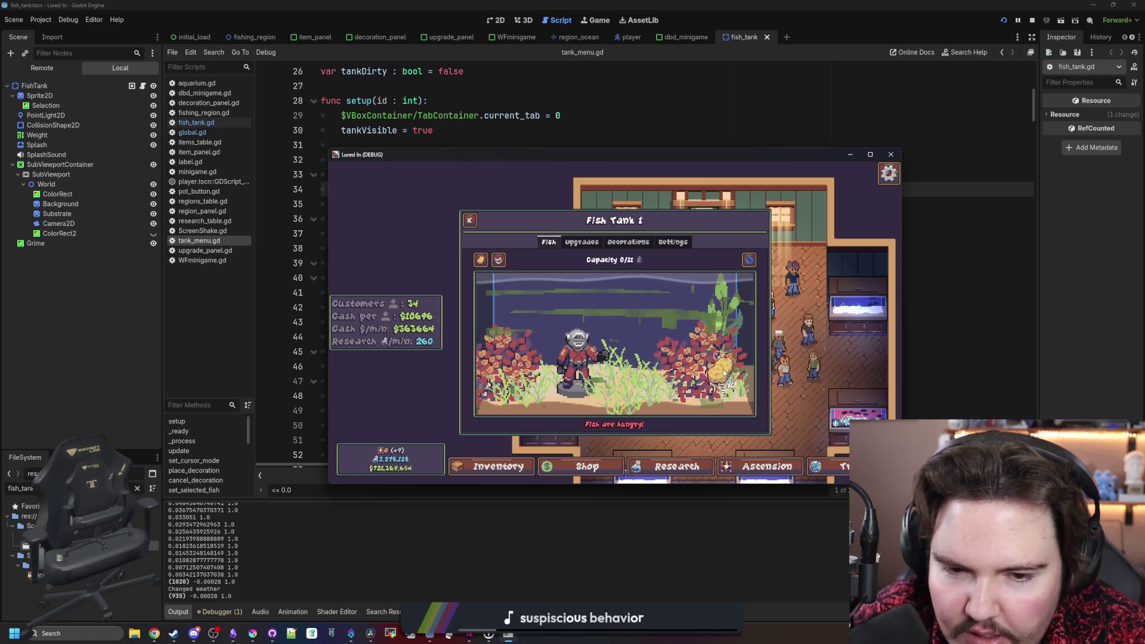
- From the inventory, move freshwater snails into the left tank until it reads 11/11
click(498, 467)
scroll(675, 334, down, 10)
click(721, 356)
click(578, 294)
click(721, 416)
click(546, 307)
click(732, 417)
click(571, 311)
click(722, 416)
click(571, 311)
click(721, 416)
click(572, 315)
click(721, 416)
click(572, 311)
click(723, 416)
click(570, 310)
click(723, 416)
click(570, 310)
click(723, 416)
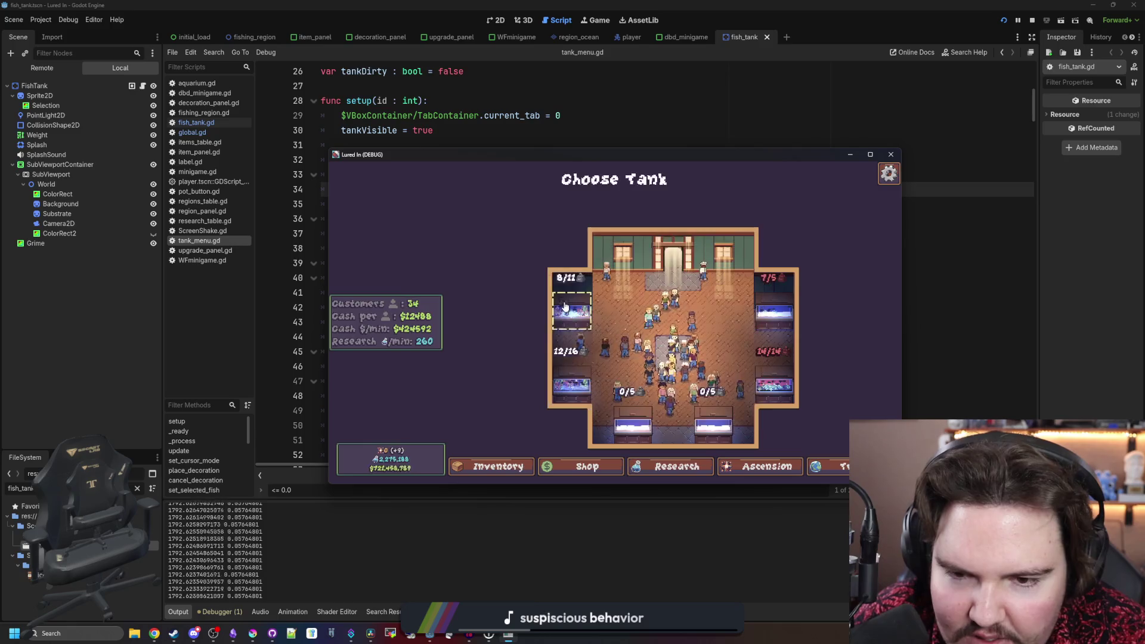
click(566, 307)
click(722, 416)
click(570, 310)
click(722, 416)
click(569, 310)
- Open the Fish Tank 1 panel and inspect several freshwater snails' details
key(Escape)
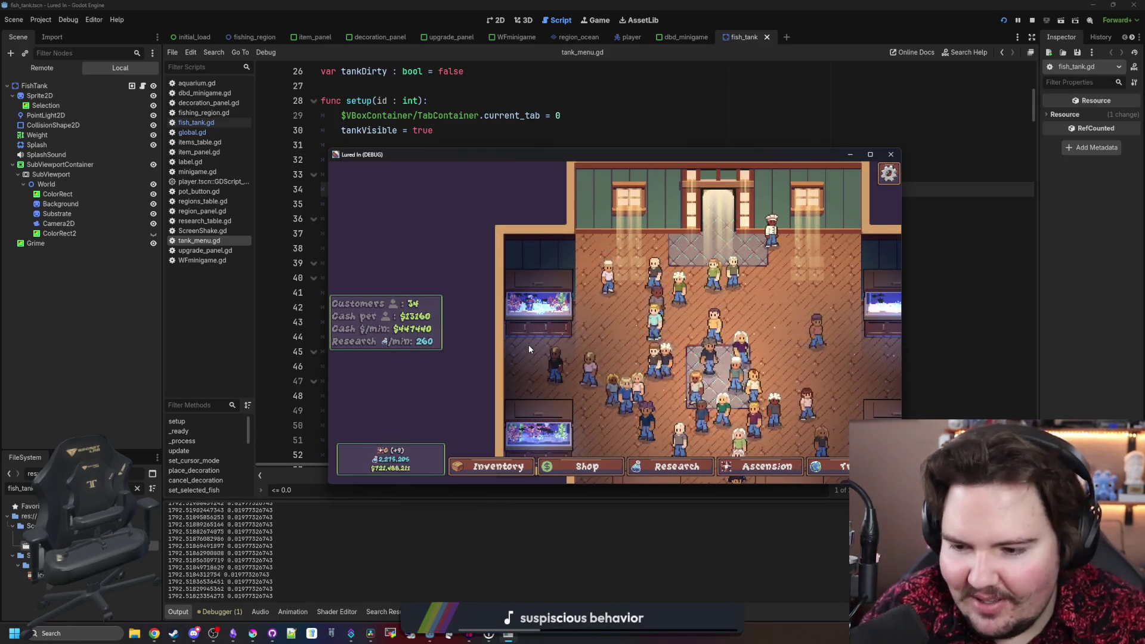
click(540, 313)
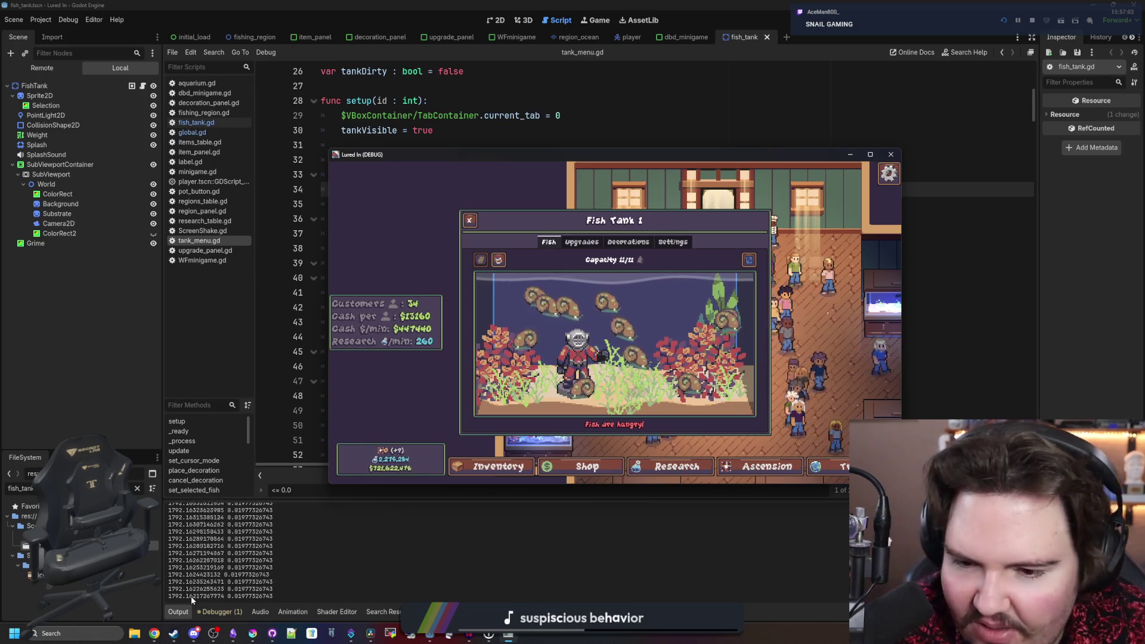
click(618, 333)
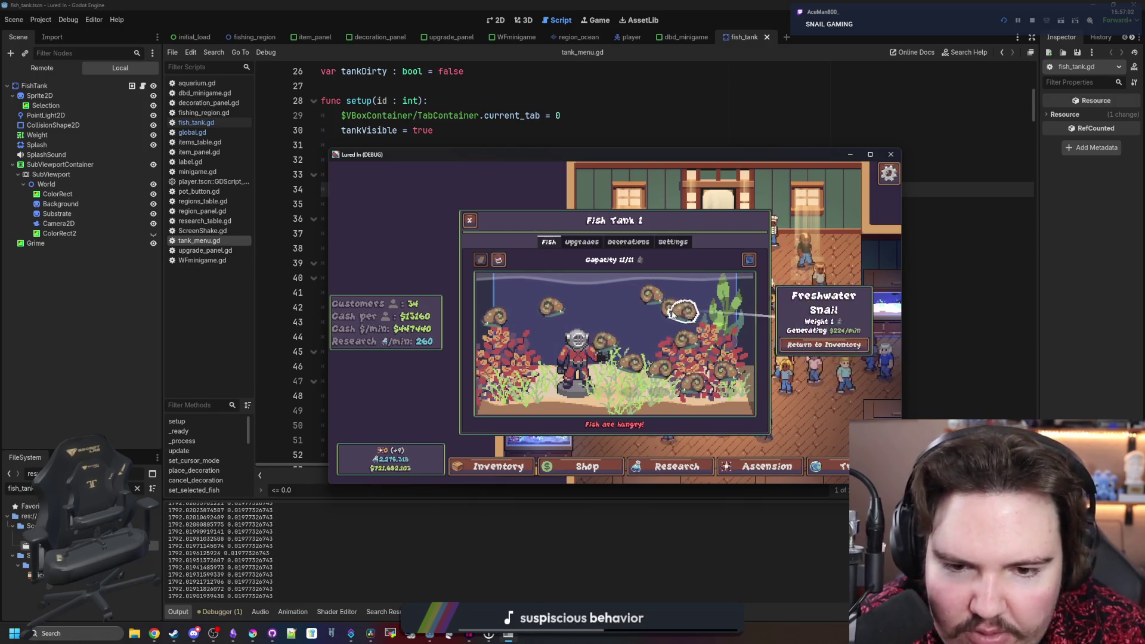
click(640, 378)
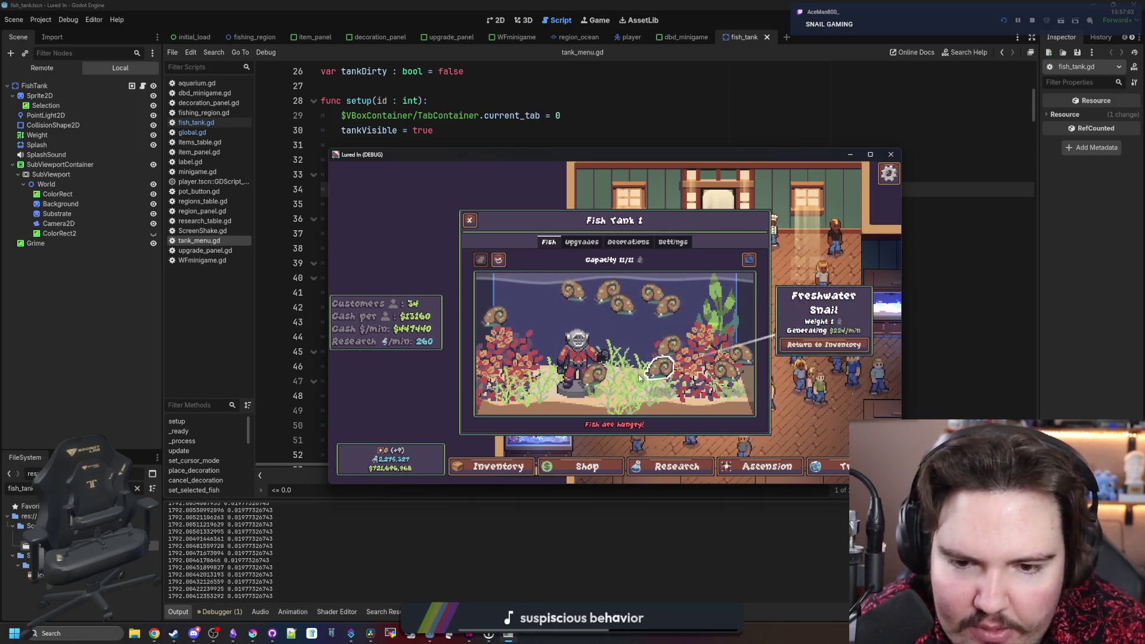
click(639, 377)
click(722, 307)
click(566, 283)
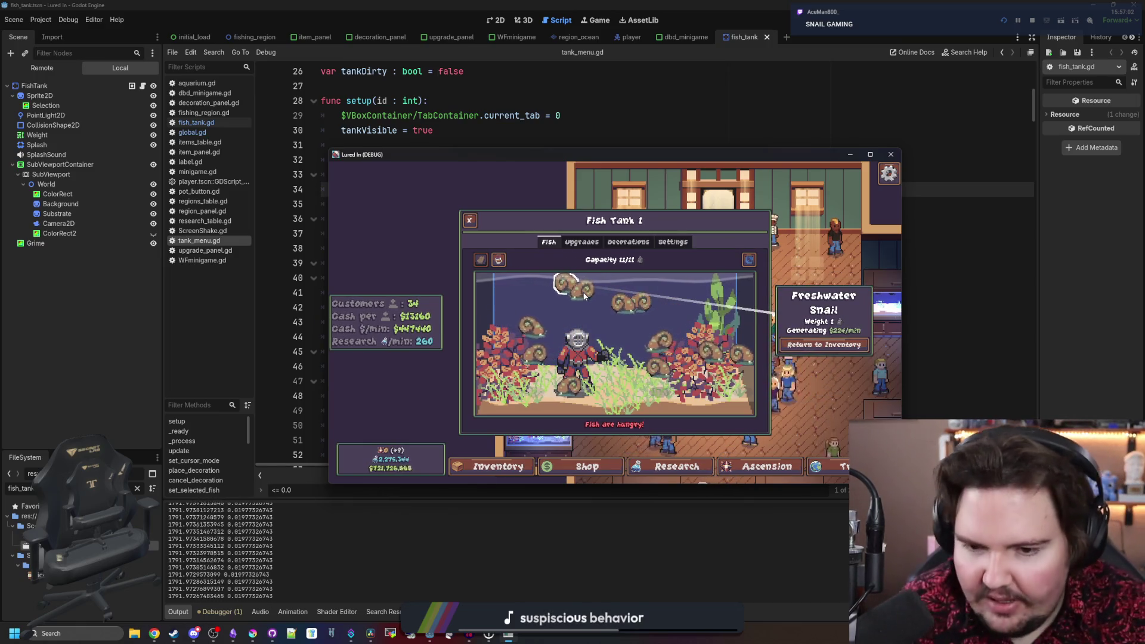
click(496, 307)
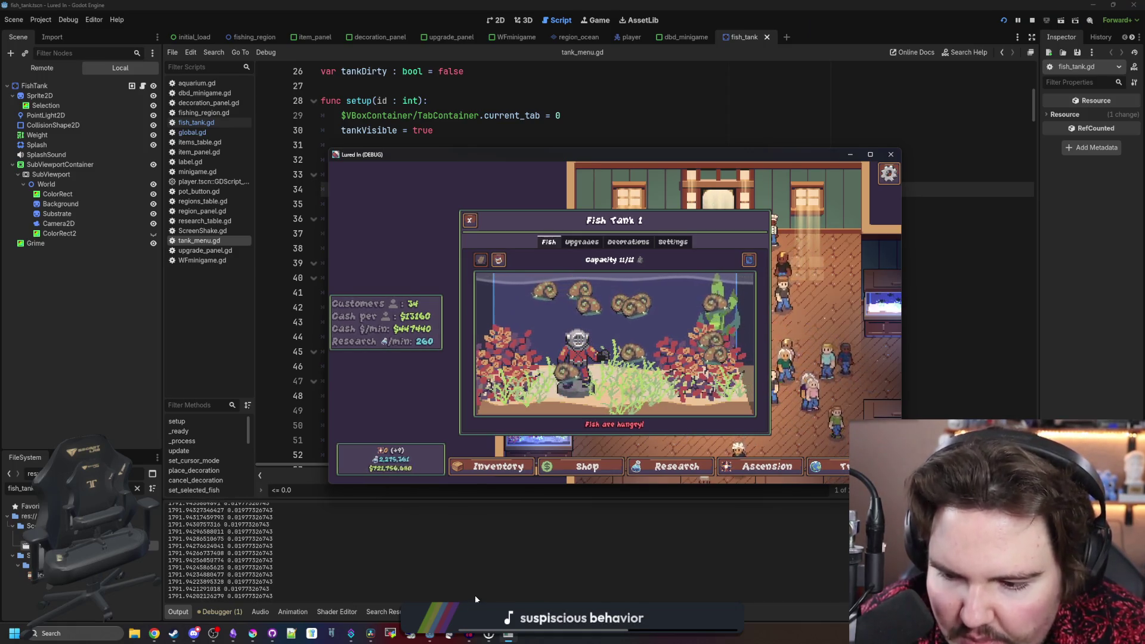
click(84, 634)
- Launch Calculator from search, compute 3000 ÷ 60 = 50, then close it
text(ca)
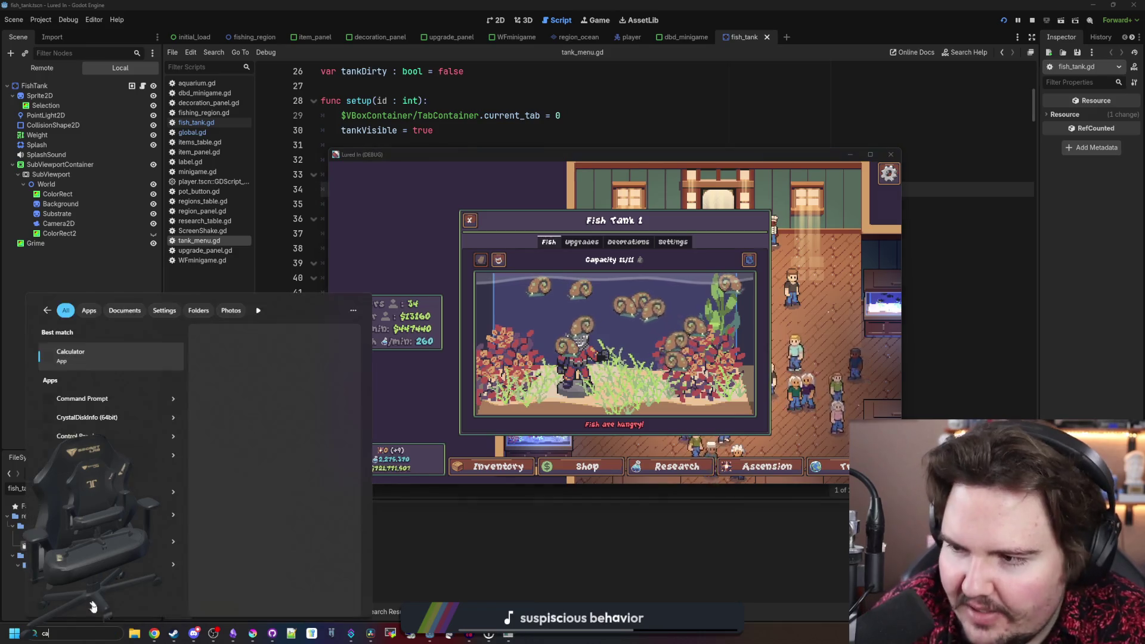
click(70, 353)
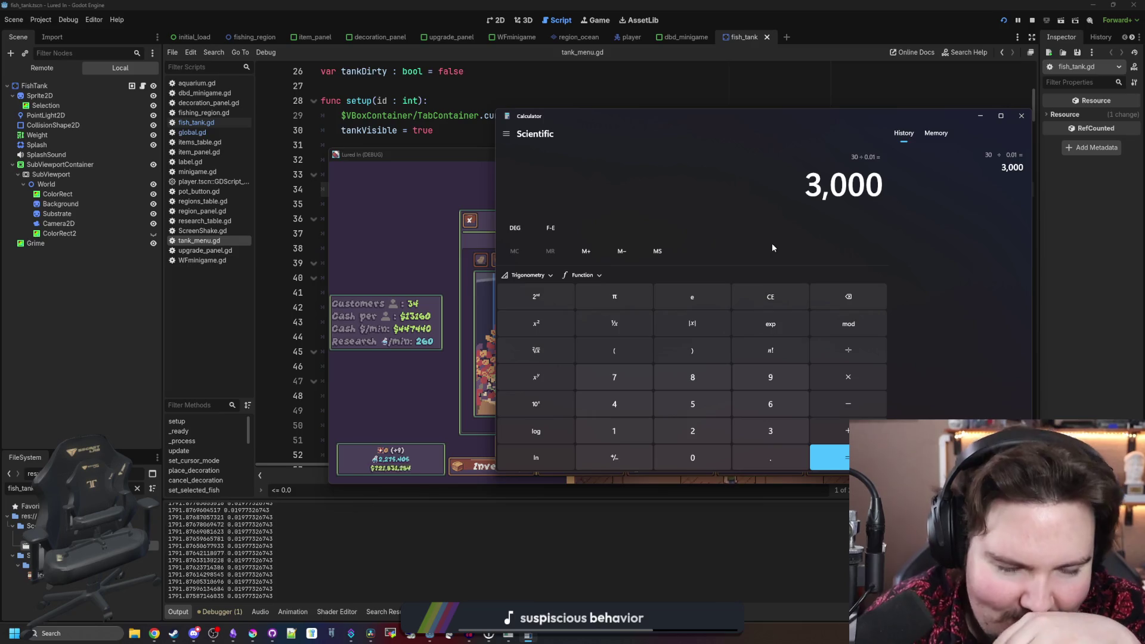
text(/60)
key(Return)
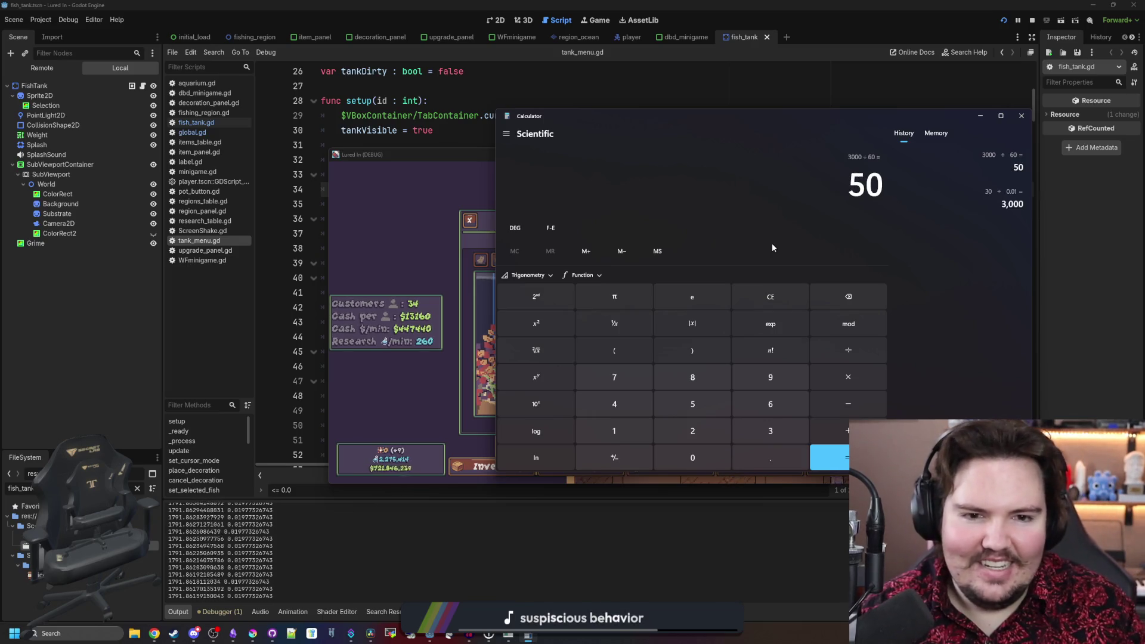
click(1021, 115)
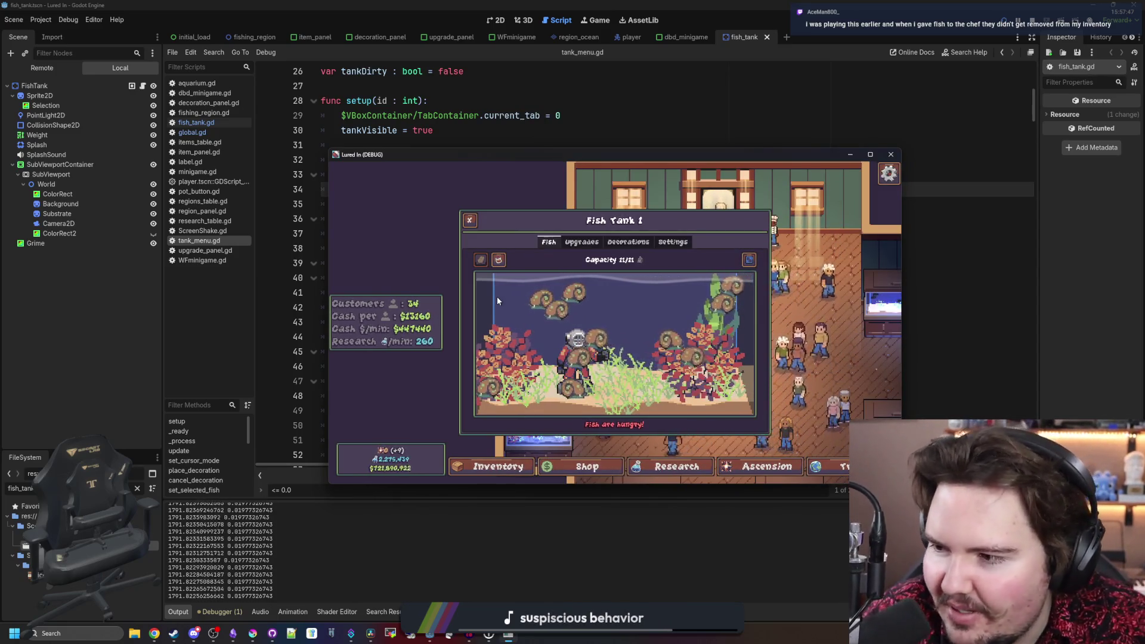
- Refocus the running game and close the Fish Tank 1 panel
click(226, 641)
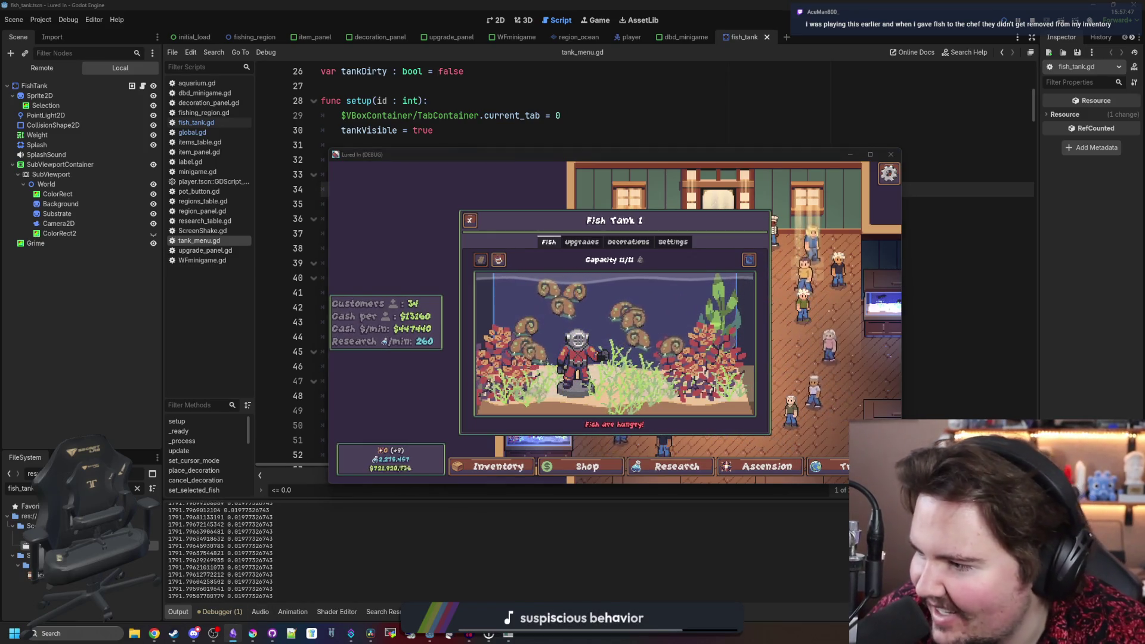
click(621, 327)
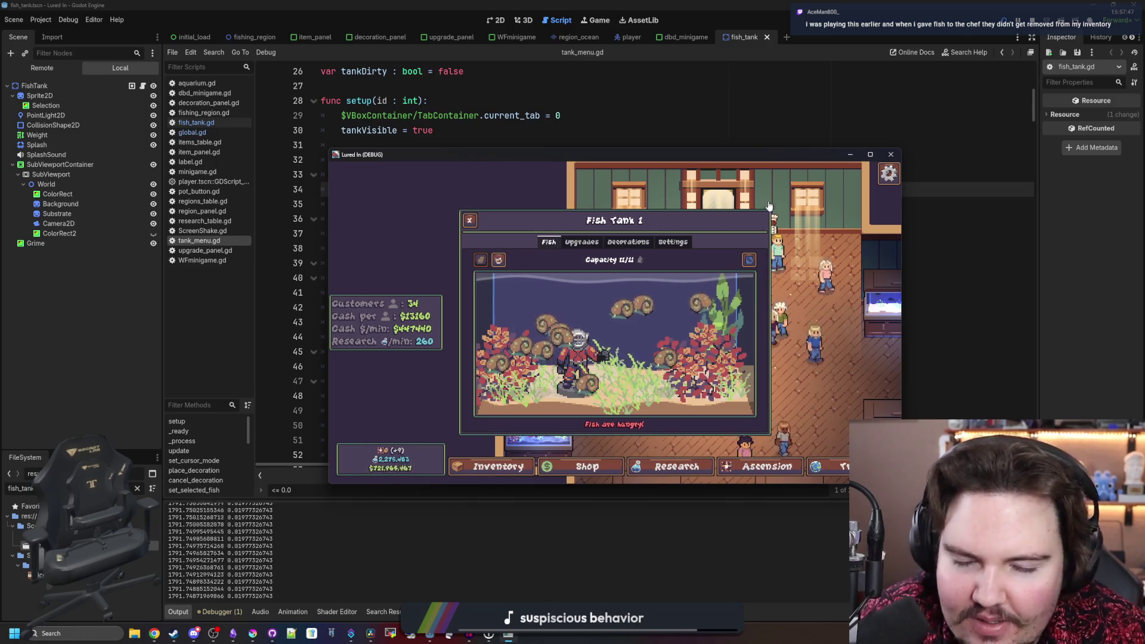
key(Escape)
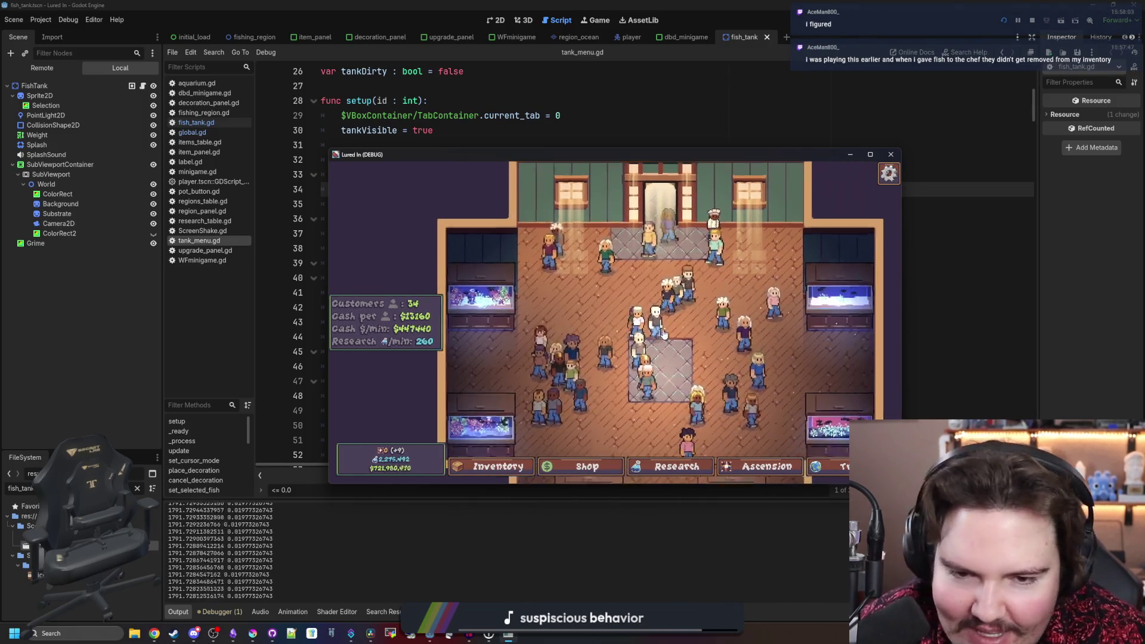
scroll(637, 295, up, 3)
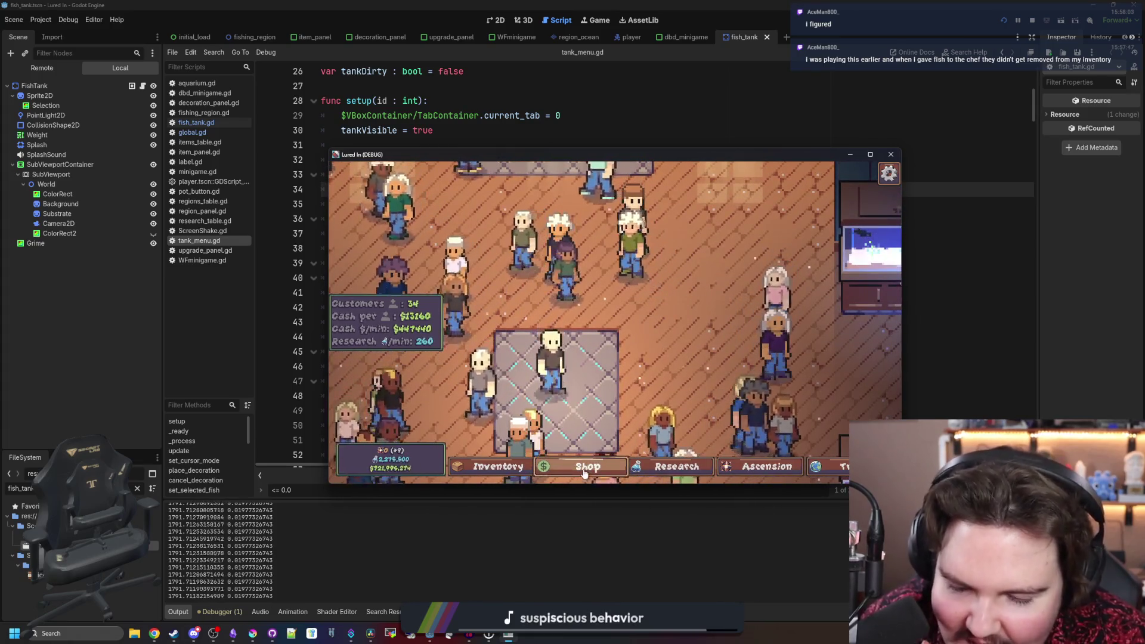
- Cycle through the Research, Ascension, Shop and Inventory panels, ending on the research tree
click(671, 466)
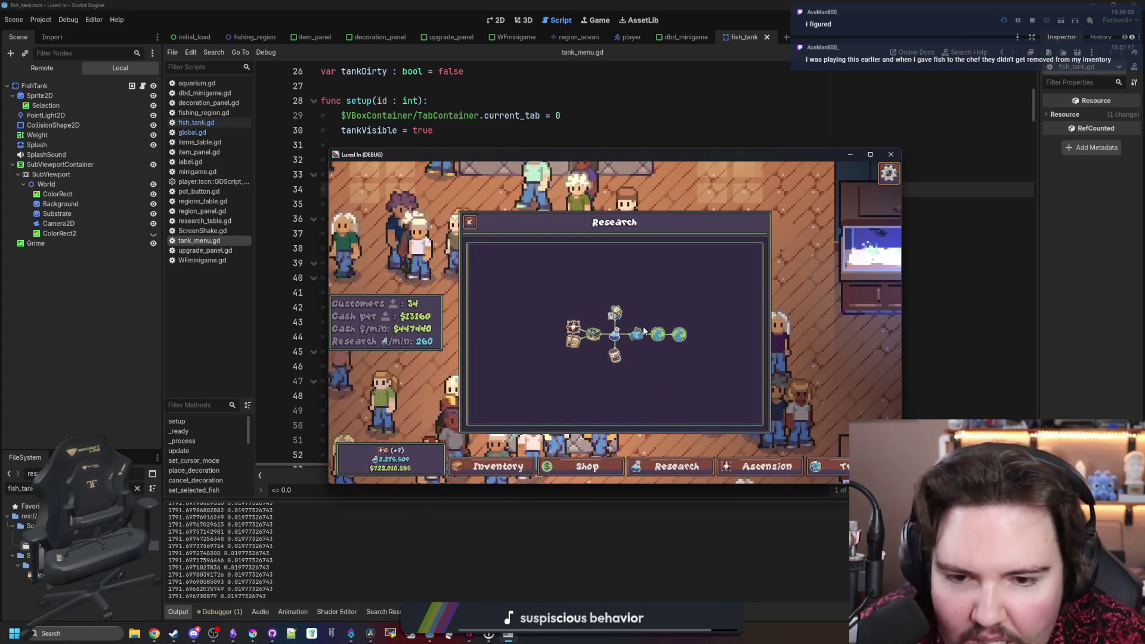
click(726, 467)
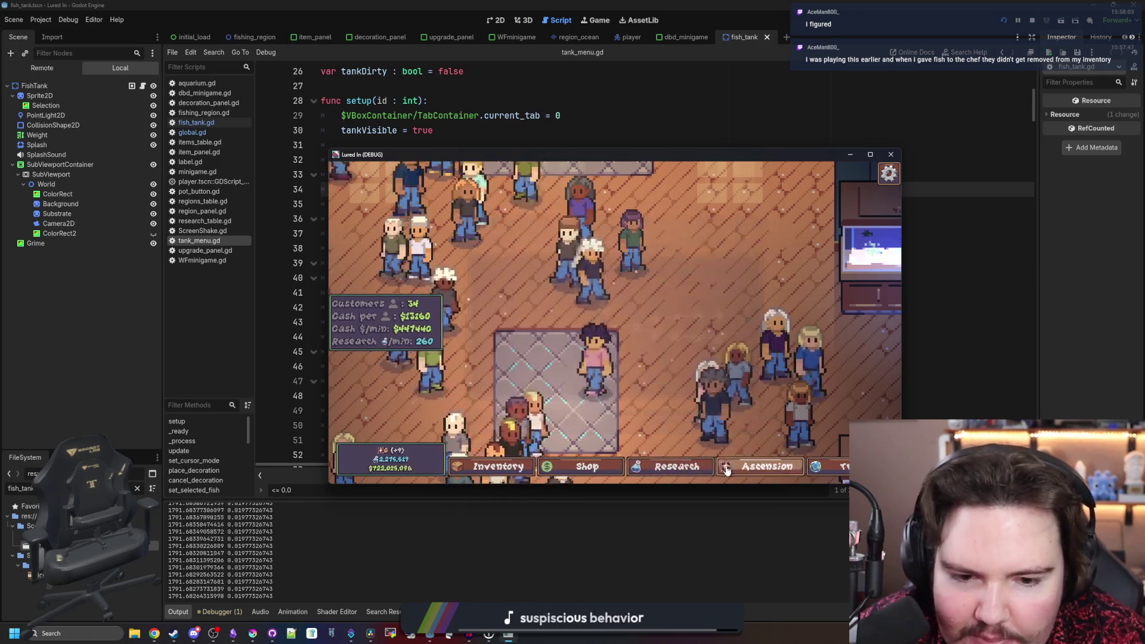
click(727, 469)
click(587, 468)
click(587, 468)
click(498, 469)
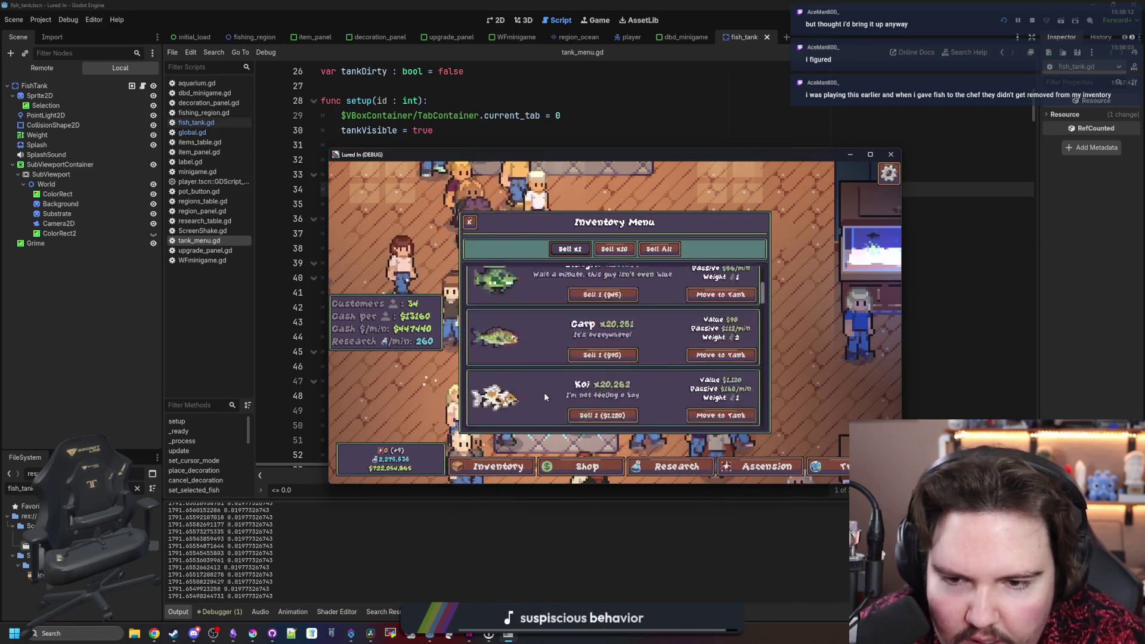
click(671, 466)
scroll(598, 307, down, 3)
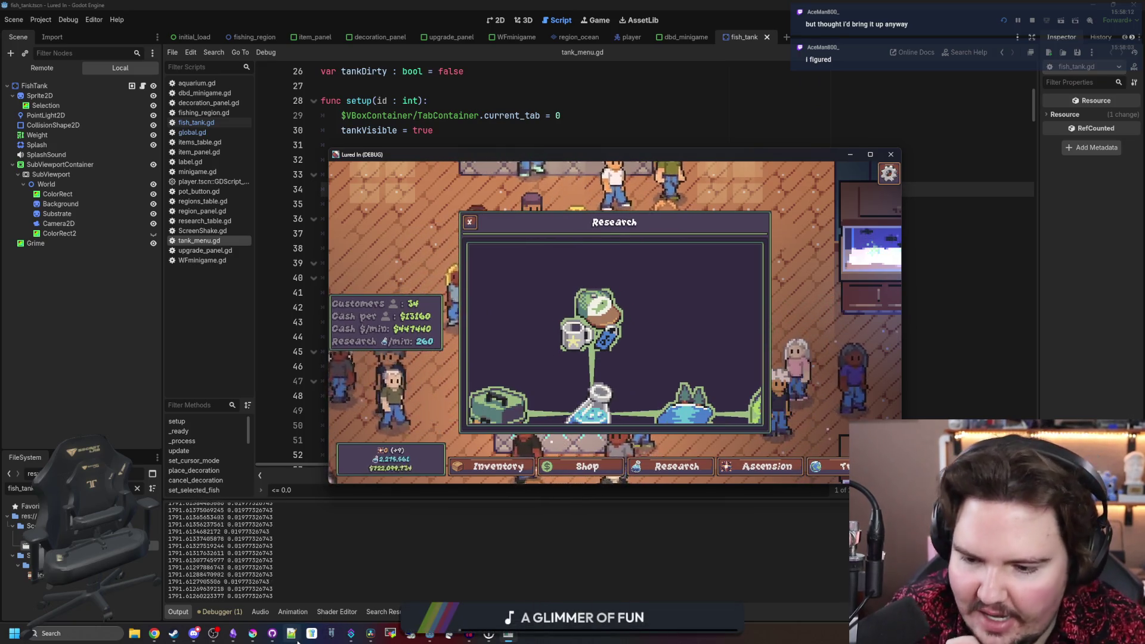
click(253, 634)
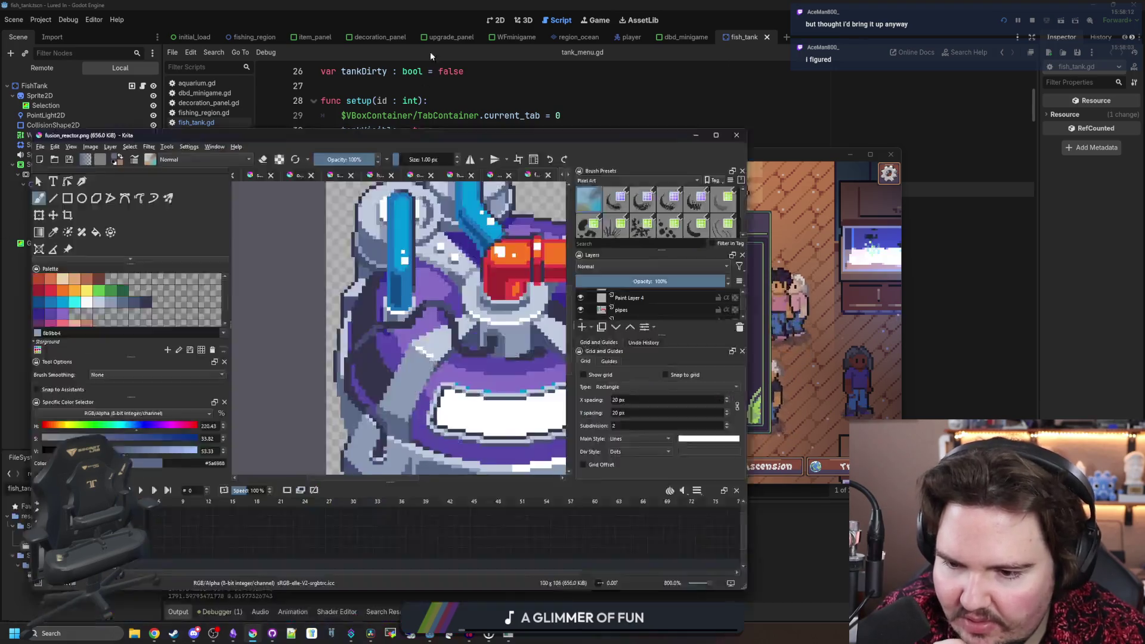
- Zoom in and out on the fusion_reactor.png sprite to examine the reactor's mouth
scroll(539, 401, down, 2)
scroll(506, 324, up, 2)
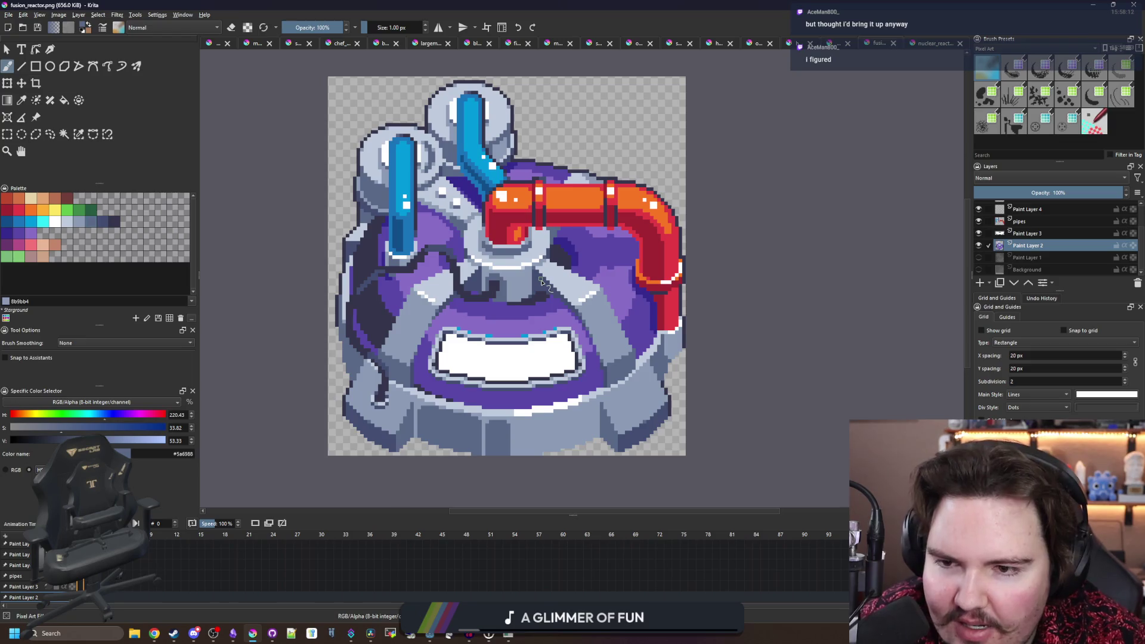
scroll(535, 330, down, 2)
scroll(529, 293, up, 2)
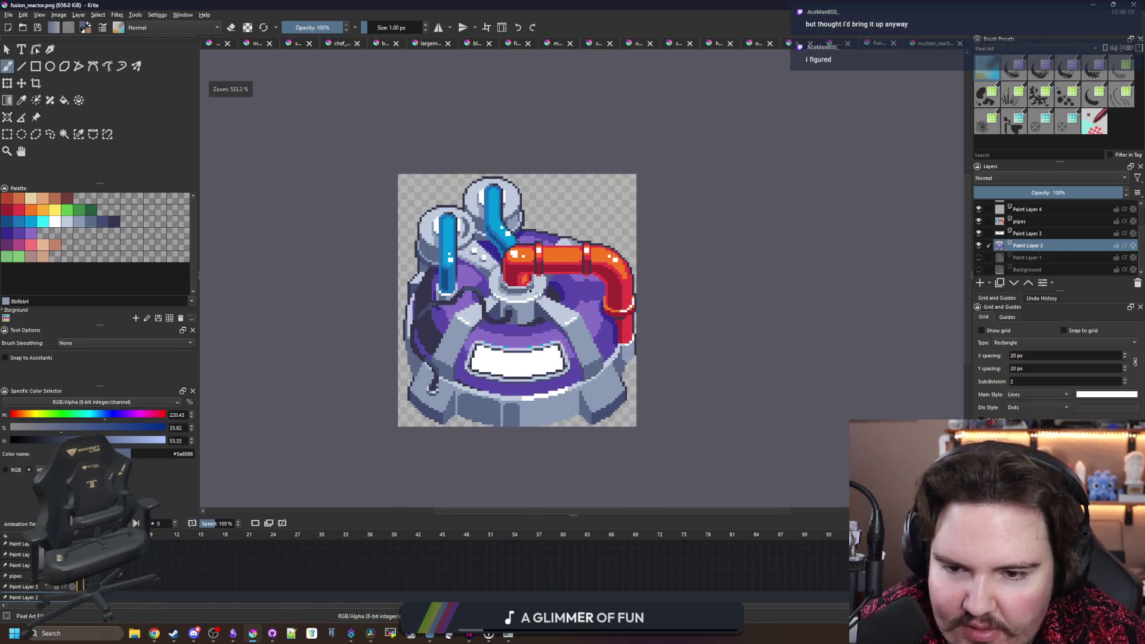
scroll(529, 295, down, 2)
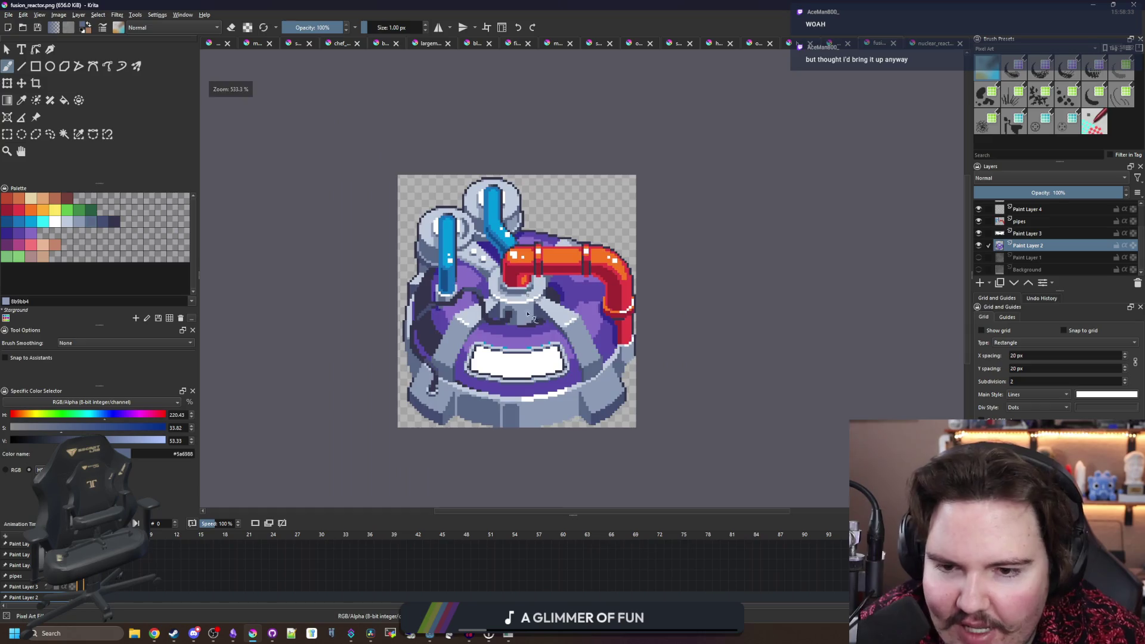
scroll(526, 301, up, 2)
scroll(524, 310, down, 1)
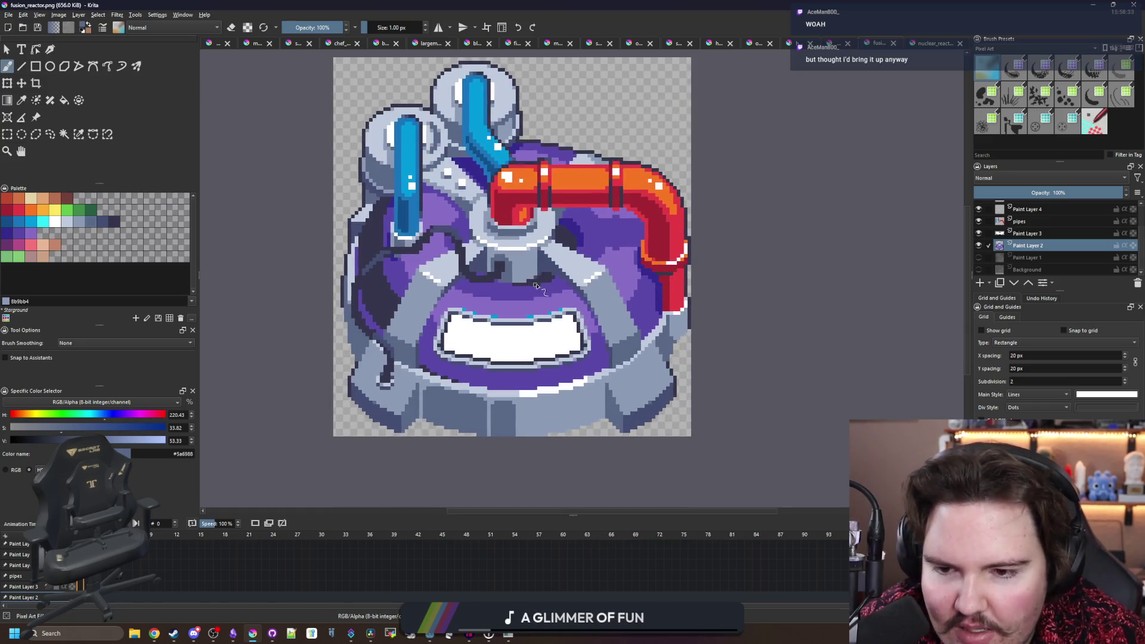
scroll(499, 350, up, 3)
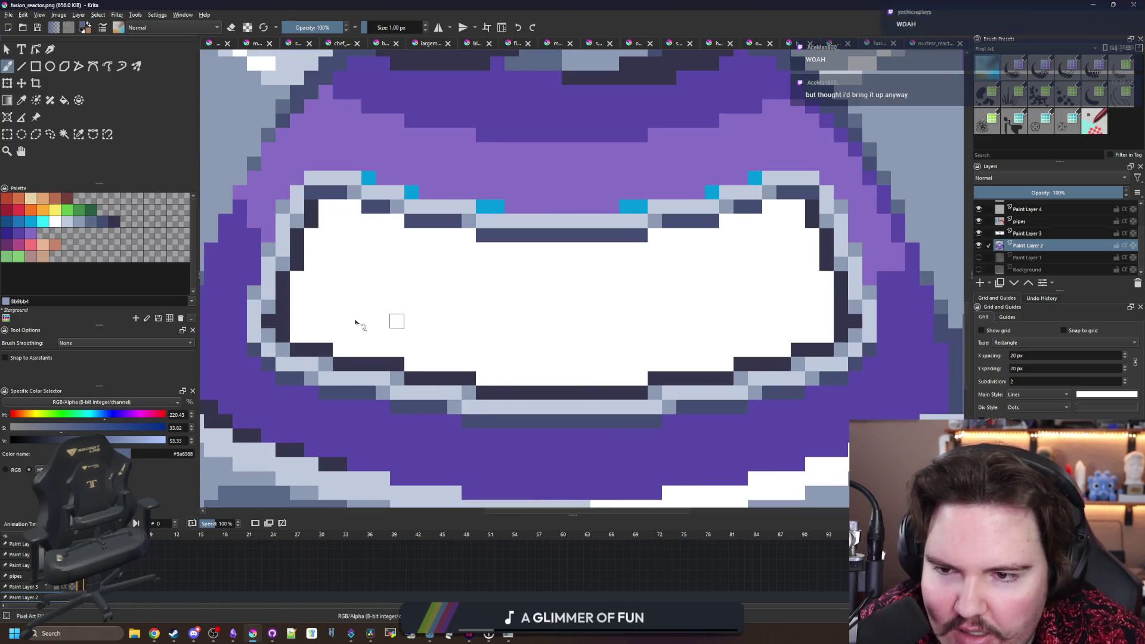
scroll(512, 363, down, 3)
scroll(612, 374, down, 1)
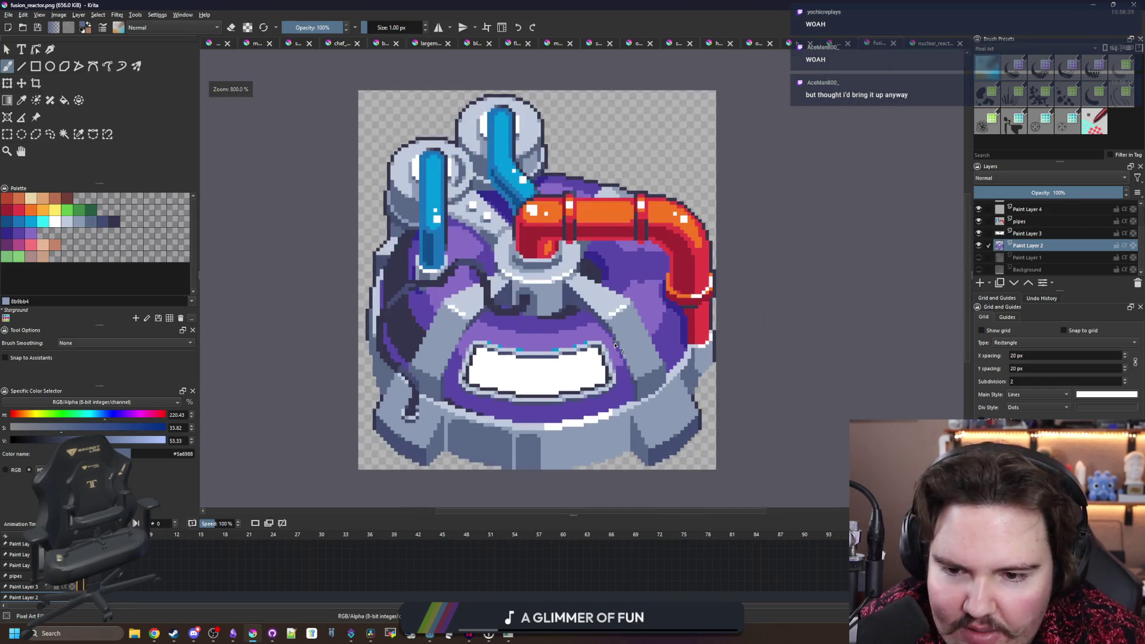
scroll(606, 358, up, 1)
scroll(603, 345, down, 1)
scroll(601, 344, down, 1)
scroll(601, 344, up, 1)
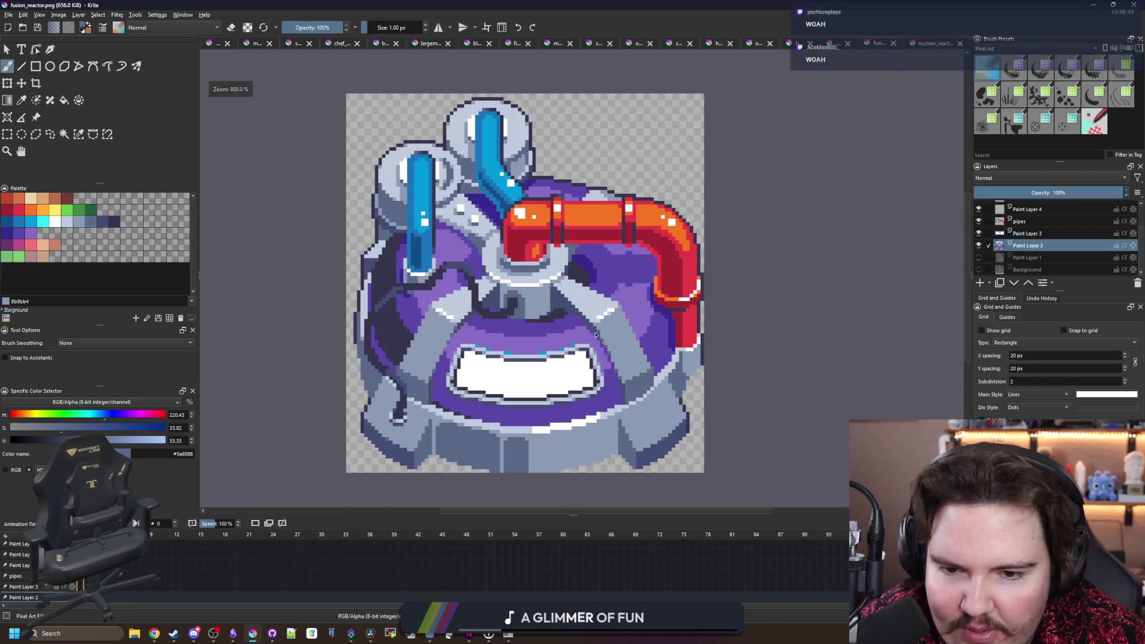
scroll(495, 328, down, 2)
scroll(493, 328, down, 1)
scroll(492, 328, up, 3)
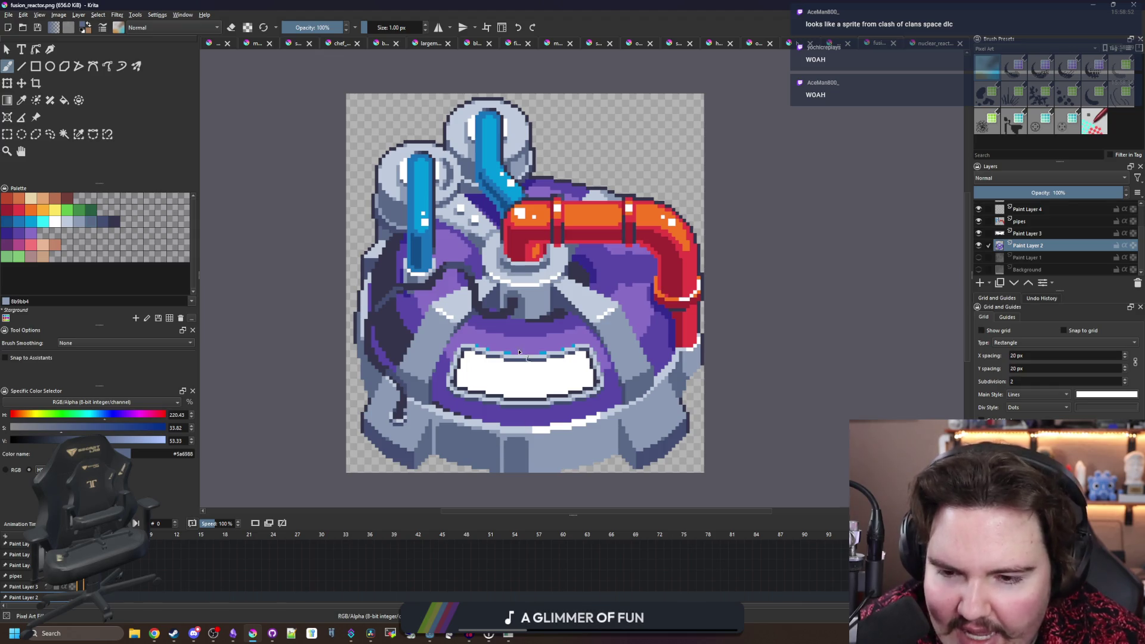
scroll(519, 353, up, 5)
scroll(524, 372, down, 2)
scroll(532, 322, up, 3)
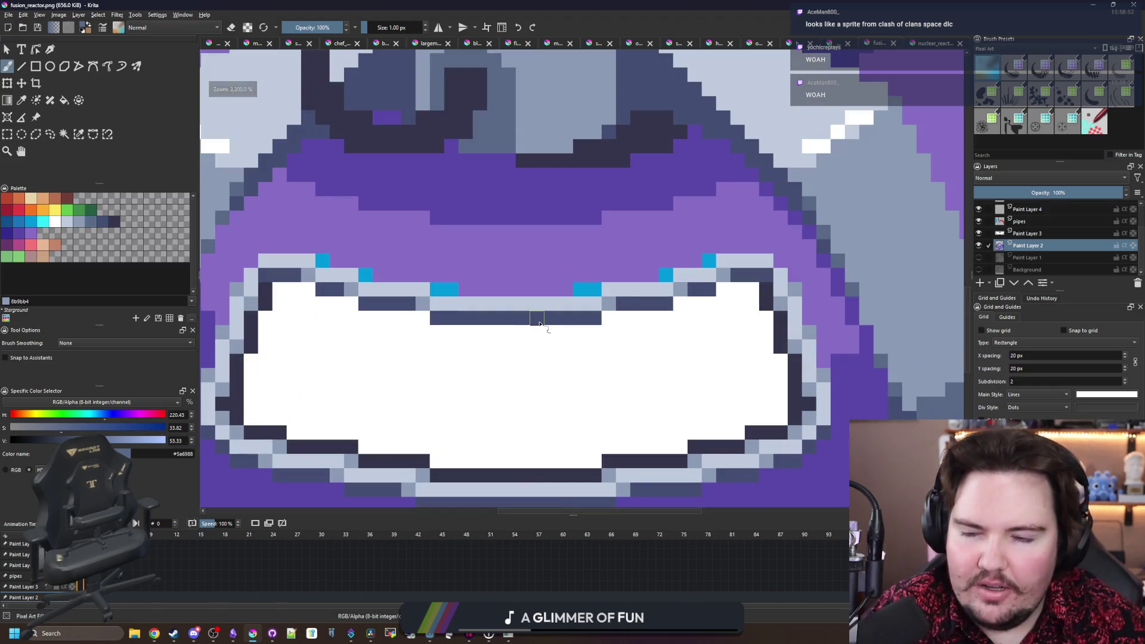
scroll(545, 324, down, 2)
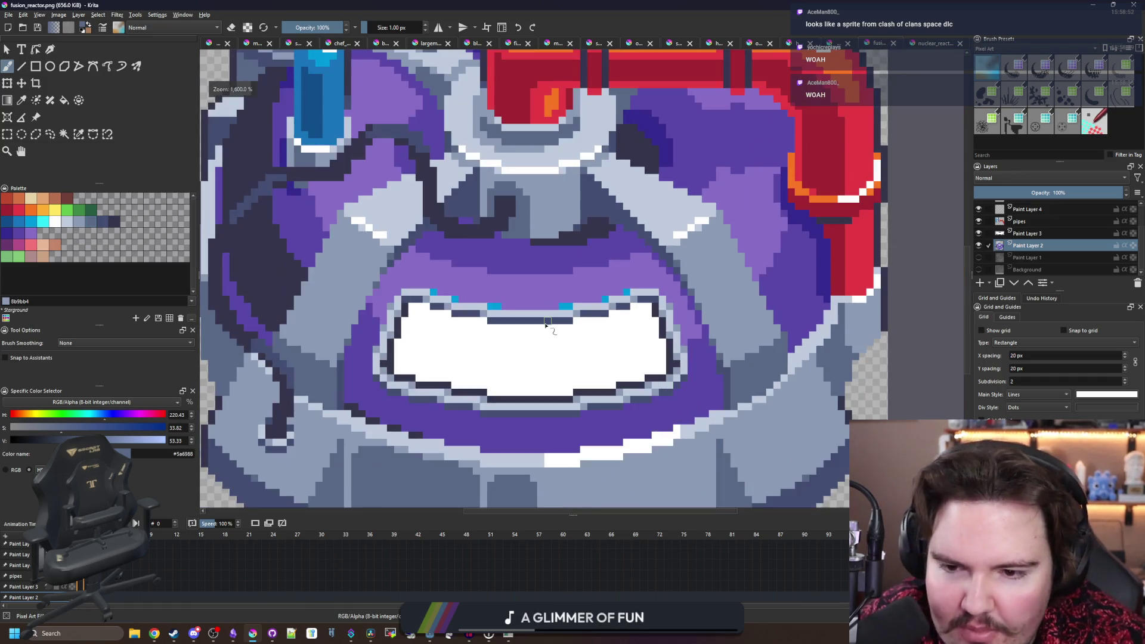
scroll(552, 417, up, 4)
scroll(582, 422, down, 1)
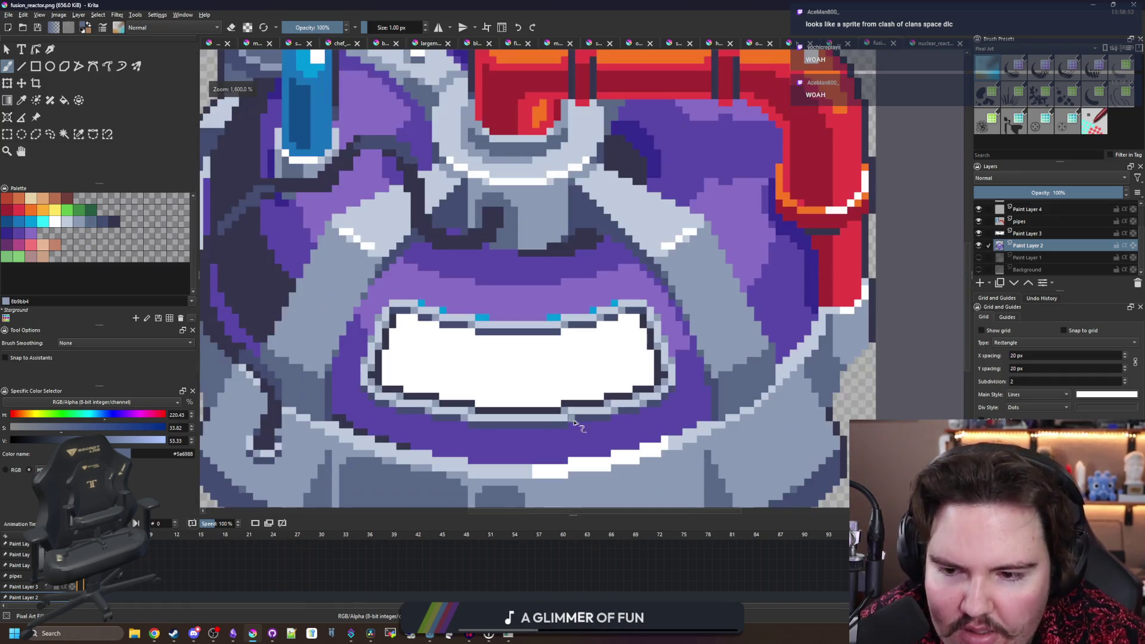
scroll(416, 304, down, 3)
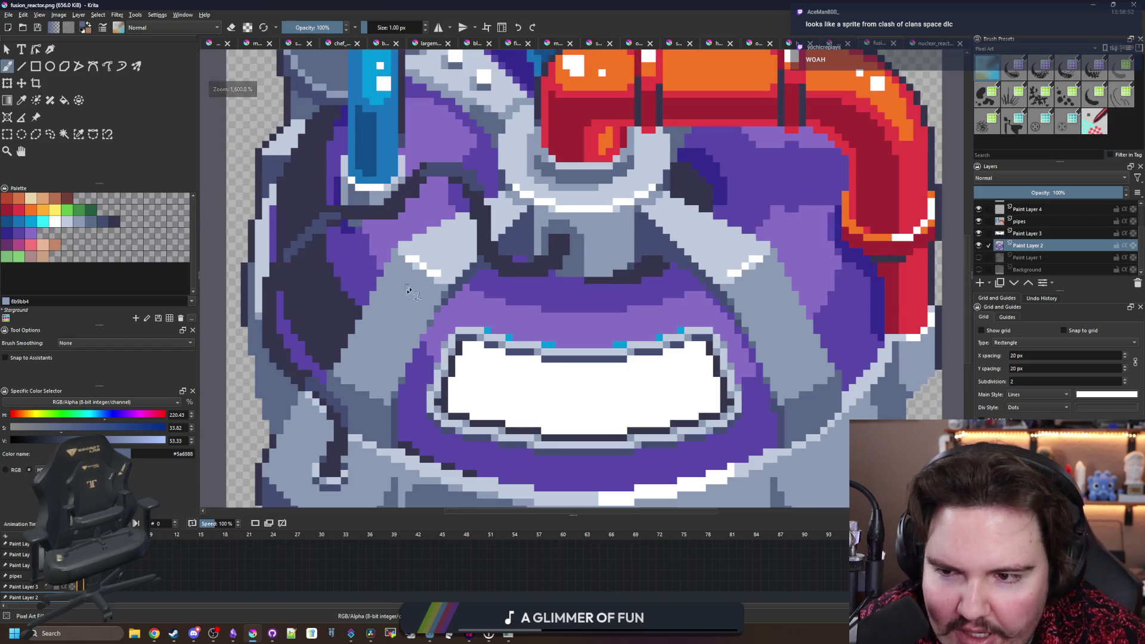
scroll(428, 442, up, 3)
scroll(464, 228, down, 6)
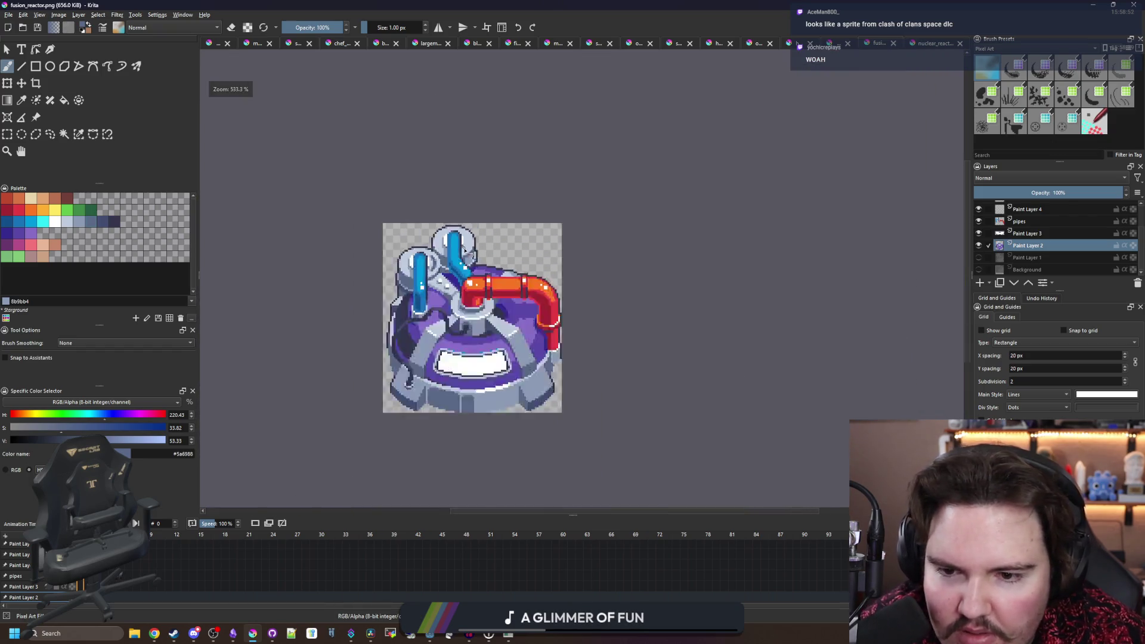
scroll(463, 271, down, 2)
scroll(466, 267, up, 5)
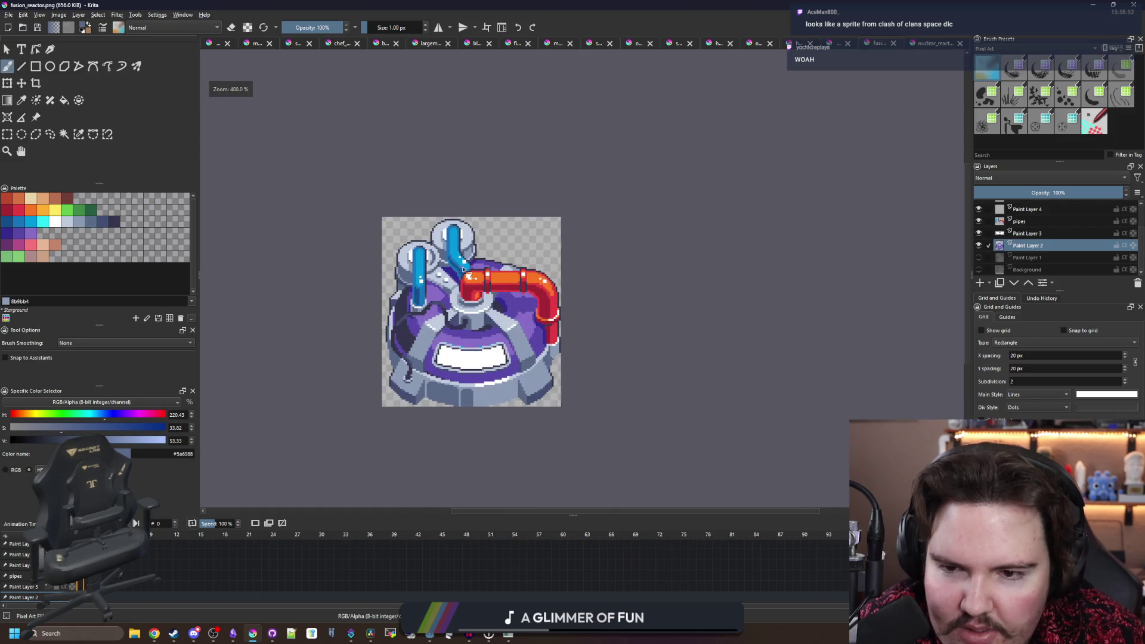
scroll(561, 307, down, 3)
scroll(561, 307, up, 3)
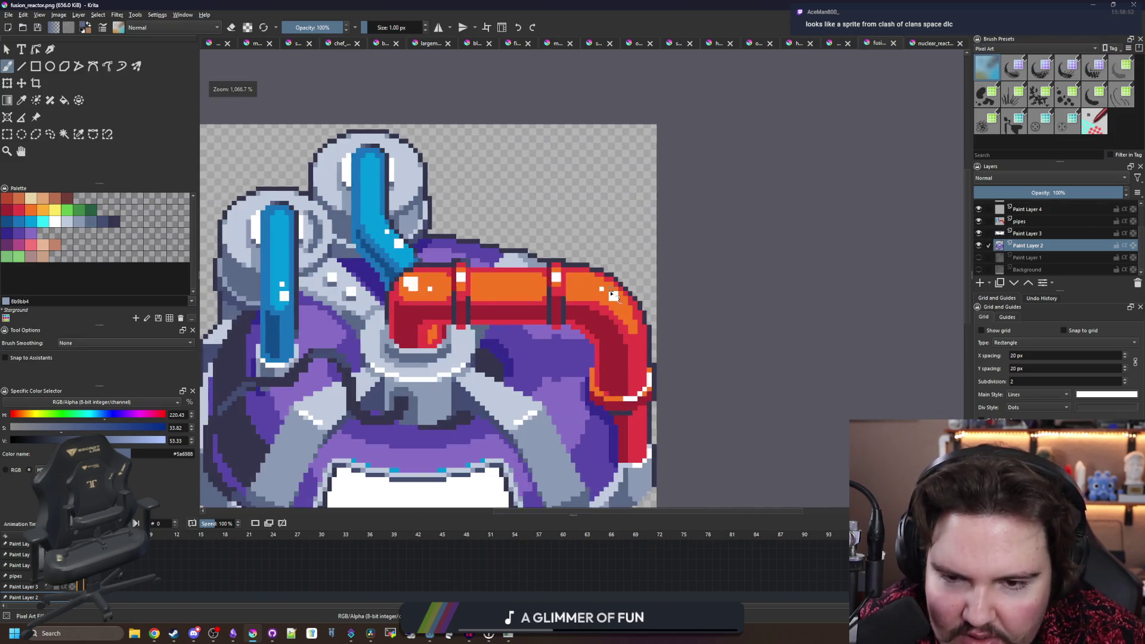
scroll(590, 353, down, 1)
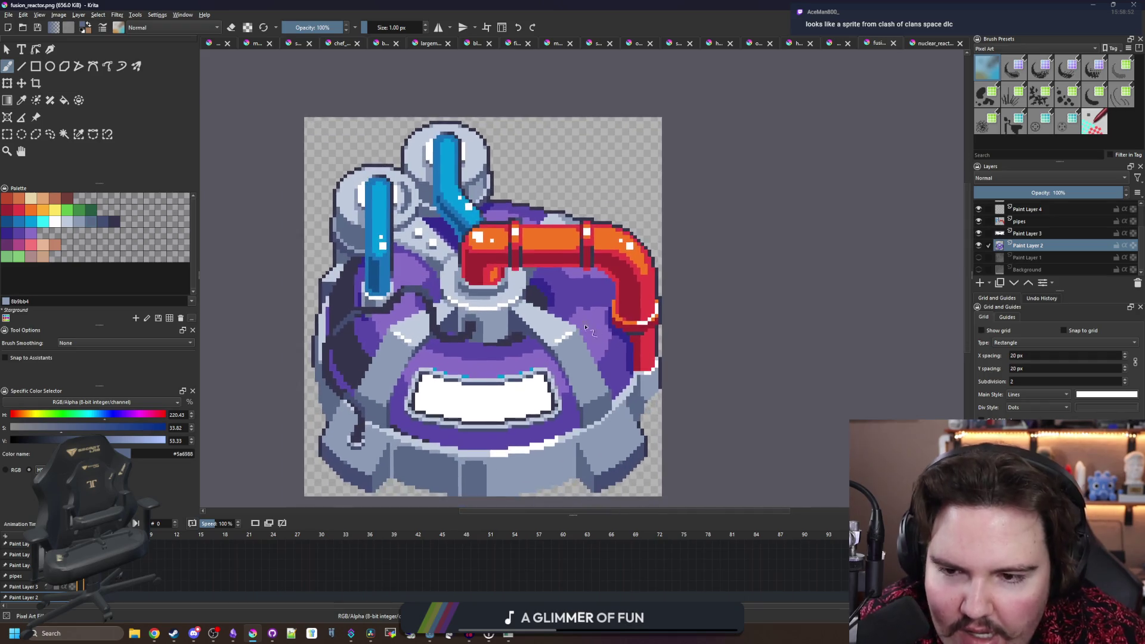
scroll(547, 343, up, 4)
scroll(535, 327, down, 7)
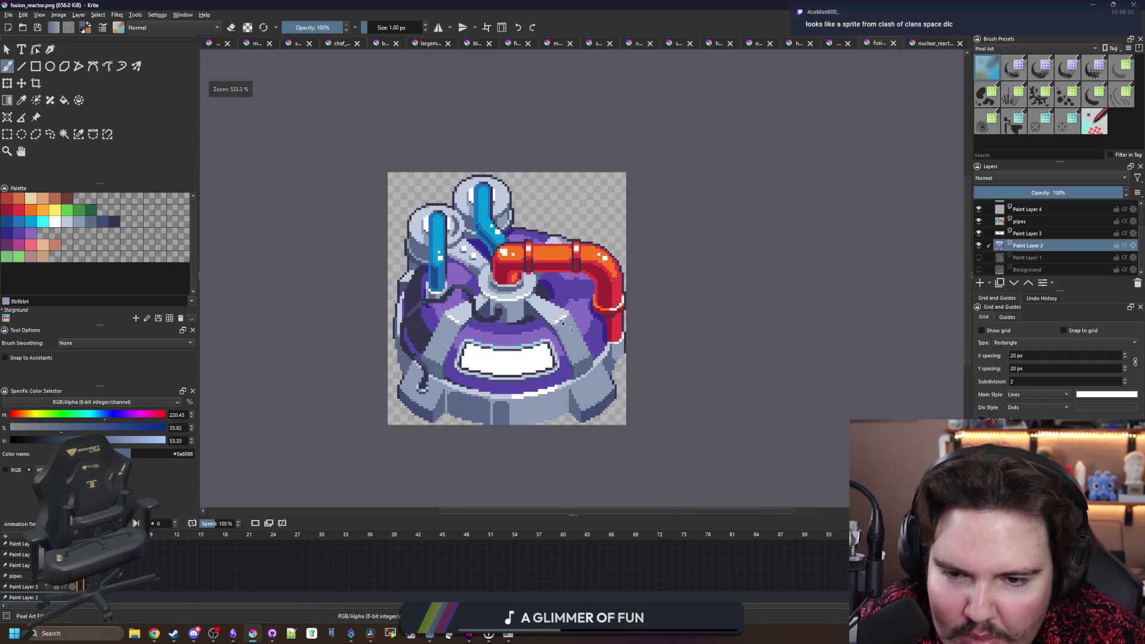
scroll(574, 319, down, 2)
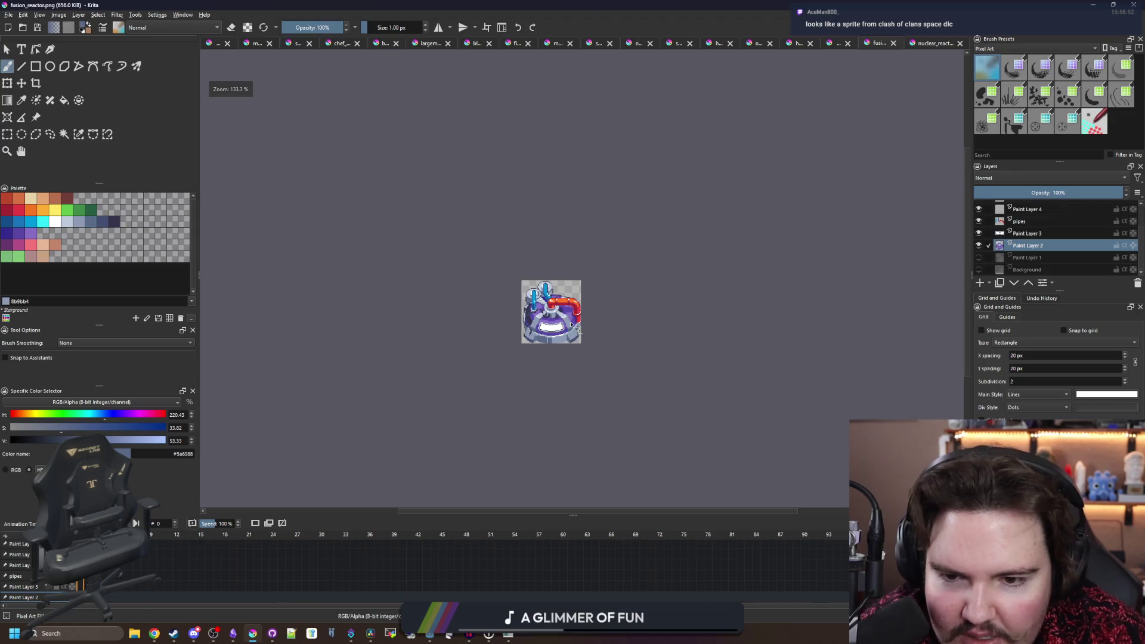
scroll(505, 322, up, 5)
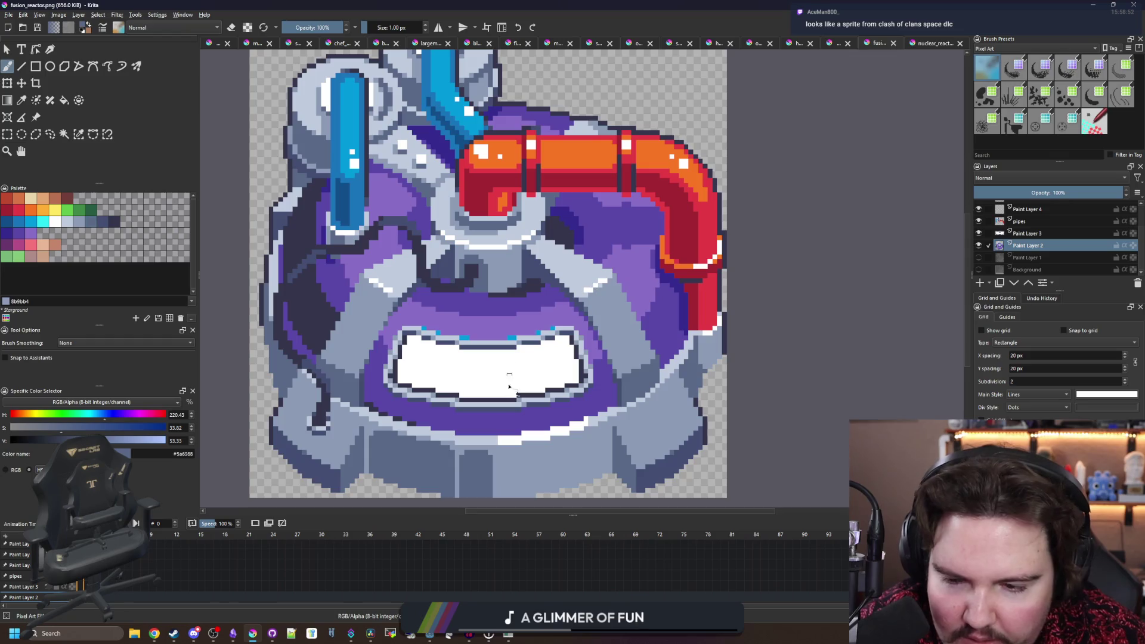
- Paint a dark pixel line across the reactor's white mouth and review the result
drag(459, 346, 517, 346)
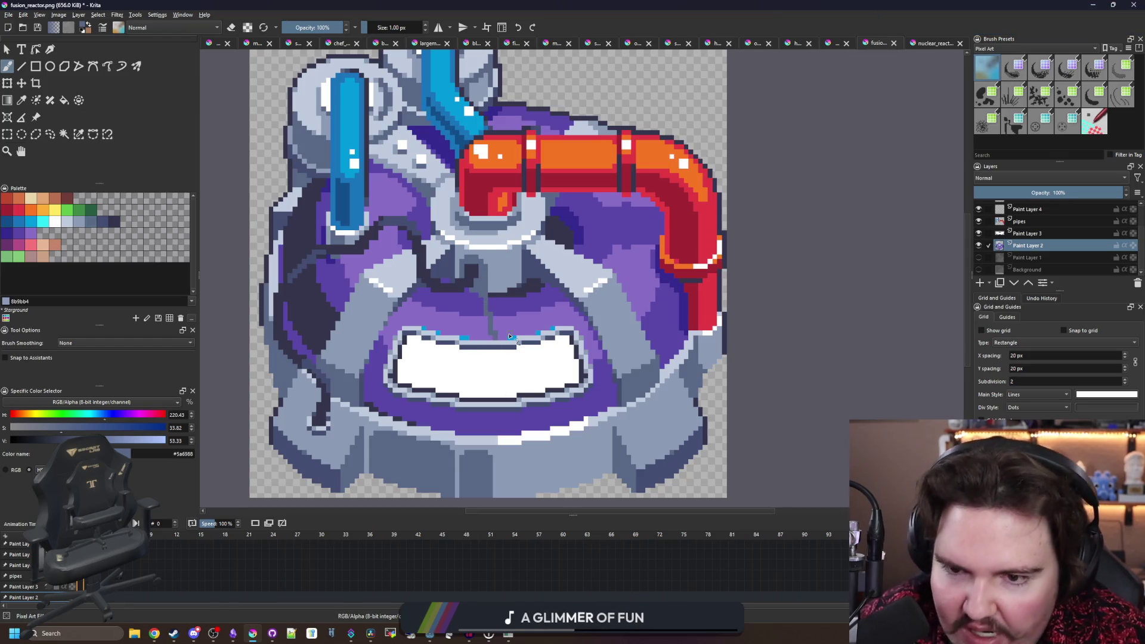
scroll(562, 368, up, 2)
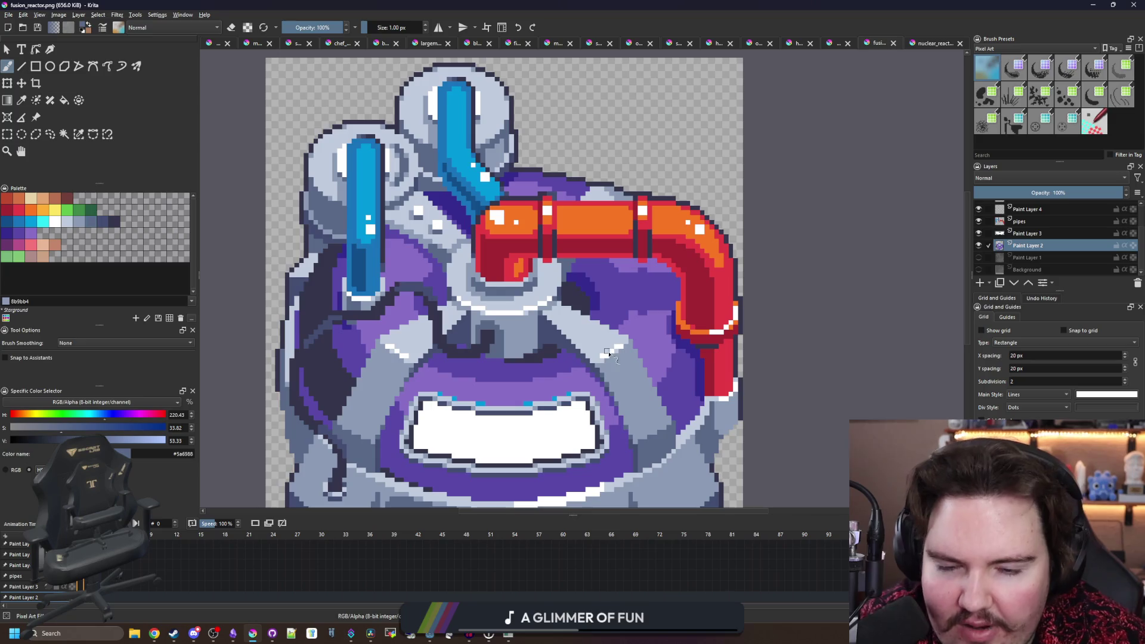
scroll(567, 391, down, 3)
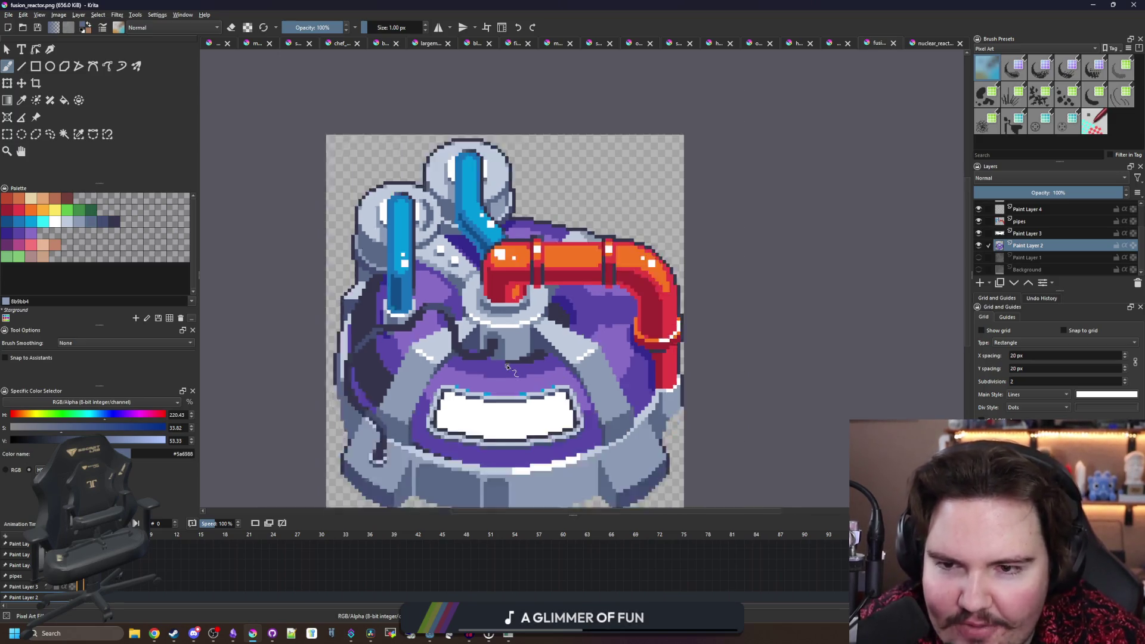
scroll(463, 325, up, 3)
scroll(463, 325, down, 2)
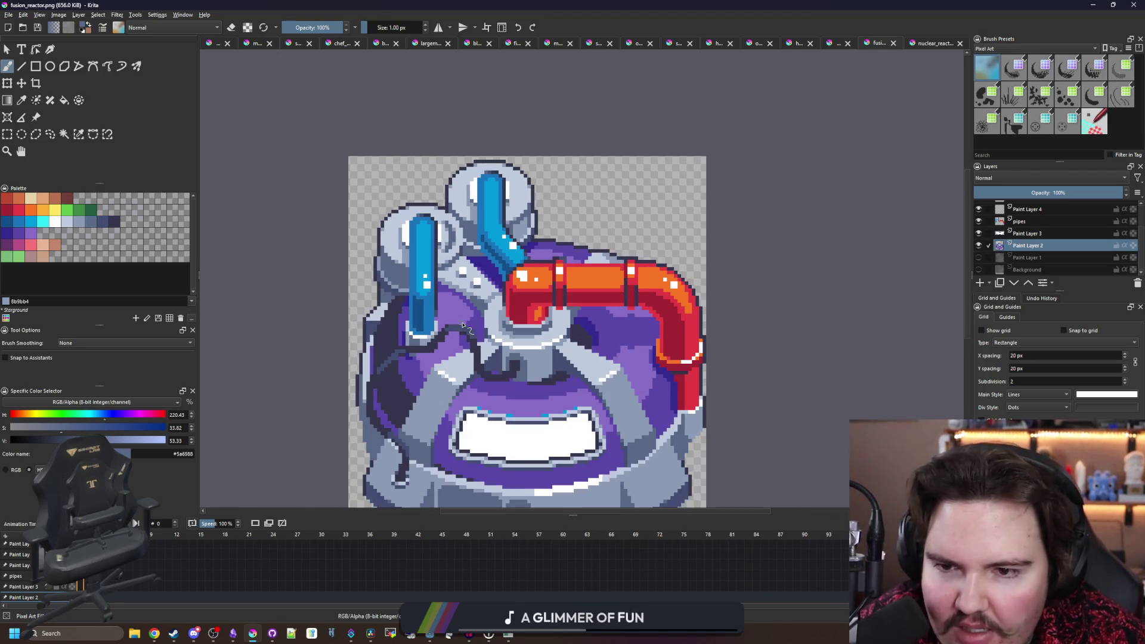
scroll(520, 384, up, 1)
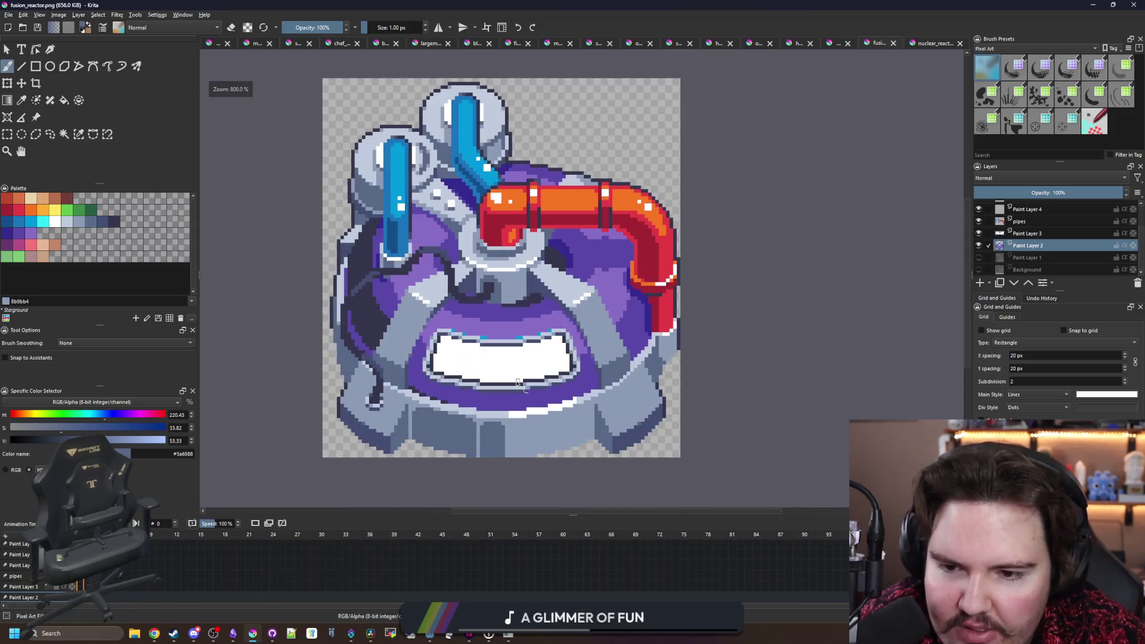
- Step through the open sprite tabs, past sunfish.png, to the ocean_fish.png sprite sheet
click(831, 45)
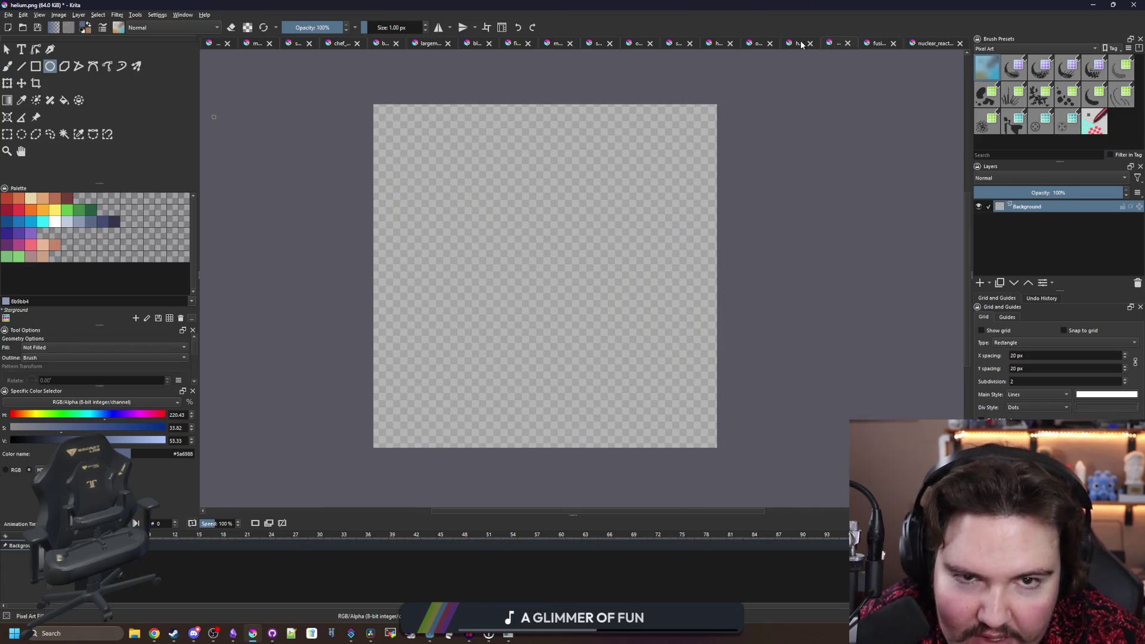
click(799, 45)
click(756, 45)
click(718, 45)
click(676, 45)
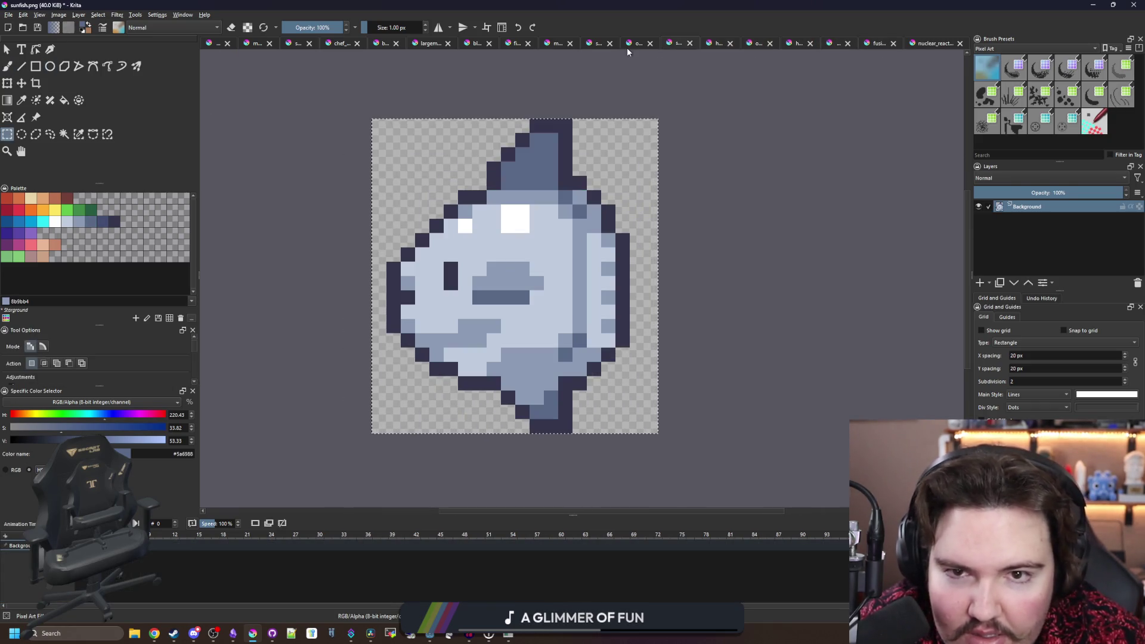
click(632, 44)
- Select the move tool, zoom around ocean_fish.png, then switch to nuclear_reactor_active.png
key(t)
scroll(576, 234, up, 2)
scroll(576, 234, up, 2)
scroll(591, 251, down, 3)
scroll(598, 260, up, 2)
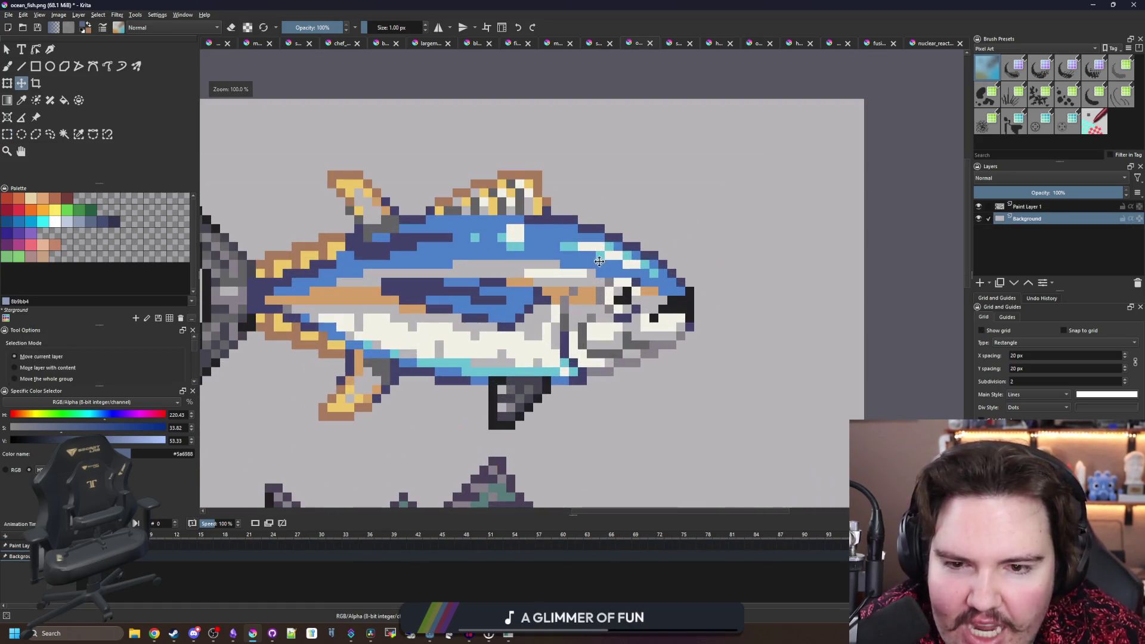
scroll(609, 269, down, 4)
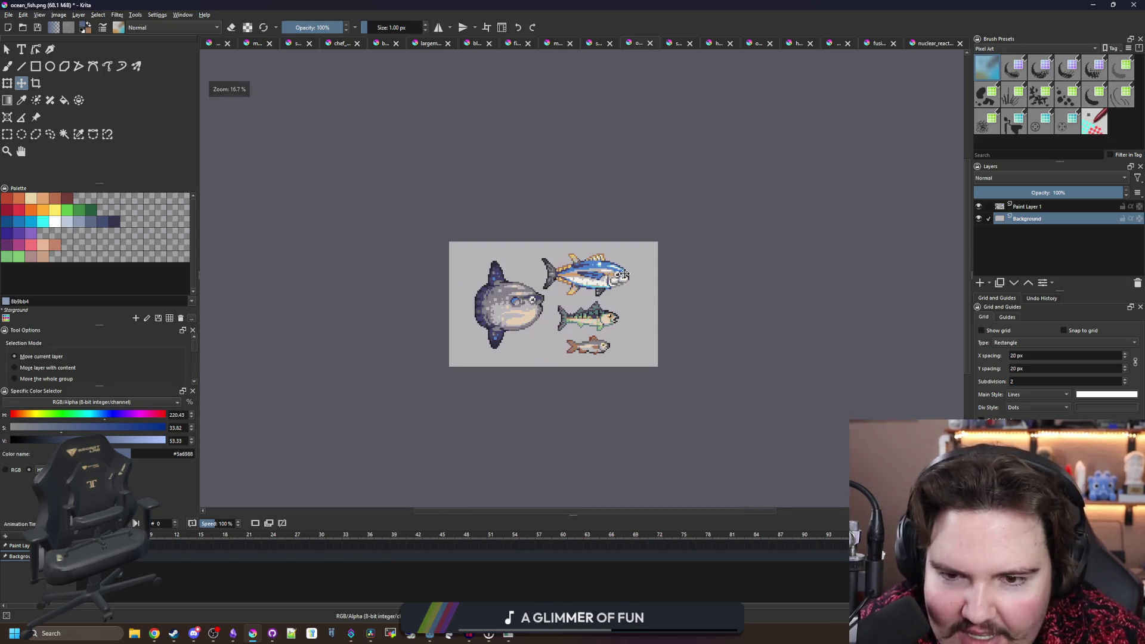
scroll(591, 287, up, 1)
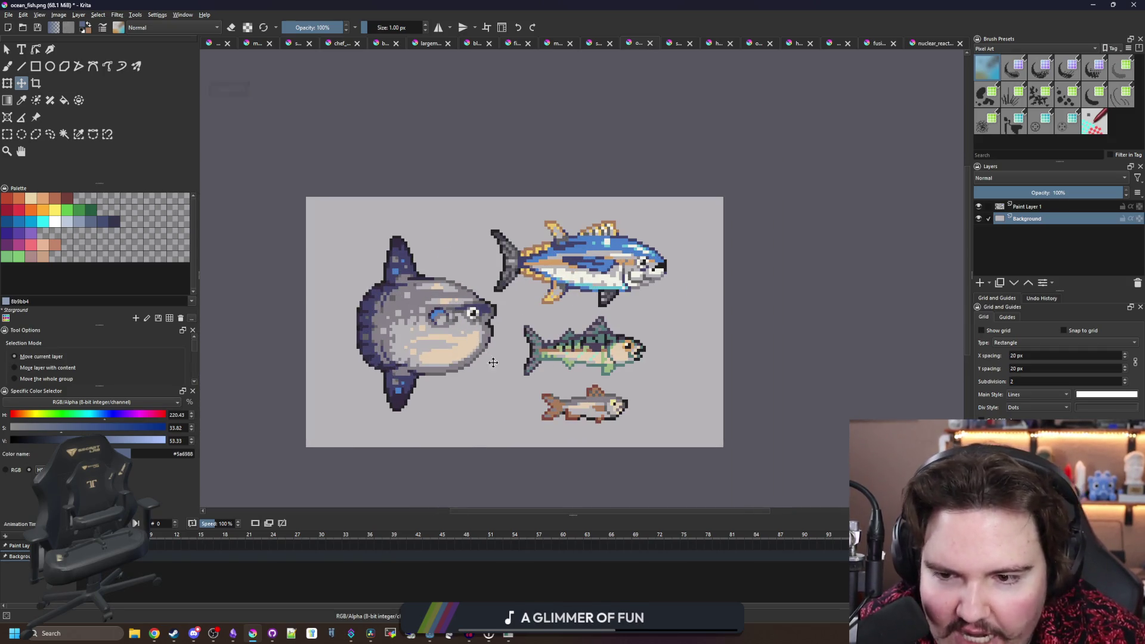
scroll(600, 308, up, 1)
scroll(527, 341, down, 3)
scroll(528, 341, down, 1)
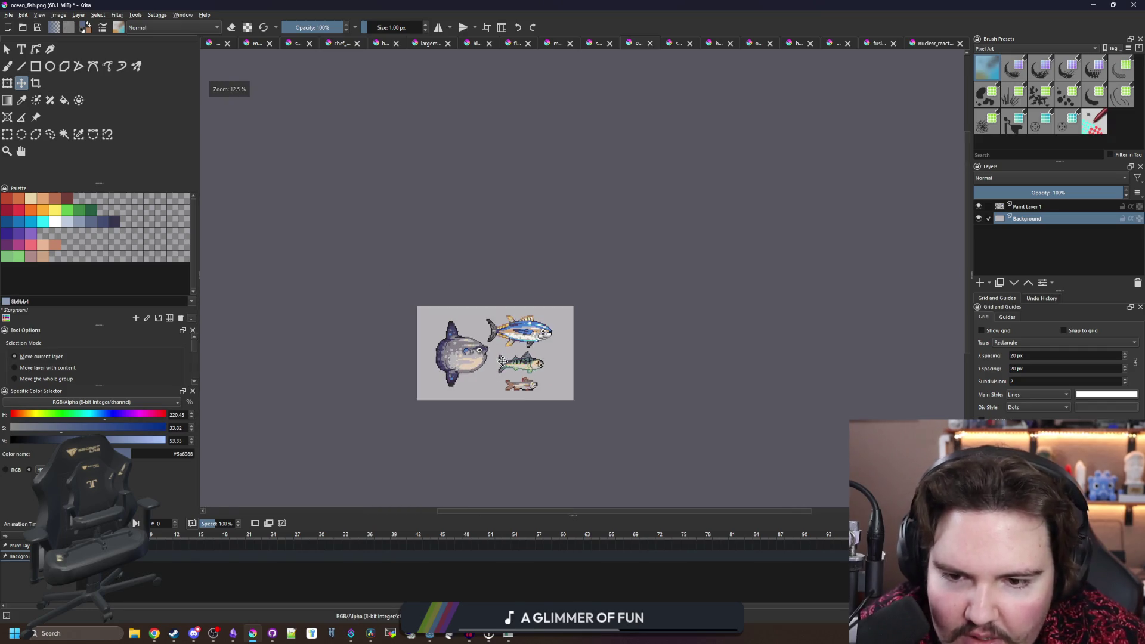
scroll(520, 337, up, 4)
scroll(578, 267, down, 3)
click(932, 43)
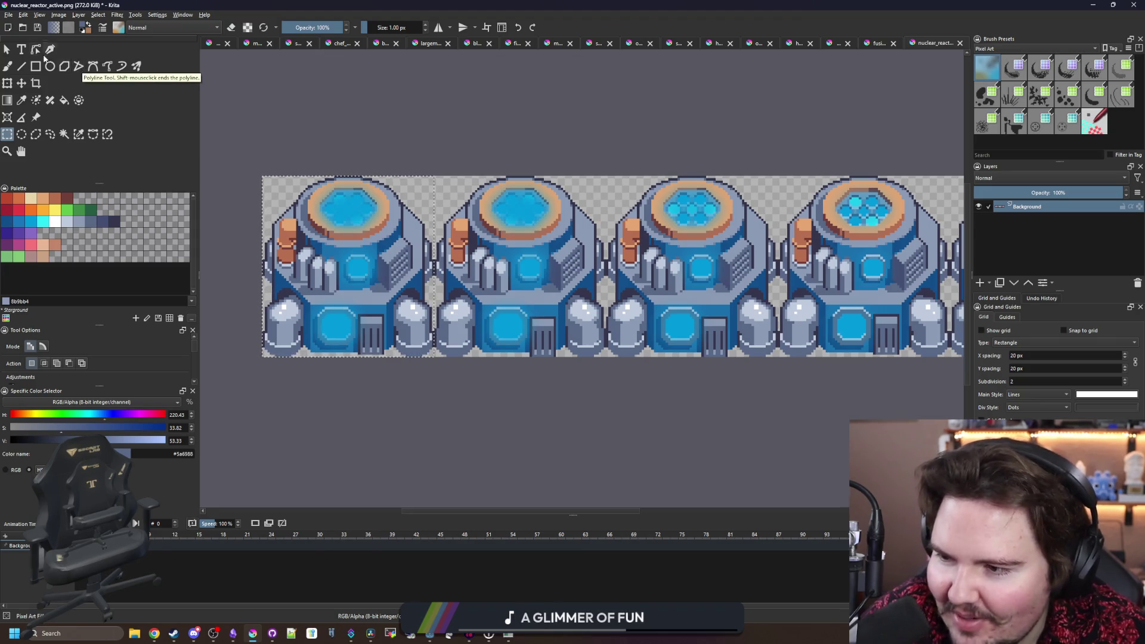
key(alt+f)
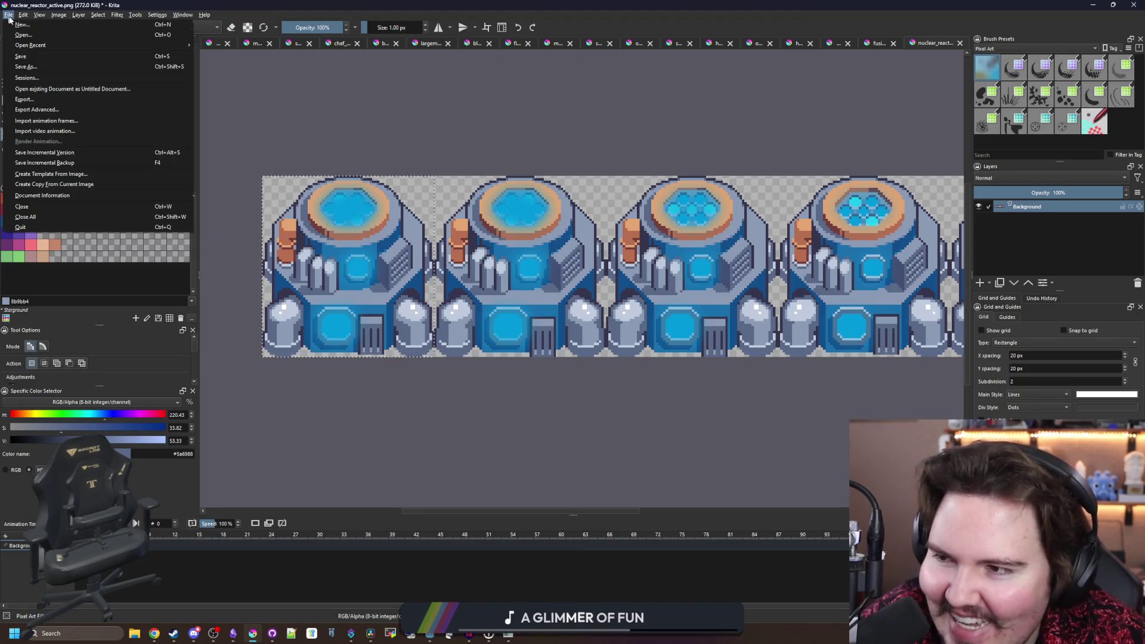
- Open icon_merchandise.png through Ctrl+O from Documents > lured-in > Sprites > Icons
key(Escape)
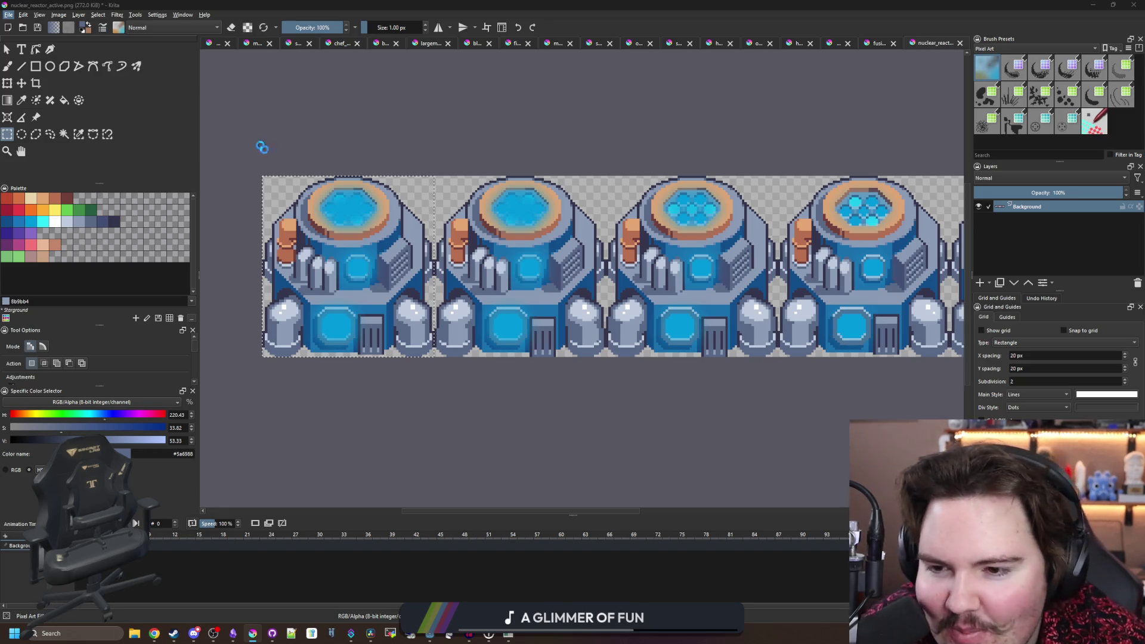
key(ctrl+o)
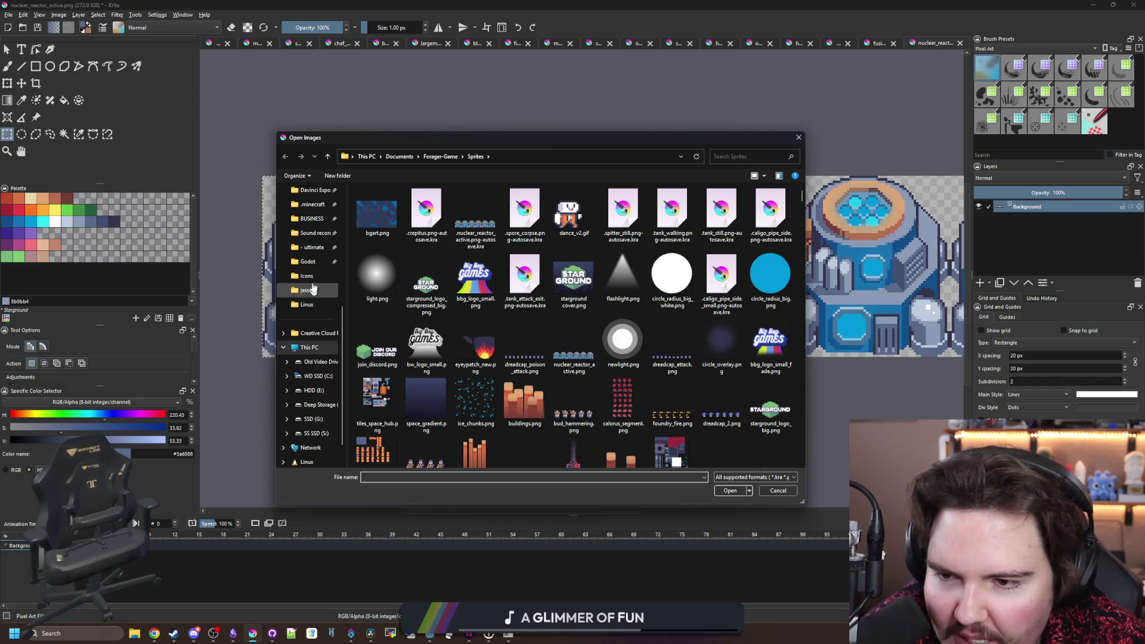
scroll(310, 280, up, 5)
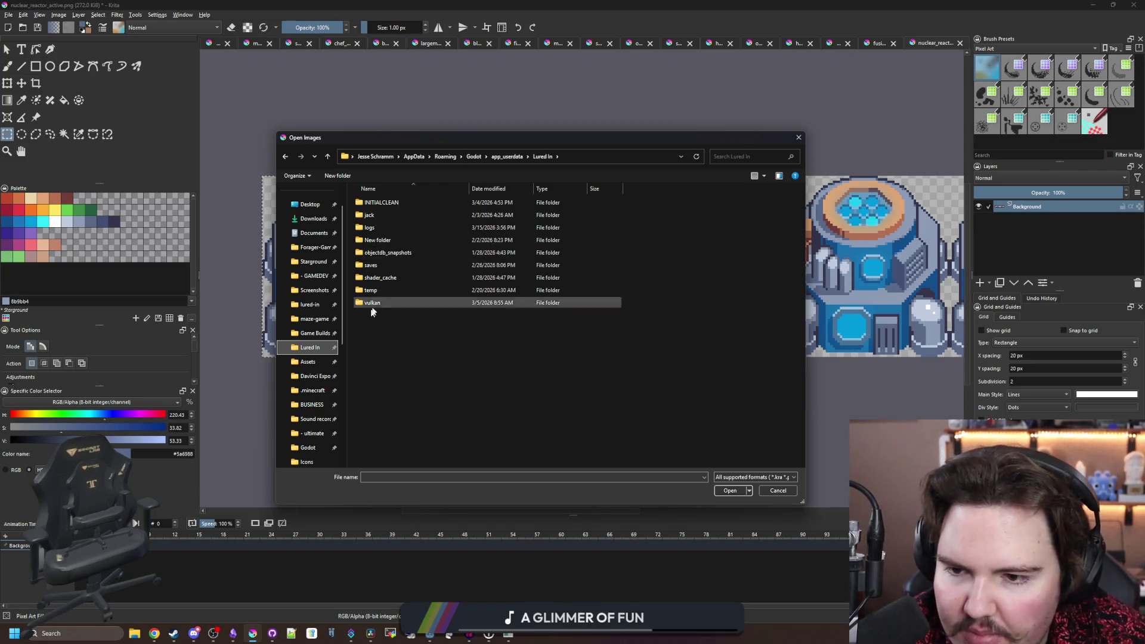
click(320, 306)
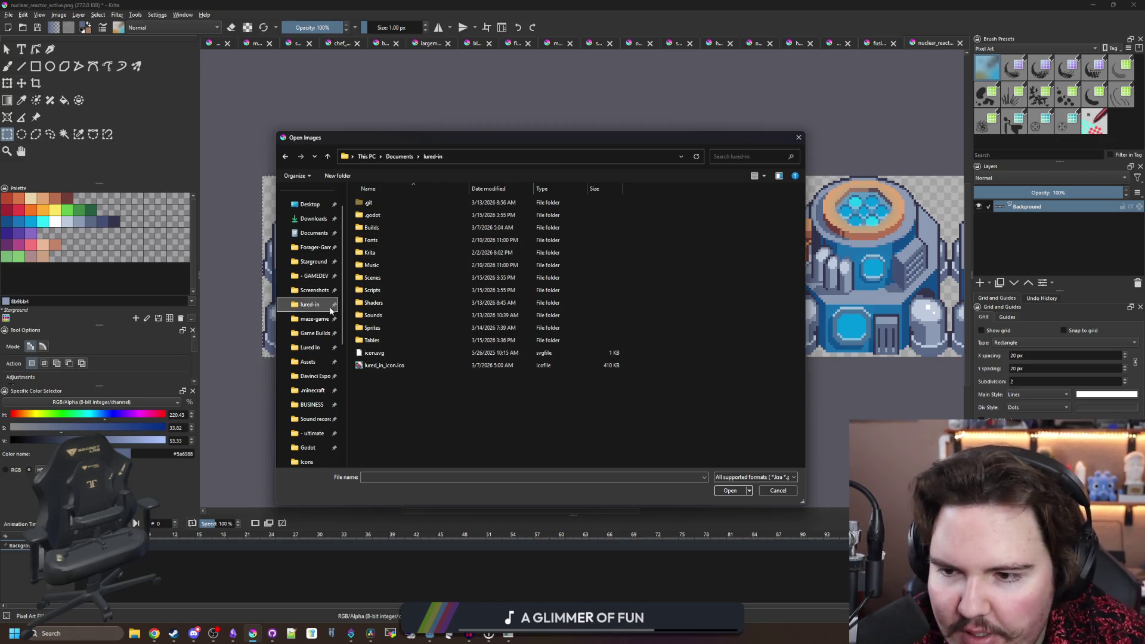
double_click(388, 327)
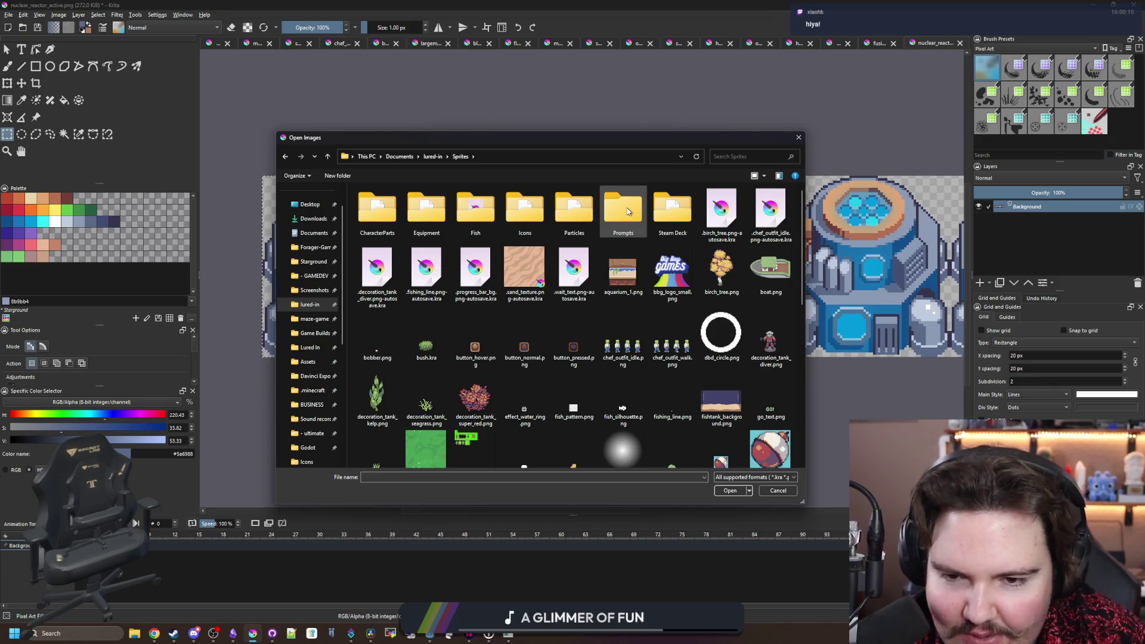
scroll(654, 330, down, 10)
scroll(653, 330, down, 1)
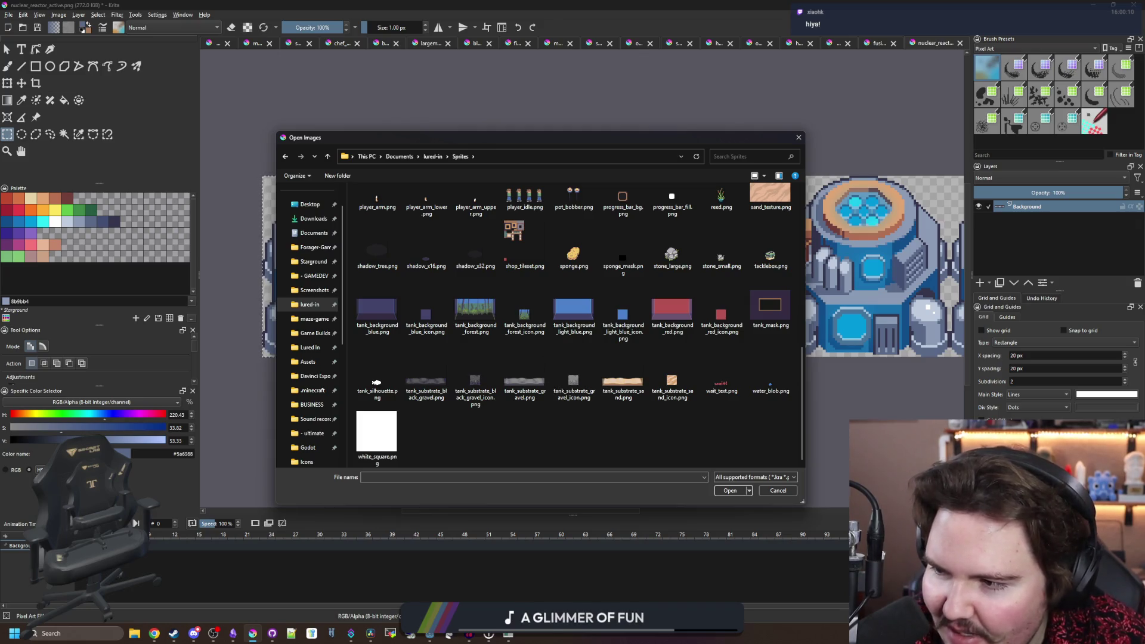
scroll(520, 426, up, 10)
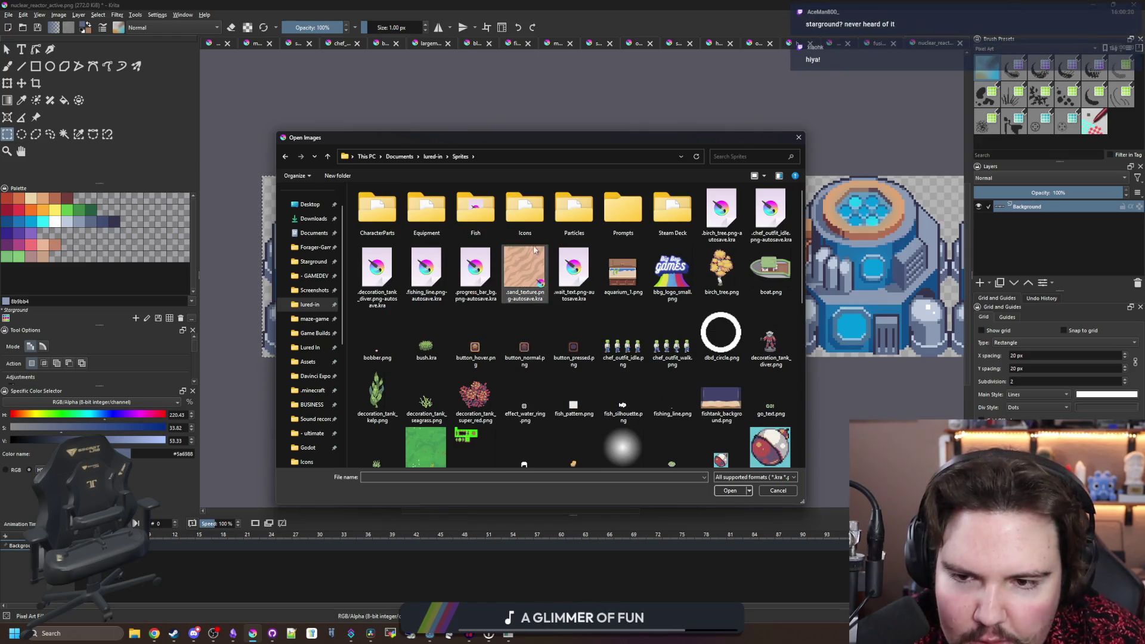
double_click(525, 214)
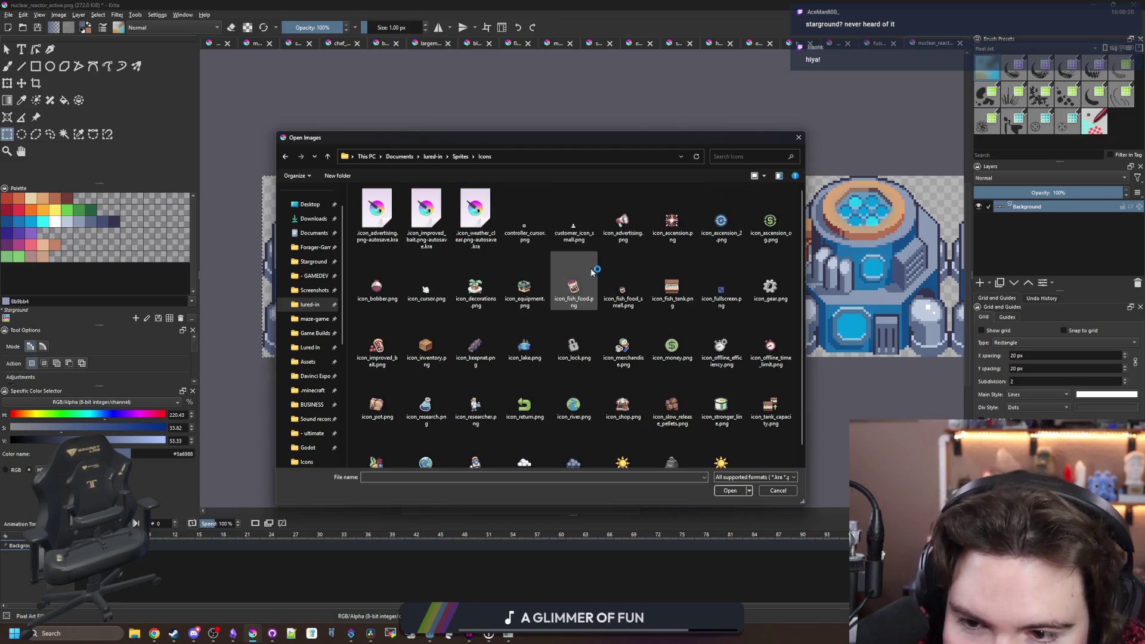
double_click(620, 352)
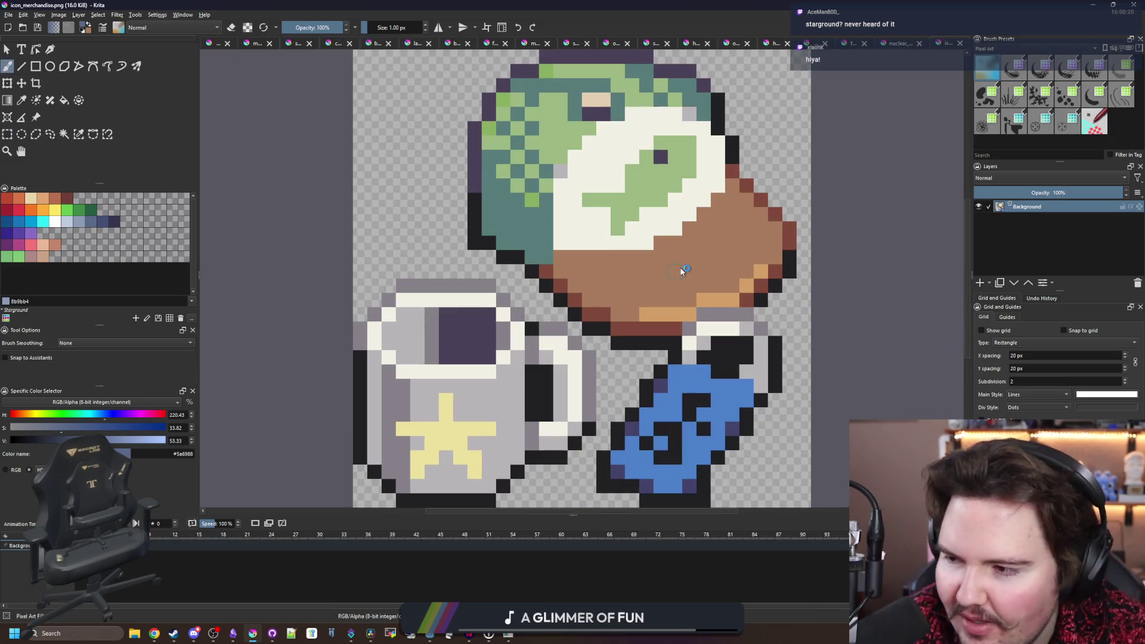
- Select the mug in icon_merchandise.png with several added rectangular selections
key(minus)
key(minus)
key(minus)
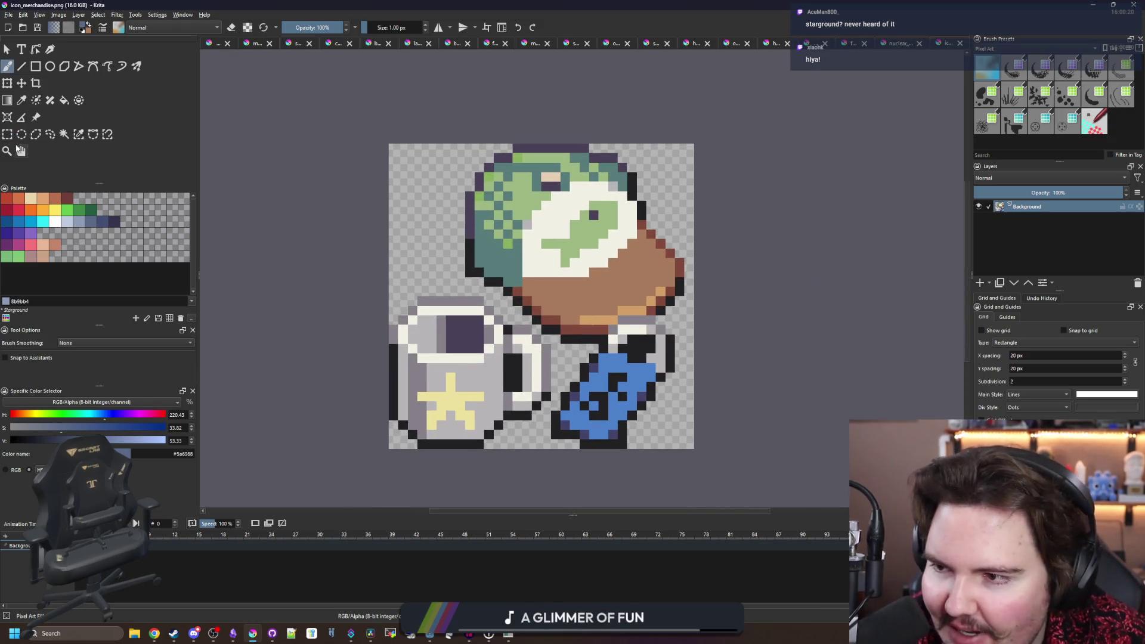
key(ctrl+r)
scroll(417, 441, up, 2)
drag(364, 449, 506, 221)
drag(512, 427, 523, 245)
drag(578, 406, 528, 256)
drag(523, 256, 524, 256)
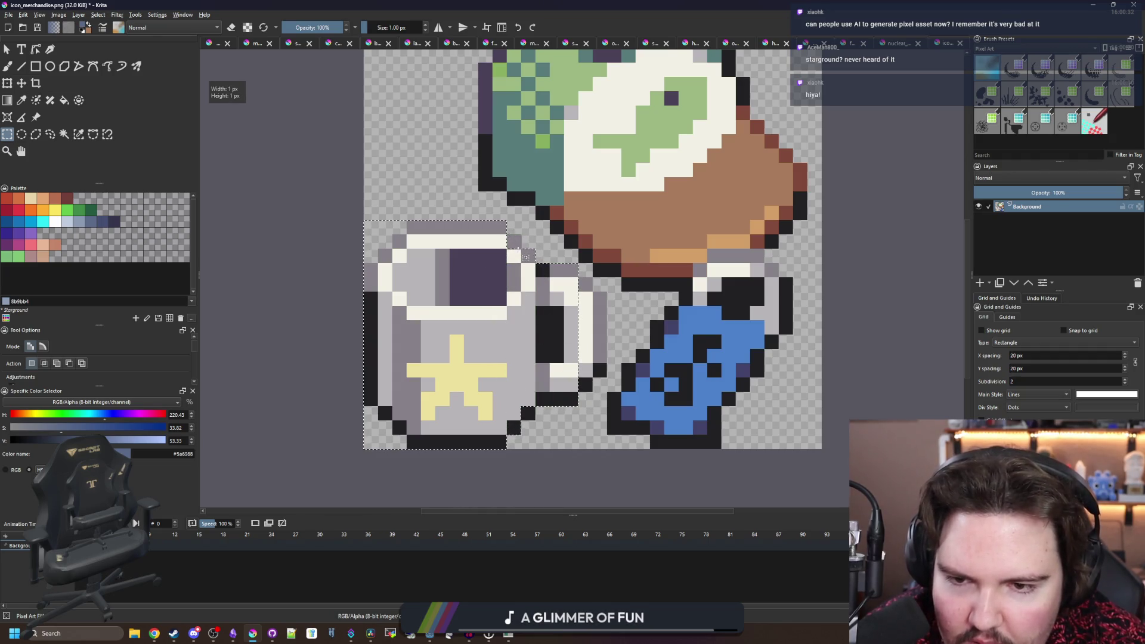
drag(588, 389, 566, 292)
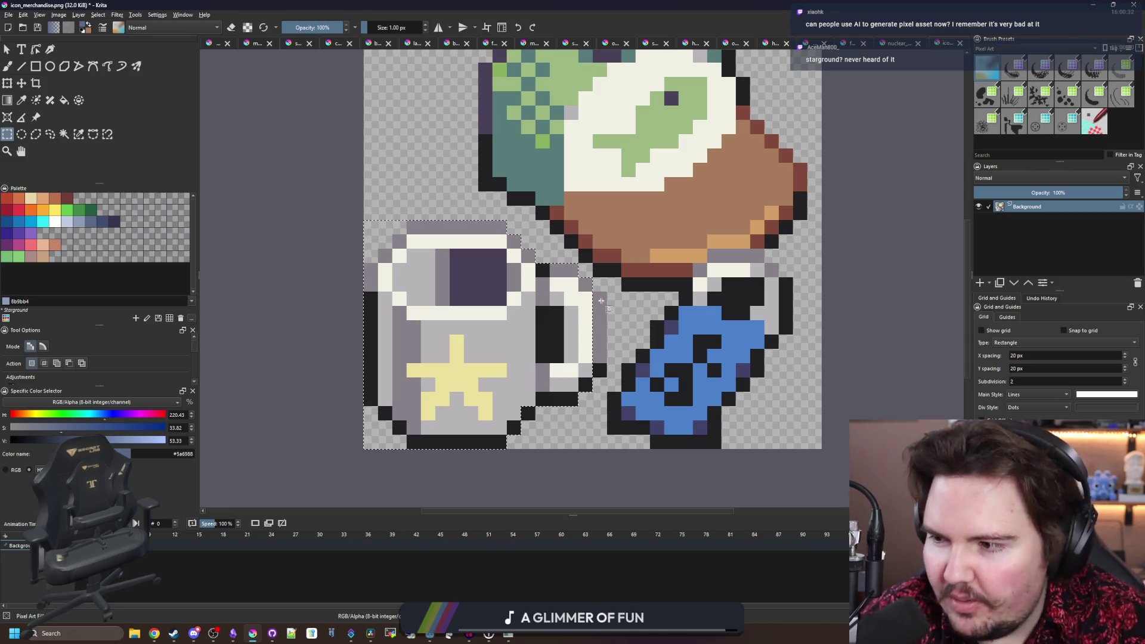
drag(604, 294, 543, 374)
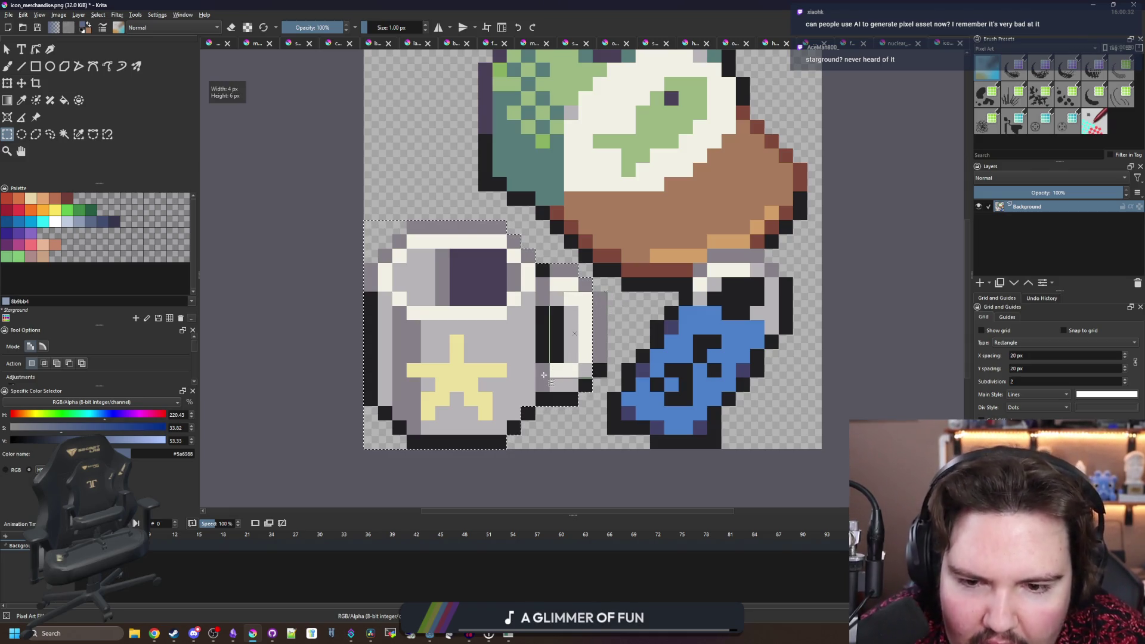
- Cut the mug, paste it onto a new layer, nudge it into place, and hide that layer
key(Delete)
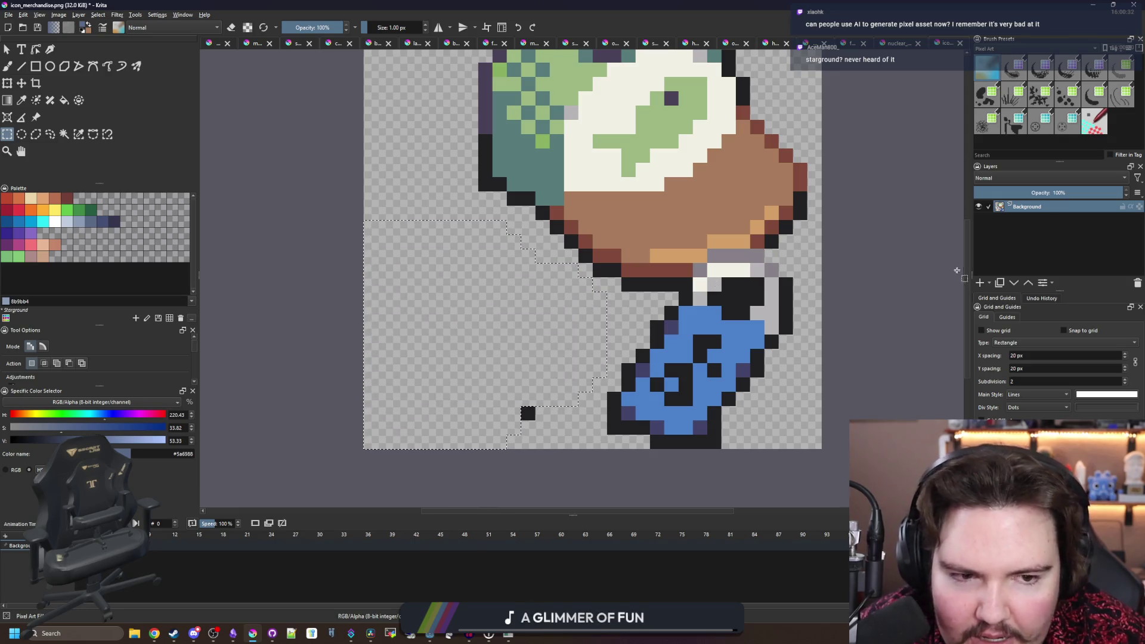
key(ctrl+z)
key(ctrl+x)
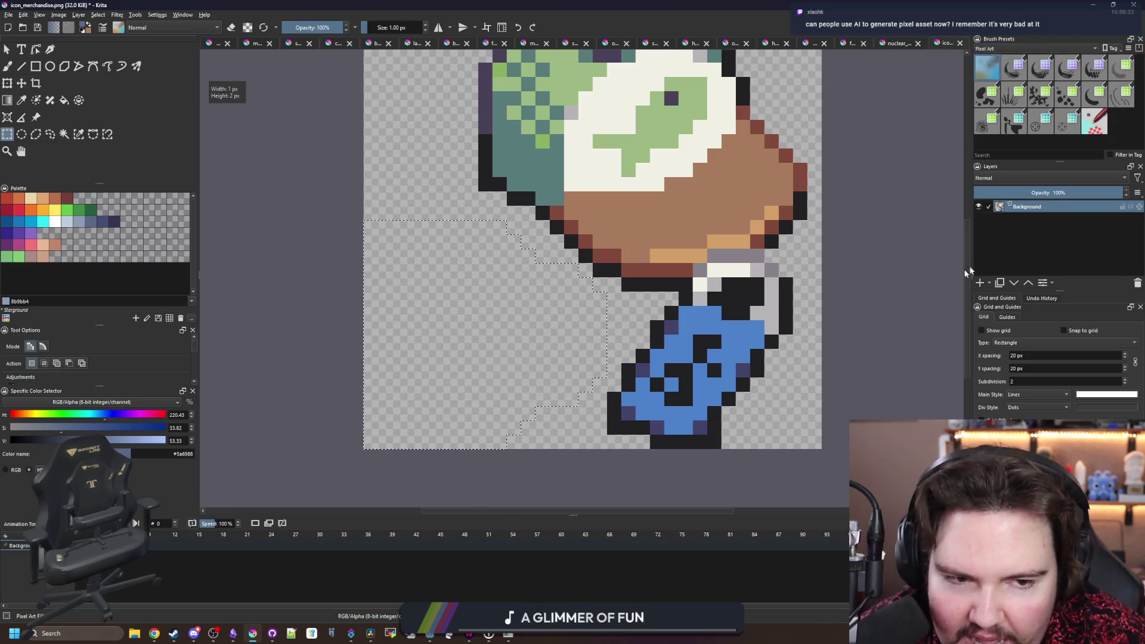
key(ctrl+v)
key(v)
key(ctrl+t)
drag(574, 336, 589, 322)
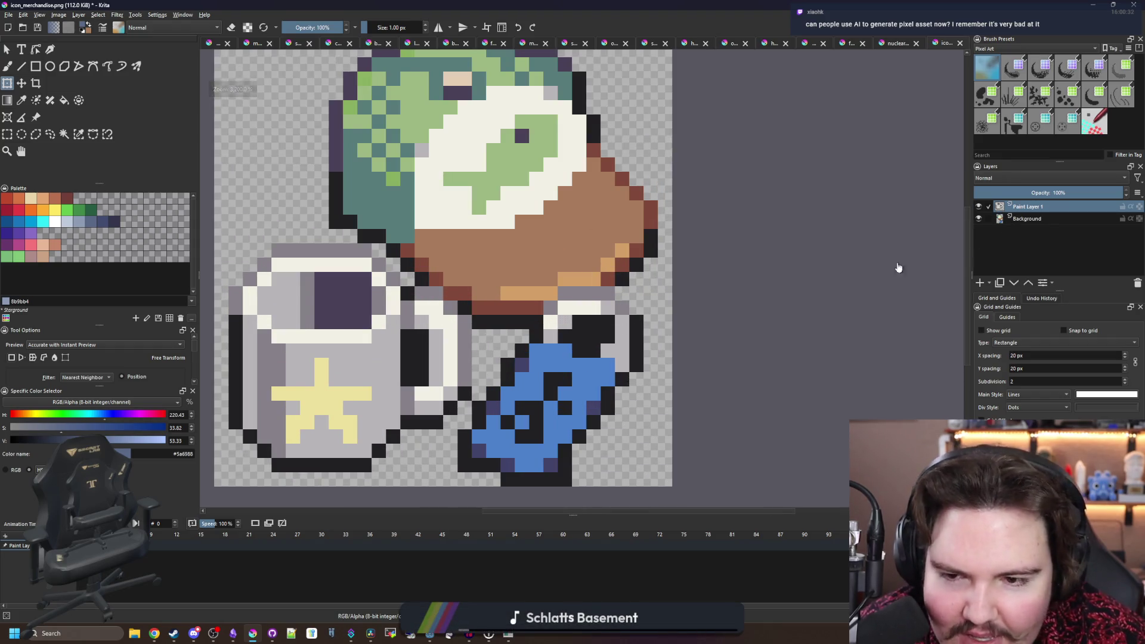
click(978, 207)
- On the Background layer, select the blue hanging tag with several rectangular selections
click(1027, 218)
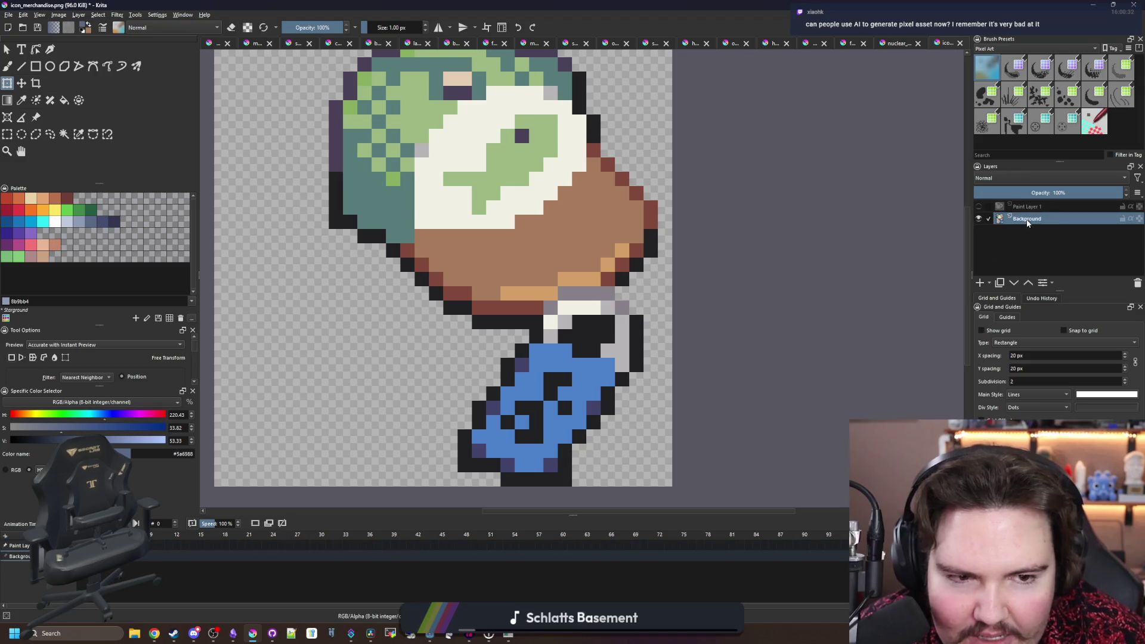
scroll(571, 331, down, 2)
click(7, 134)
scroll(598, 355, up, 1)
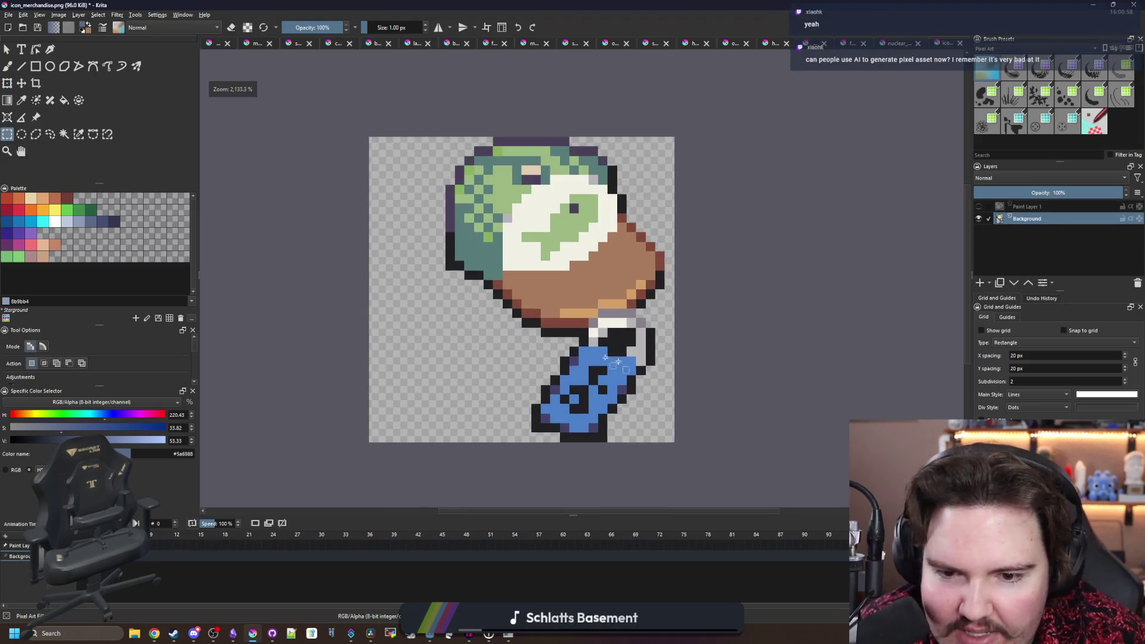
mouse_move(418, 126)
mouse_down()
mouse_move(645, 249)
mouse_move(665, 310)
mouse_up()
scroll(608, 455, up, 1)
drag(600, 437, 495, 309)
scroll(646, 345, up, 1)
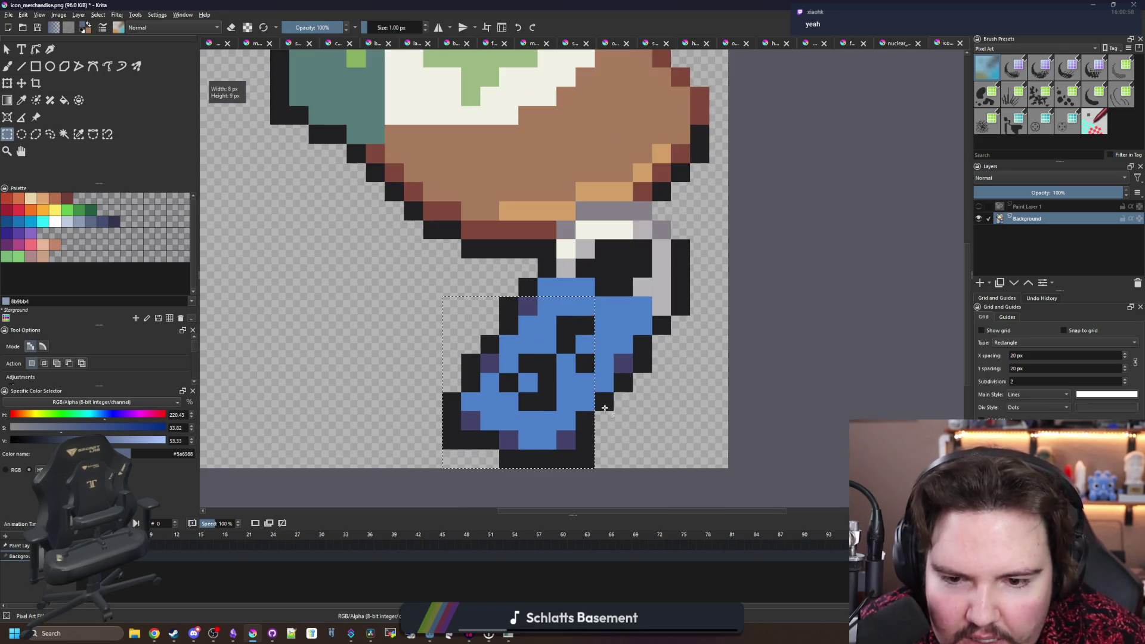
mouse_move(601, 407)
mouse_down()
mouse_move(680, 241)
mouse_move(561, 233)
mouse_move(544, 244)
mouse_up()
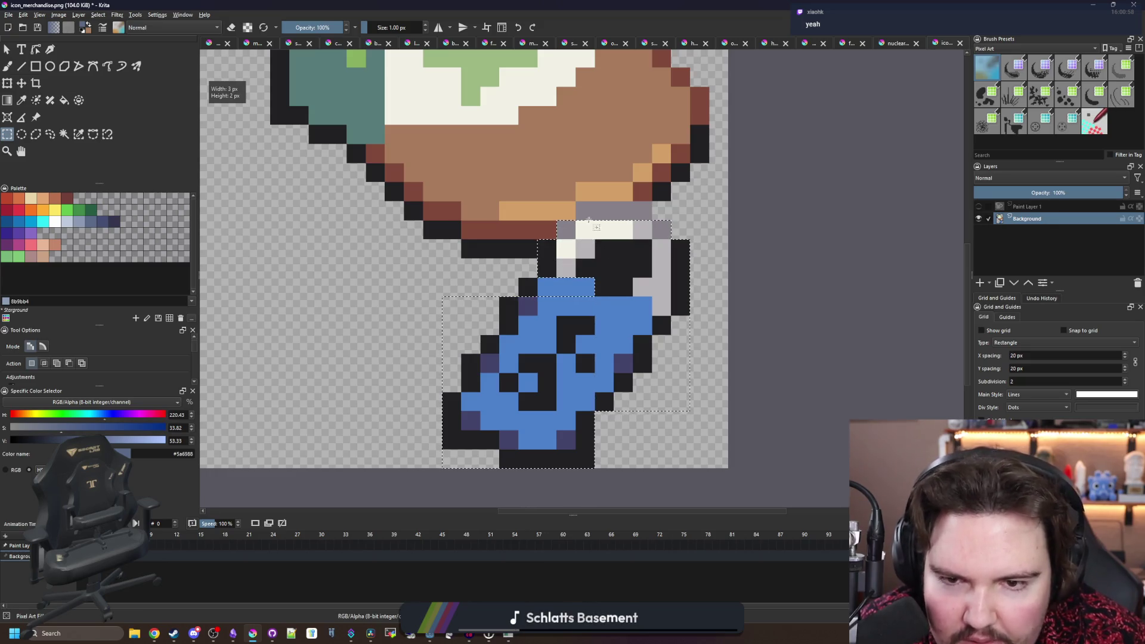
drag(579, 210, 647, 206)
scroll(647, 206, down, 2)
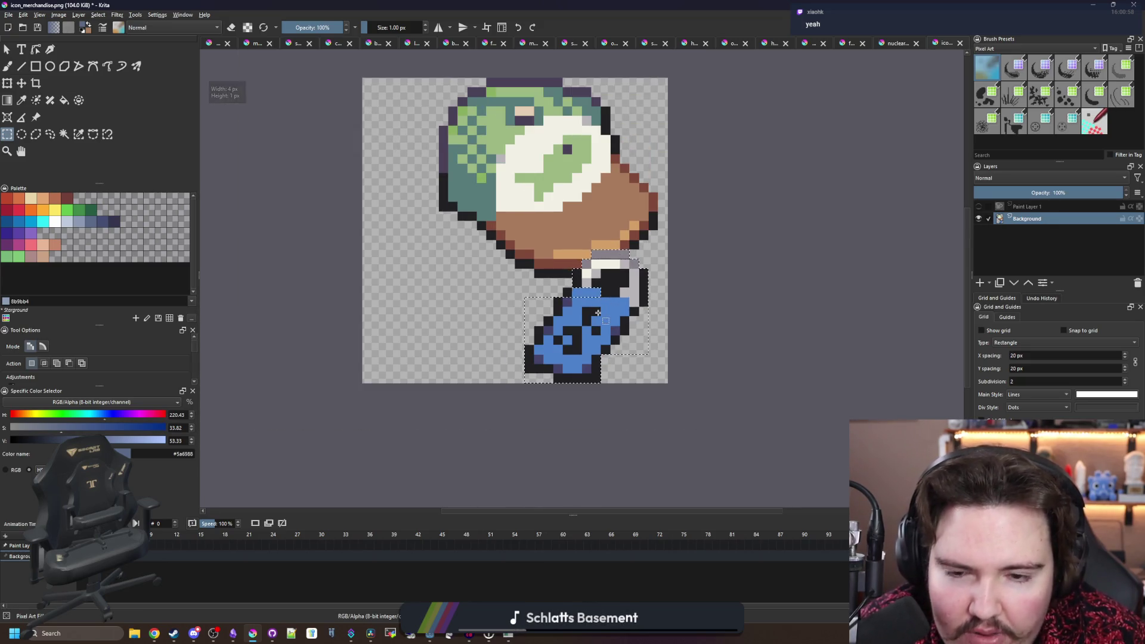
- Cut the blue tag from Background and paste it onto new Paint Layer 2
key(Delete)
drag(589, 295, 590, 295)
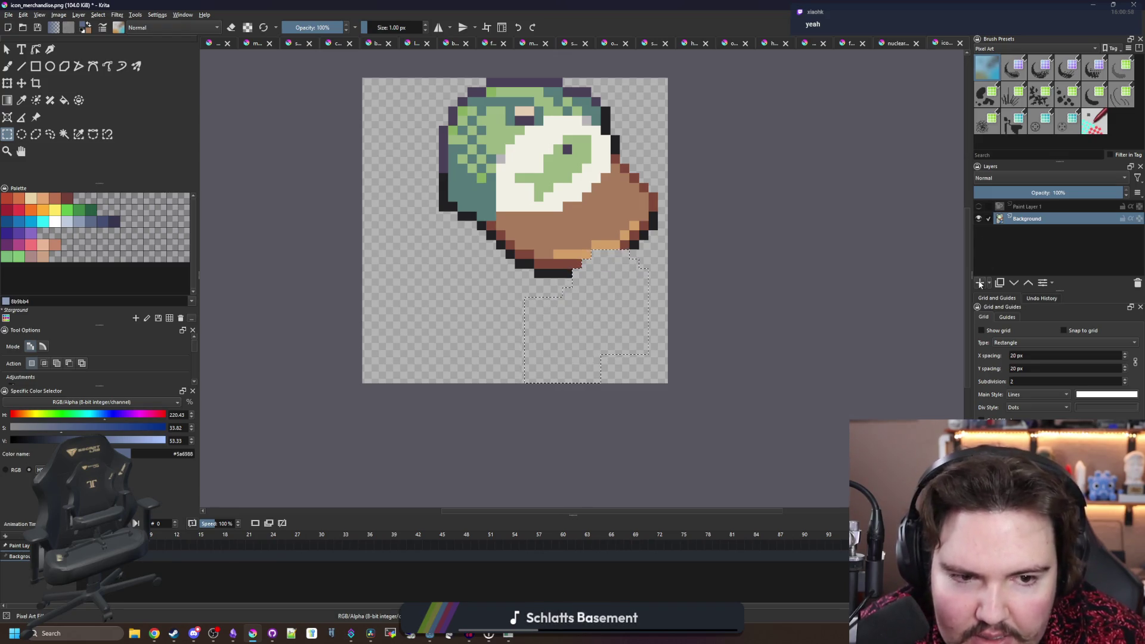
key(ctrl+v)
key(ctrl+t)
- Nudge the blue tag up one pixel and shift the Background art down one pixel
drag(603, 321, 601, 312)
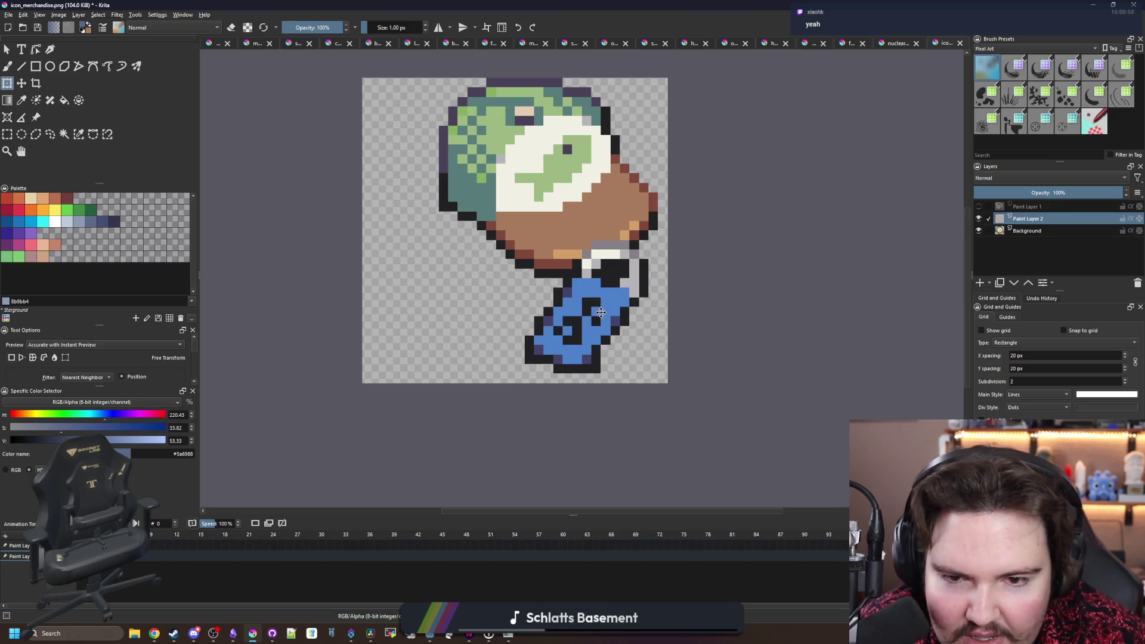
click(1029, 233)
click(21, 83)
drag(569, 229, 569, 238)
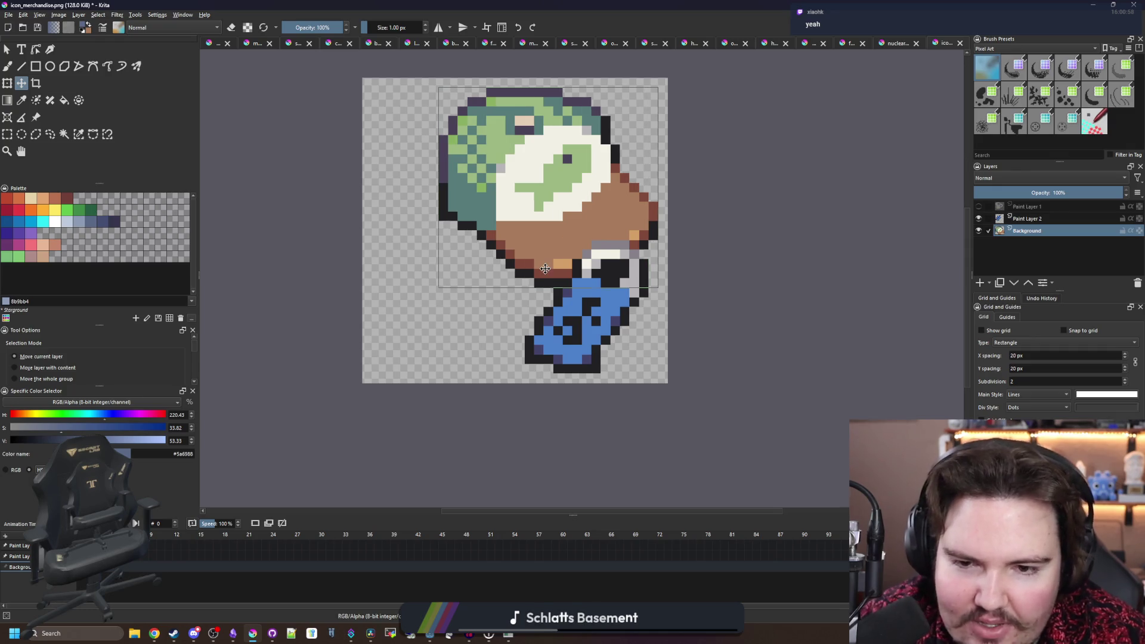
- Show the star mug layer again, save the icon as PNG, and minimize Krita
click(979, 206)
scroll(461, 314, down, 5)
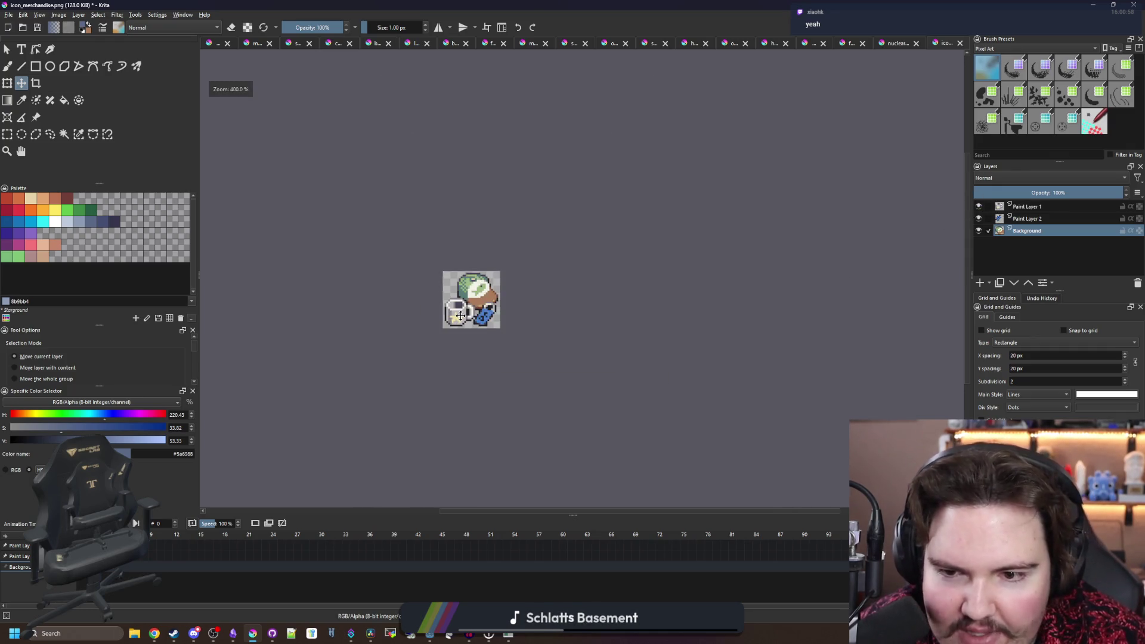
scroll(470, 305, up, 3)
scroll(457, 292, up, 2)
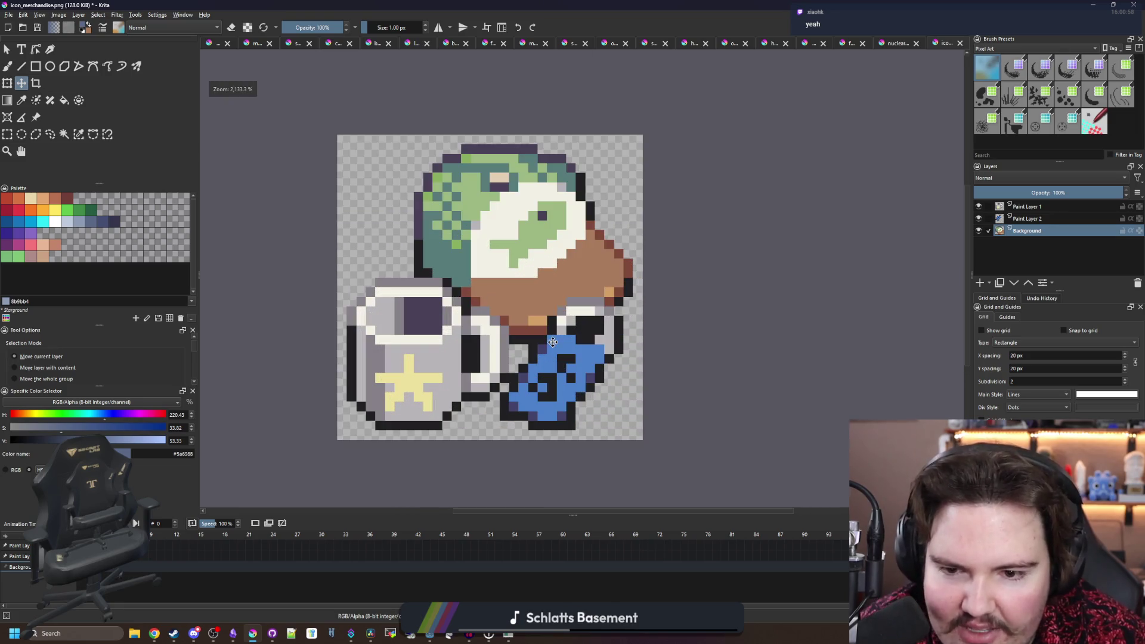
scroll(547, 352, down, 2)
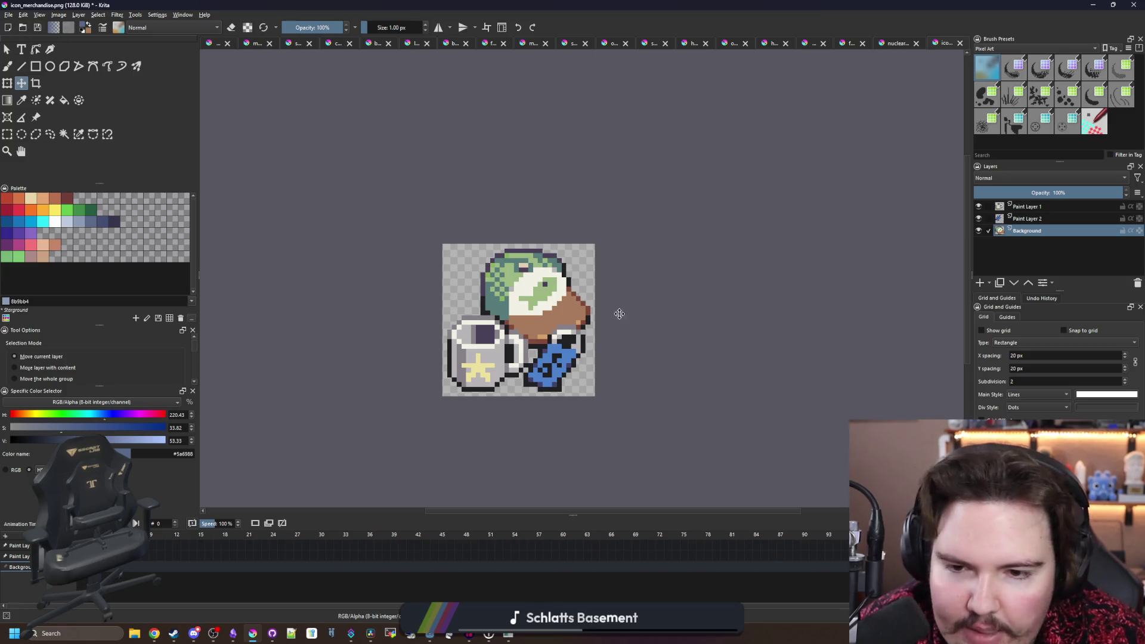
key(ctrl+s)
key(Return)
key(super+Down)
key(super+Down)
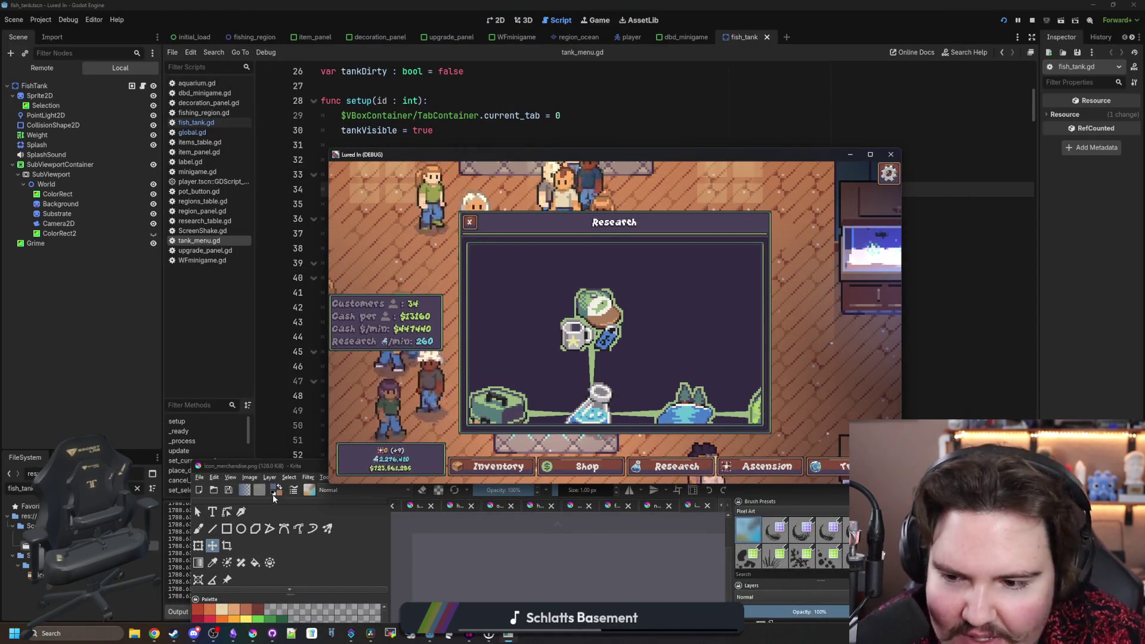
- Bring up the running Lured In game, zoom the Research tree to check the new icon, then close it
click(283, 469)
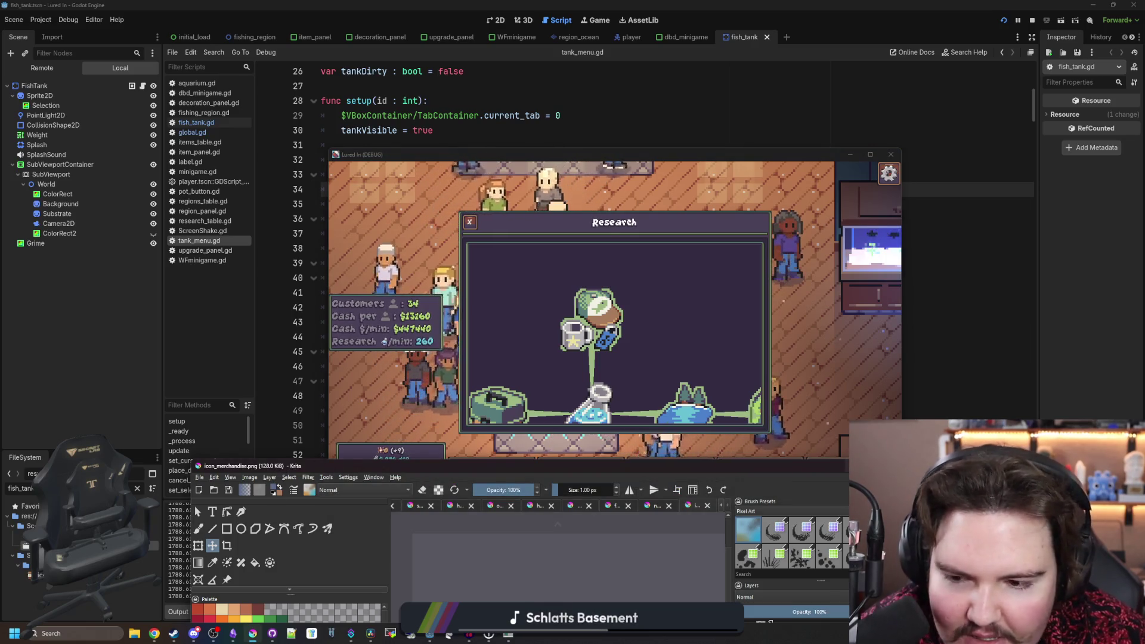
click(767, 511)
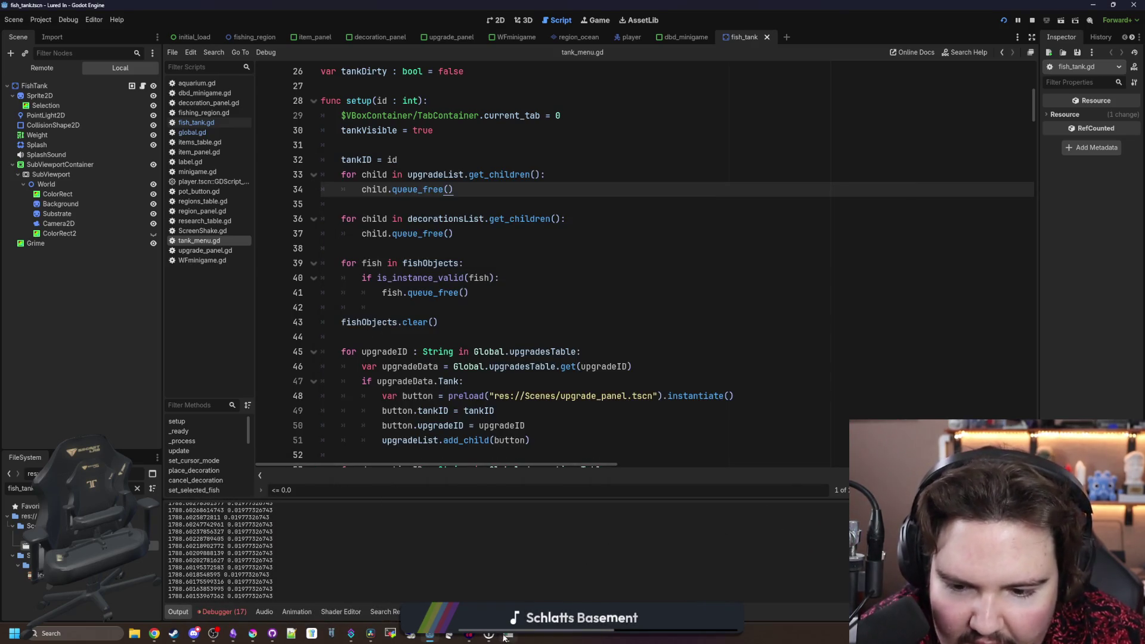
click(505, 635)
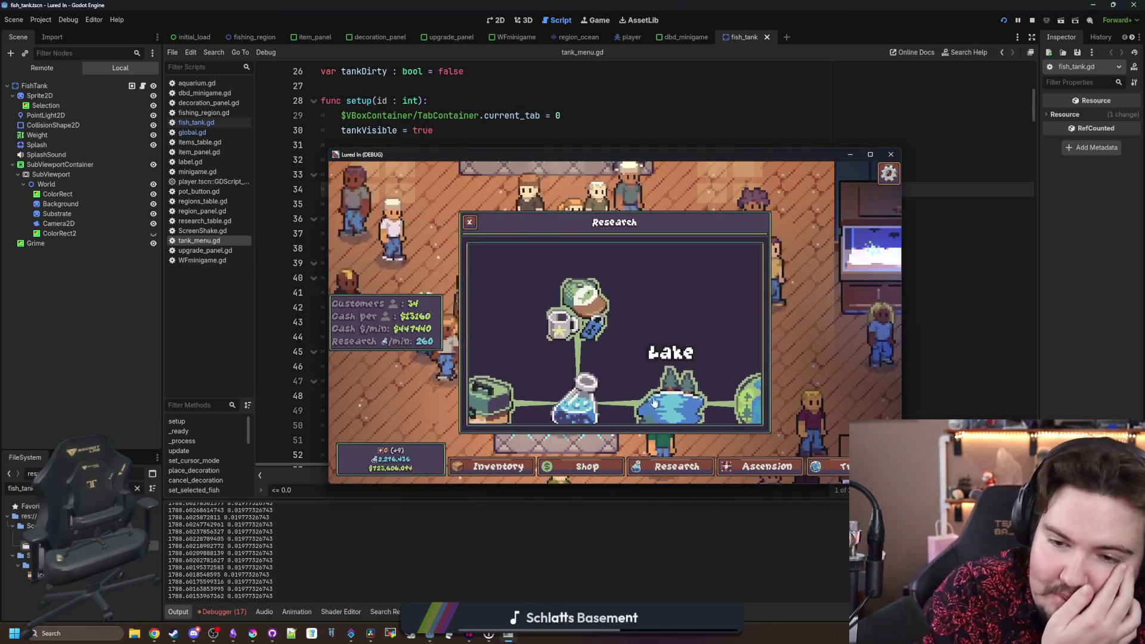
scroll(644, 334, down, 2)
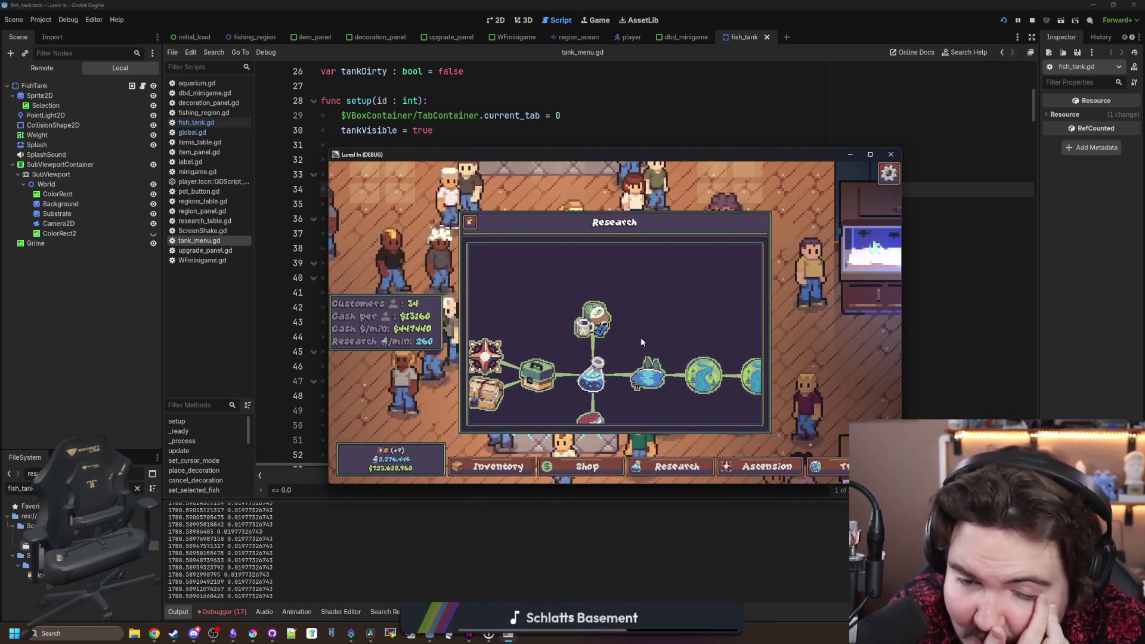
scroll(632, 306, up, 2)
scroll(636, 311, down, 3)
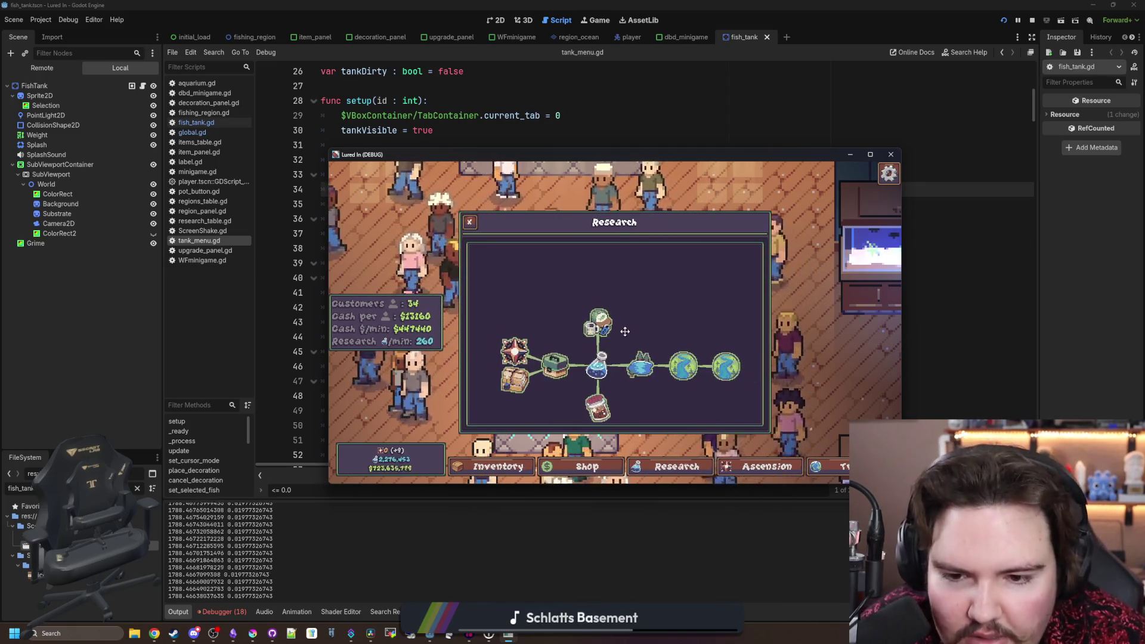
key(Escape)
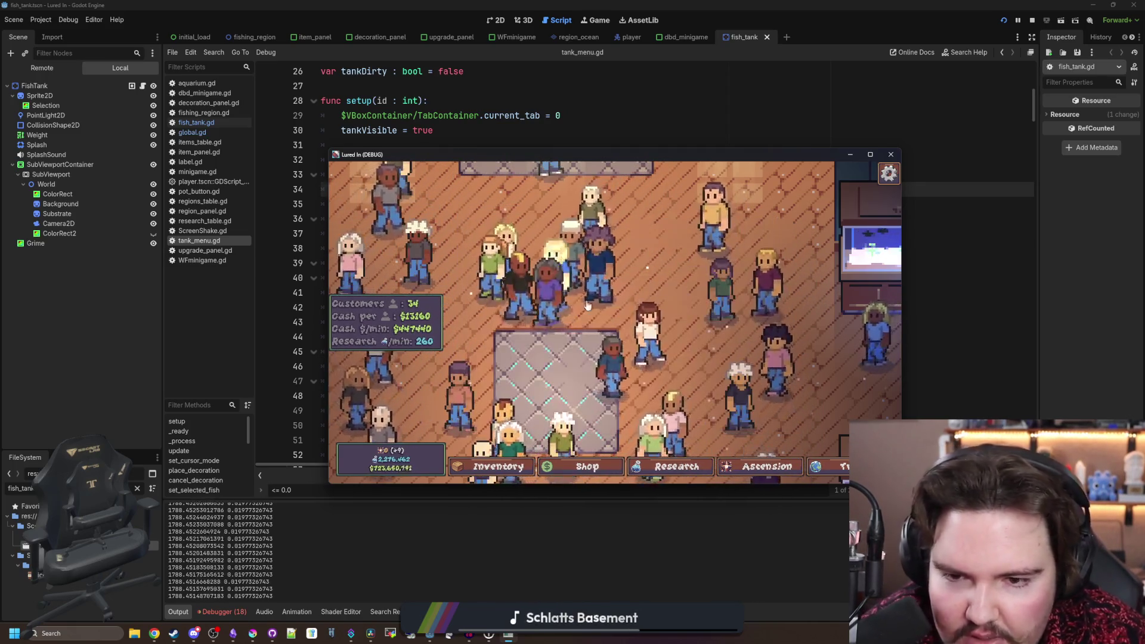
- Open and close the game's Shop panel, returning to the plain shop floor
scroll(580, 299, down, 2)
scroll(626, 334, down, 2)
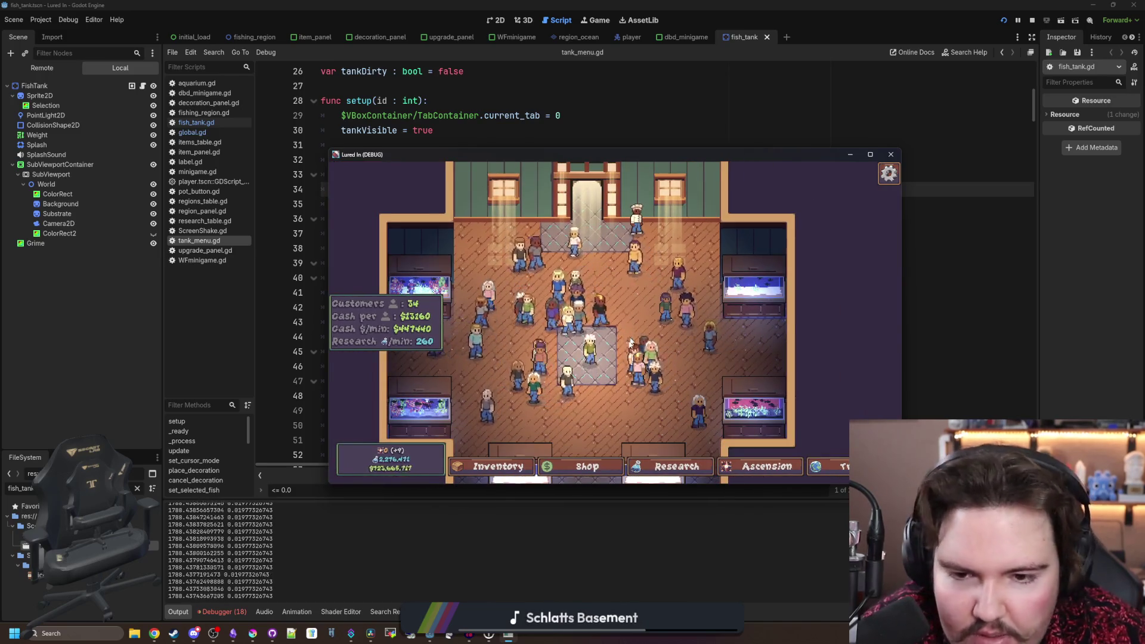
scroll(632, 339, up, 2)
scroll(633, 339, down, 2)
click(566, 467)
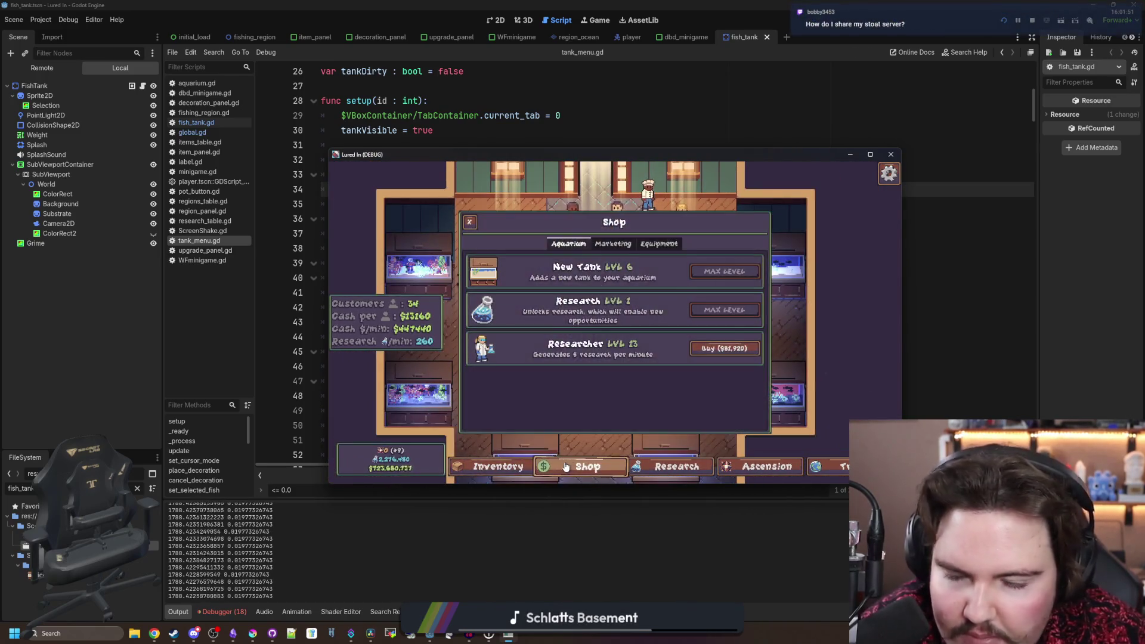
click(566, 467)
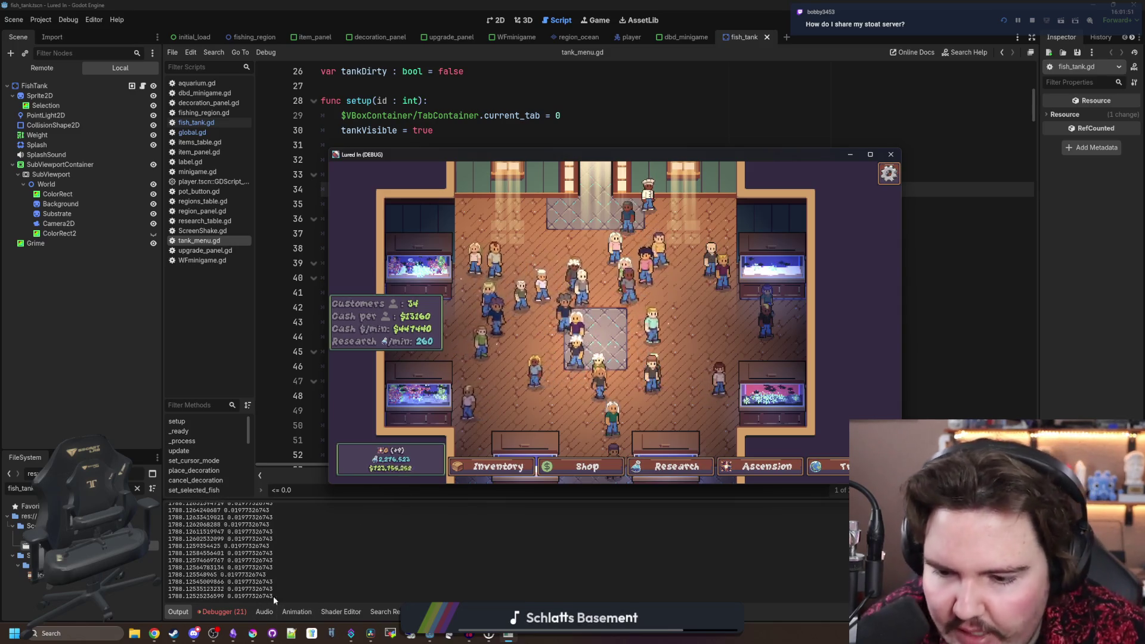
click(451, 637)
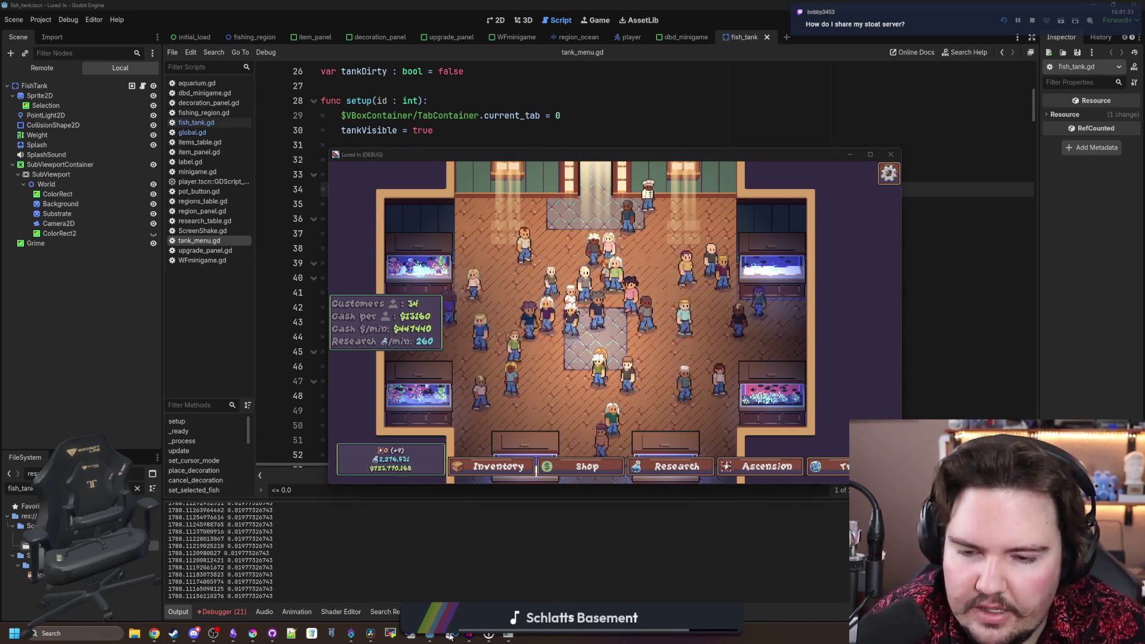
- Open the Big Boy Games server's General channel and read the latest question
click(224, 206)
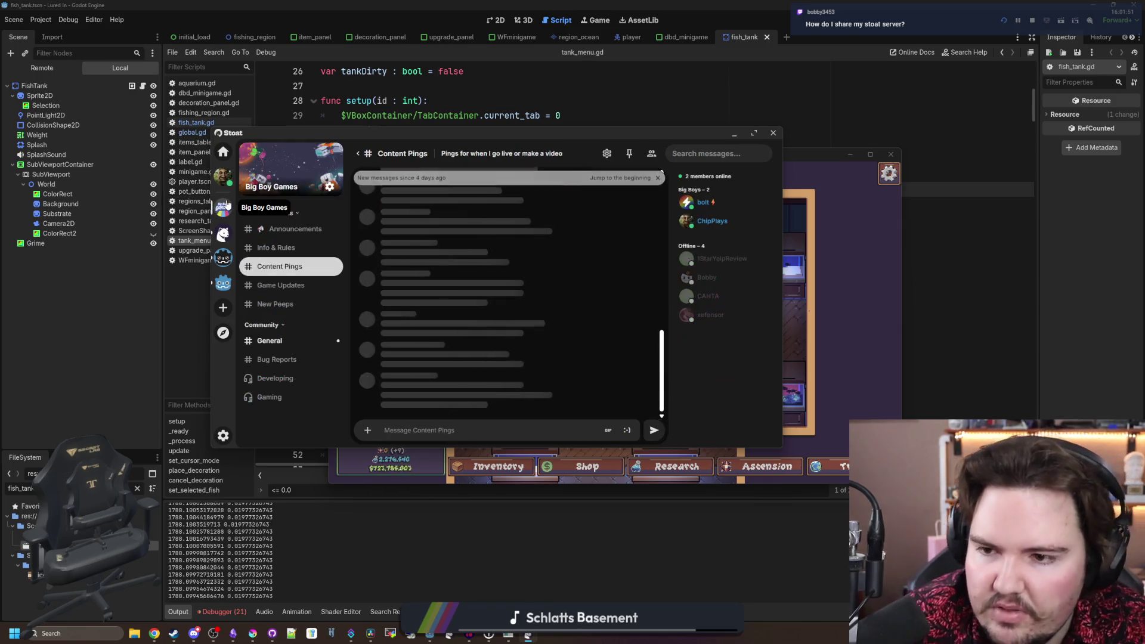
click(289, 345)
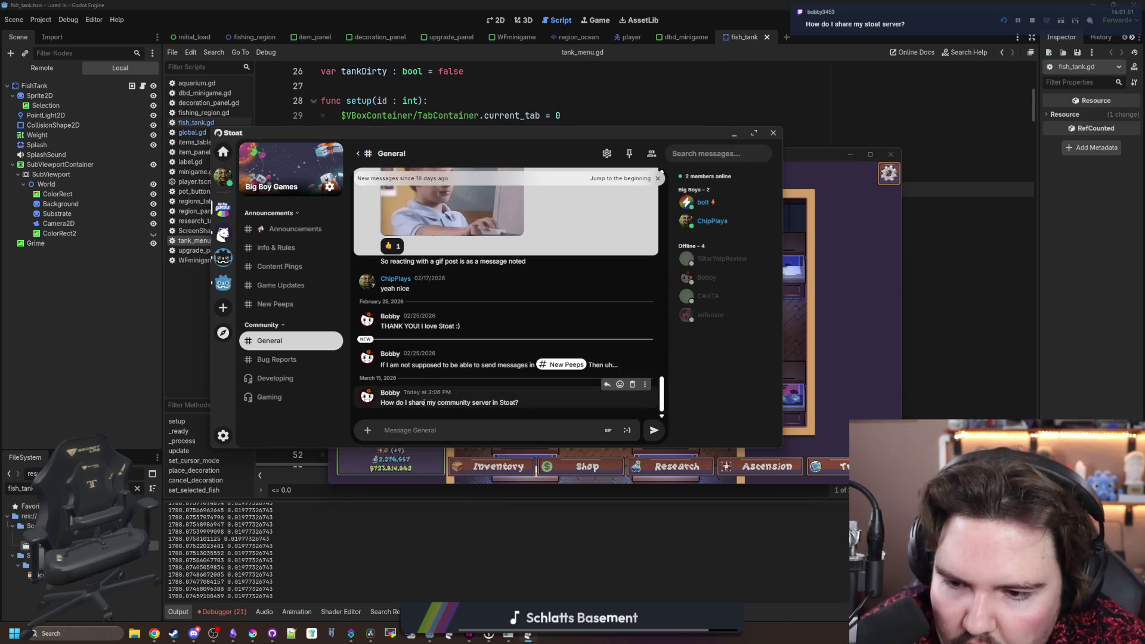
mouse_move(430, 403)
mouse_down()
mouse_move(380, 403)
mouse_move(519, 403)
mouse_up()
click(529, 405)
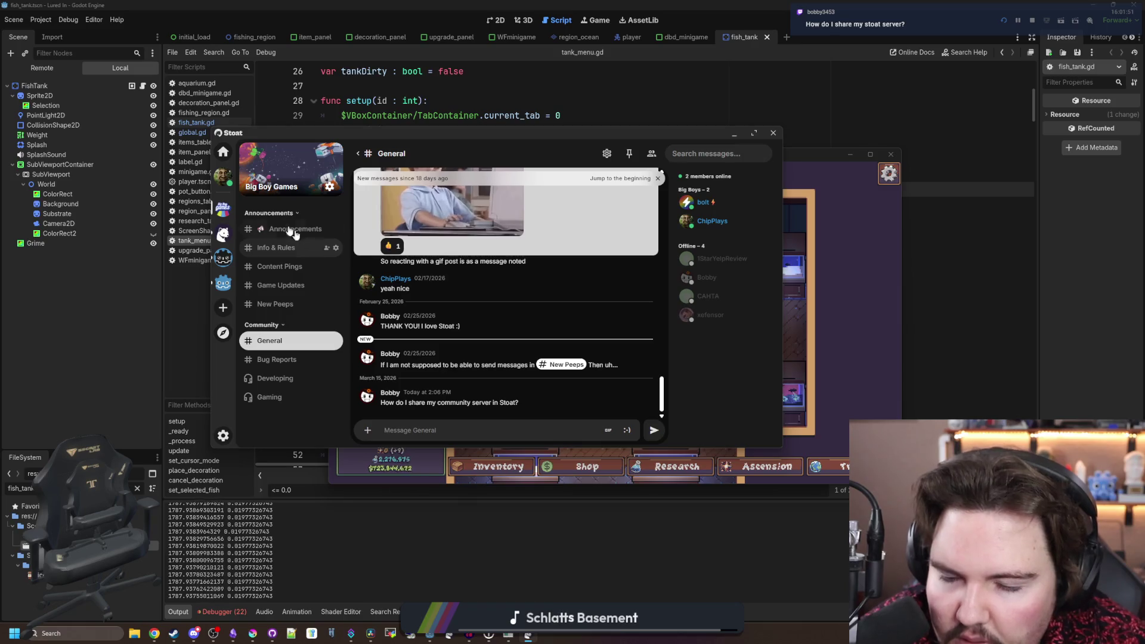
- Check the existing #Announcements invite on the server settings Invites page, then close settings
click(327, 189)
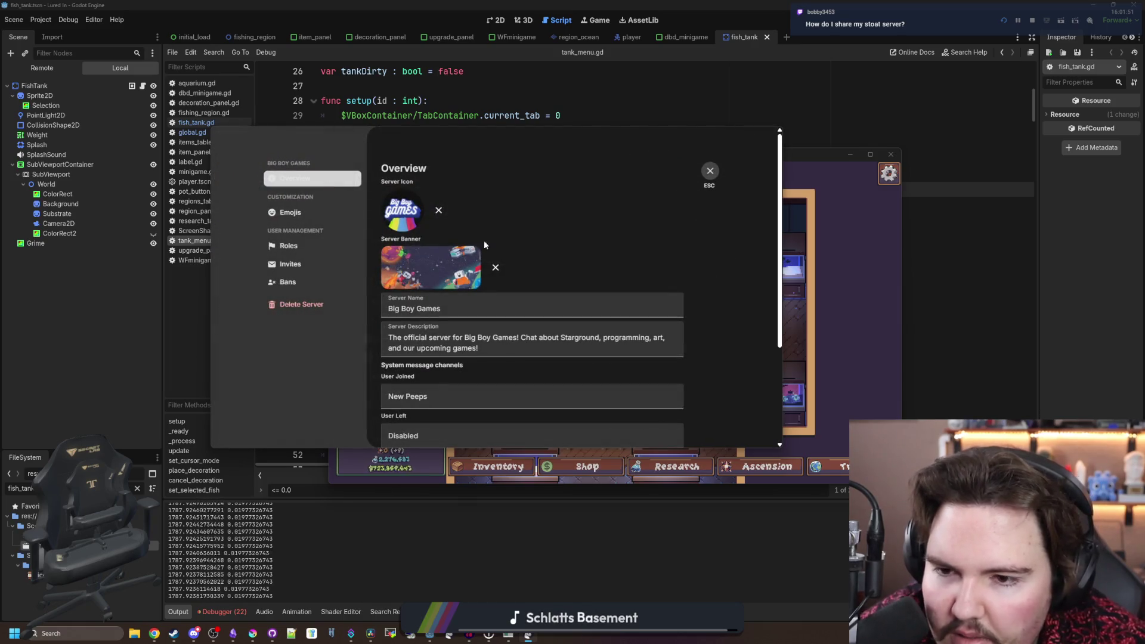
scroll(555, 255, down, 5)
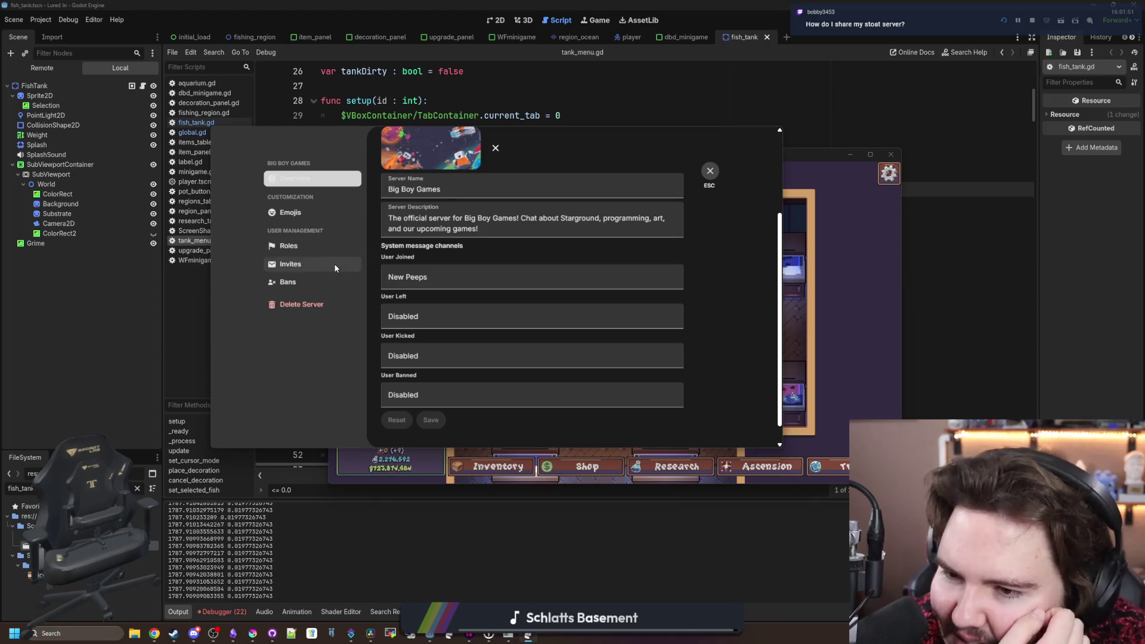
click(335, 268)
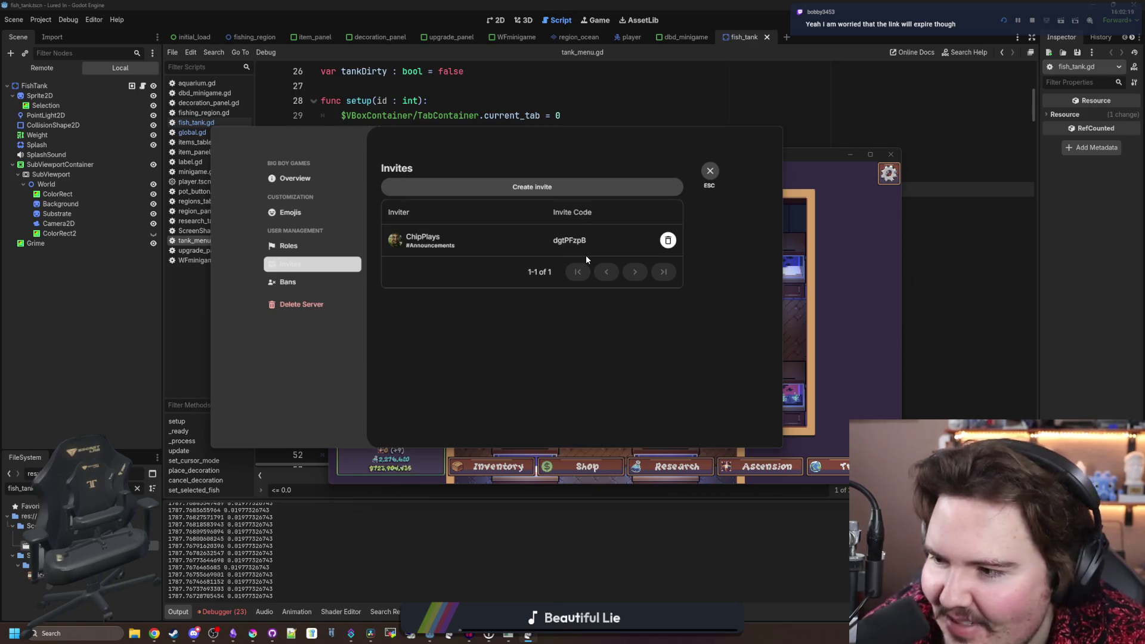
click(710, 171)
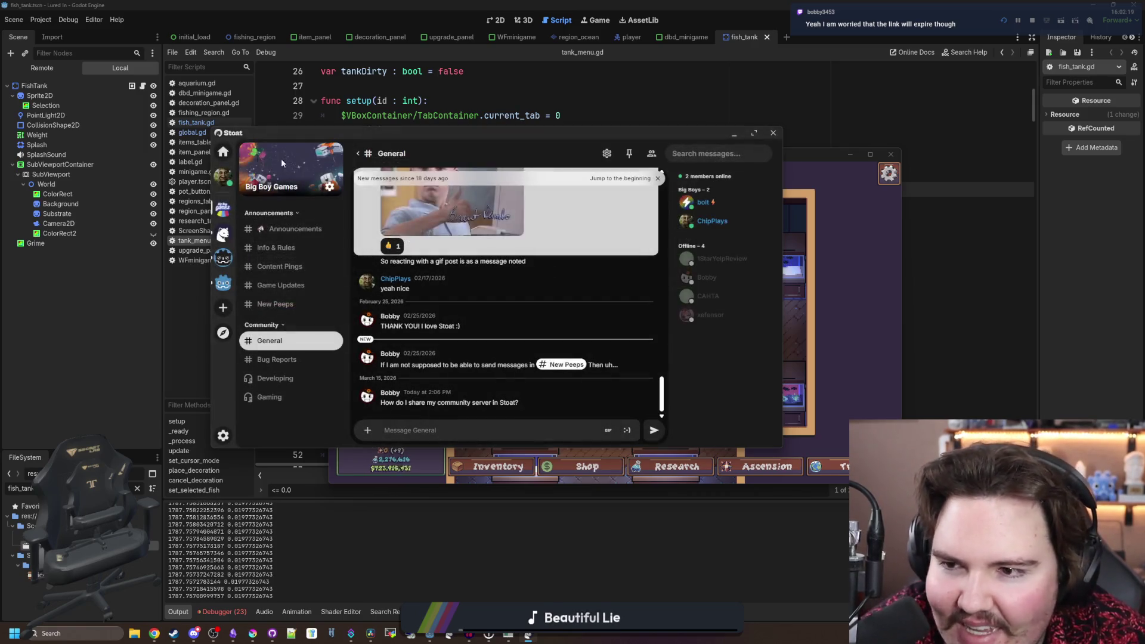
click(327, 189)
click(313, 262)
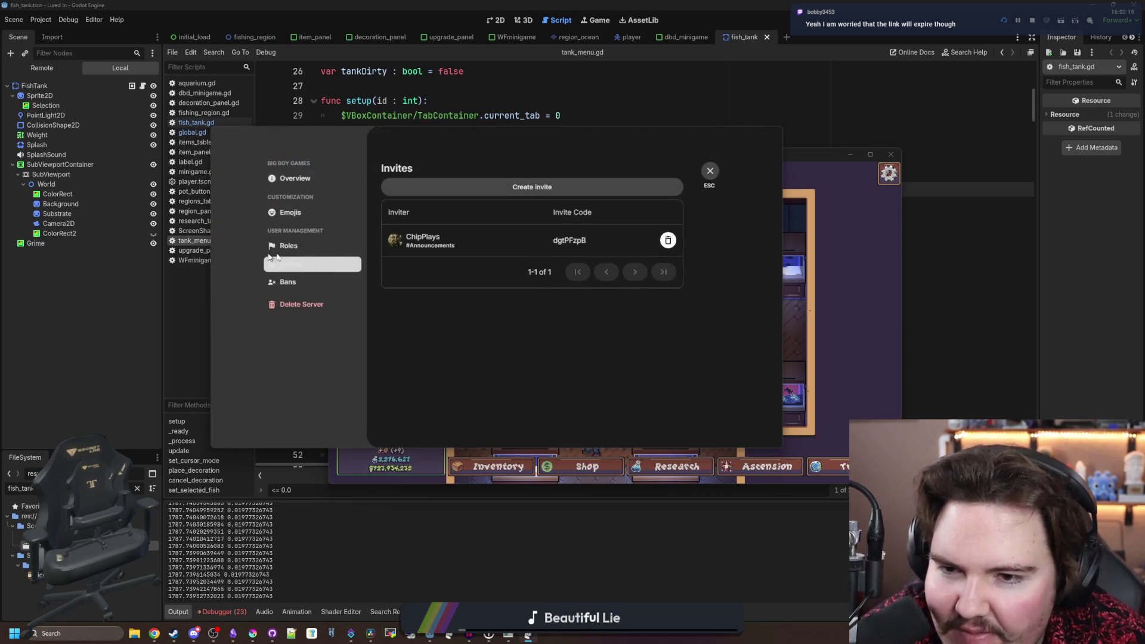
click(709, 171)
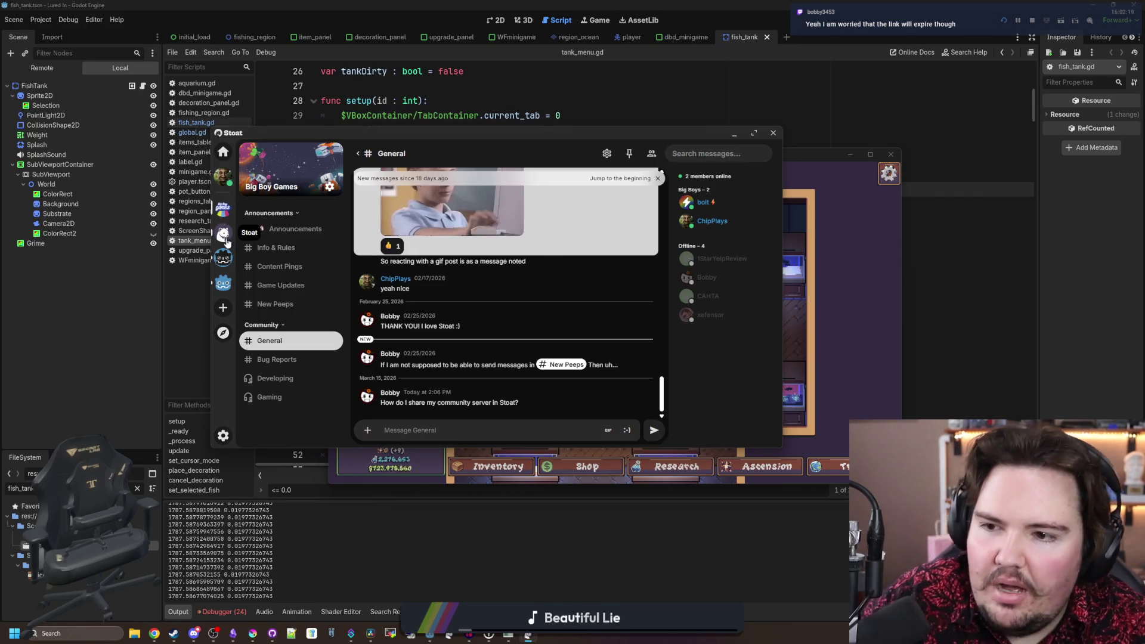
- In the official Stoat server, scroll back through the Submit to Discover channel history
click(222, 234)
scroll(320, 349, down, 3)
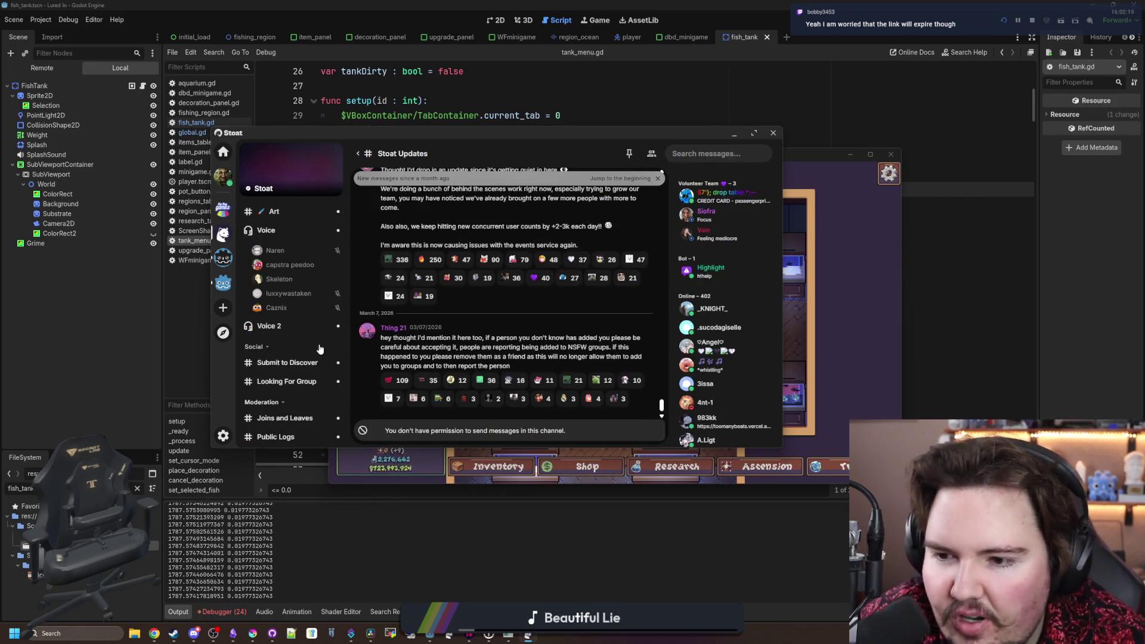
click(304, 361)
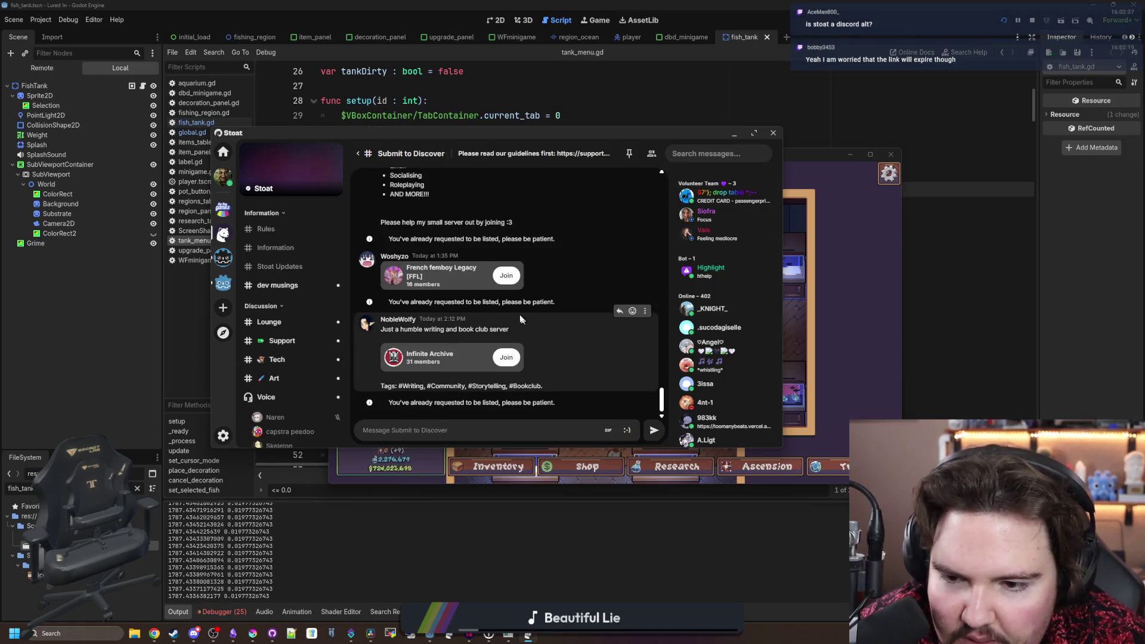
scroll(522, 317, up, 5)
scroll(519, 315, up, 5)
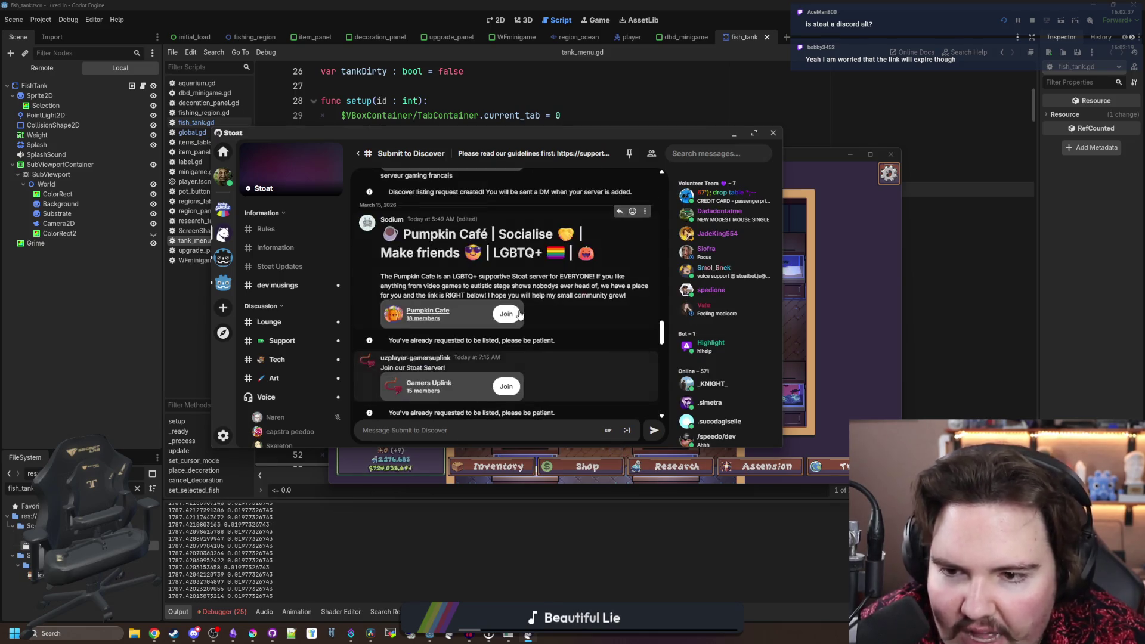
scroll(519, 315, up, 5)
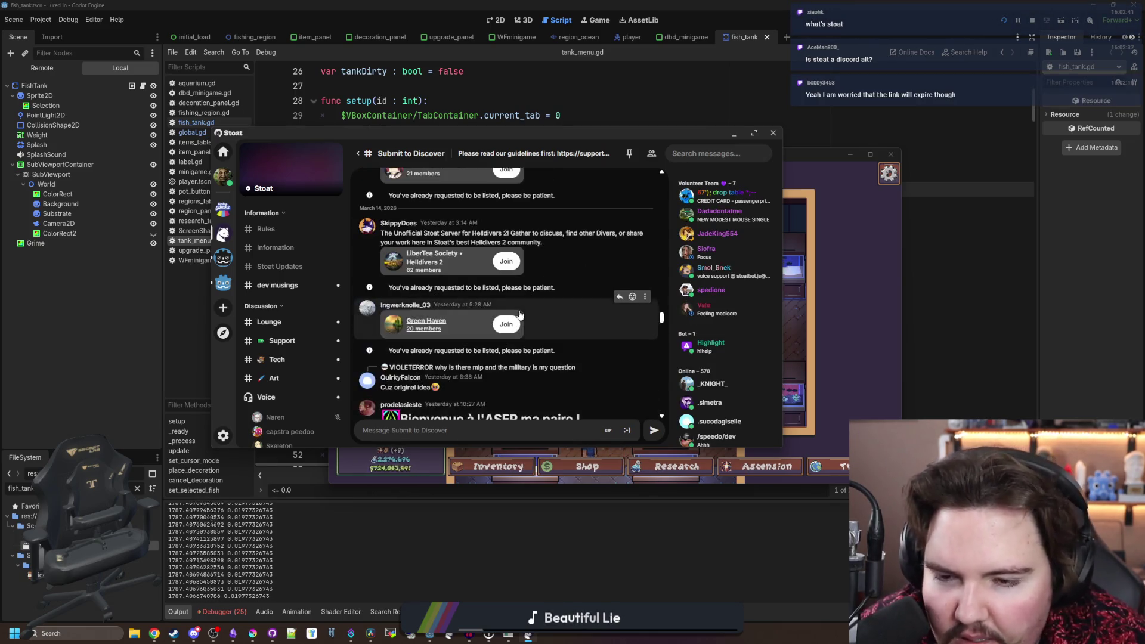
scroll(520, 314, up, 5)
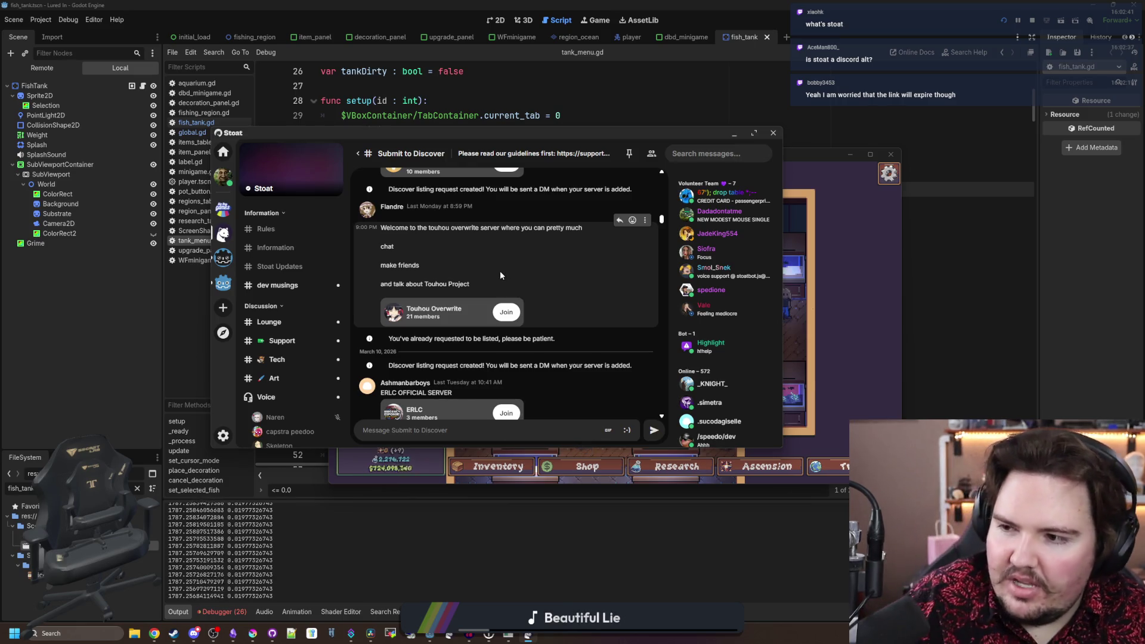
scroll(501, 275, up, 5)
scroll(506, 274, up, 5)
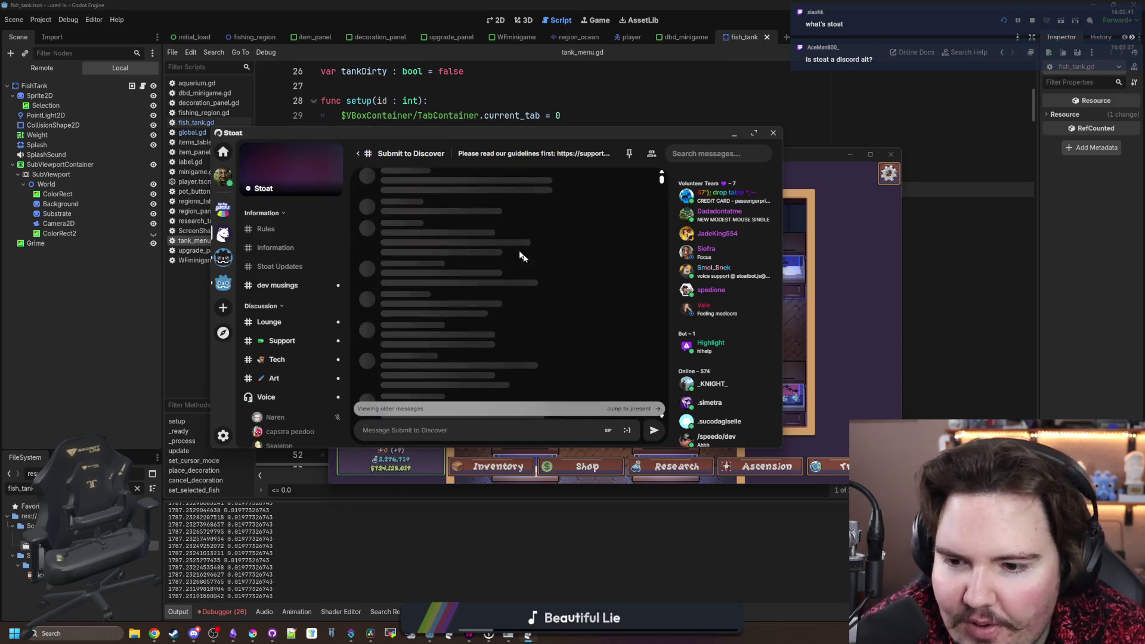
scroll(632, 370, up, 5)
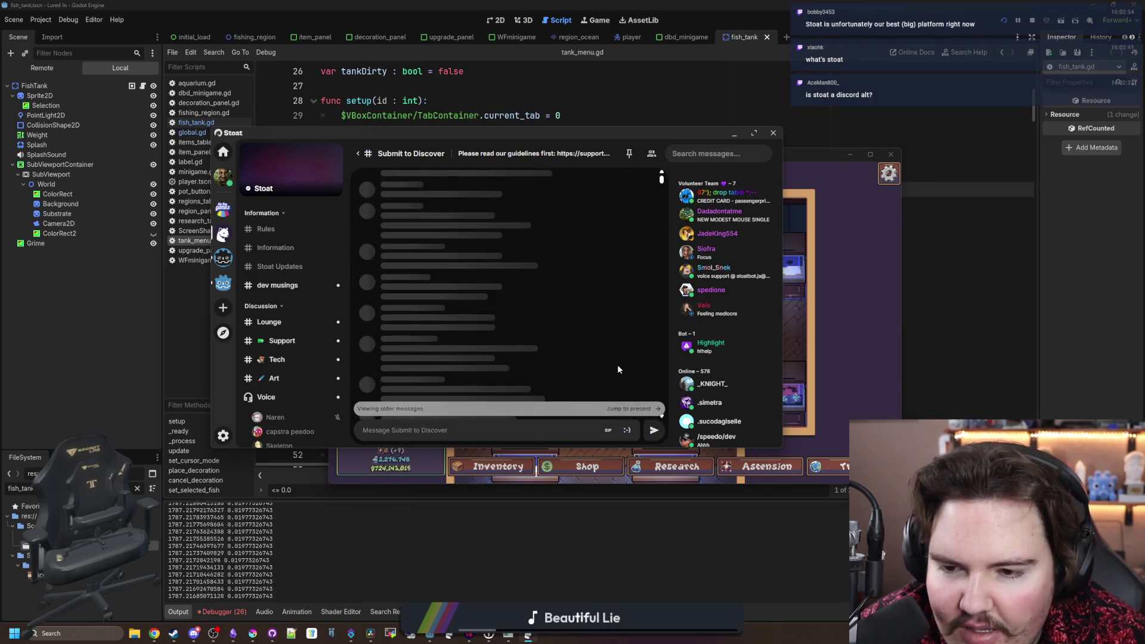
scroll(616, 356, up, 5)
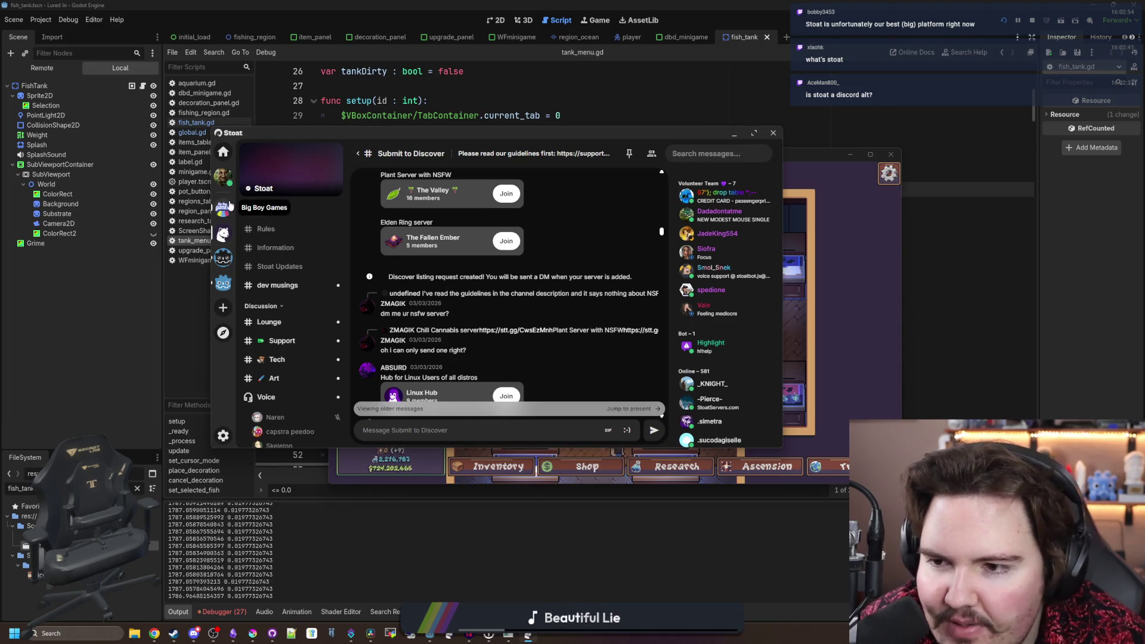
- Dismiss the online status menu unchanged and return to Big Boy Games #General
click(224, 176)
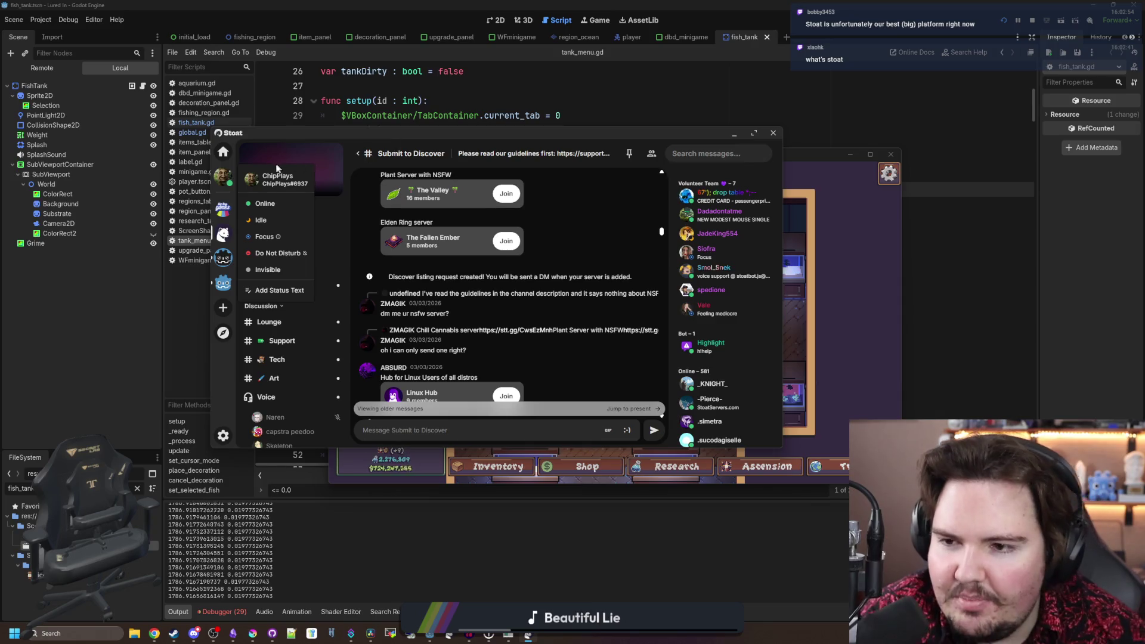
click(337, 216)
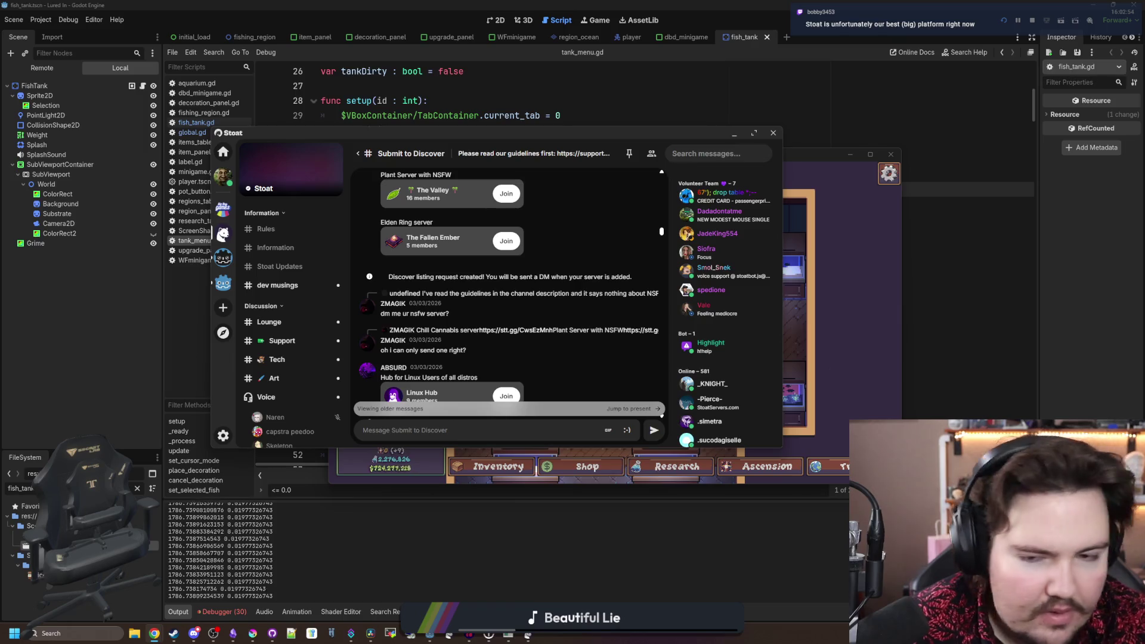
key(ctrl+t)
click(384, 275)
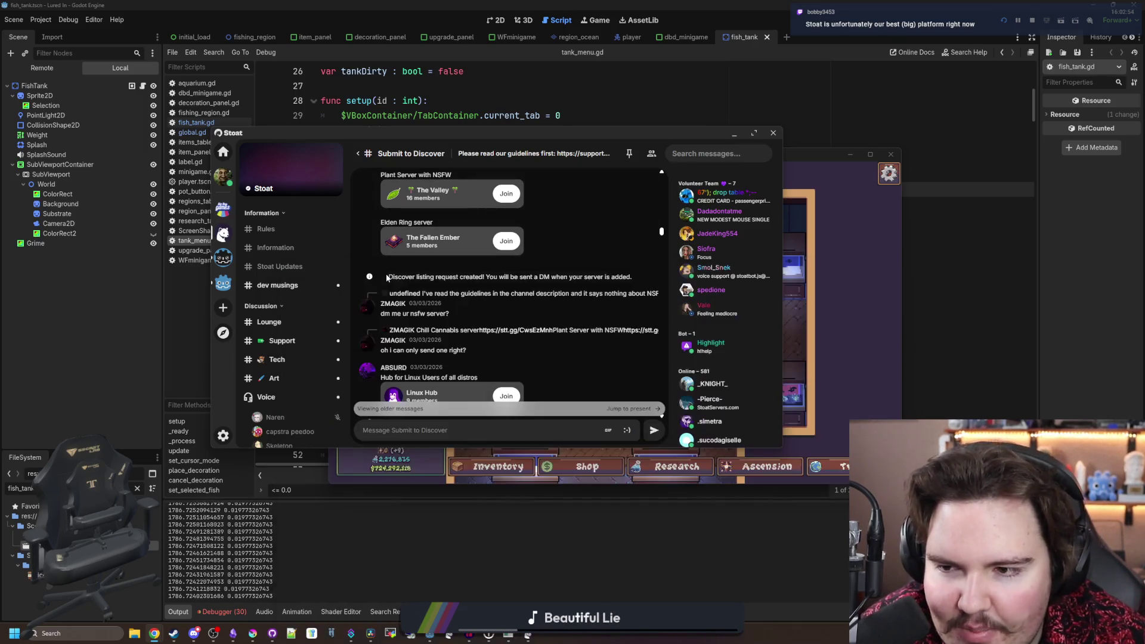
click(223, 209)
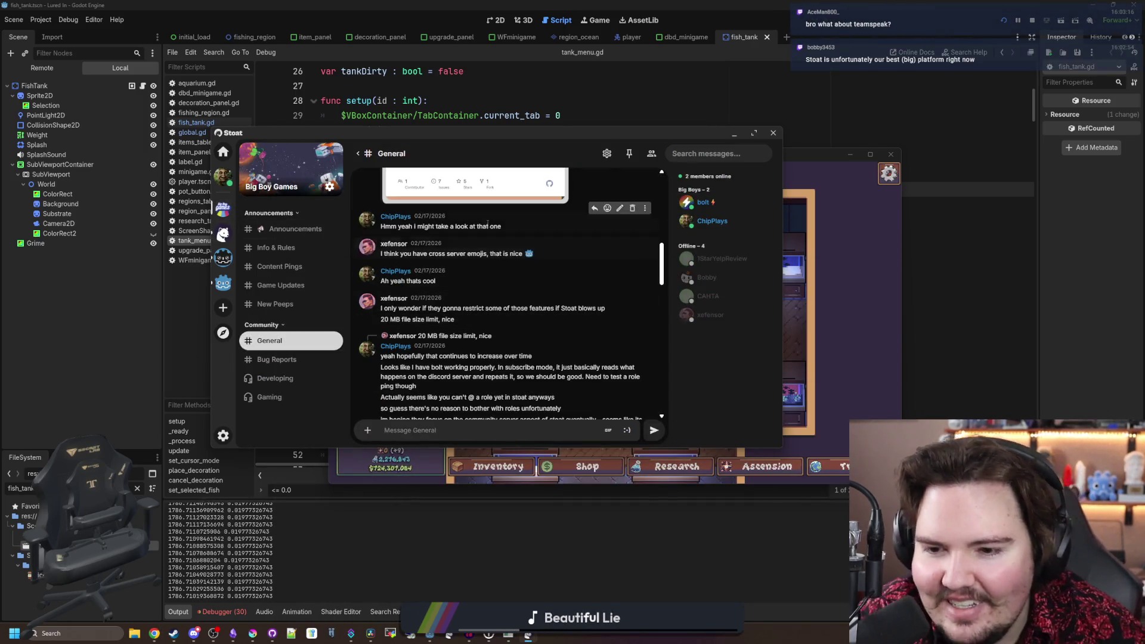
- Browse Announcements, Info & Rules and Content Pings, ending on the Game Updates channel
scroll(487, 224, down, 10)
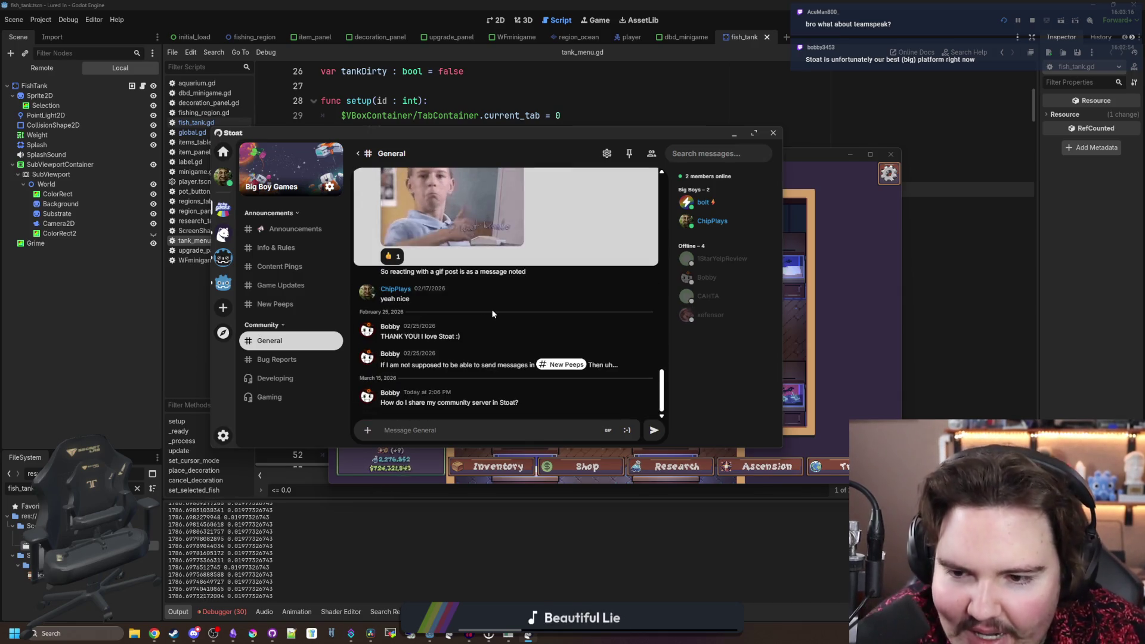
scroll(506, 317, up, 1)
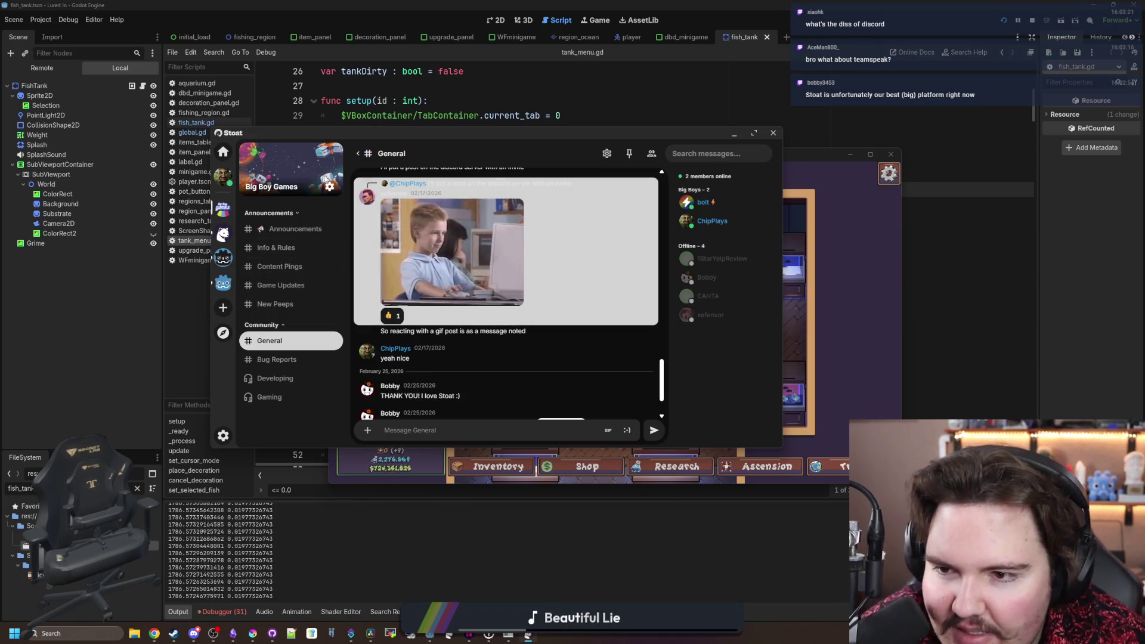
click(309, 232)
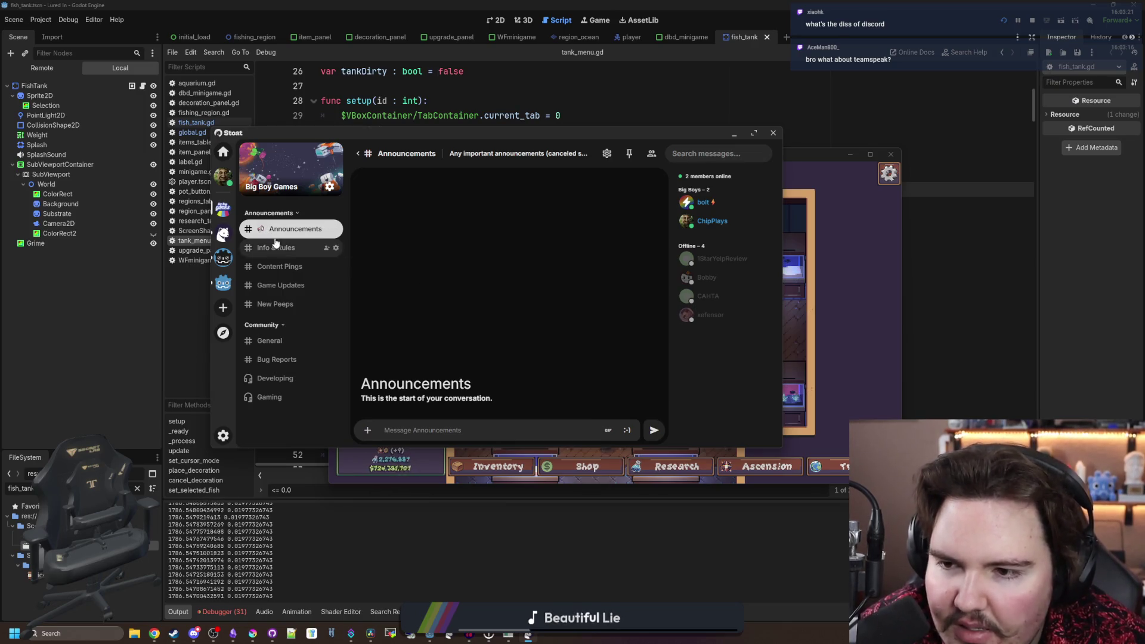
click(276, 247)
click(281, 267)
click(280, 229)
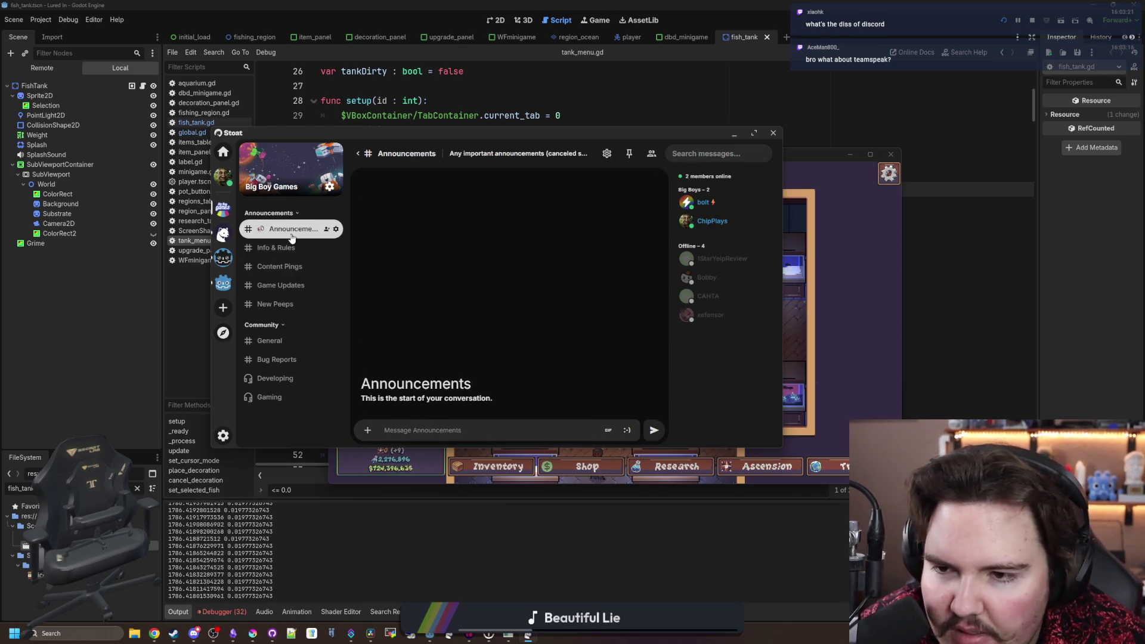
click(278, 247)
click(280, 285)
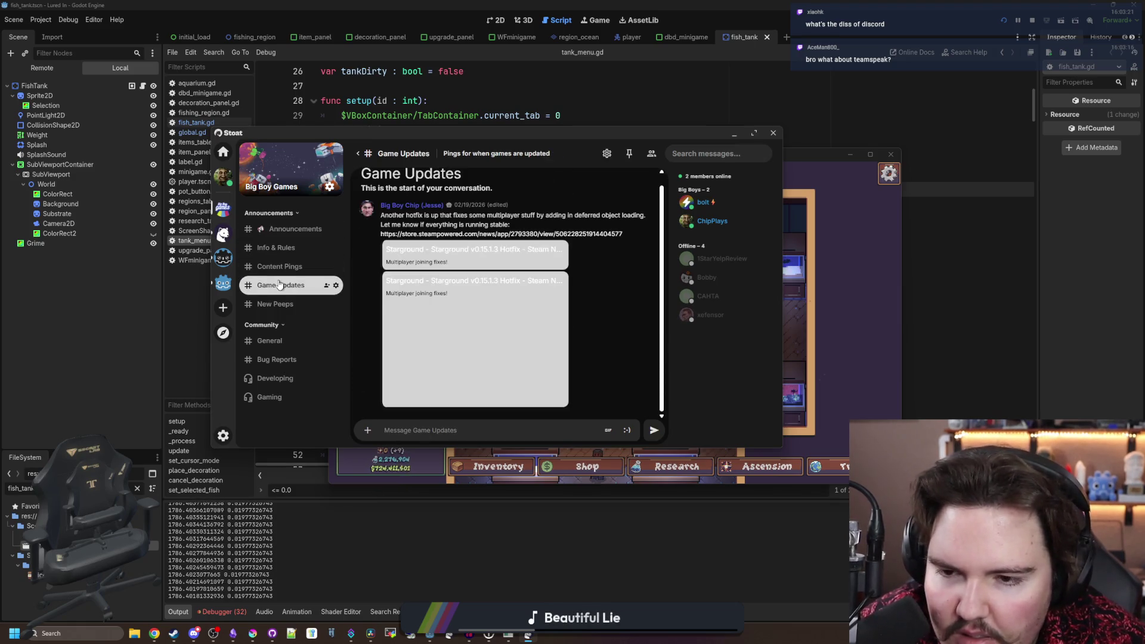
- Look through the account settings, then close them back to Game Updates
click(221, 436)
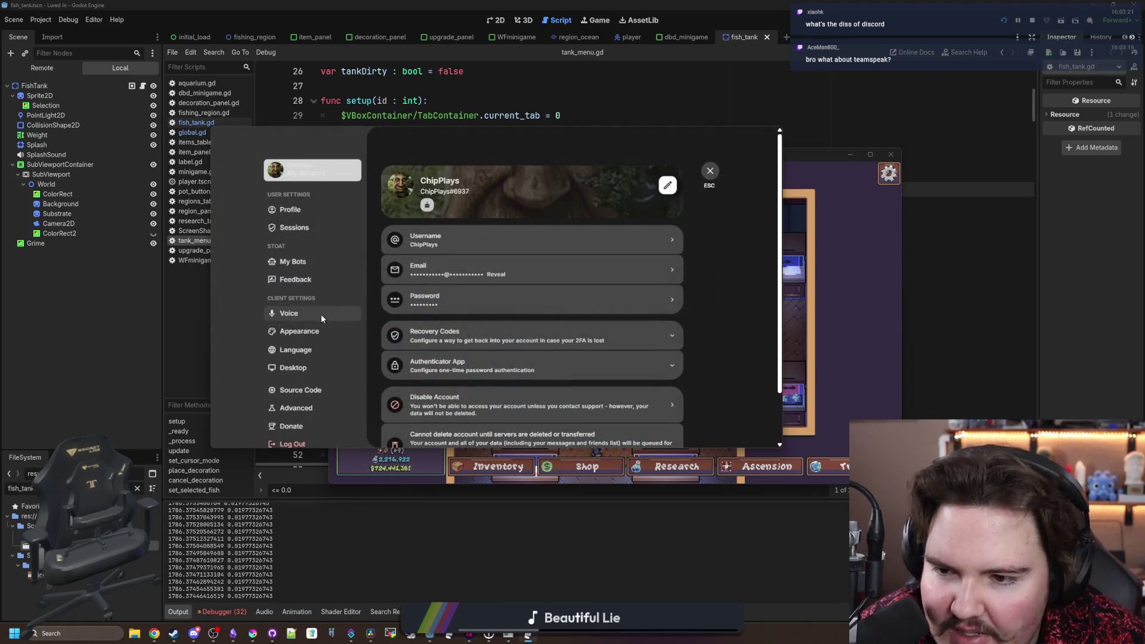
scroll(316, 263, down, 1)
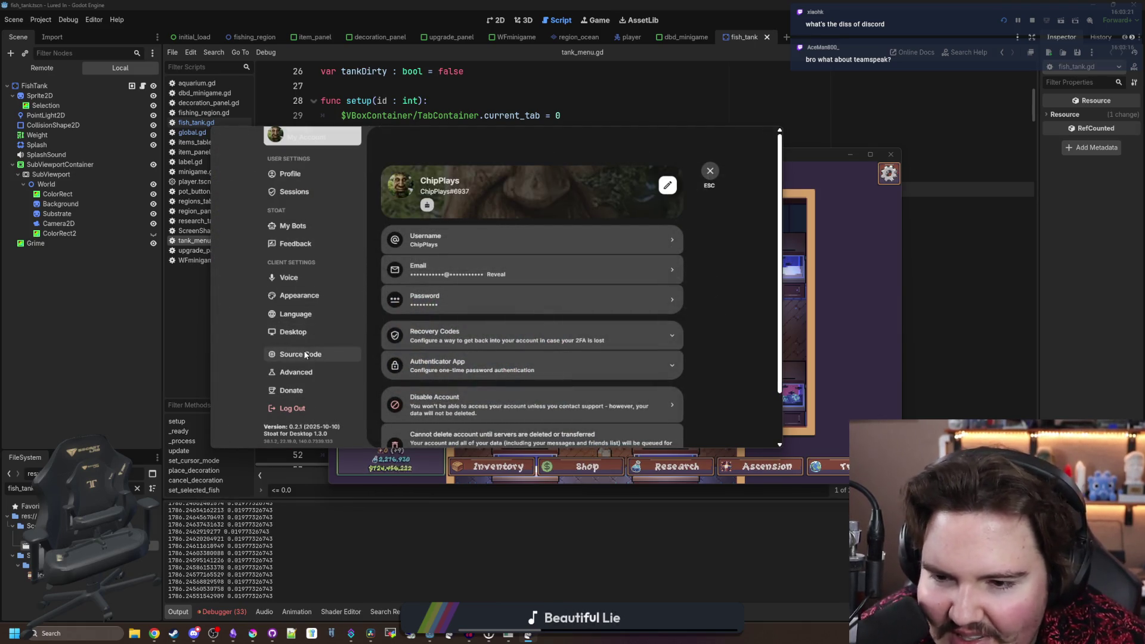
scroll(315, 347, up, 1)
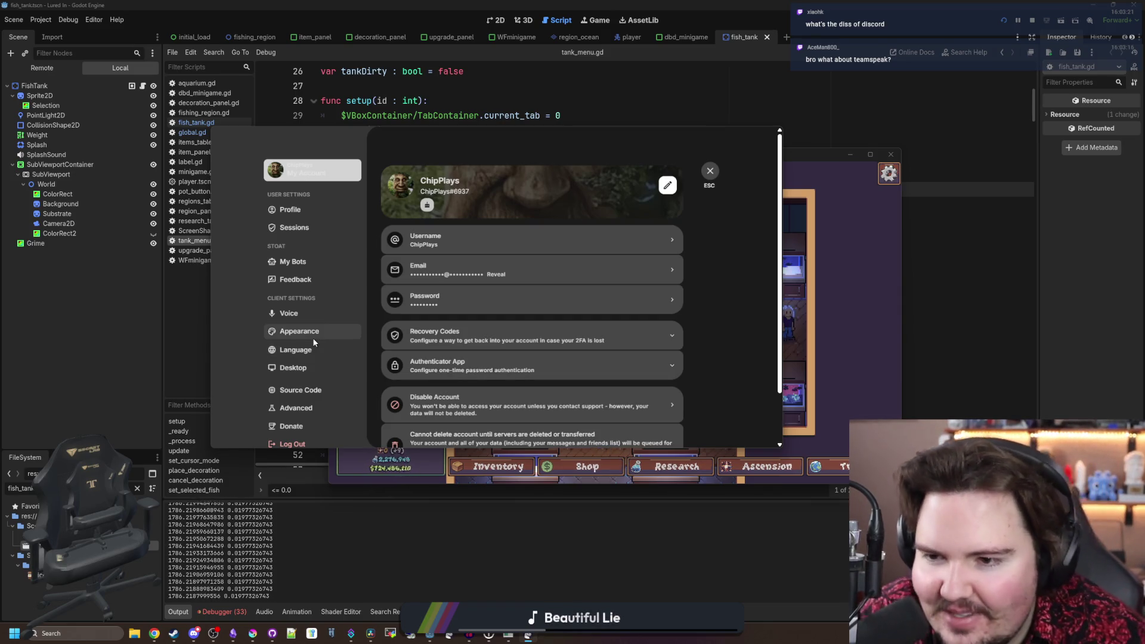
click(709, 172)
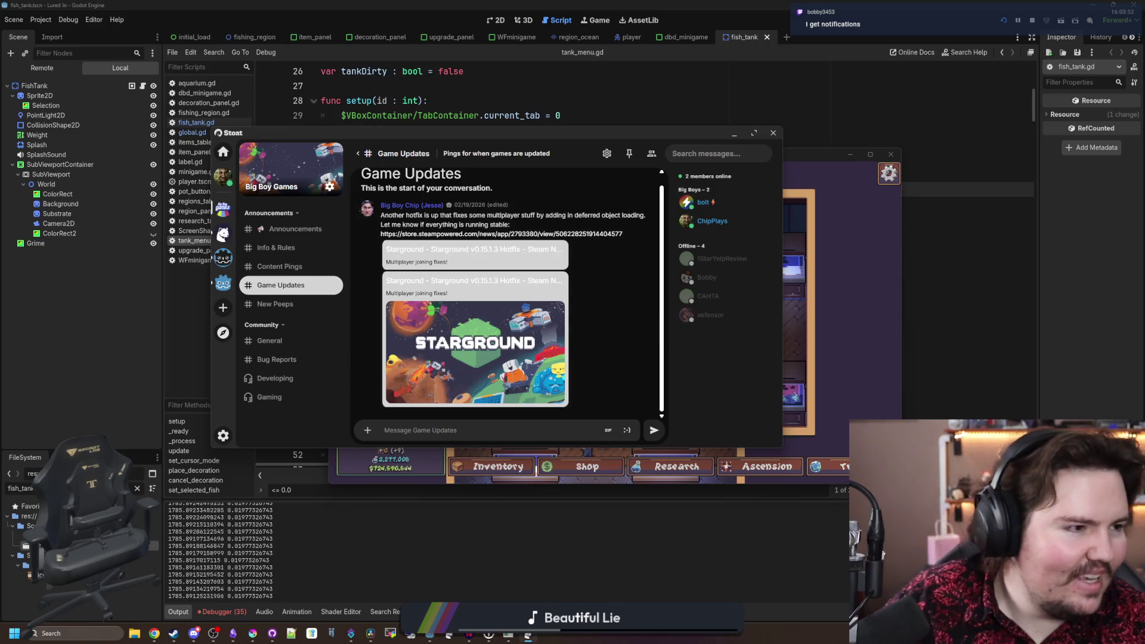
key(super+2)
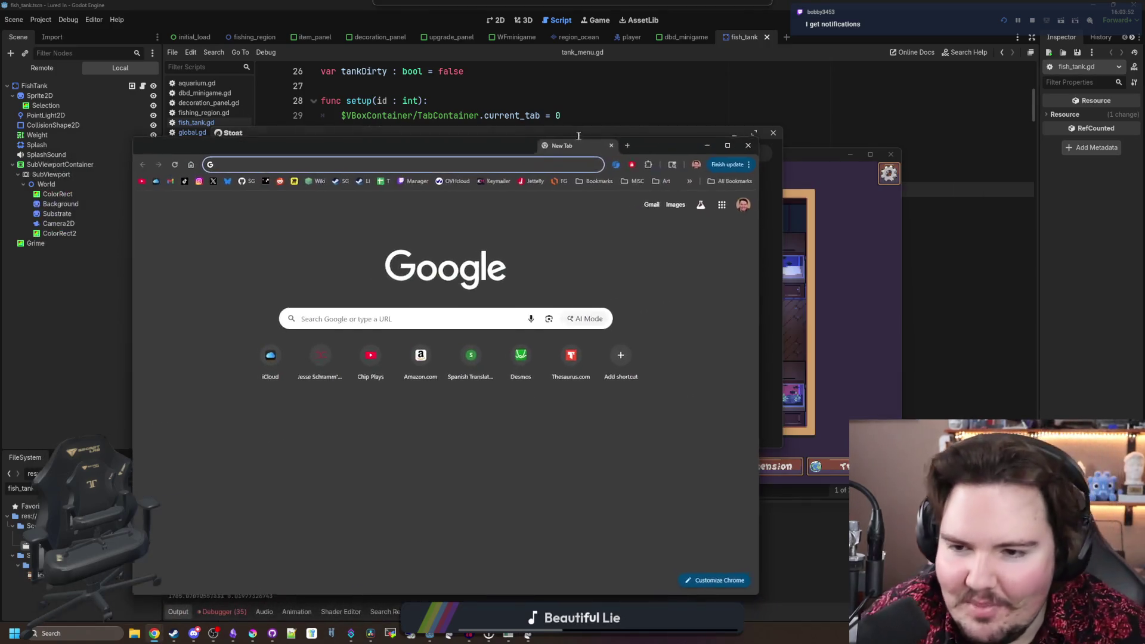
- Search for 'teamspeak', open teamspeak.com from the results, and maximize the window
text(teamspeakj)
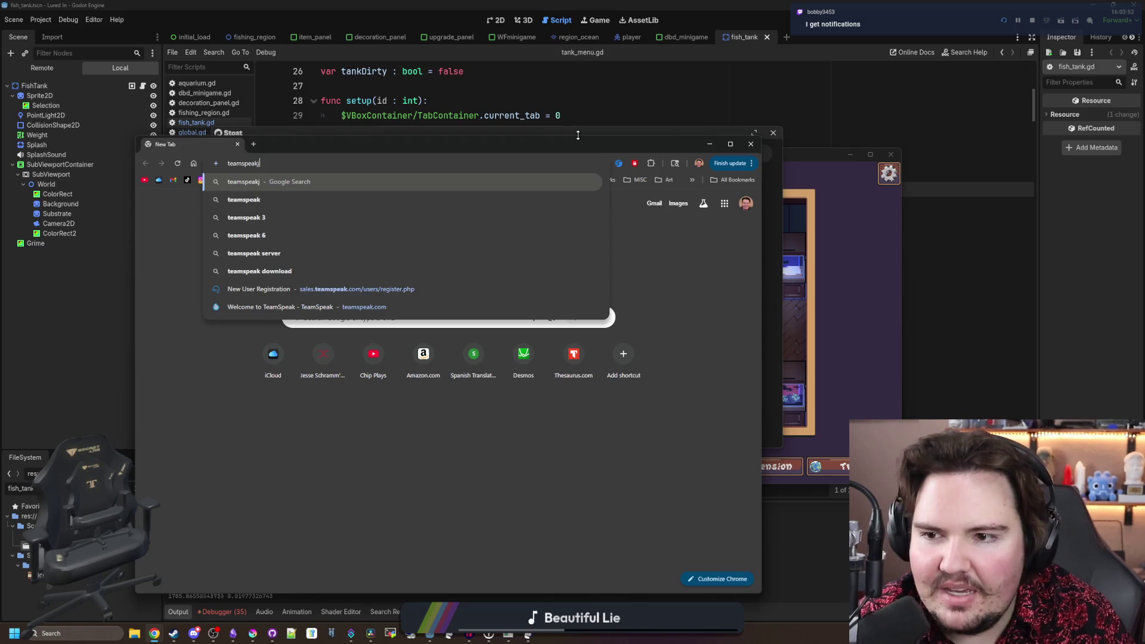
key(Return)
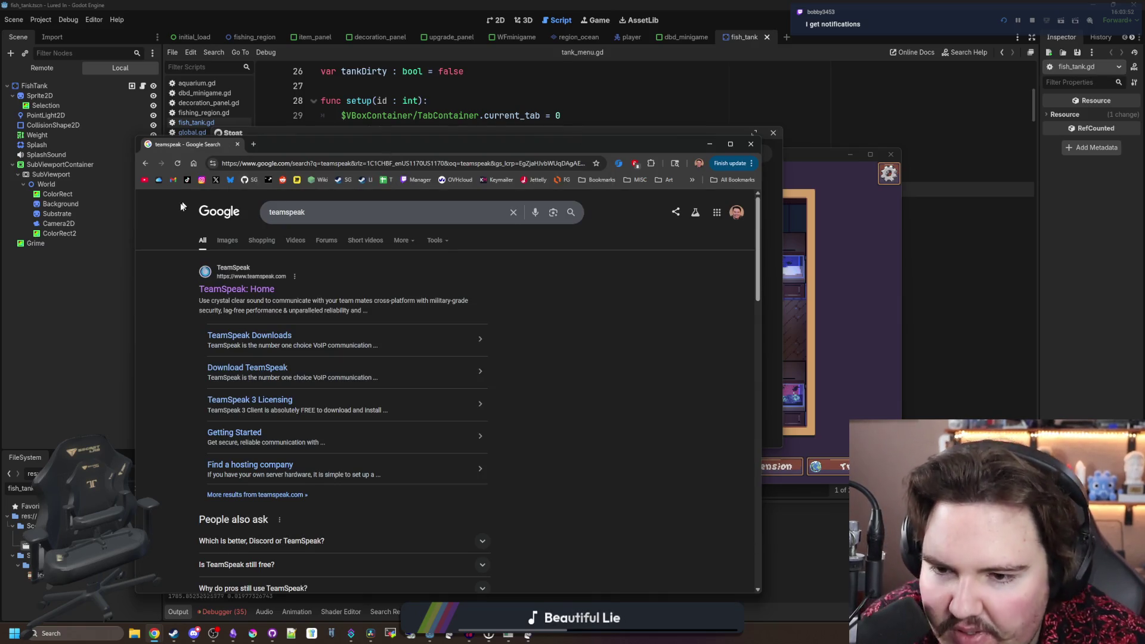
click(254, 281)
double_click(378, 141)
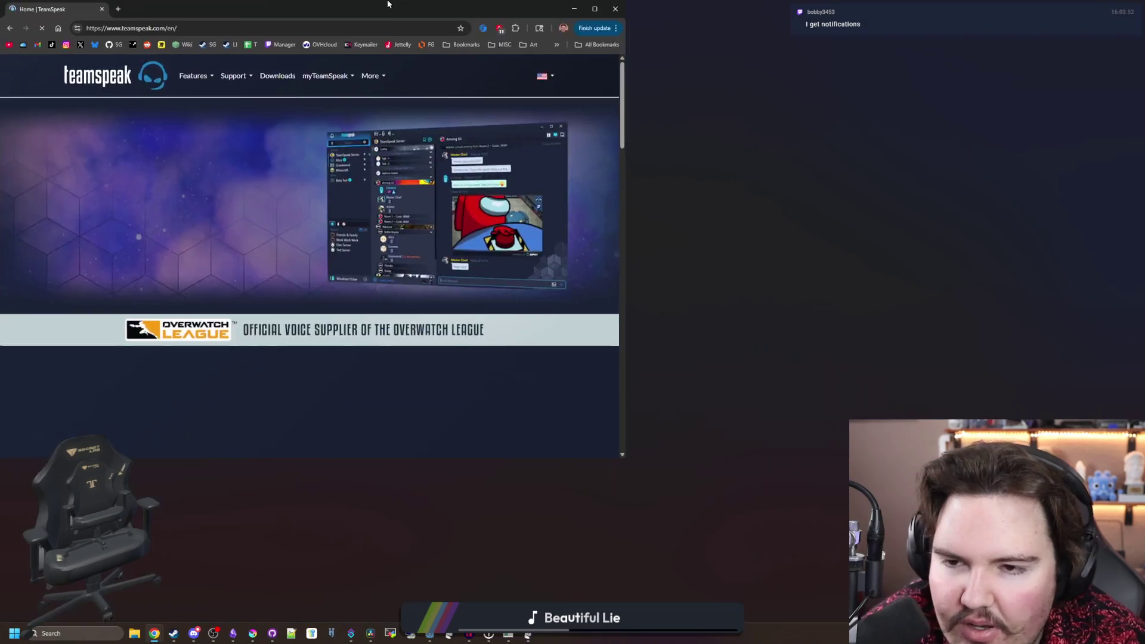
- Scroll through the TeamSpeak homepage down to the footer and jump back to the top
scroll(585, 309, down, 4)
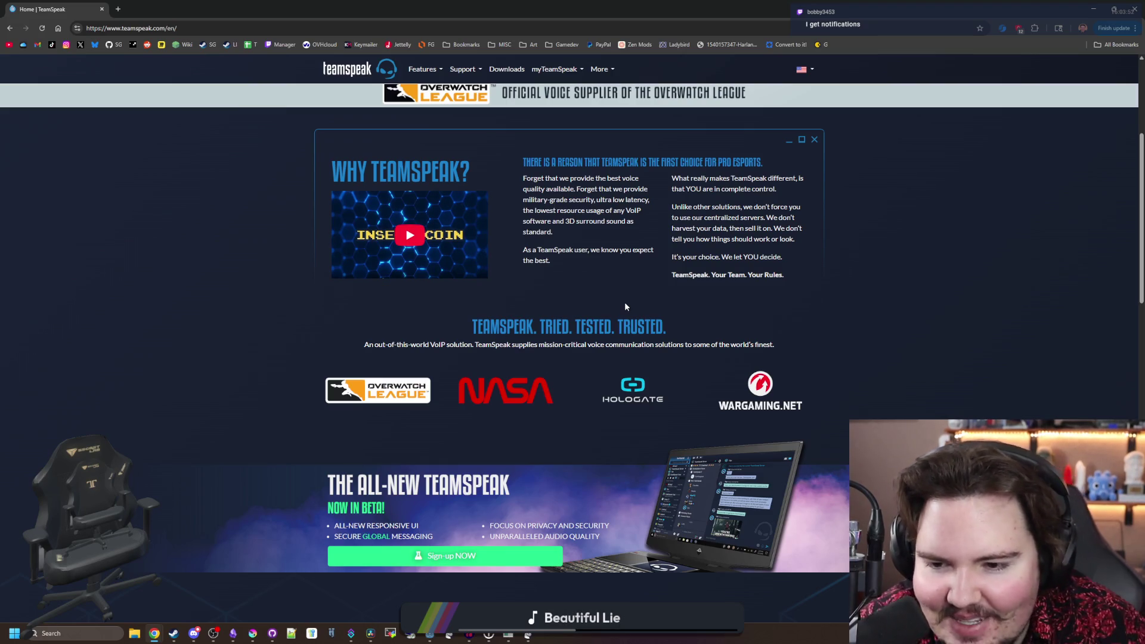
scroll(624, 304, down, 5)
scroll(624, 305, down, 5)
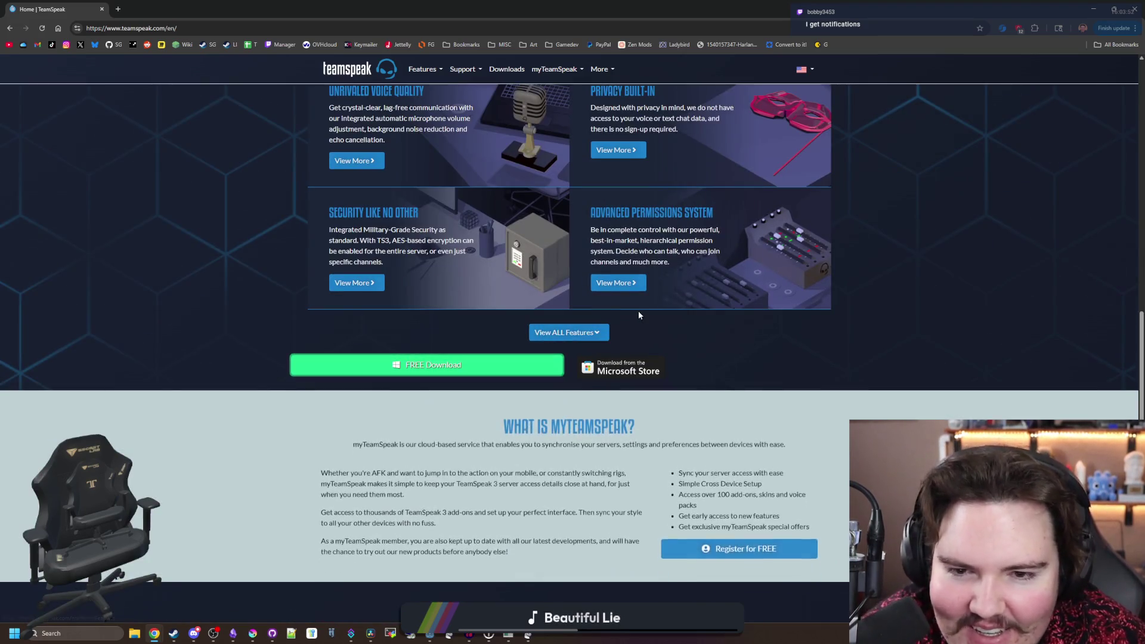
scroll(638, 315, up, 4)
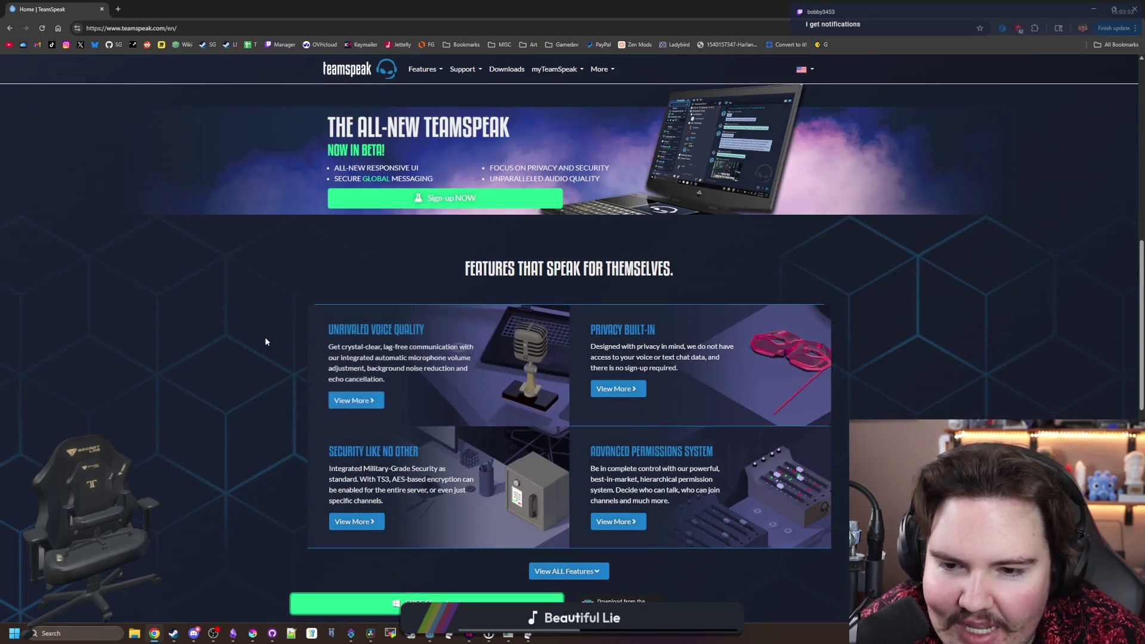
scroll(266, 341, down, 6)
scroll(354, 316, down, 3)
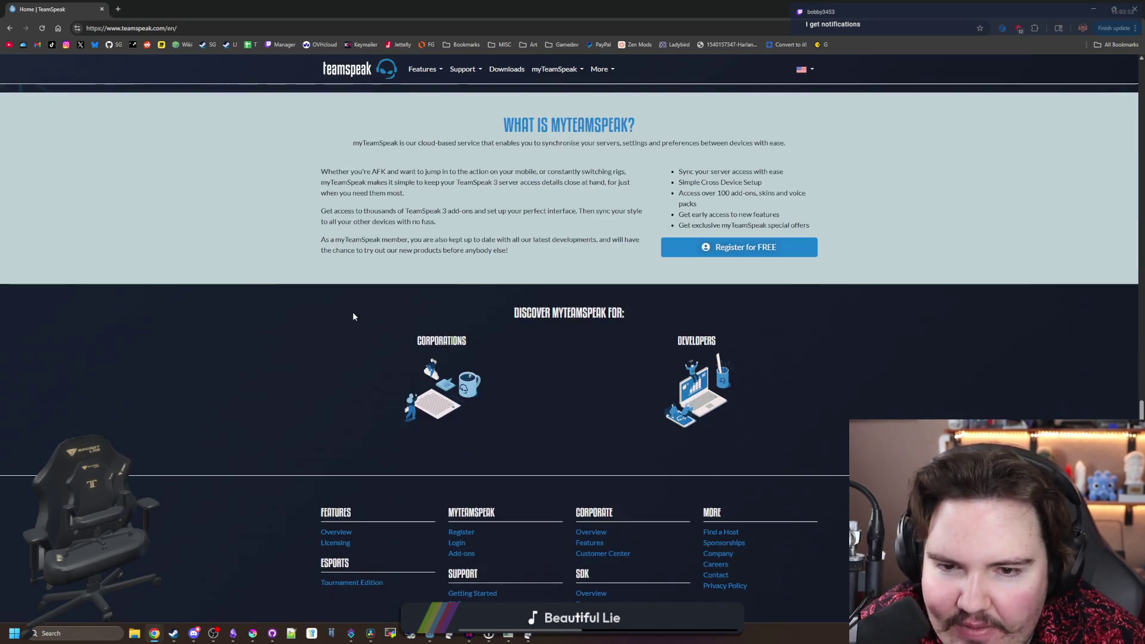
scroll(476, 371, down, 3)
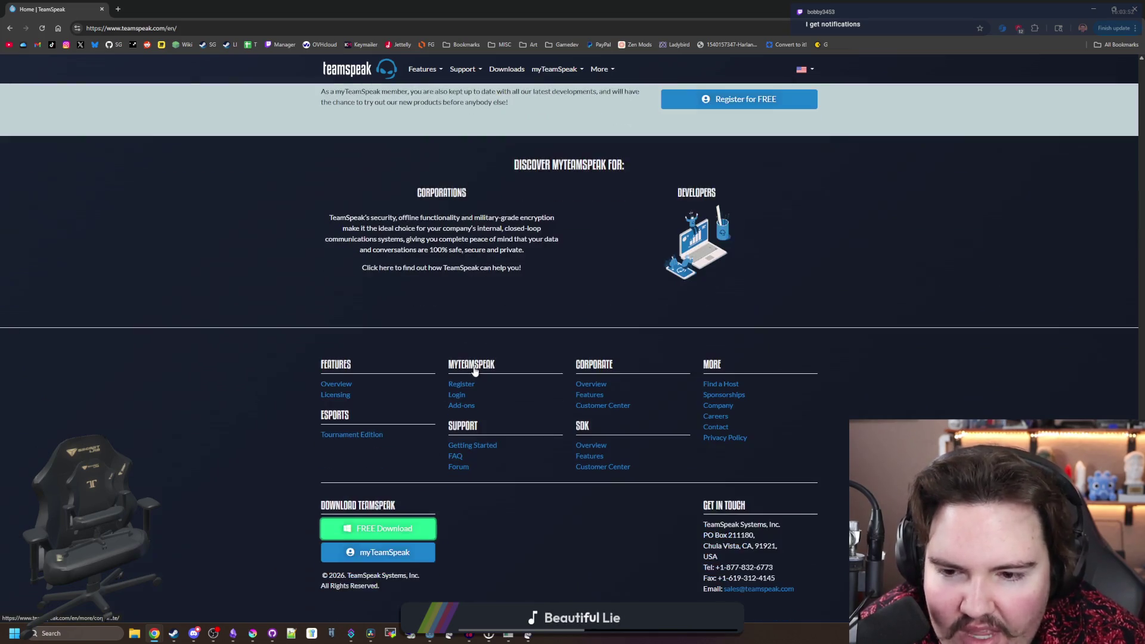
key(Home)
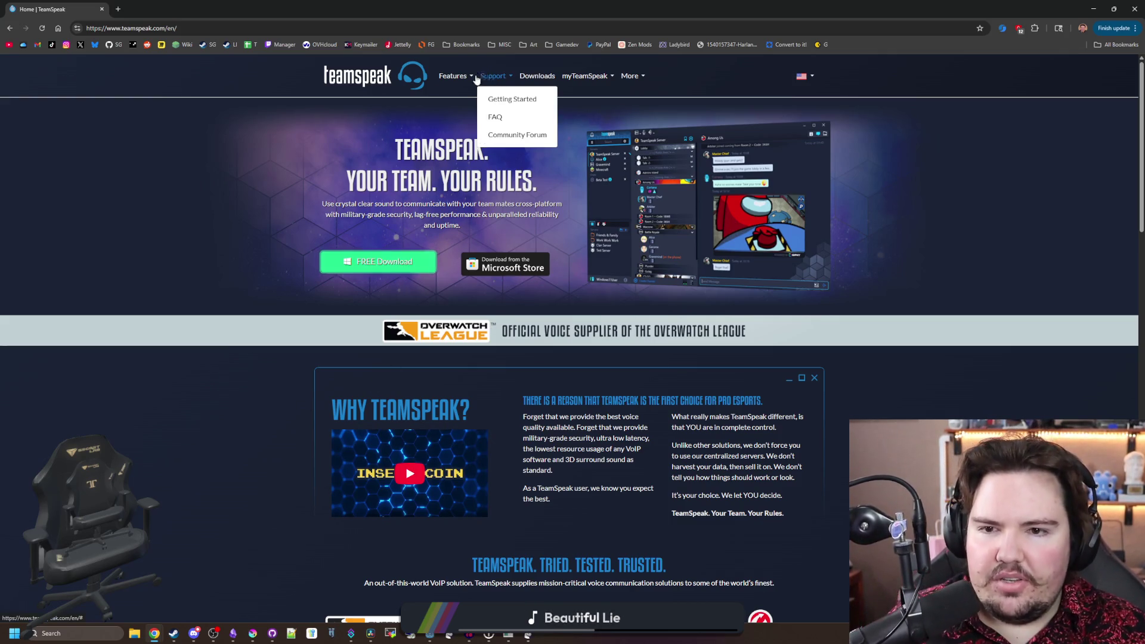
- Open TeamSpeak 3 Licensing and review the free server license's 32 slots and 1 virtual server
mouse_move(455, 75)
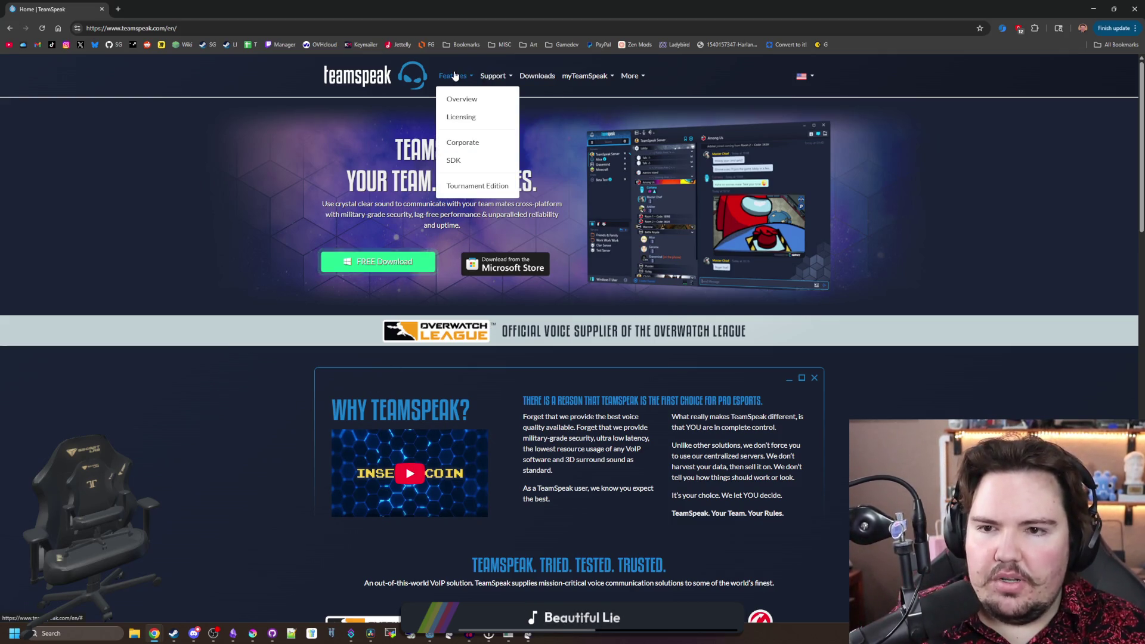
click(468, 120)
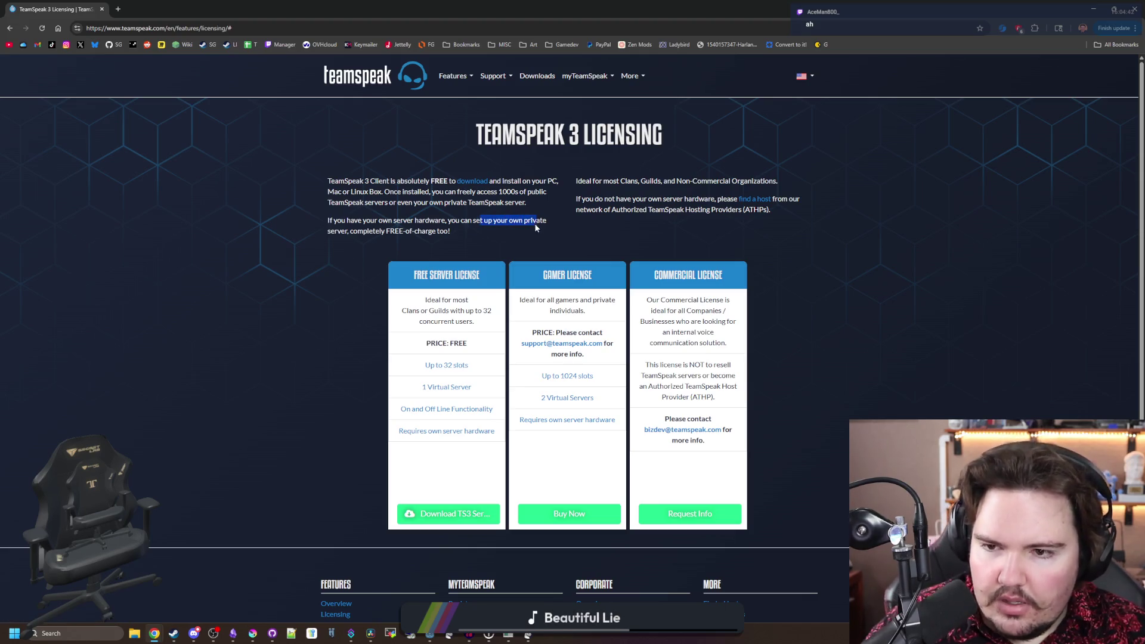
mouse_move(528, 178)
mouse_down()
mouse_move(536, 204)
mouse_move(413, 203)
mouse_up()
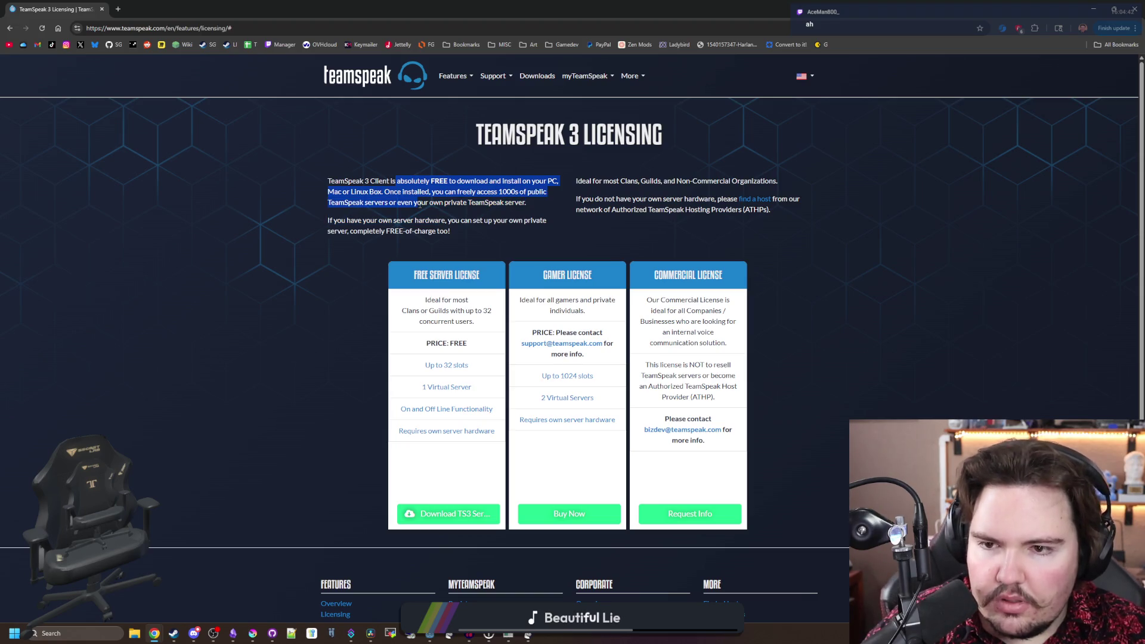
click(645, 188)
scroll(377, 427, down, 3)
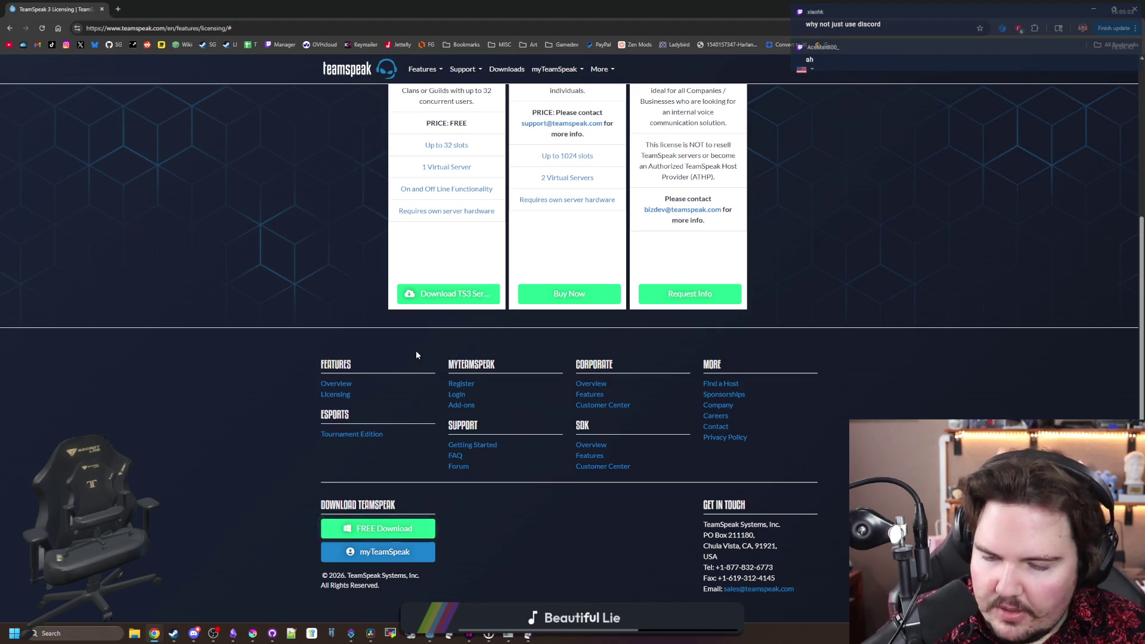
scroll(417, 352, up, 3)
- Open the Features > Overview comparison page and scroll through it
mouse_move(454, 76)
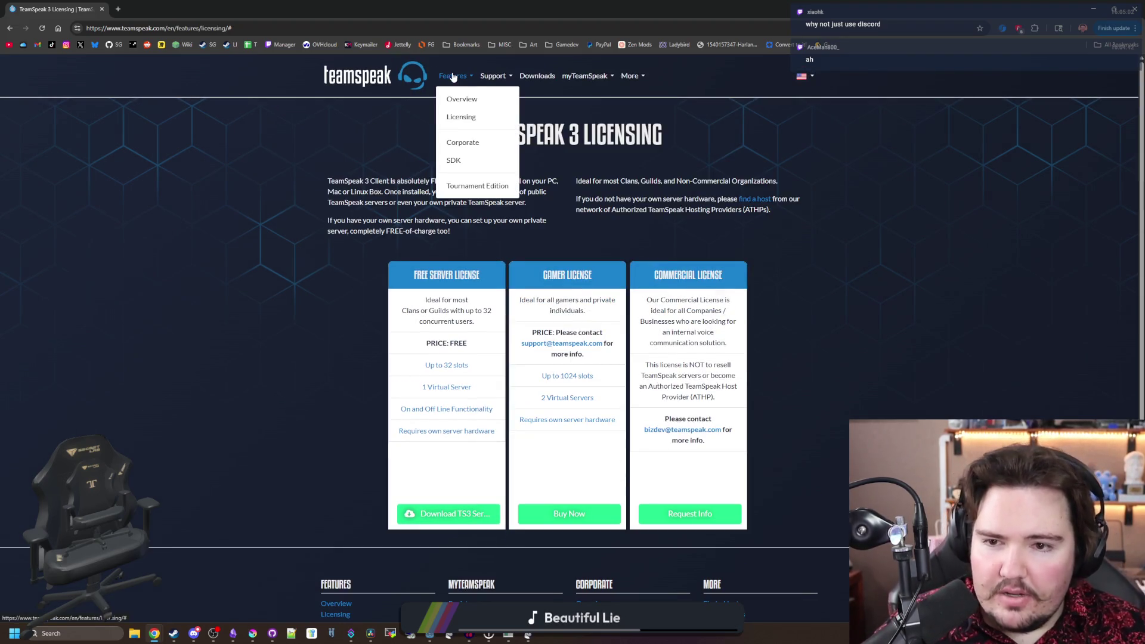
click(477, 97)
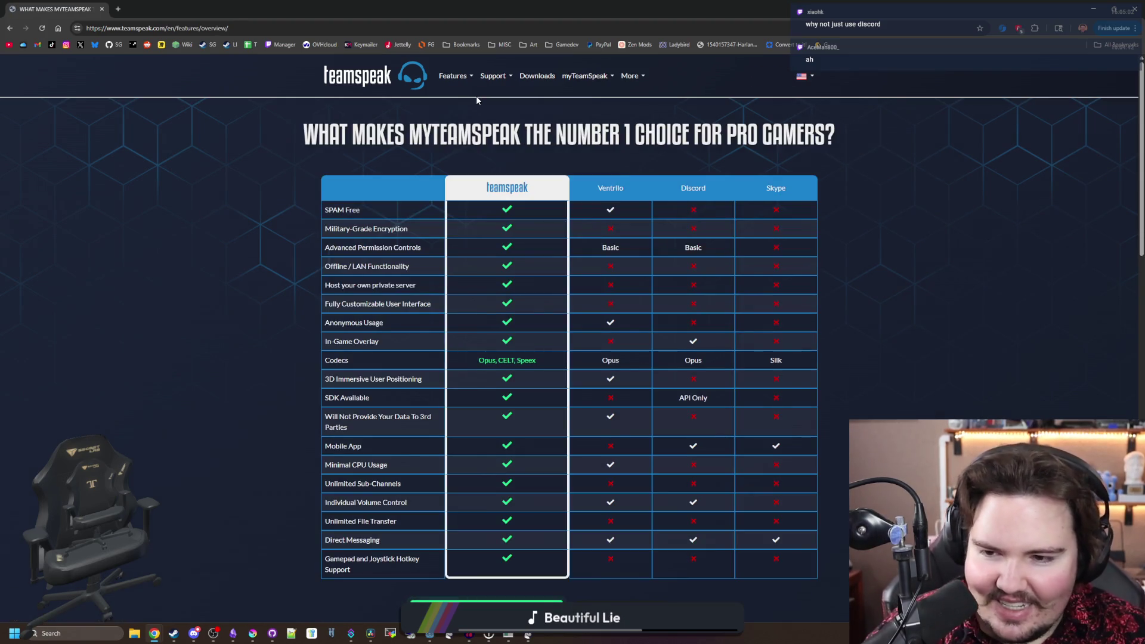
scroll(489, 310, down, 5)
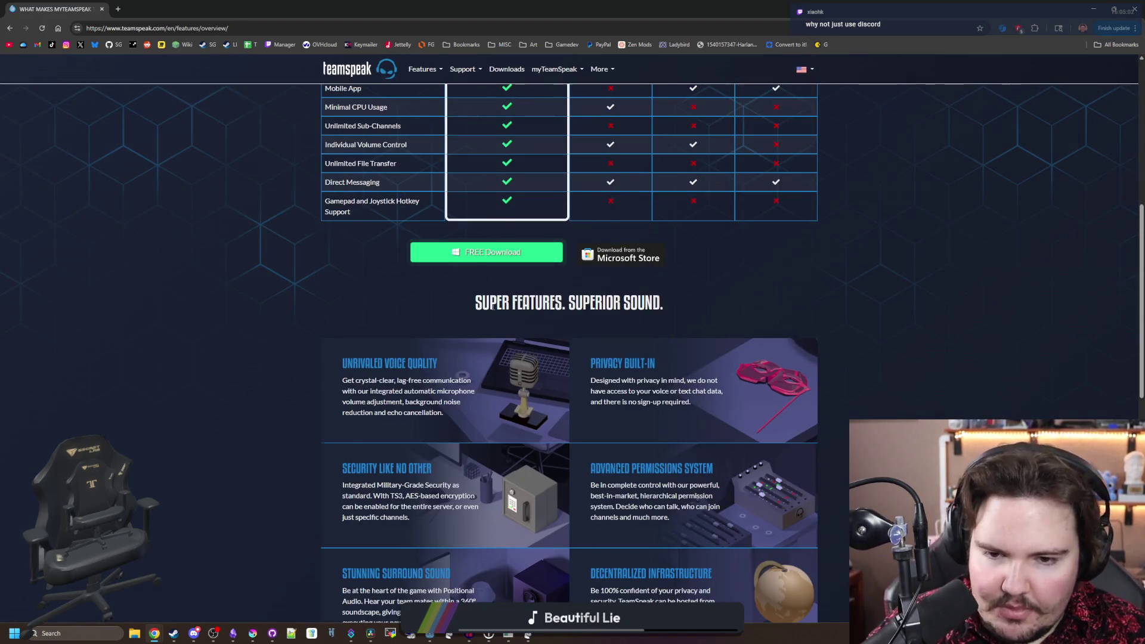
scroll(492, 308, down, 5)
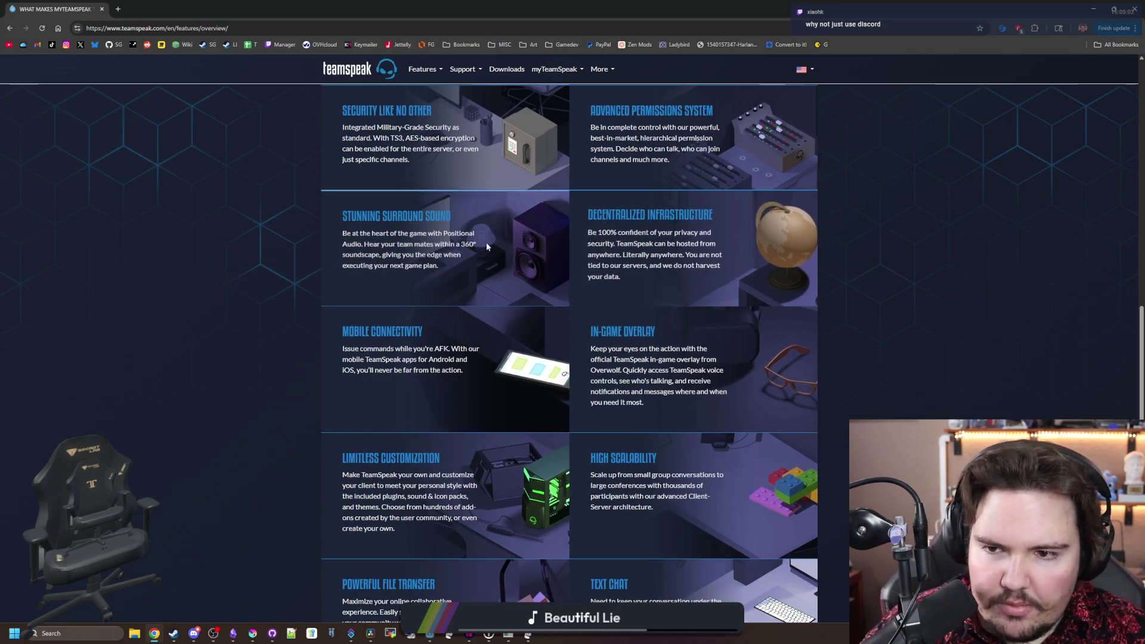
scroll(533, 245, down, 4)
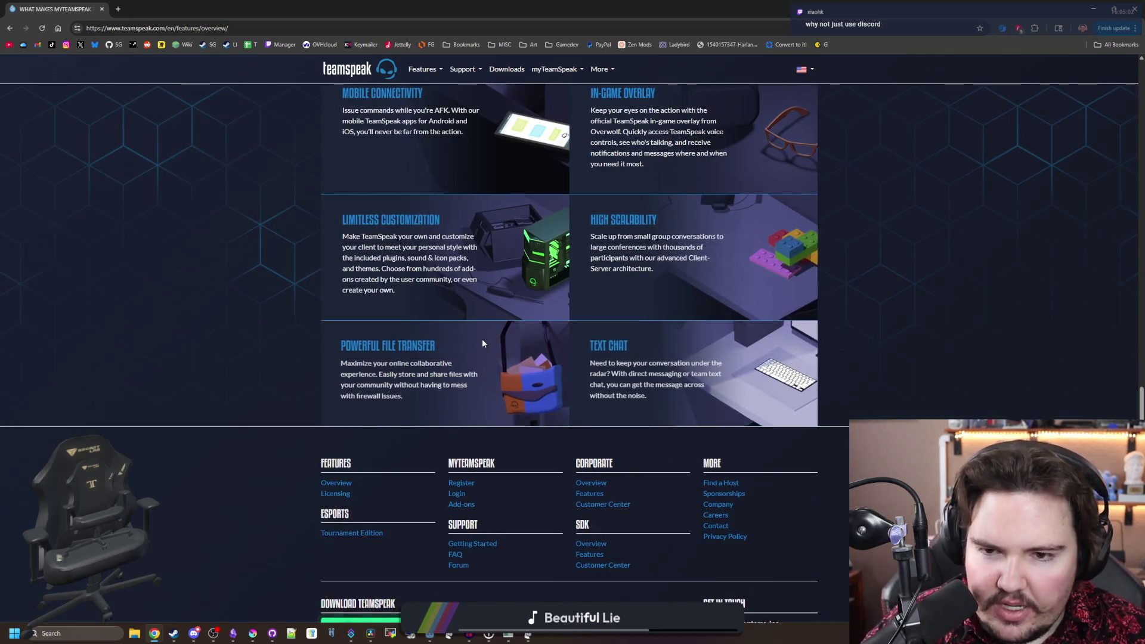
scroll(483, 344, up, 15)
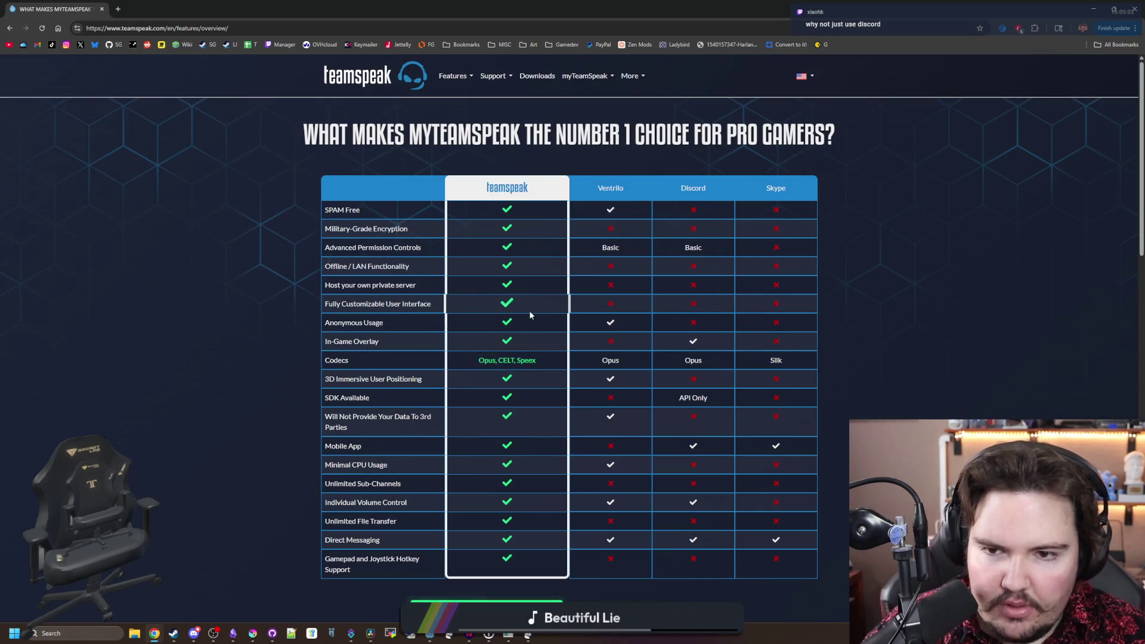
- Go back to the licensing page and restore Chrome to a smaller window
key(alt+Left)
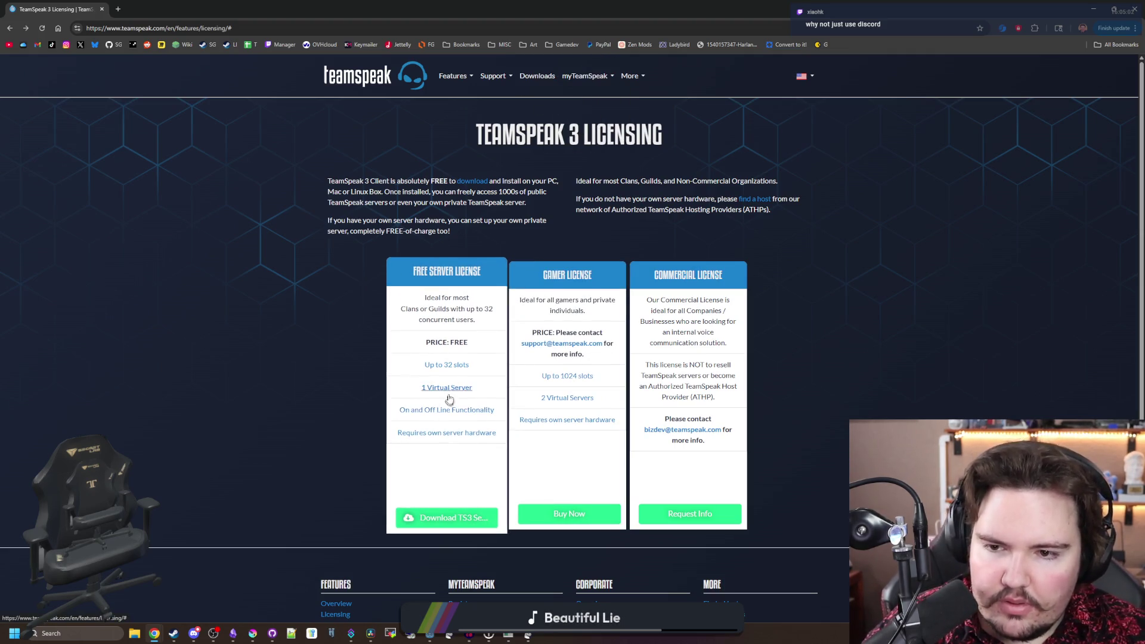
scroll(449, 399, down, 4)
scroll(457, 341, up, 4)
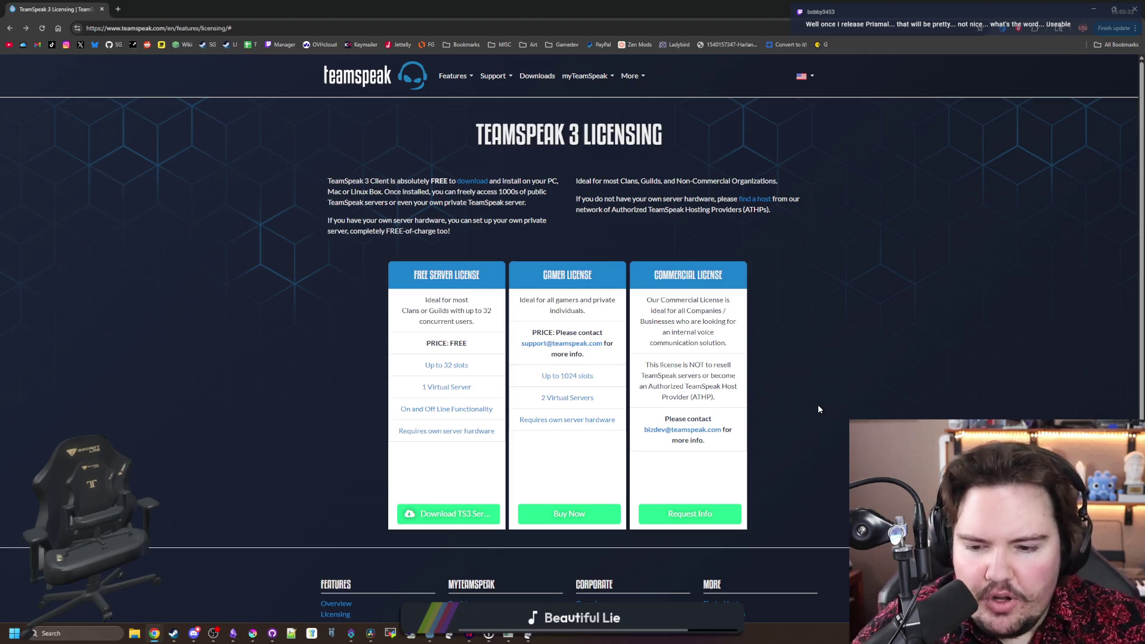
mouse_move(65, 9)
mouse_down()
mouse_move(307, 325)
mouse_move(445, 434)
mouse_up()
- Close Chrome and Stoat, then open and close Fish Tank 2 in the running game
click(483, 430)
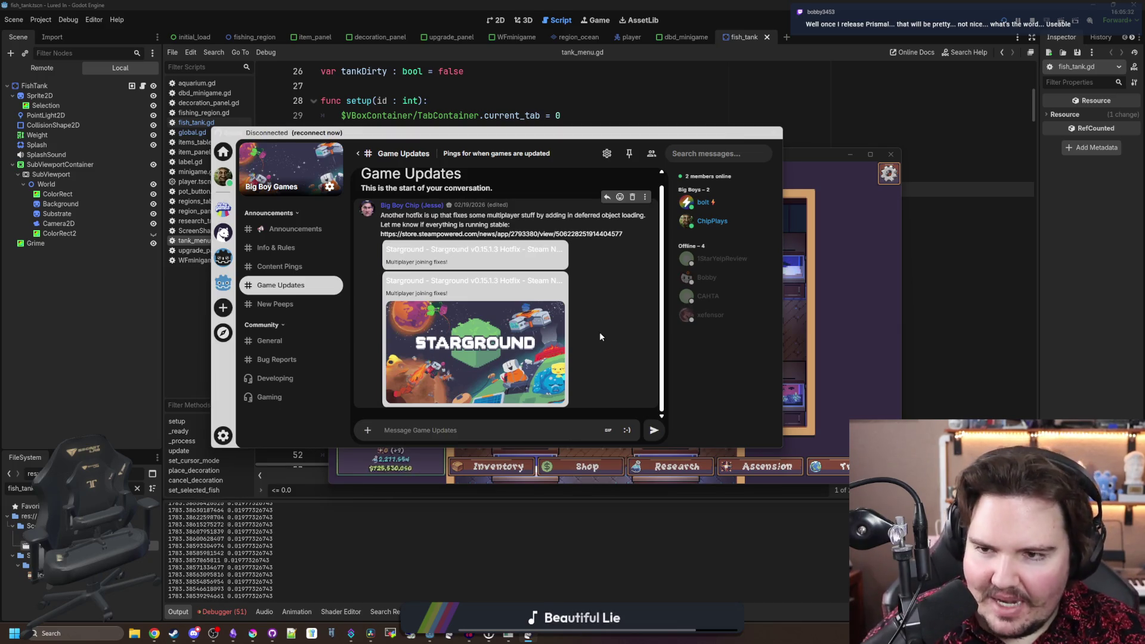
click(773, 133)
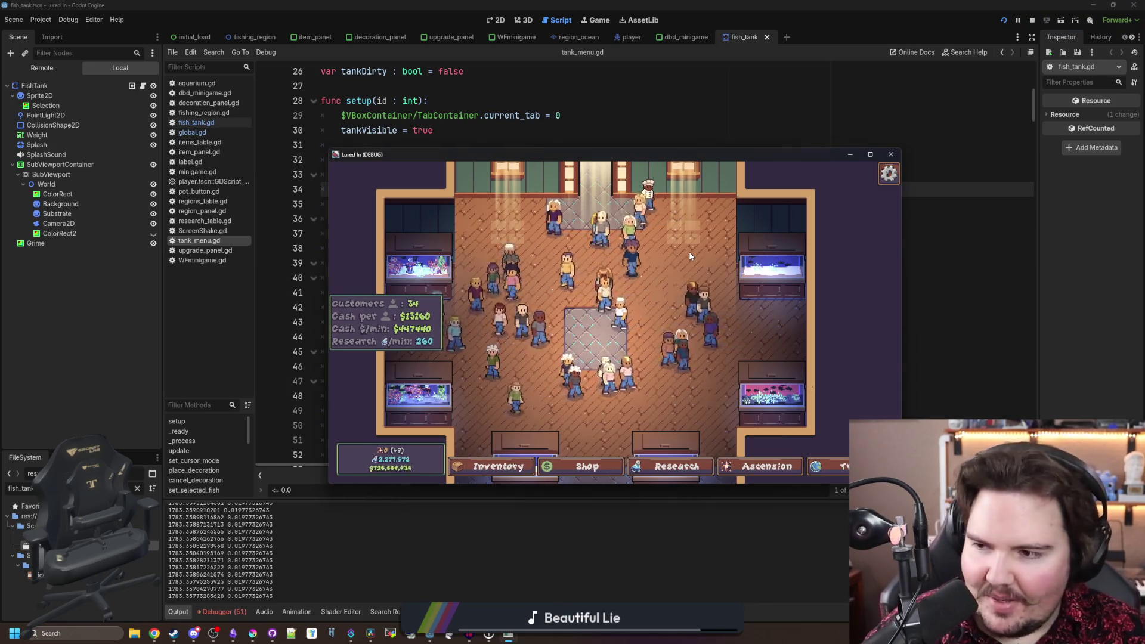
scroll(690, 256, down, 3)
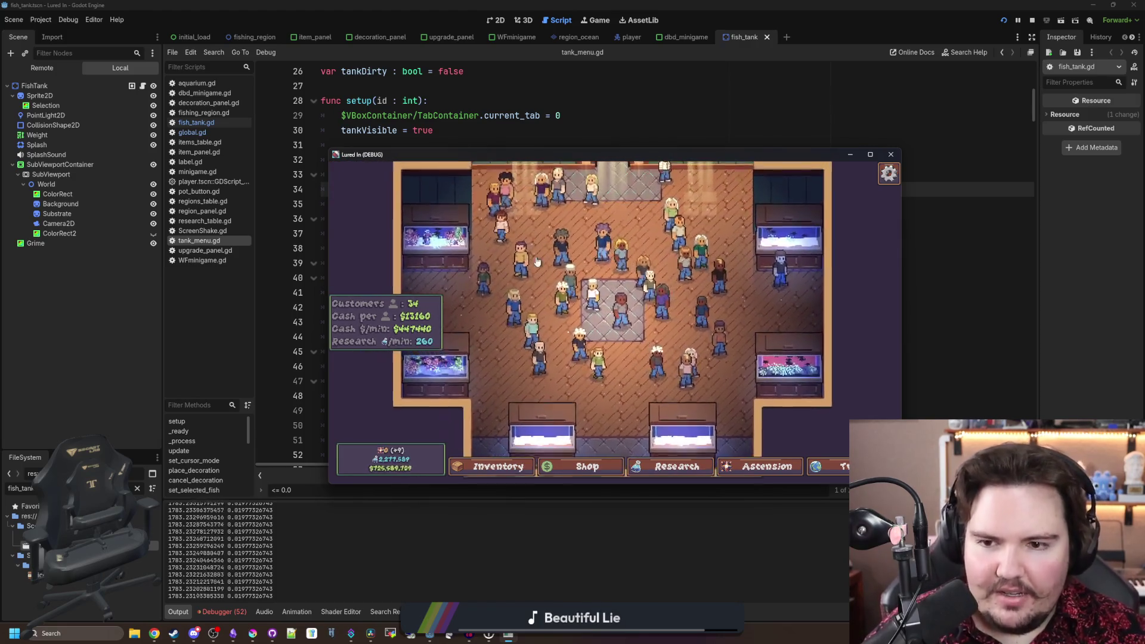
click(784, 260)
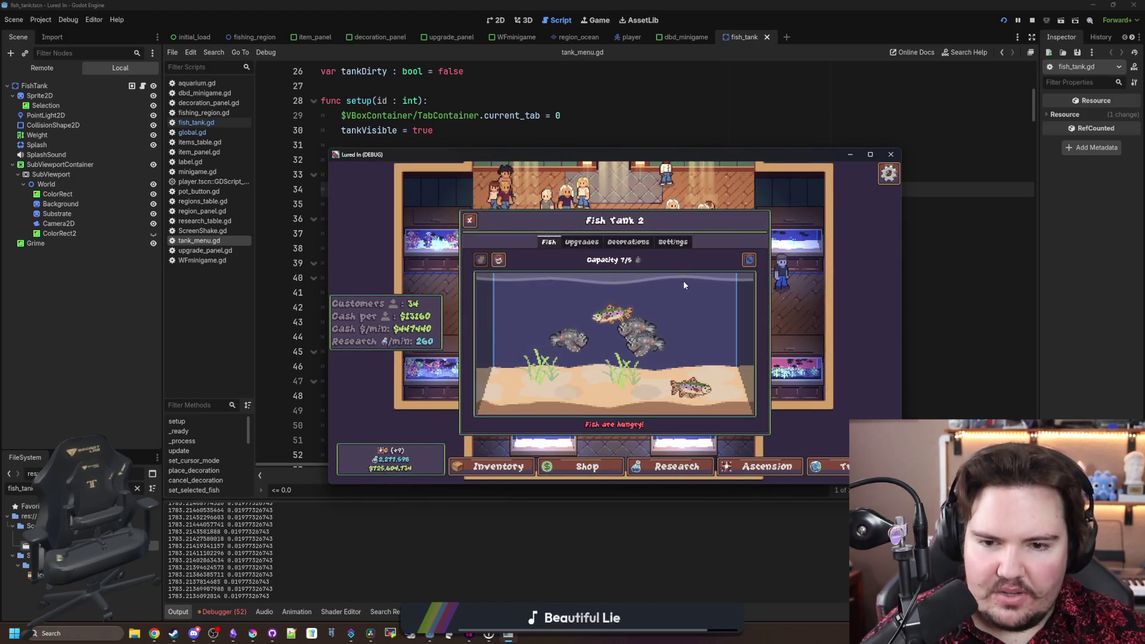
key(Escape)
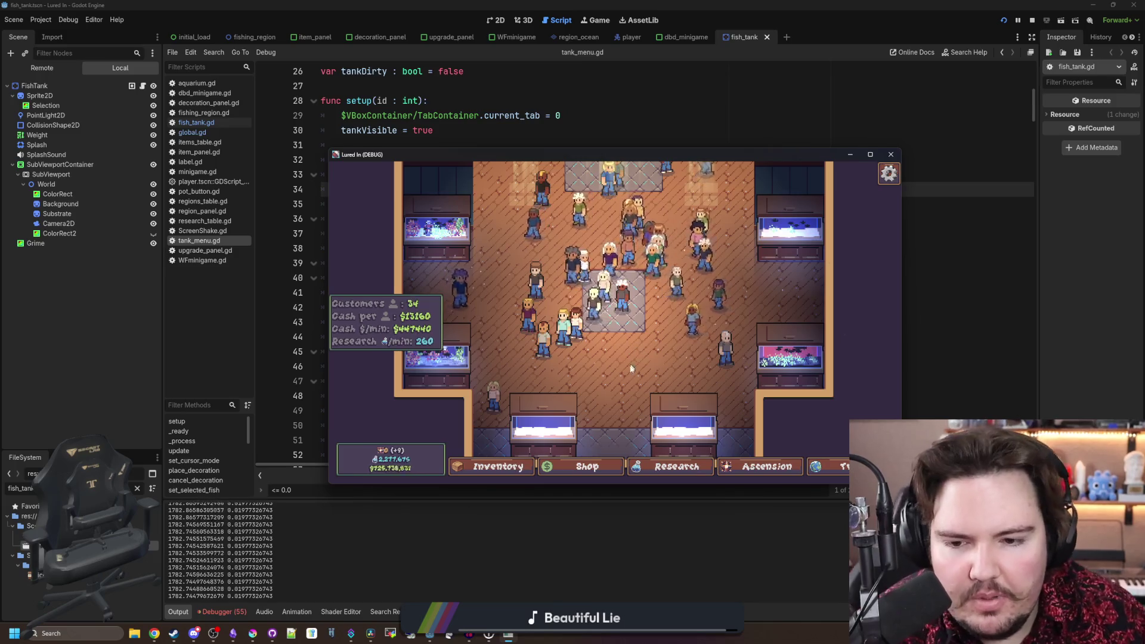
- Pan the shop view and decline the restaurant's offer to buy fish
drag(616, 351, 568, 317)
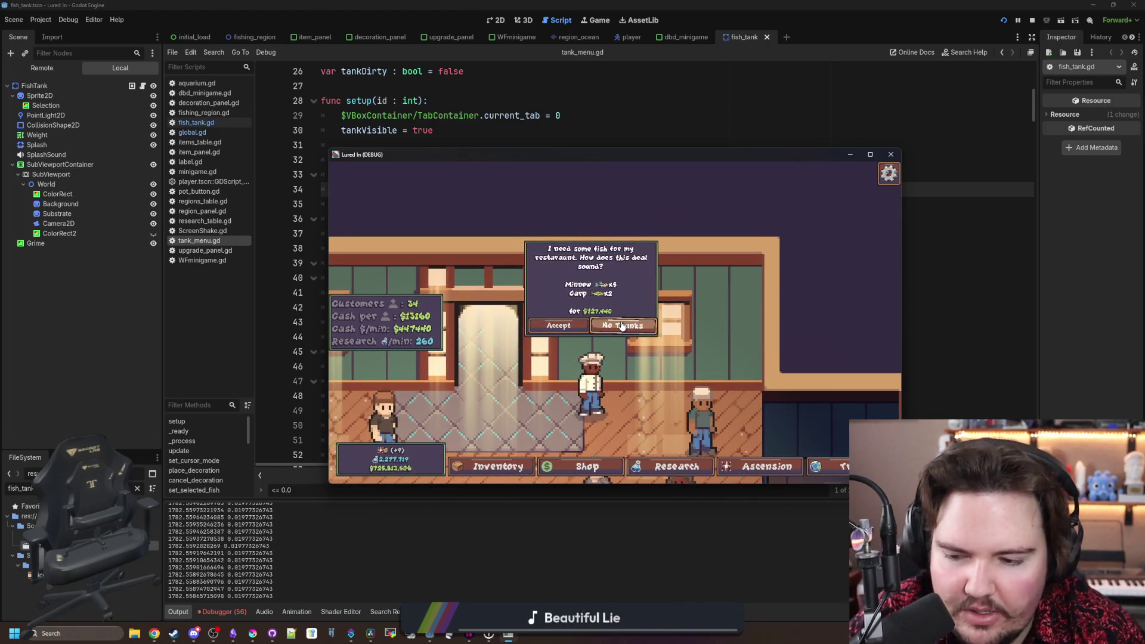
click(558, 326)
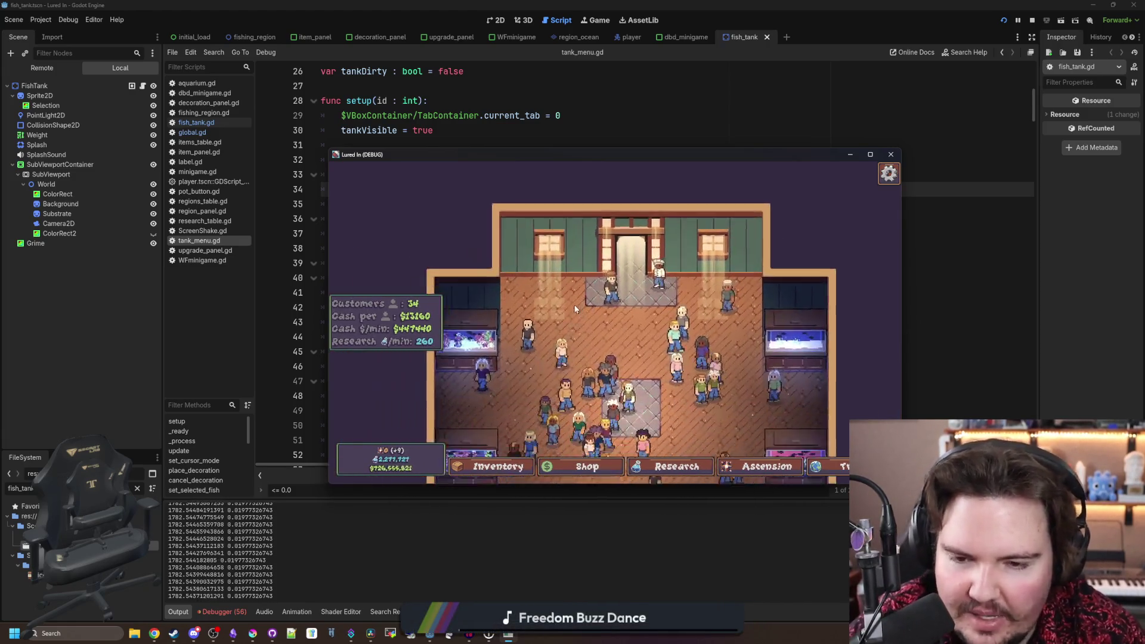
scroll(631, 346, up, 3)
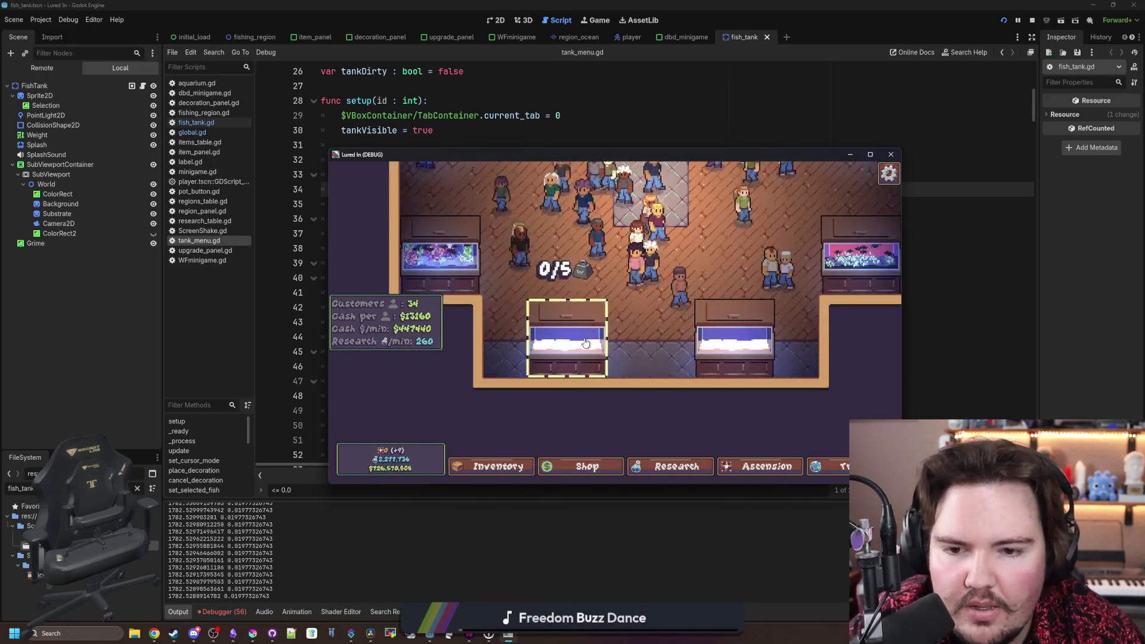
click(501, 252)
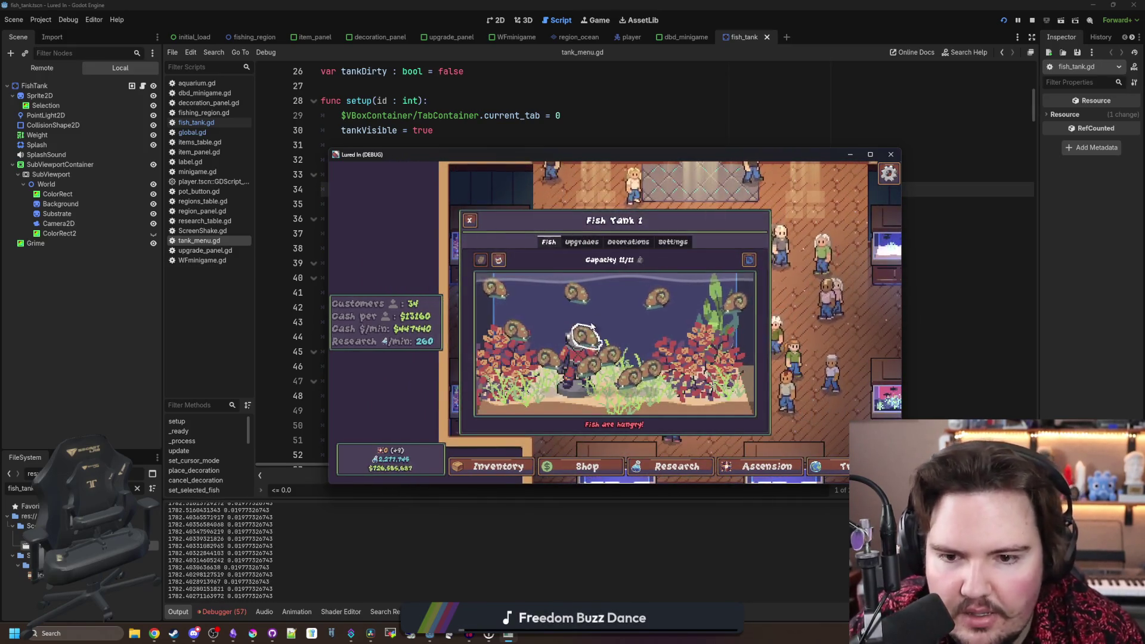
click(602, 358)
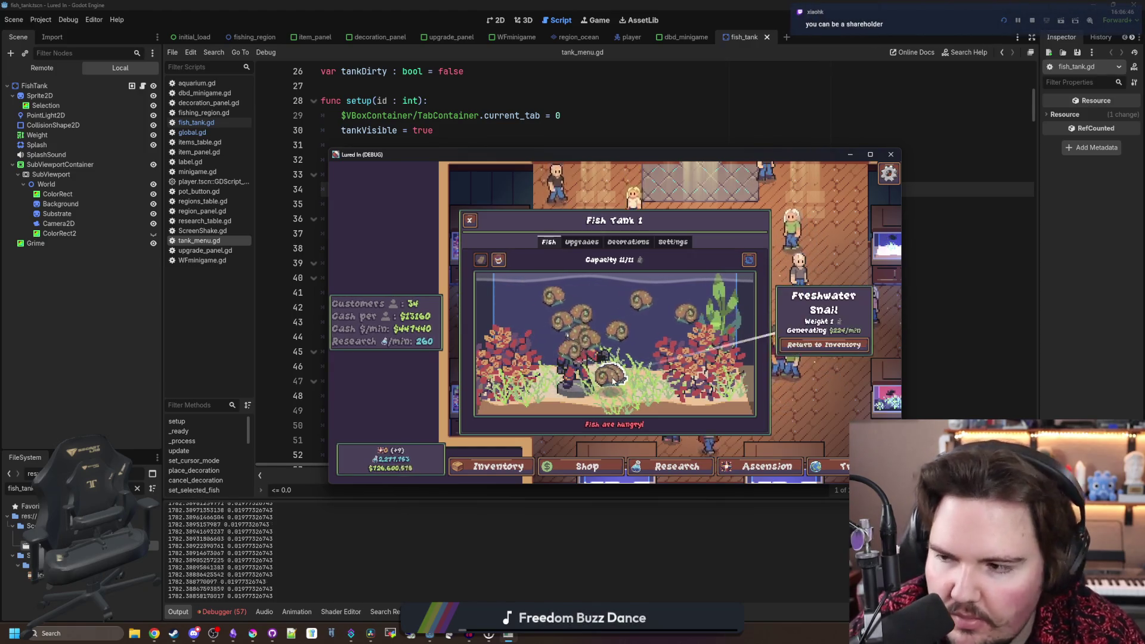
click(626, 321)
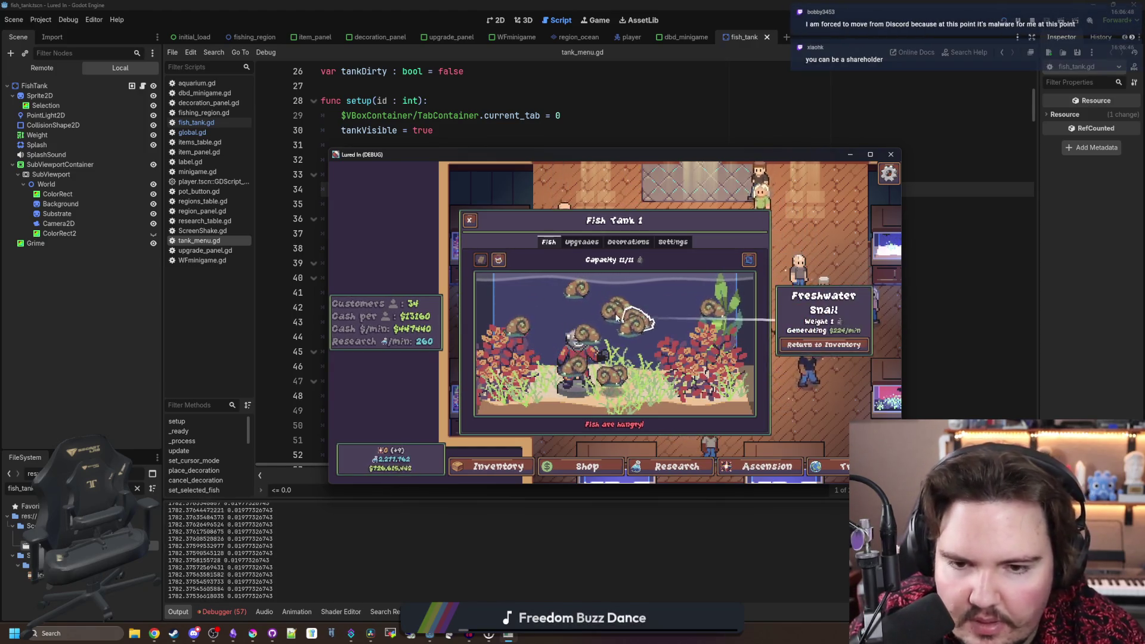
click(599, 322)
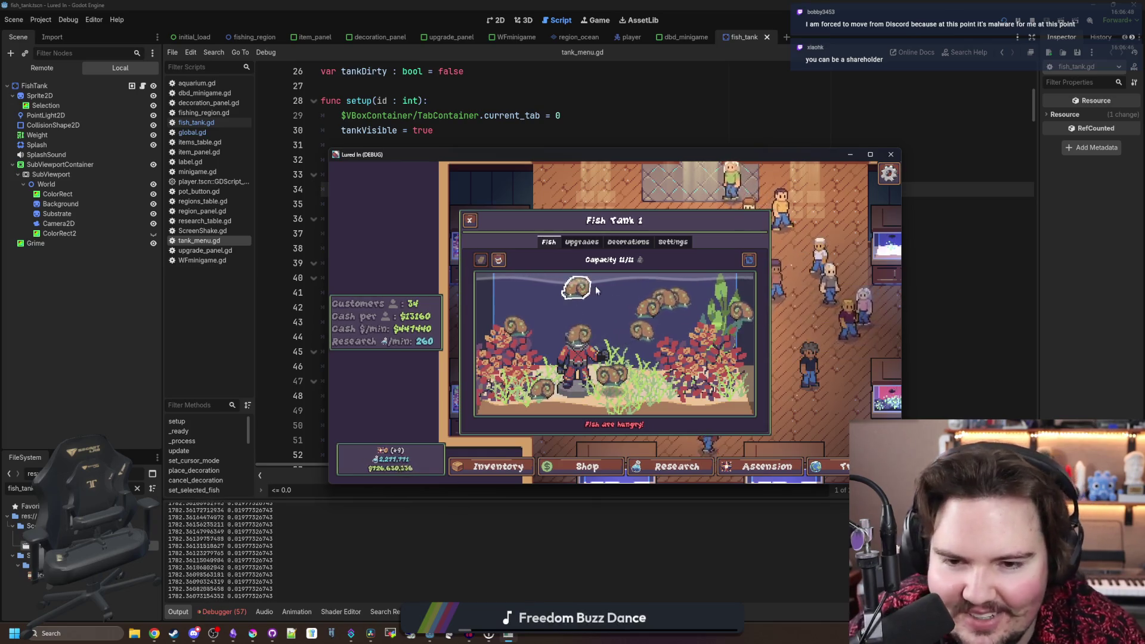
click(614, 374)
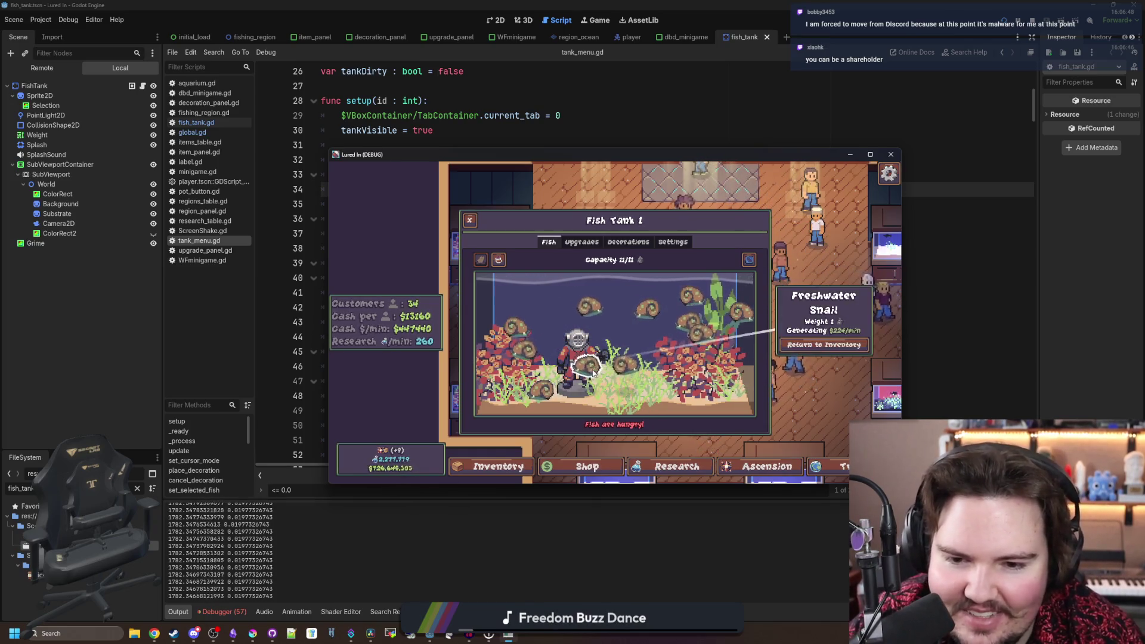
click(668, 329)
click(669, 298)
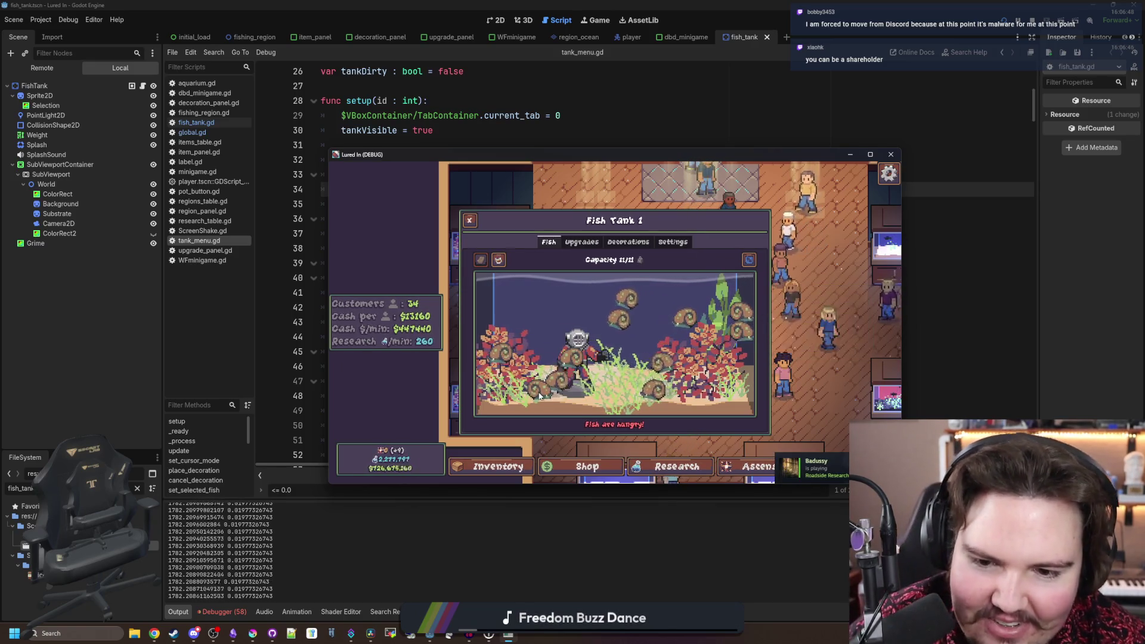
click(608, 304)
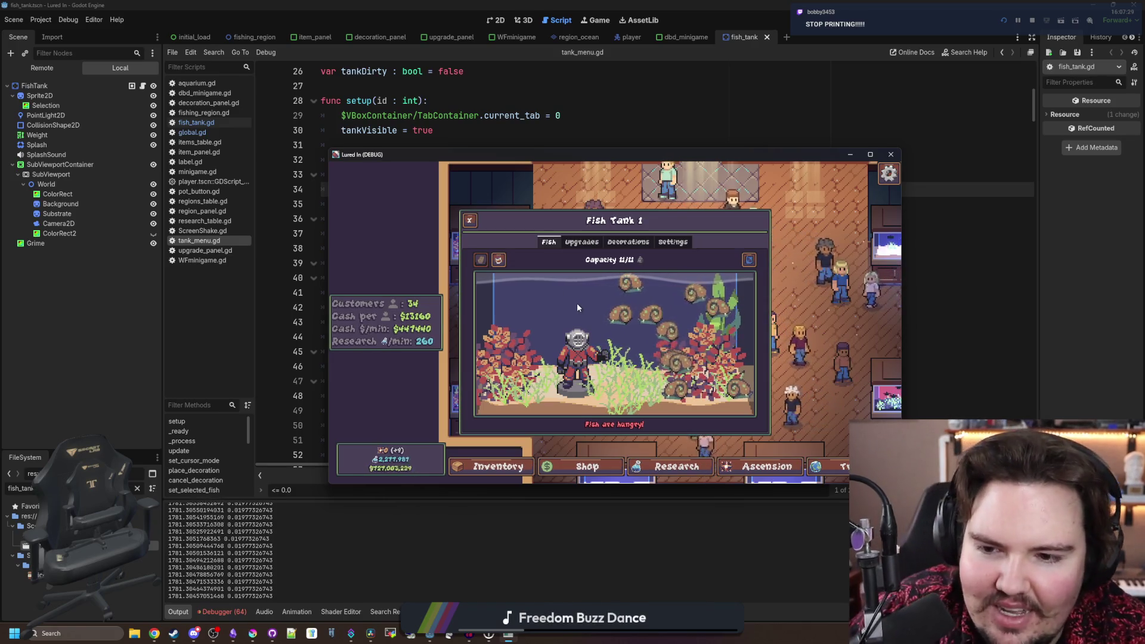
key(Escape)
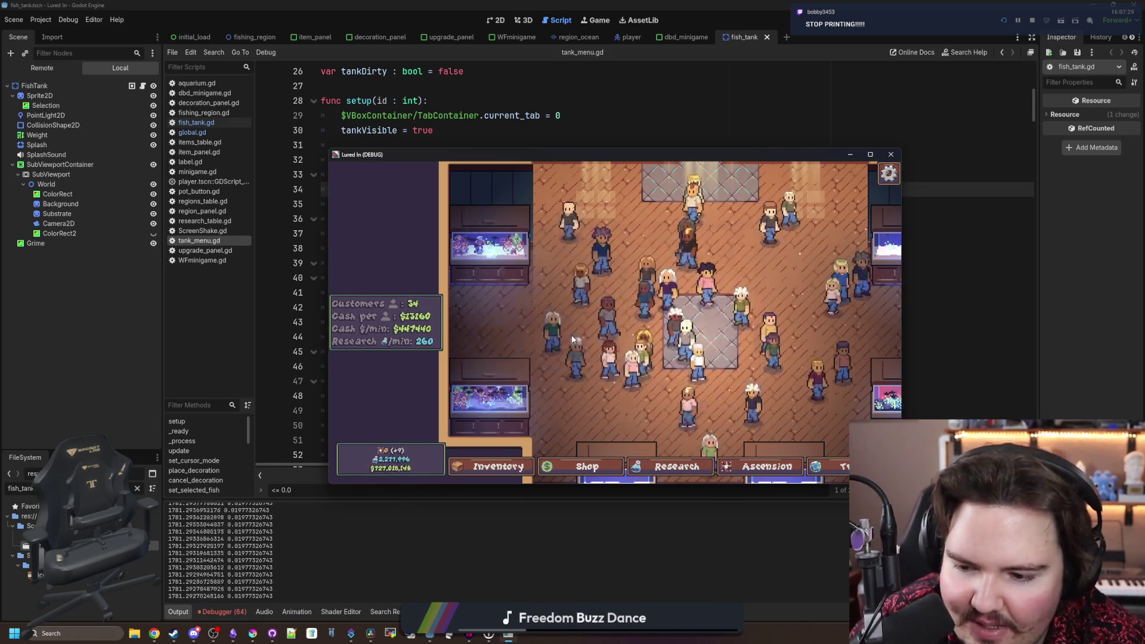
click(232, 633)
click(222, 611)
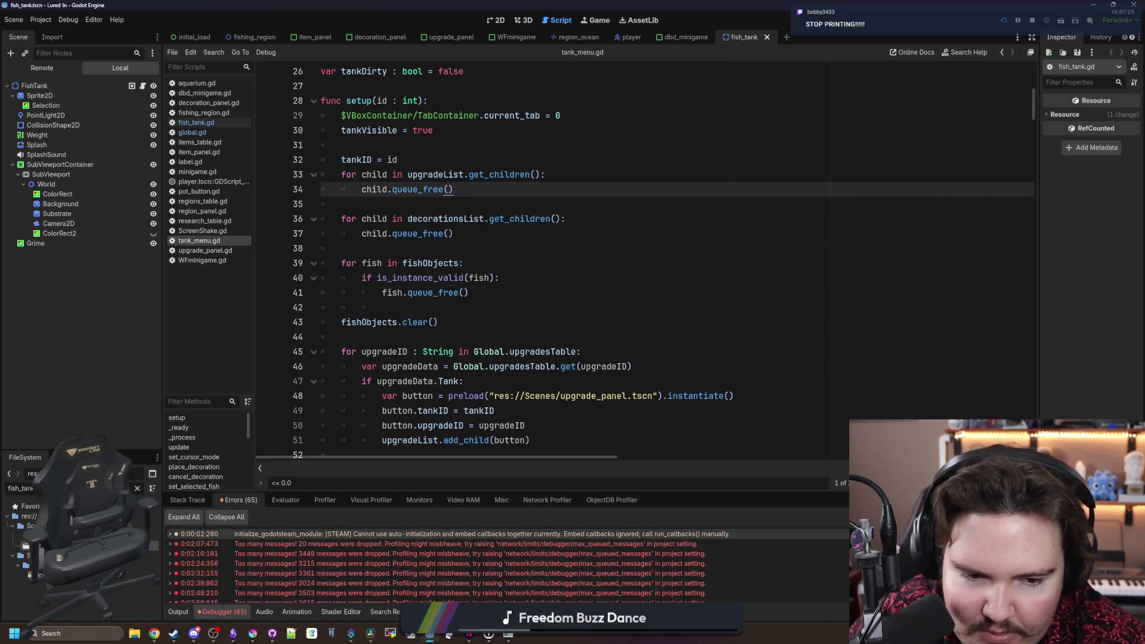
- Place the cursor on empty line 42 in the setup function of tank_menu.gd
click(407, 308)
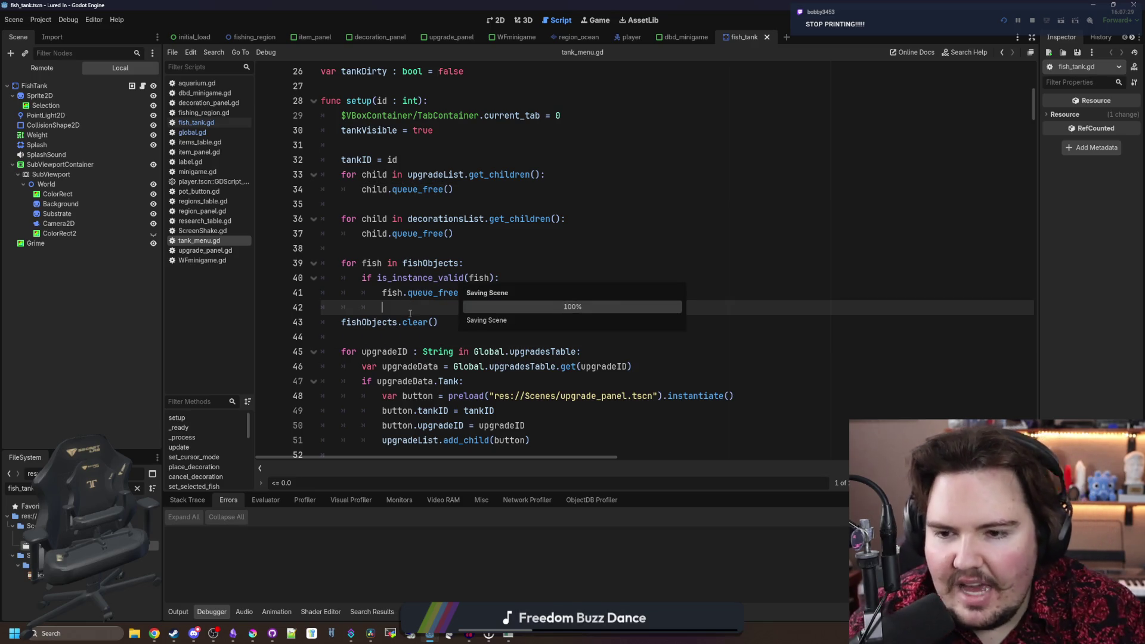
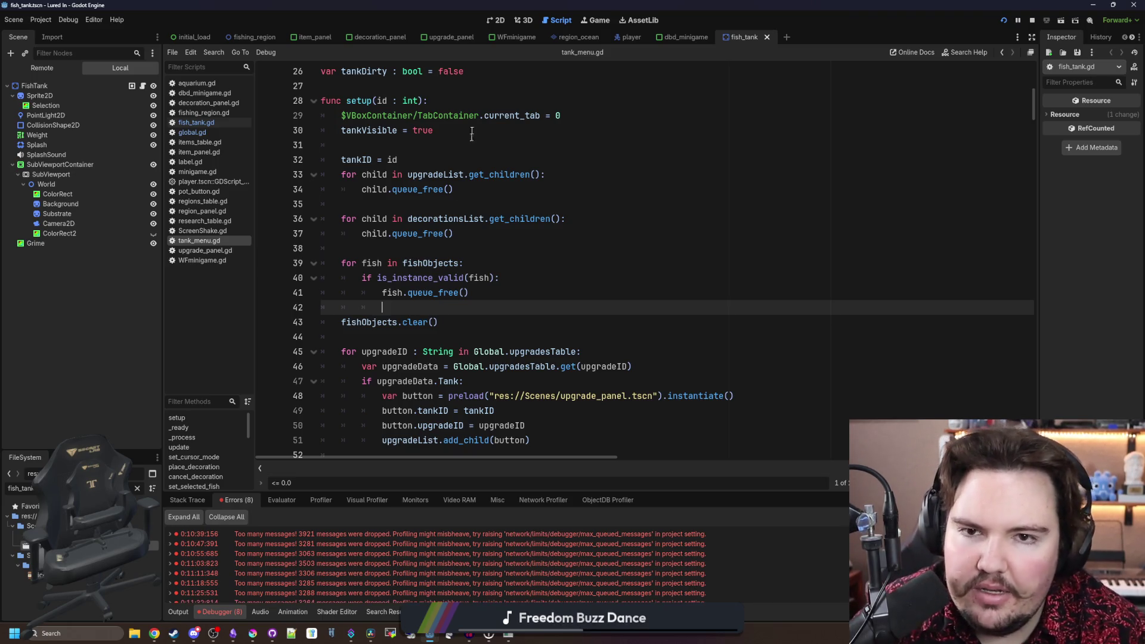
- Start the Debugger's Profiler on the running game and make the debugger panel taller
key(alt+Tab)
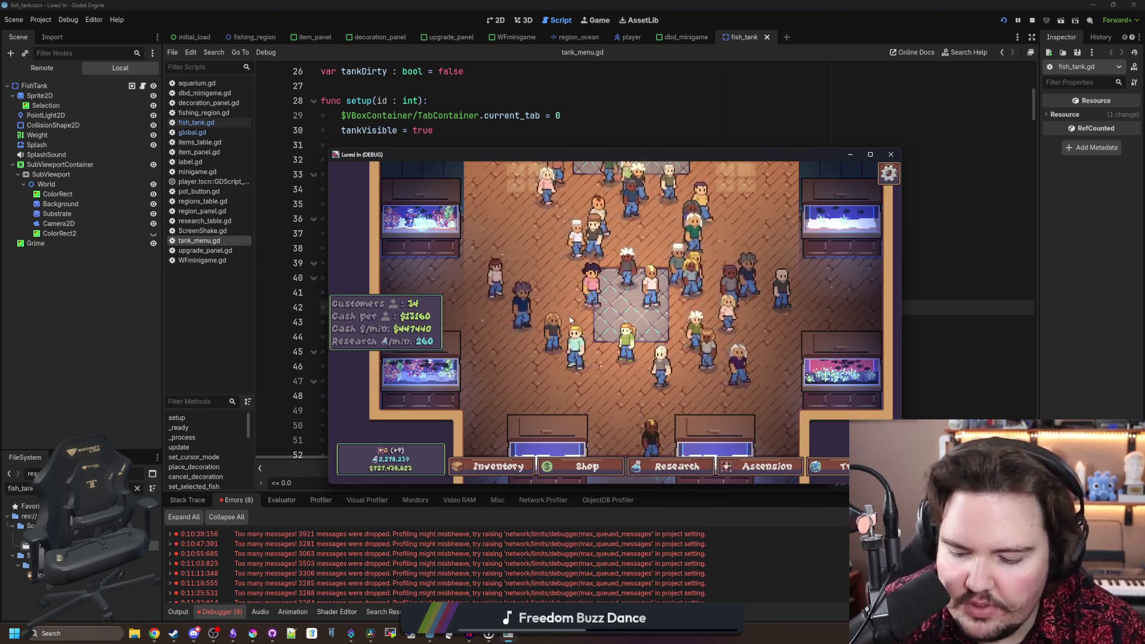
scroll(494, 318, down, 3)
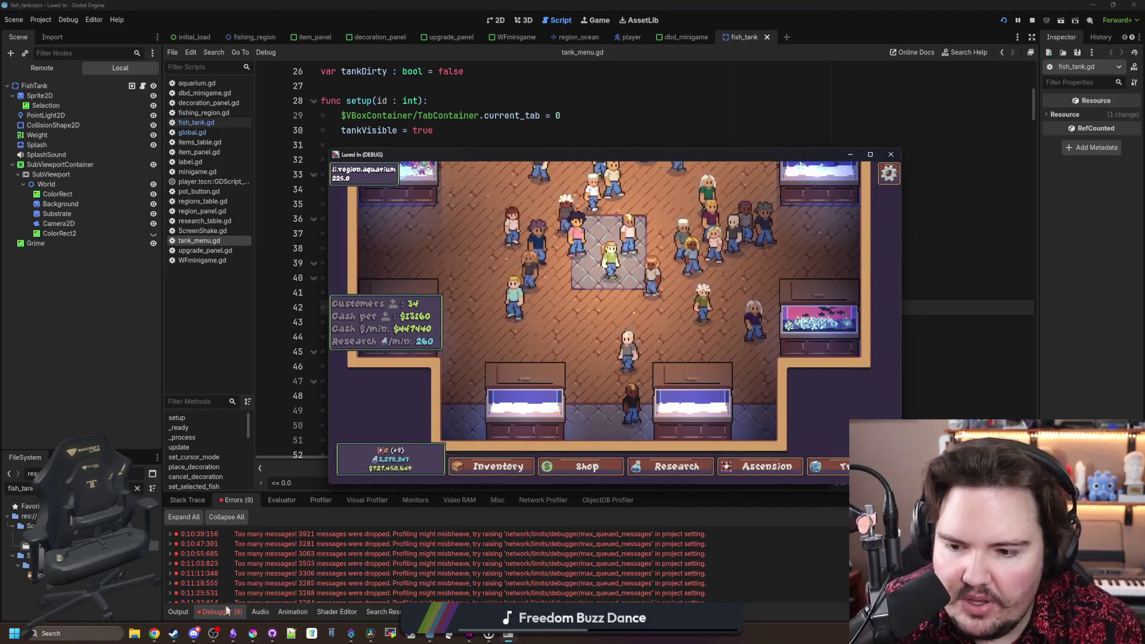
click(322, 500)
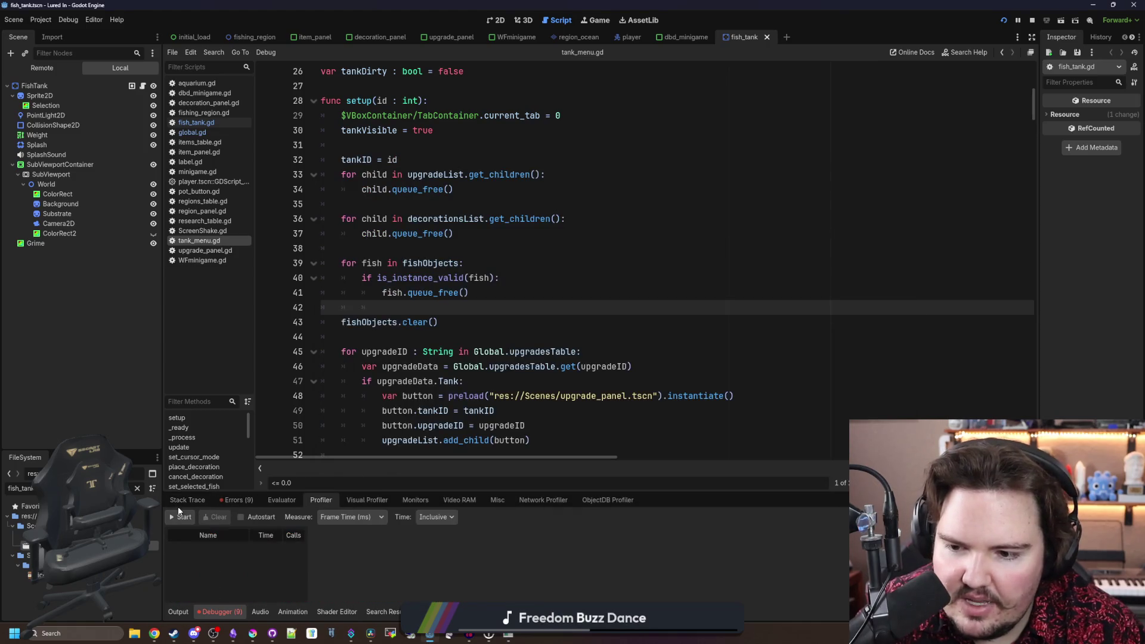
click(182, 517)
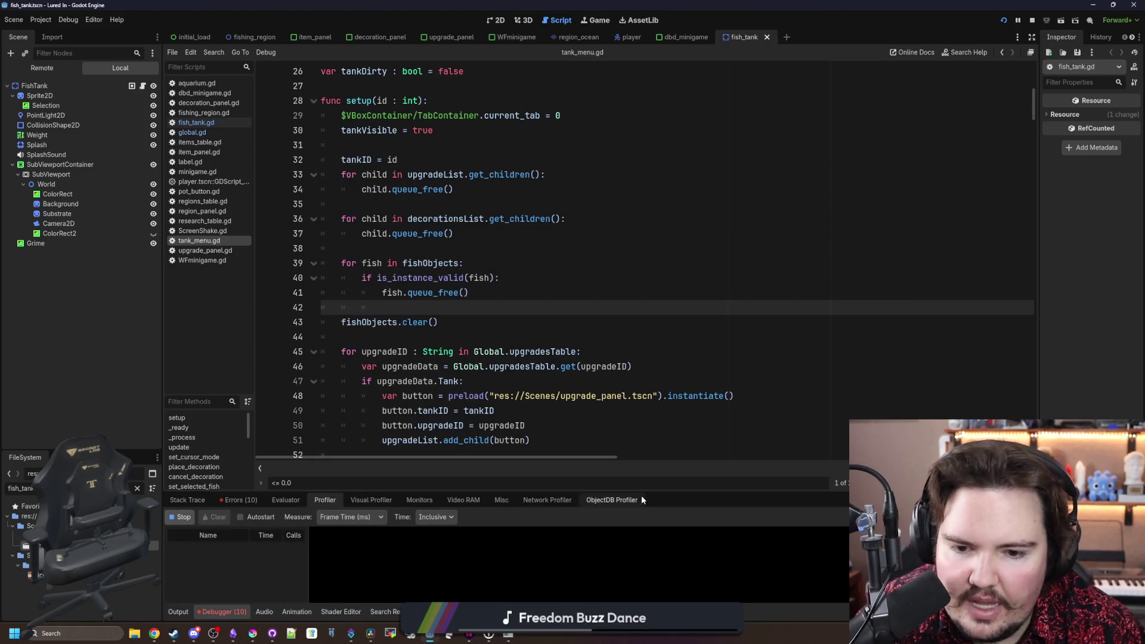
drag(650, 490, 649, 455)
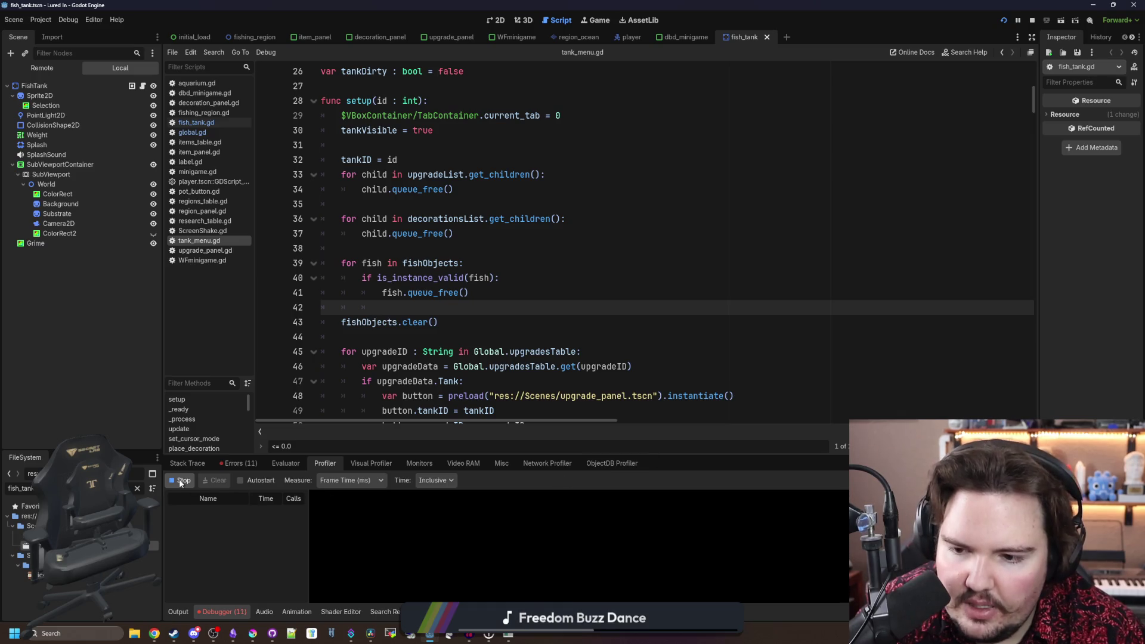
- Close the Lured In (DEBUG) game window and switch to the embedded Game view
key(alt+Tab)
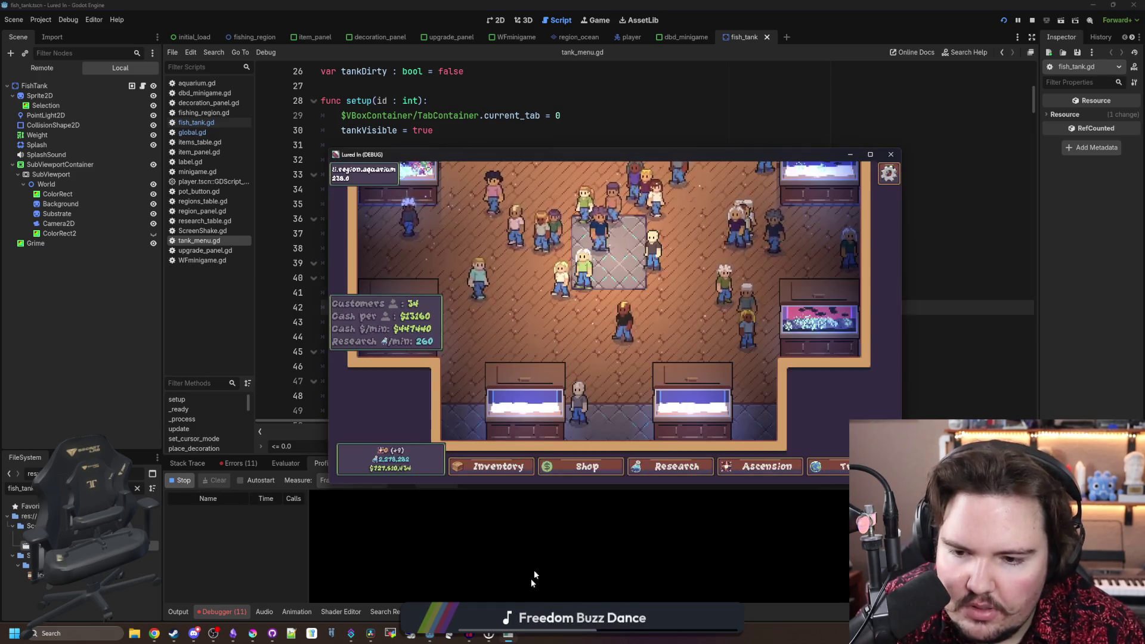
click(891, 154)
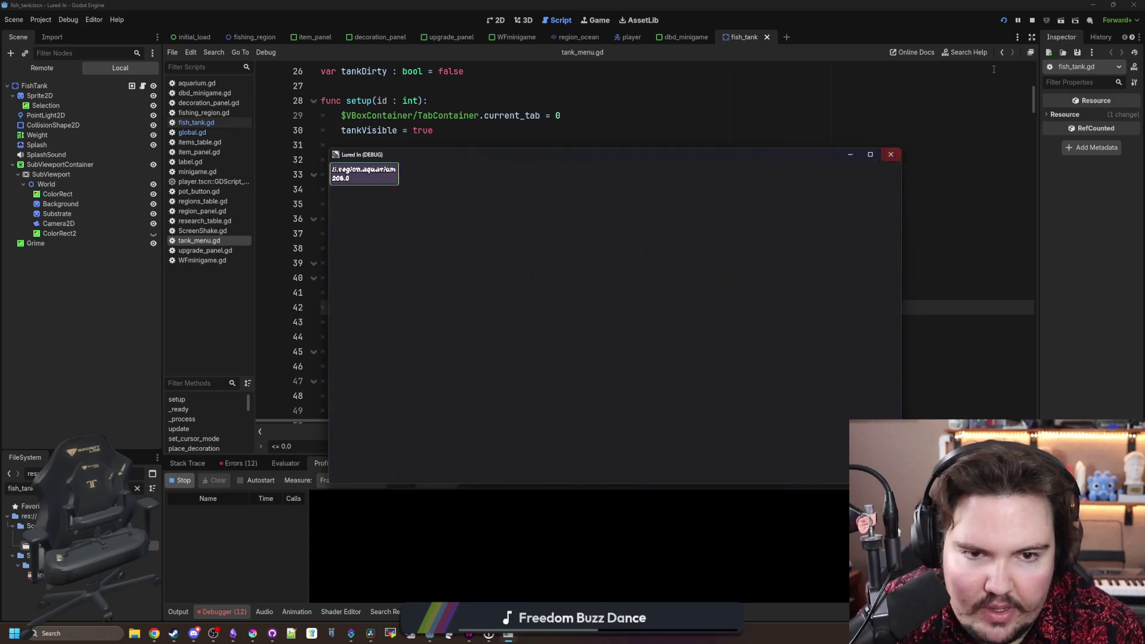
click(597, 21)
- Run Lured In embedded in the Game view and start the Profiler recording frame times
click(430, 53)
click(460, 118)
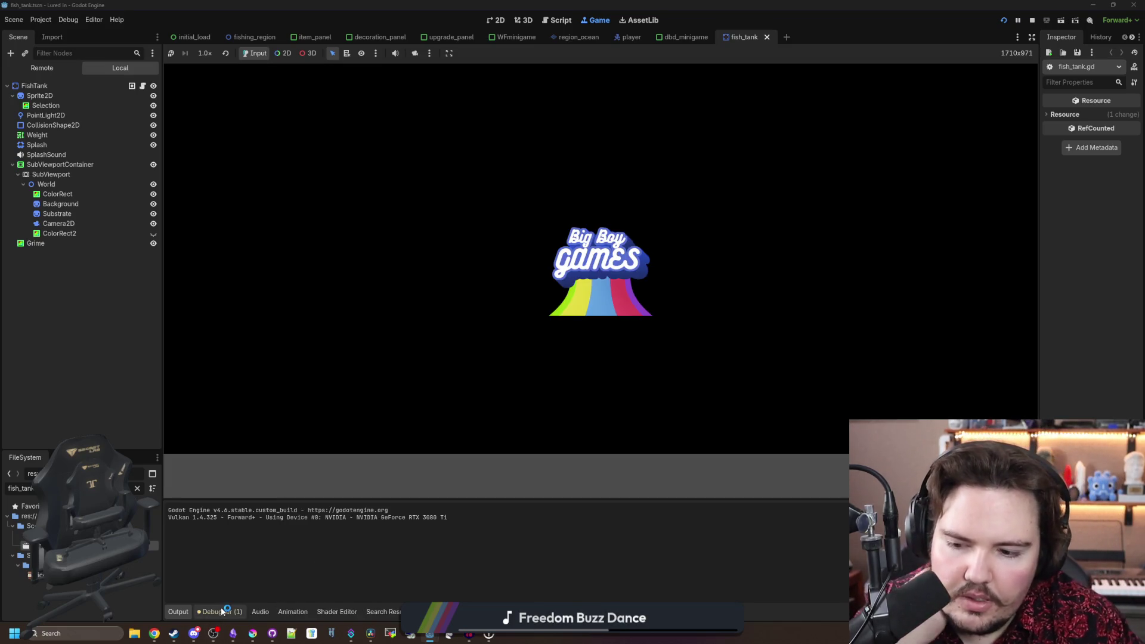
click(221, 611)
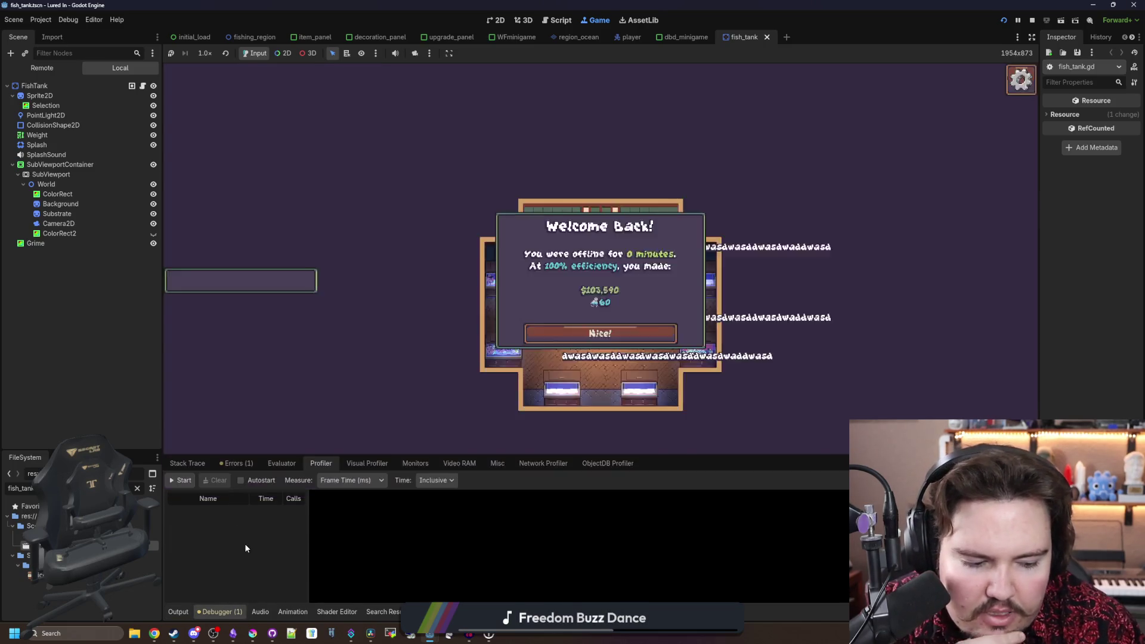
click(185, 479)
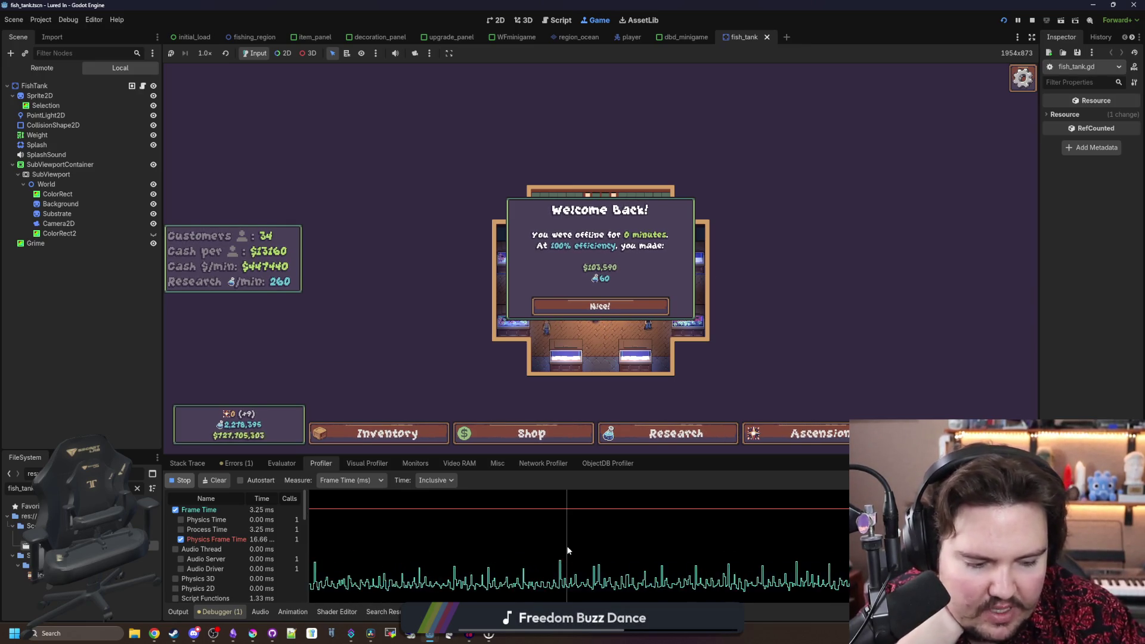
- Stop profiling, inspect an earlier frame, and resize the debugger panel to enlarge the game
drag(812, 545, 748, 542)
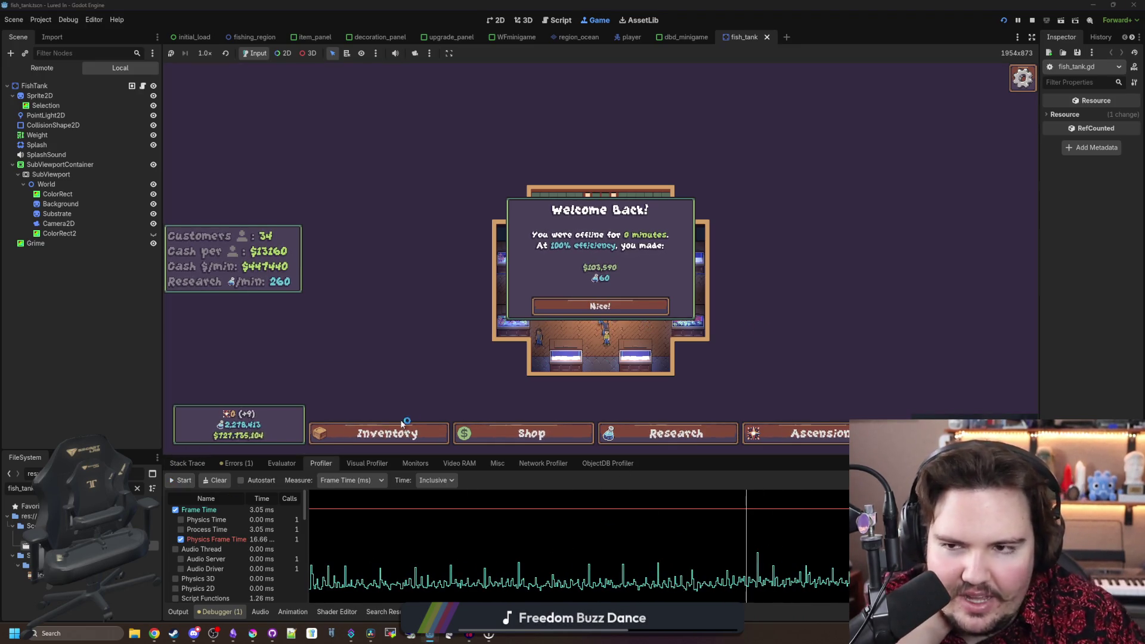
drag(433, 455, 433, 354)
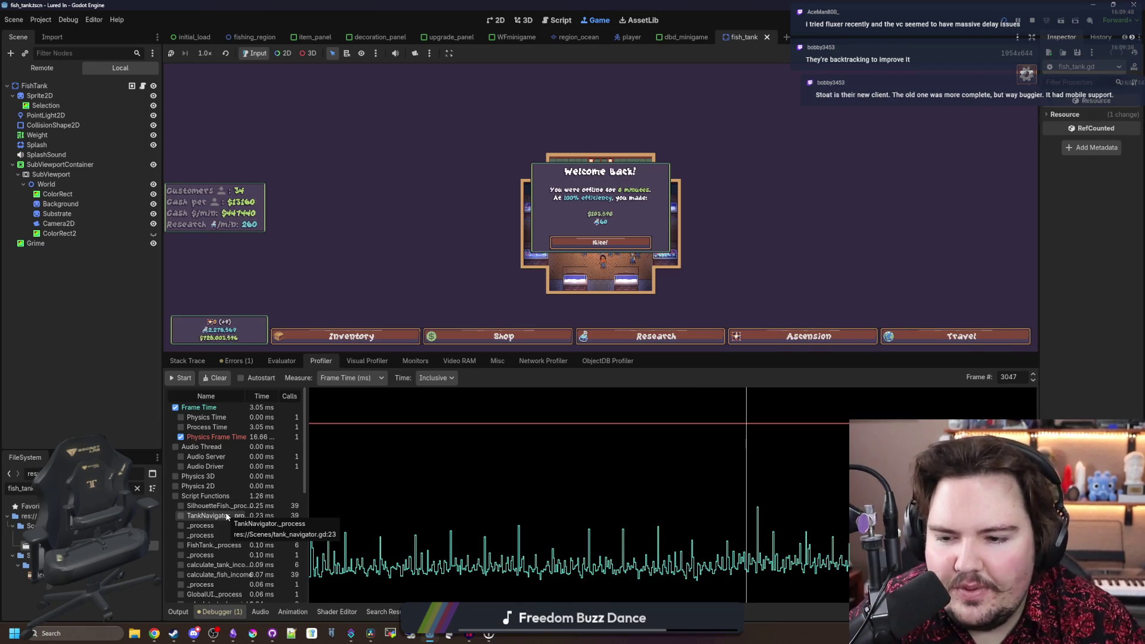
drag(659, 352, 659, 392)
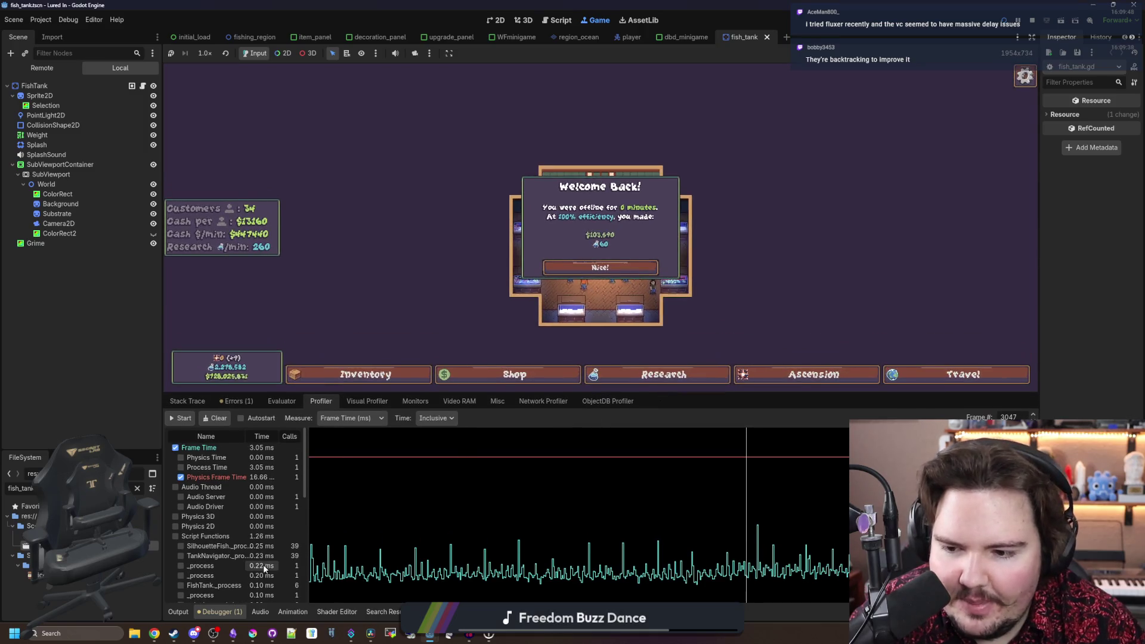
- Dismiss the Welcome Back message and open the upper-left tank's Fish Tank 1 panel
click(600, 267)
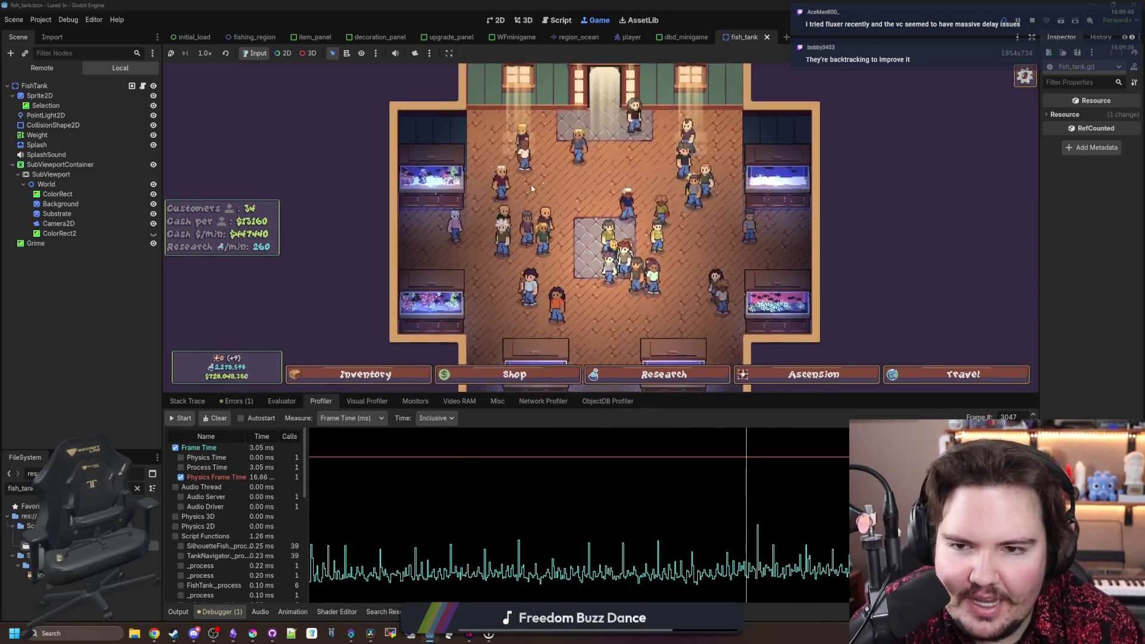
click(425, 179)
click(452, 124)
click(432, 176)
click(452, 124)
click(449, 150)
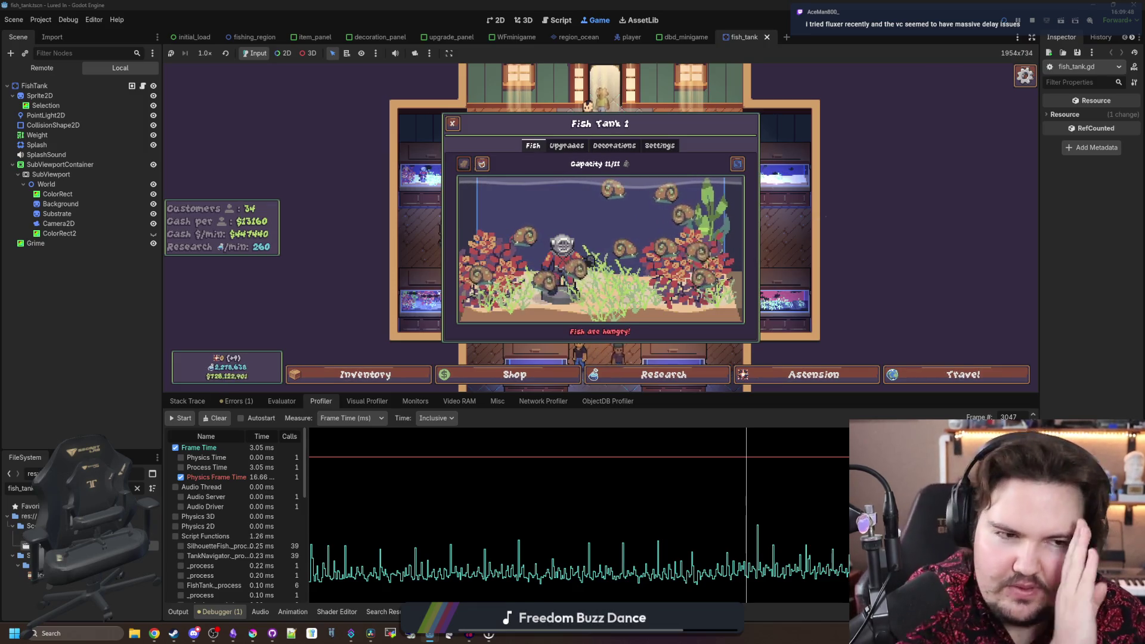
click(154, 634)
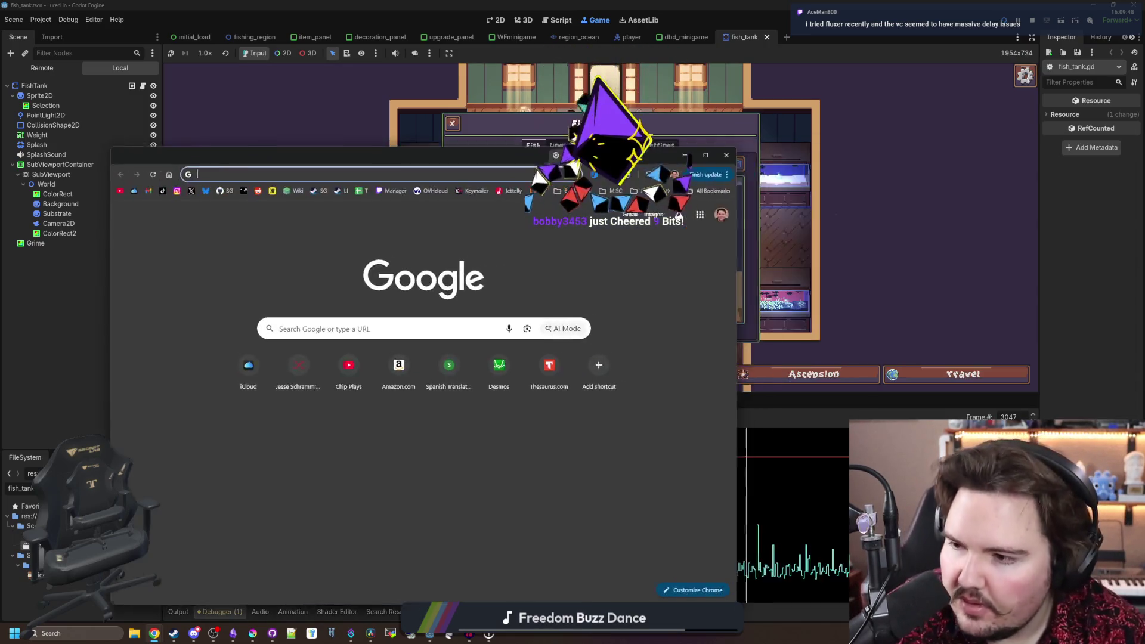
- Search for fluxer in the new Chrome window and open the fluxer.app result
drag(597, 158, 726, 136)
text(fluxer)
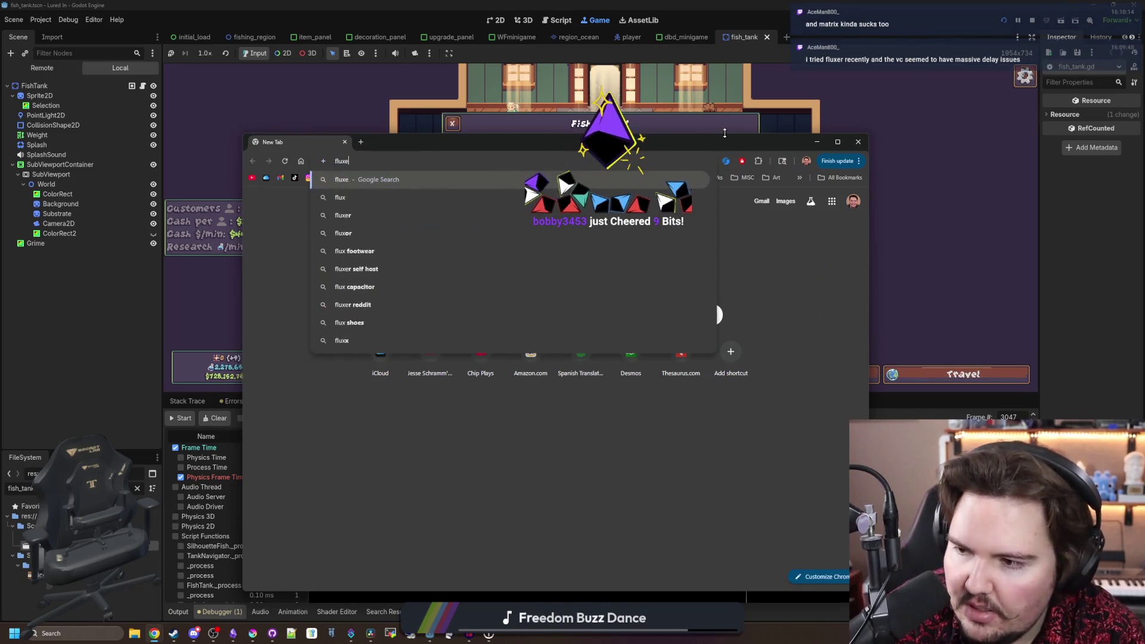
key(Return)
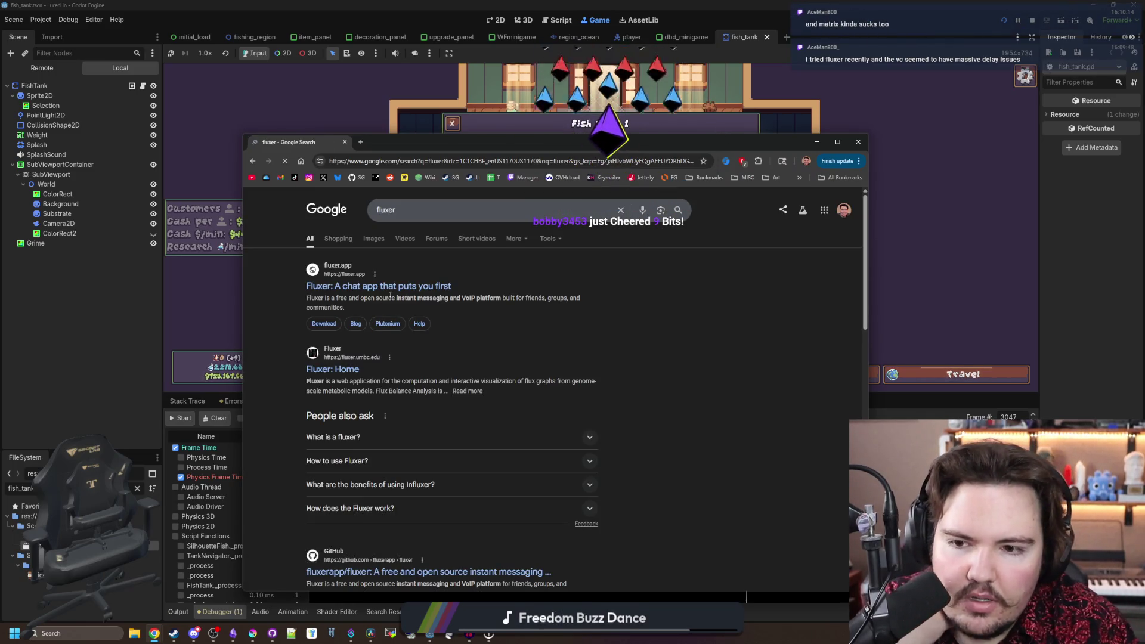
click(404, 290)
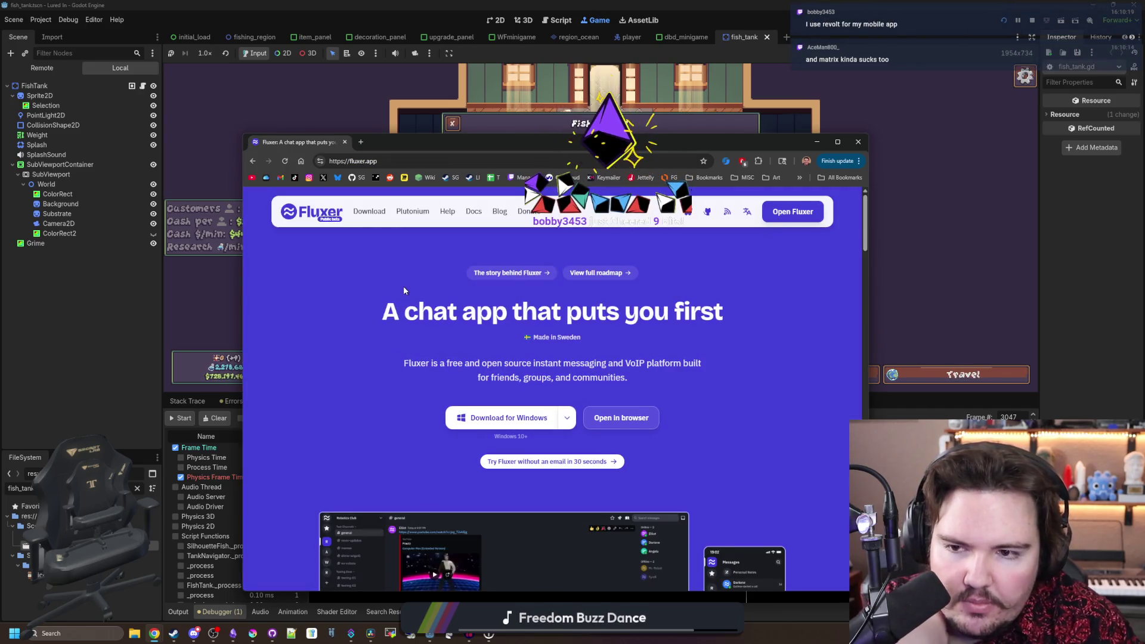
- Scroll down and back up through the Fluxer homepage
scroll(428, 314, down, 2)
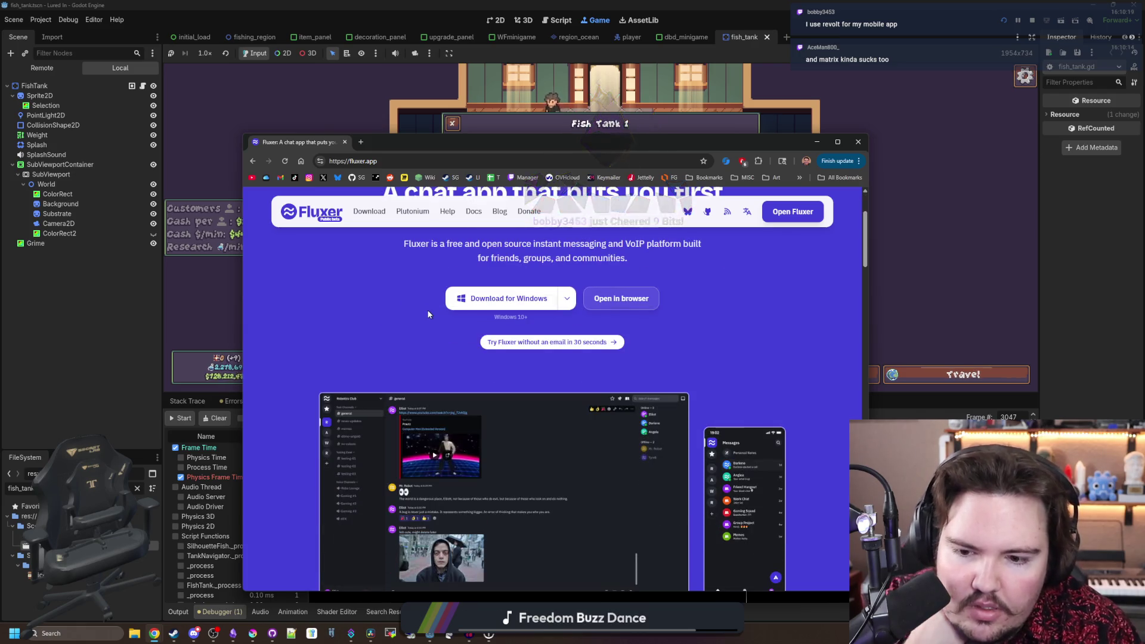
scroll(429, 314, down, 1)
scroll(429, 315, down, 1)
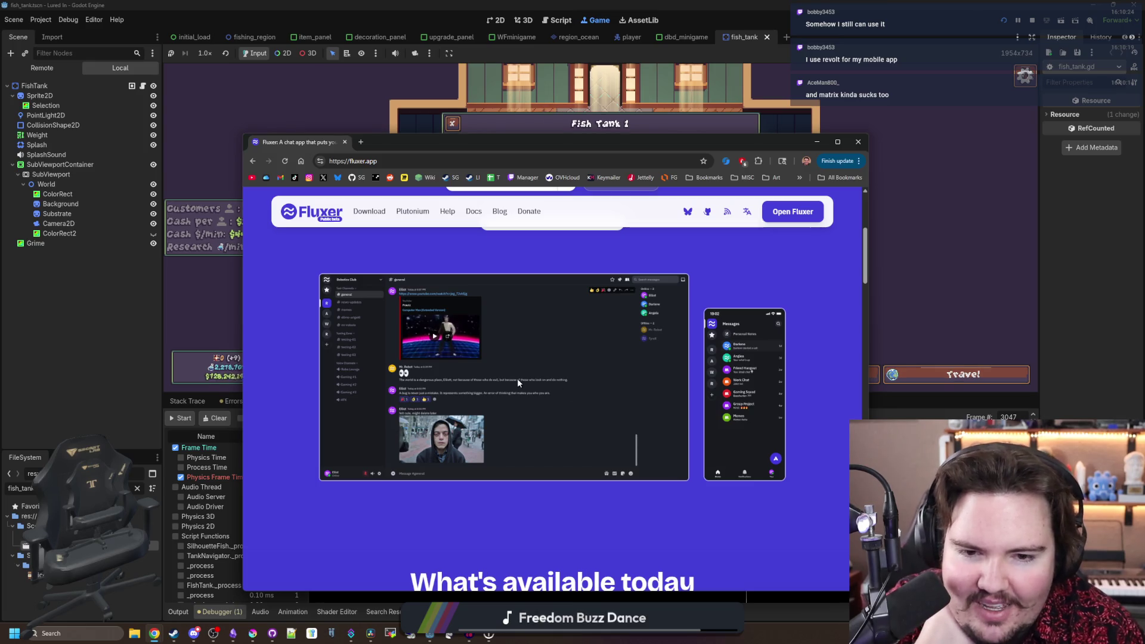
scroll(525, 375, down, 8)
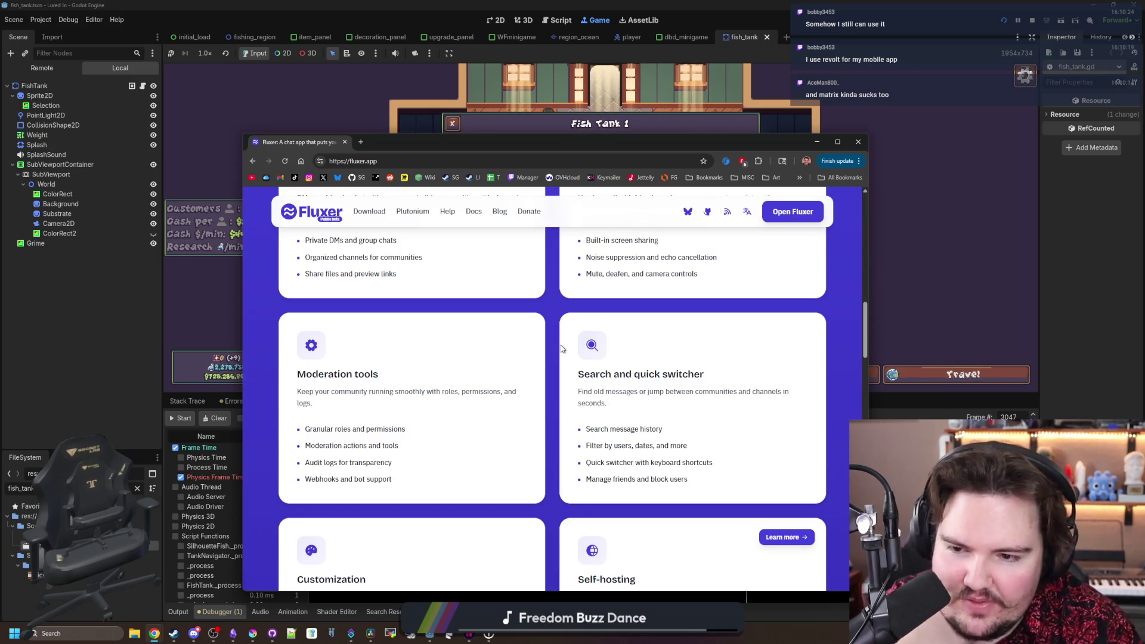
scroll(561, 349, down, 4)
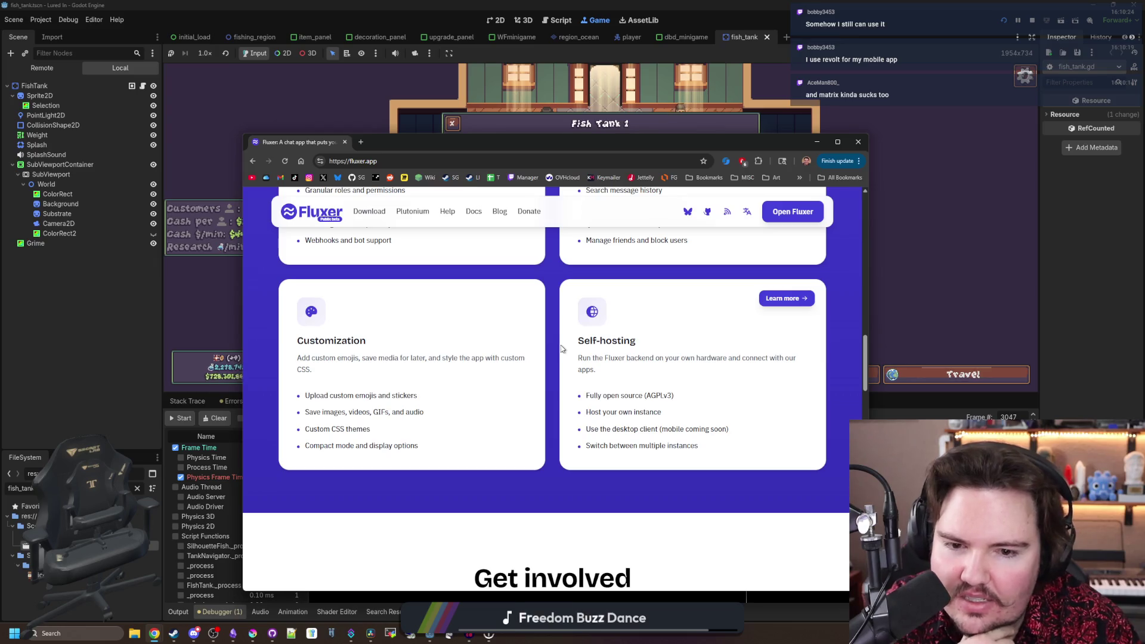
scroll(562, 348, down, 4)
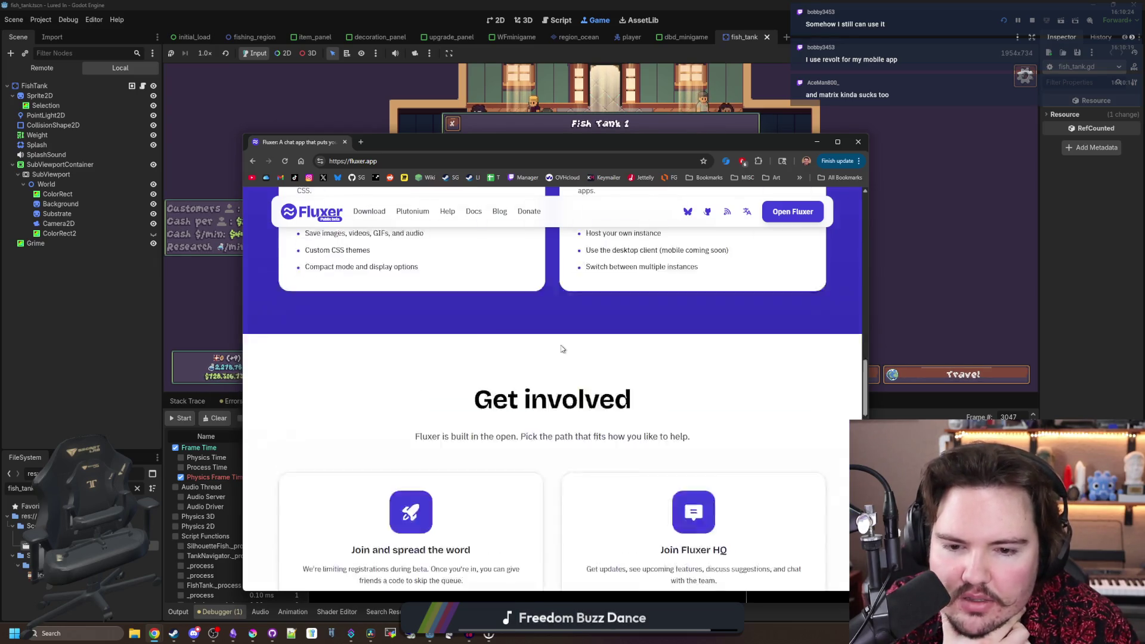
scroll(561, 349, down, 13)
scroll(542, 375, up, 16)
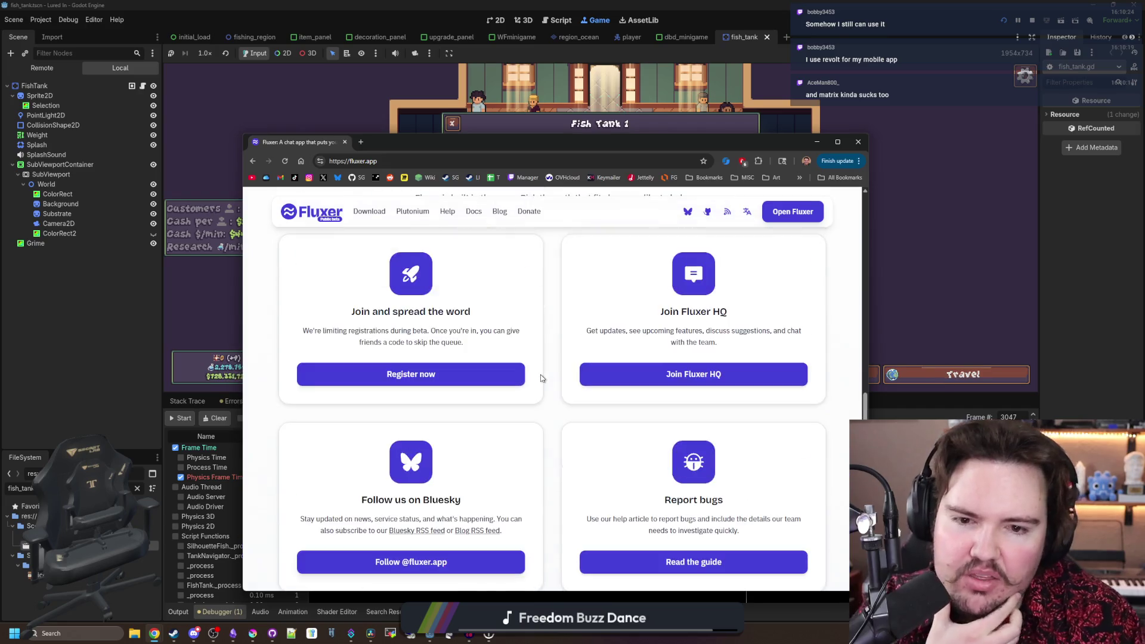
scroll(541, 377, up, 10)
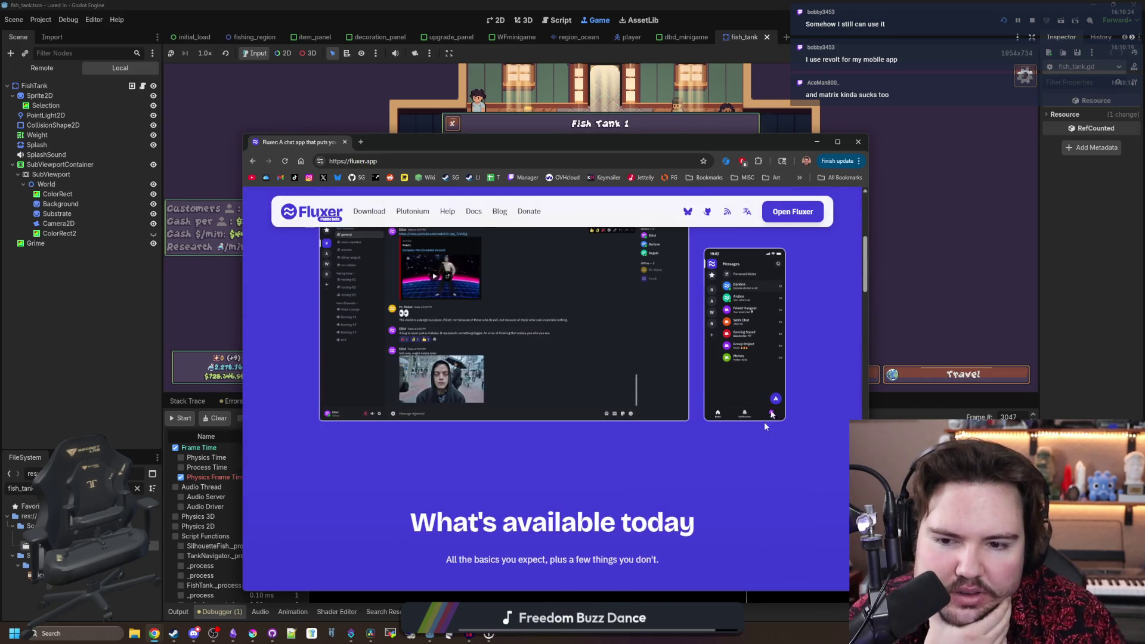
scroll(590, 421, up, 5)
scroll(589, 426, up, 2)
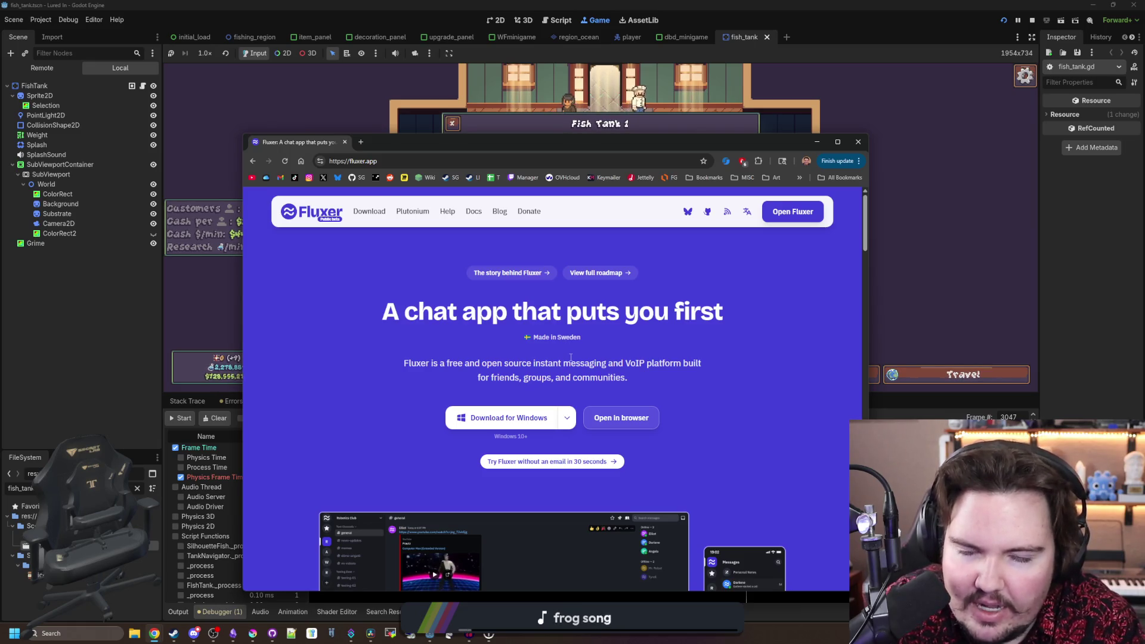
- Read through the rest of the Fluxer site
scroll(570, 356, down, 2)
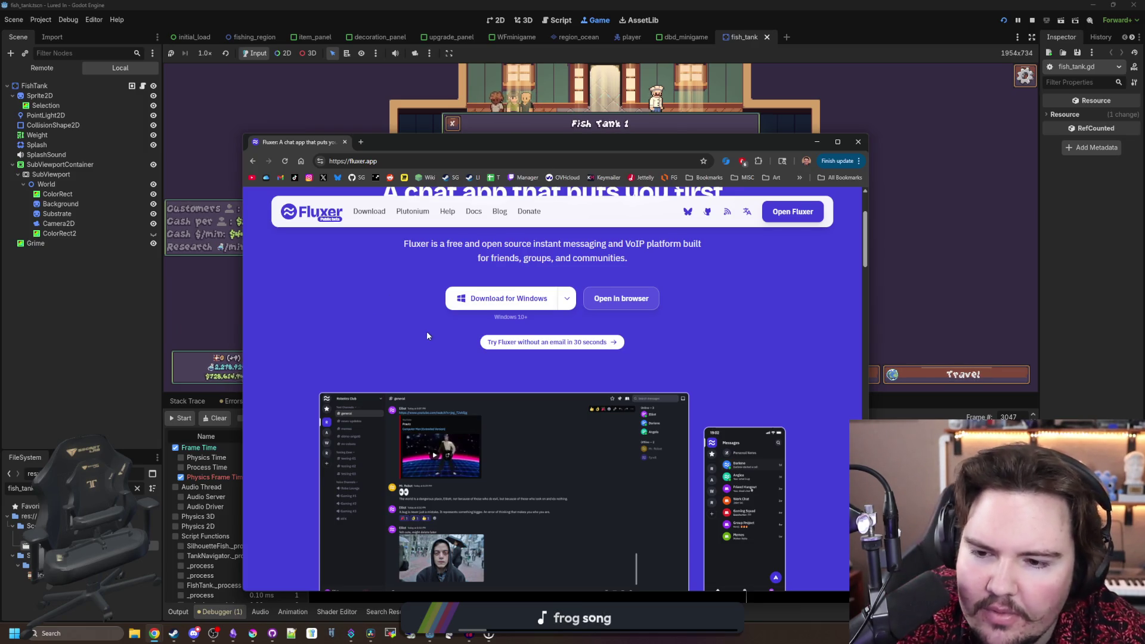
scroll(441, 346, down, 5)
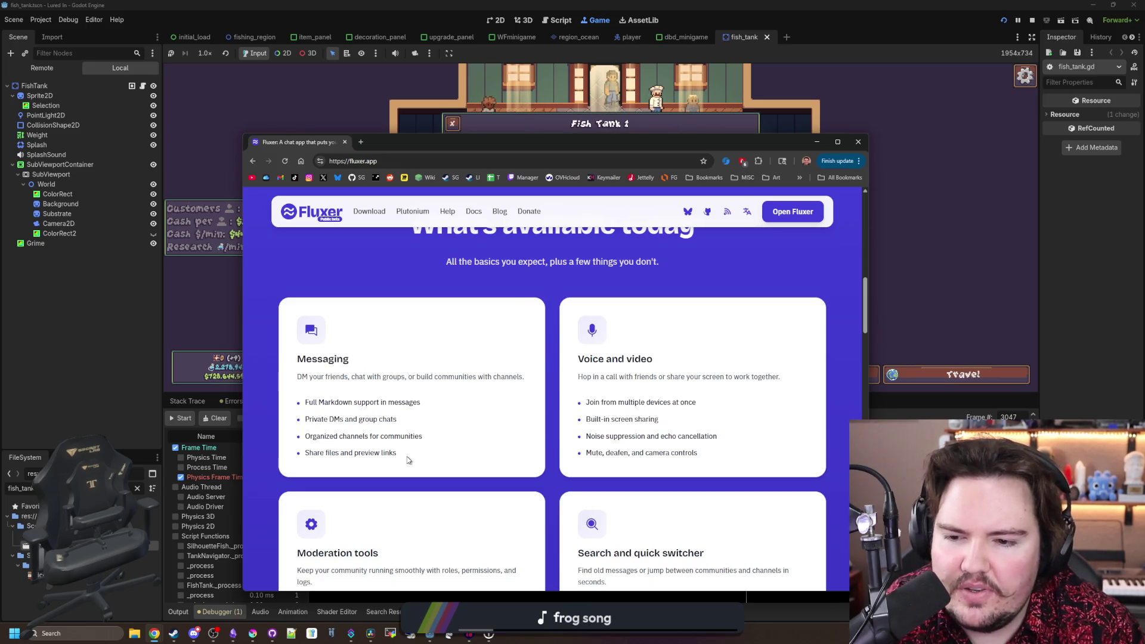
scroll(408, 459, down, 8)
scroll(442, 436, down, 7)
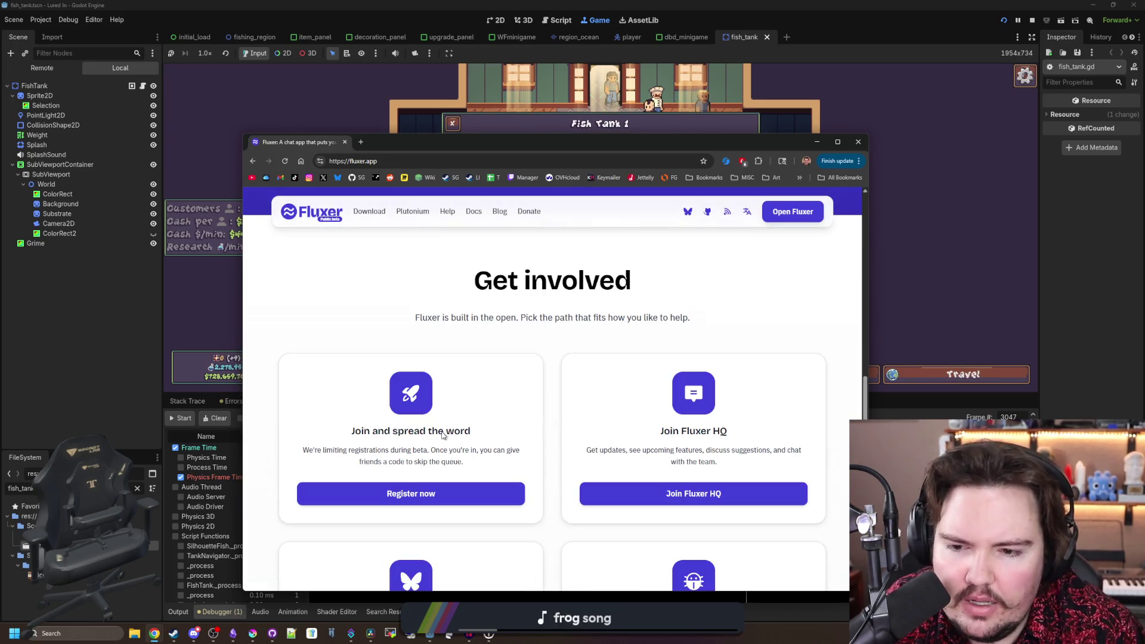
scroll(481, 394, down, 1)
scroll(482, 393, down, 3)
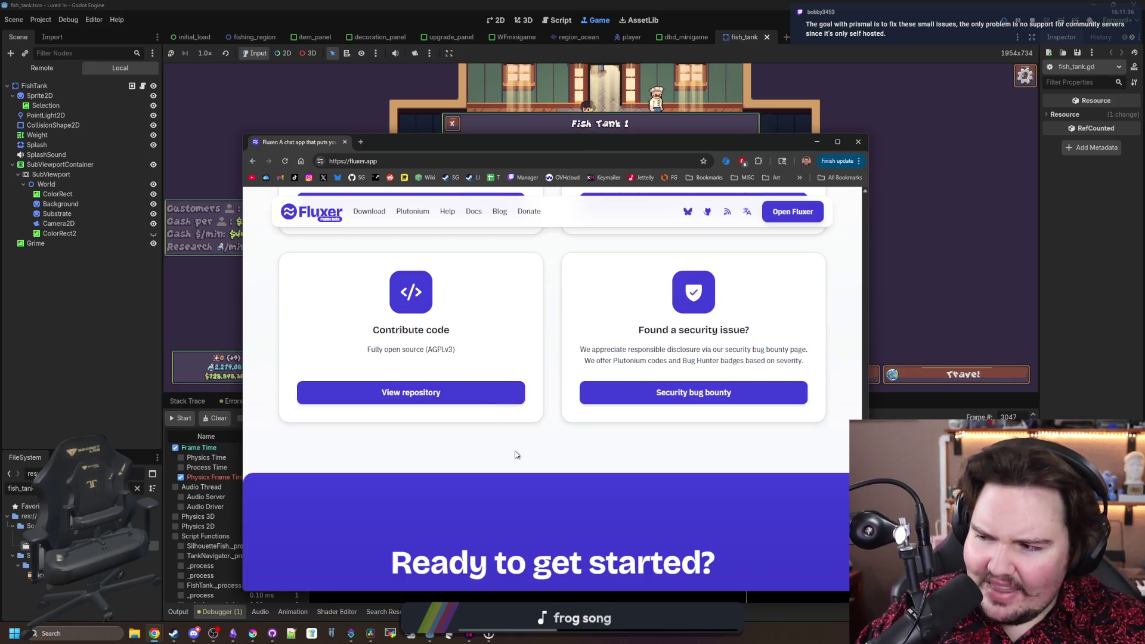
scroll(498, 322, up, 15)
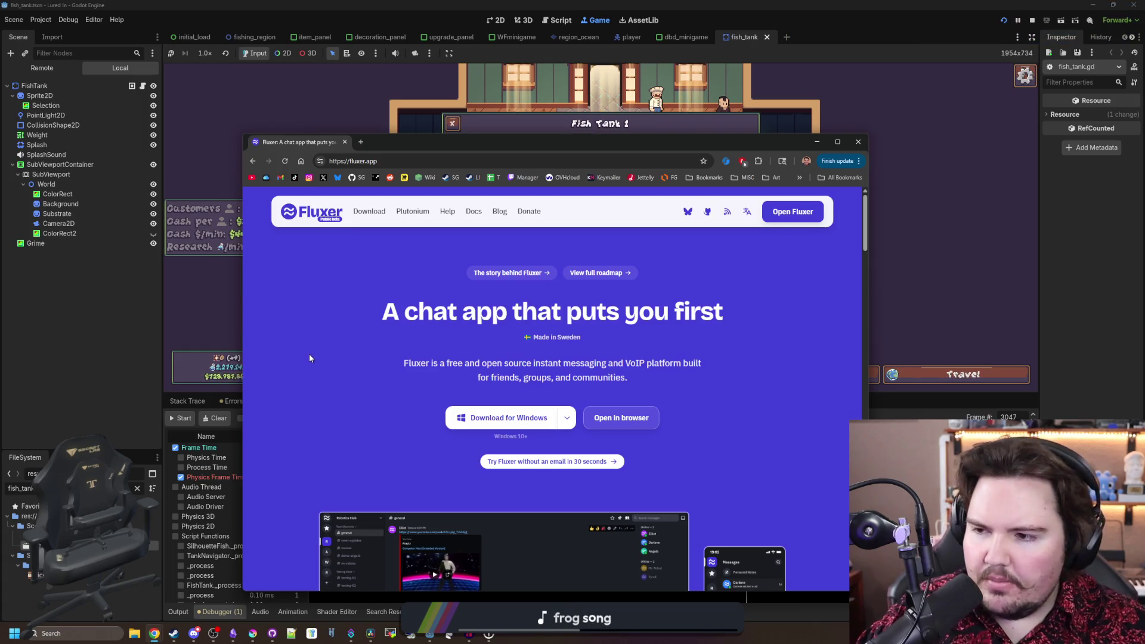
scroll(310, 355, down, 5)
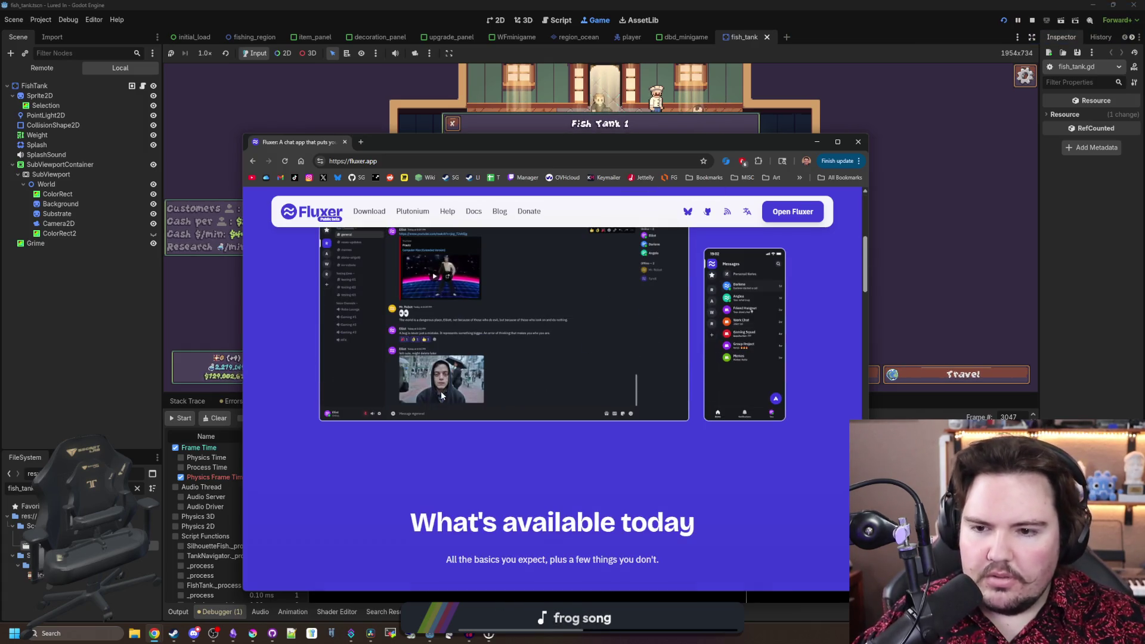
scroll(313, 421, down, 4)
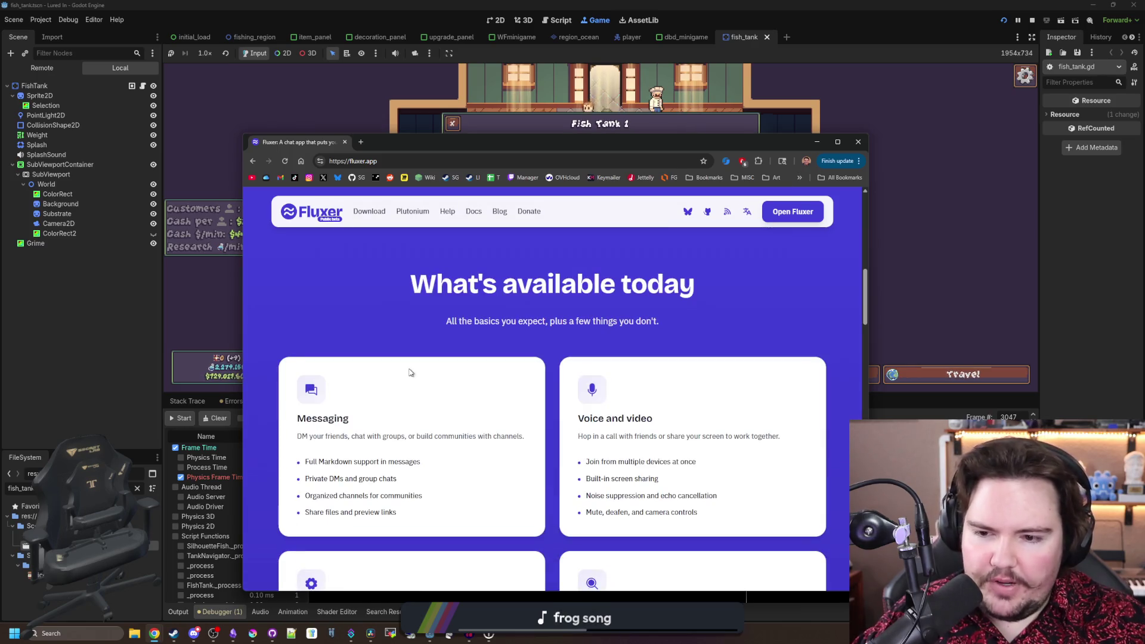
scroll(410, 372, down, 3)
scroll(410, 372, down, 10)
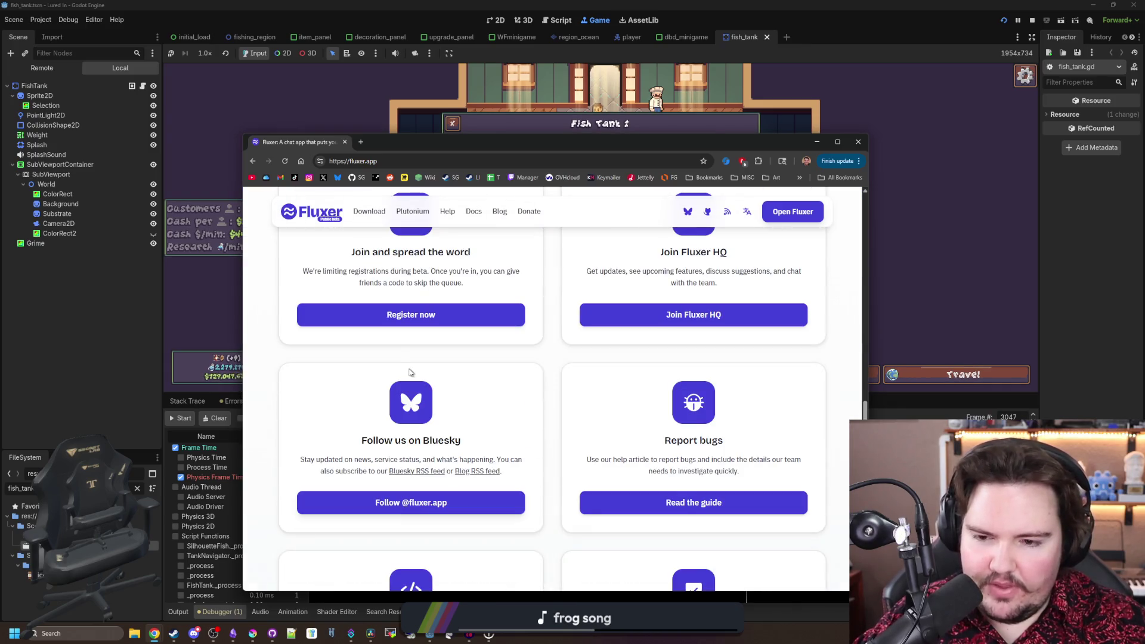
scroll(409, 372, down, 5)
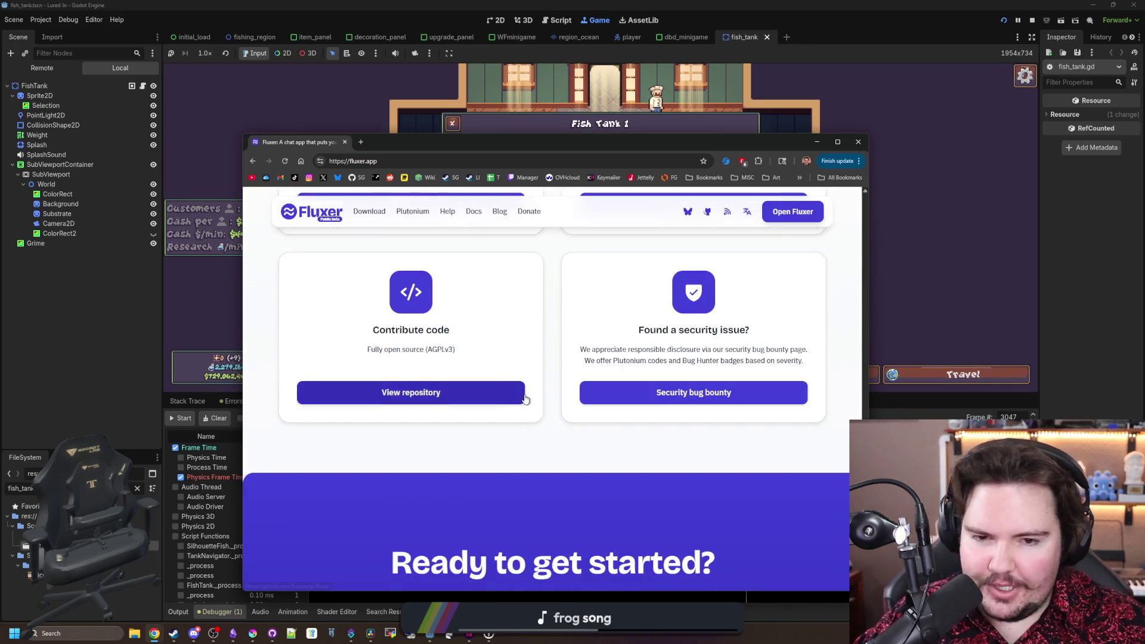
scroll(525, 398, down, 8)
scroll(525, 398, up, 12)
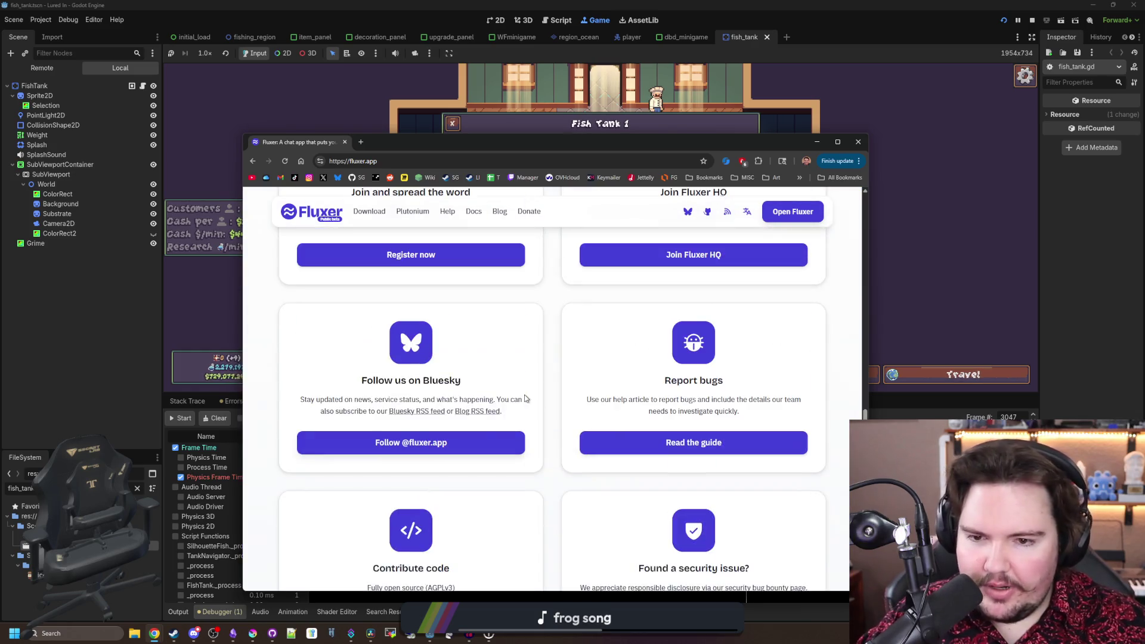
scroll(525, 398, up, 4)
scroll(525, 399, down, 2)
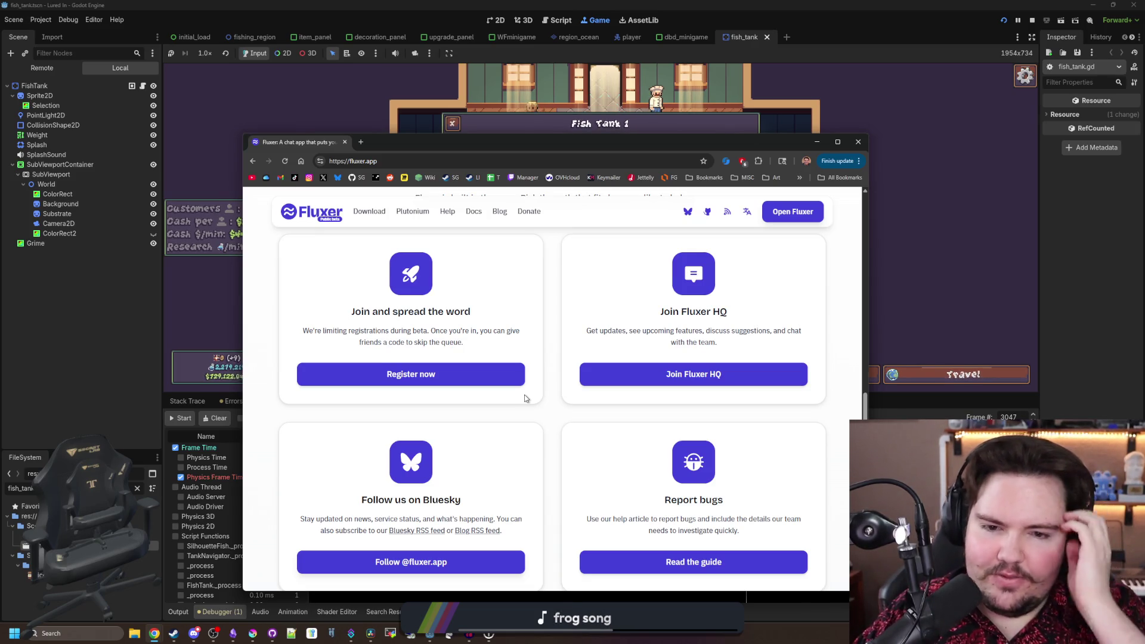
scroll(500, 307, down, 5)
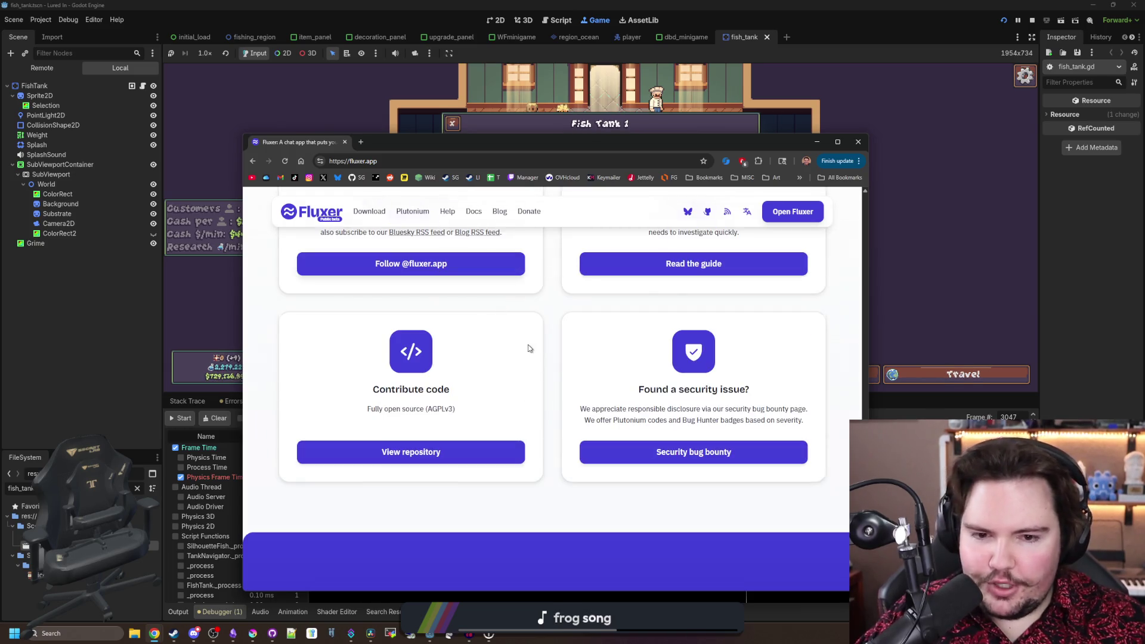
- Return to the page top, close Chrome, and close the game's Fish Tank 1 panel
key(Home)
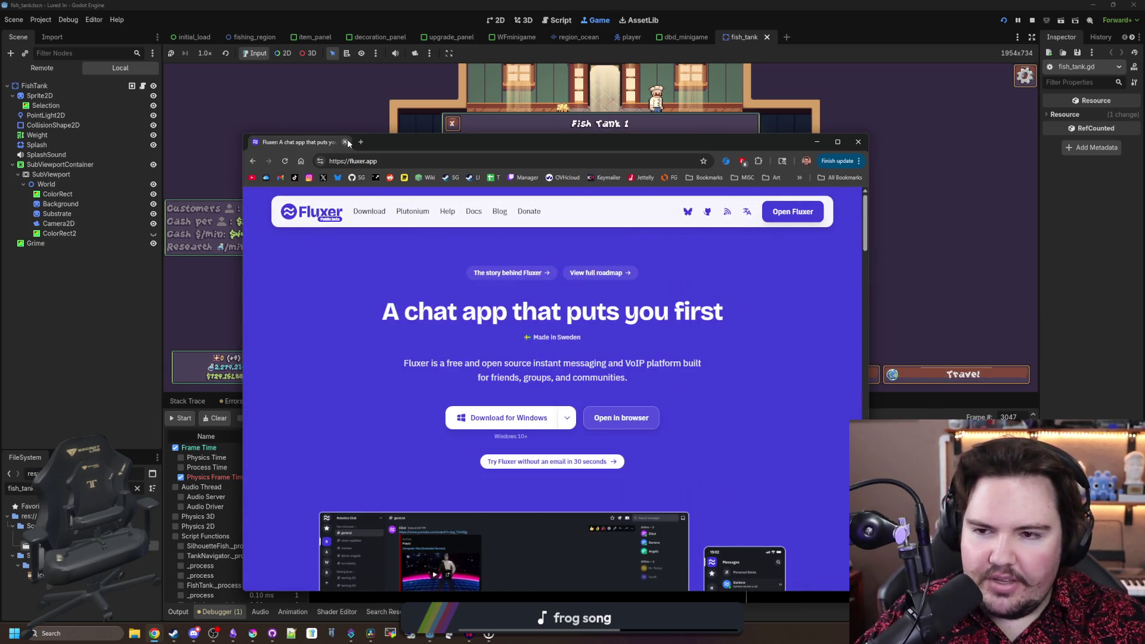
click(345, 142)
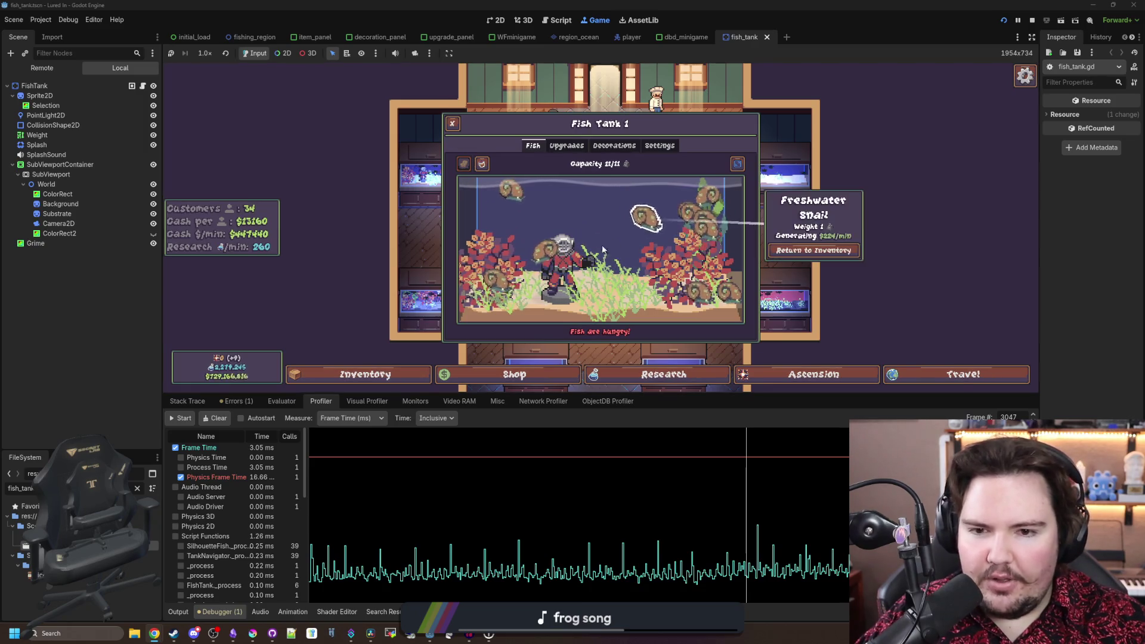
key(Escape)
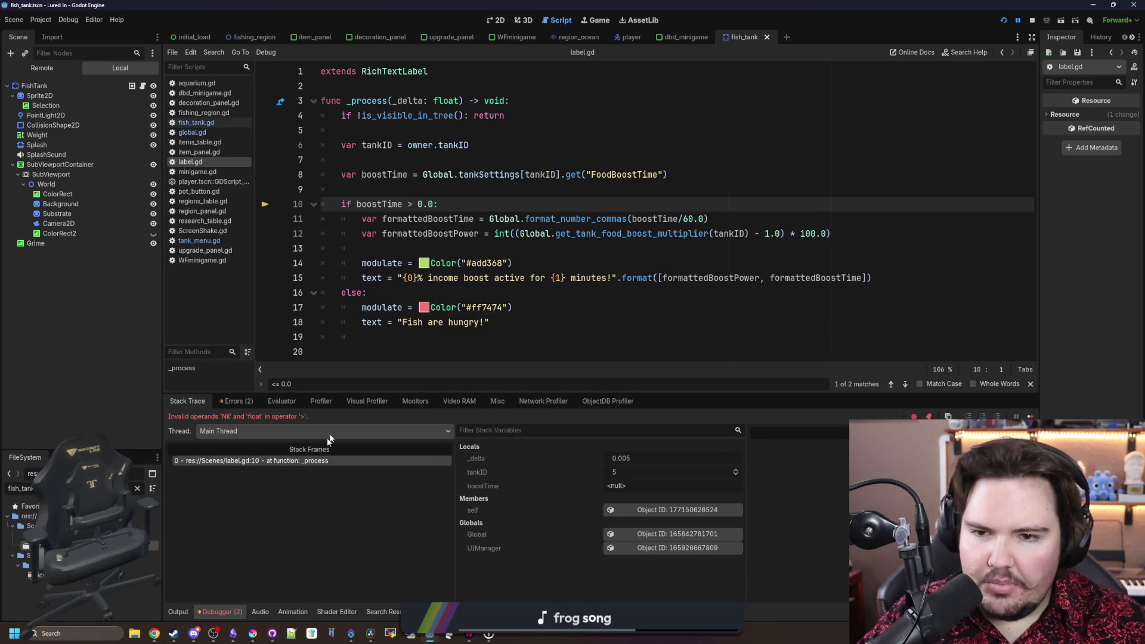
- Add a 0.0 default to FoodBoostTime's get call on label.gd line 8, save, and resume the game
click(598, 187)
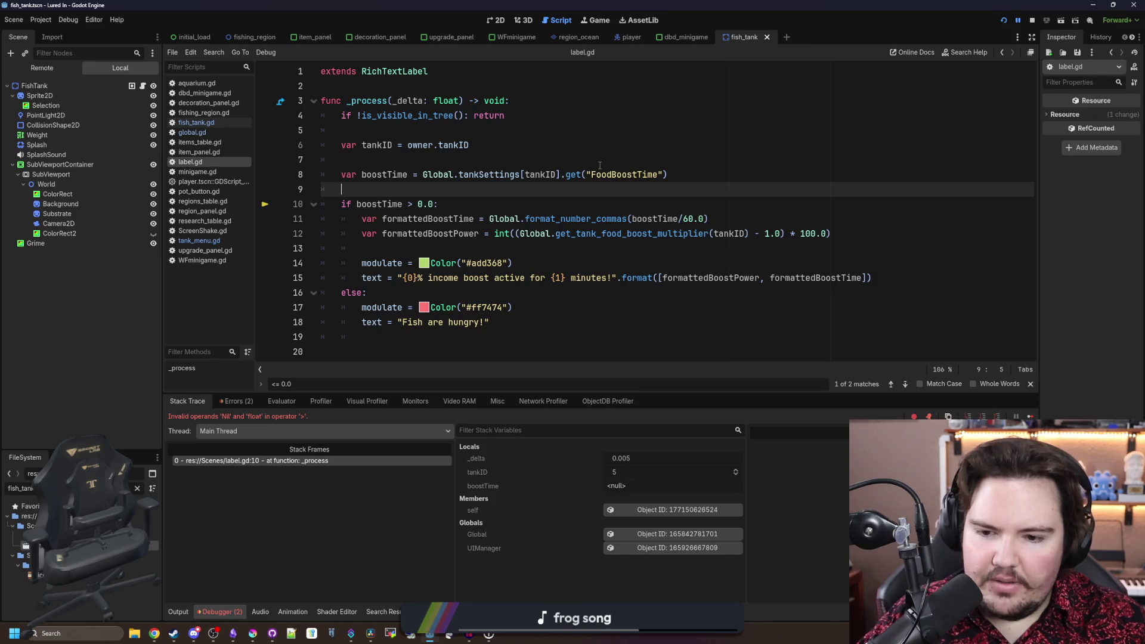
click(664, 174)
text(, 0.0)
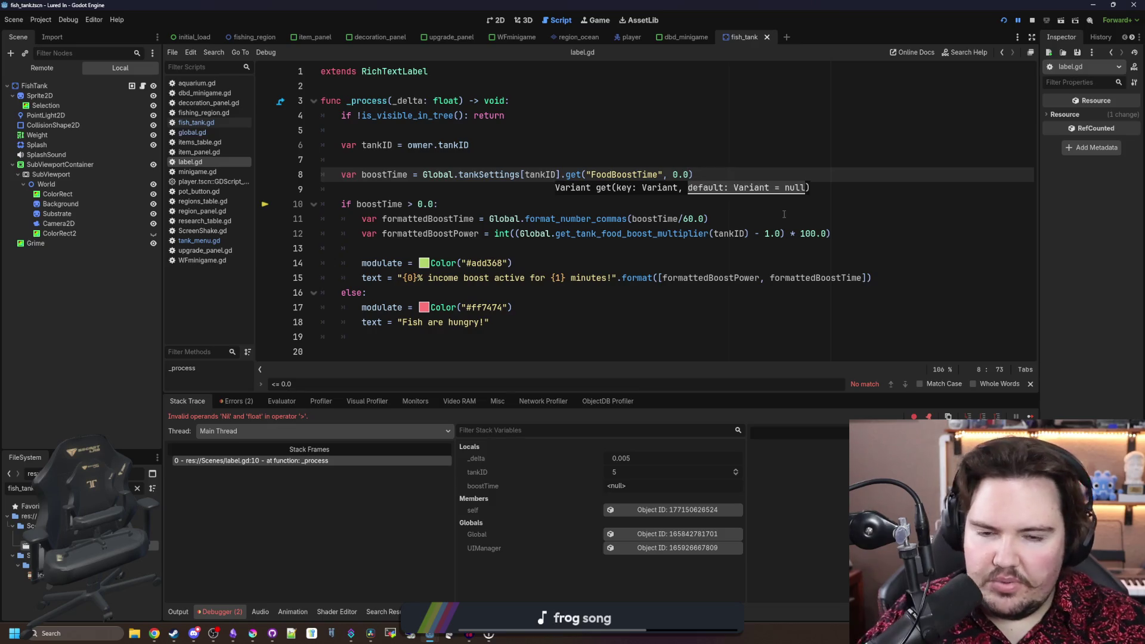
text())
key(ctrl+s)
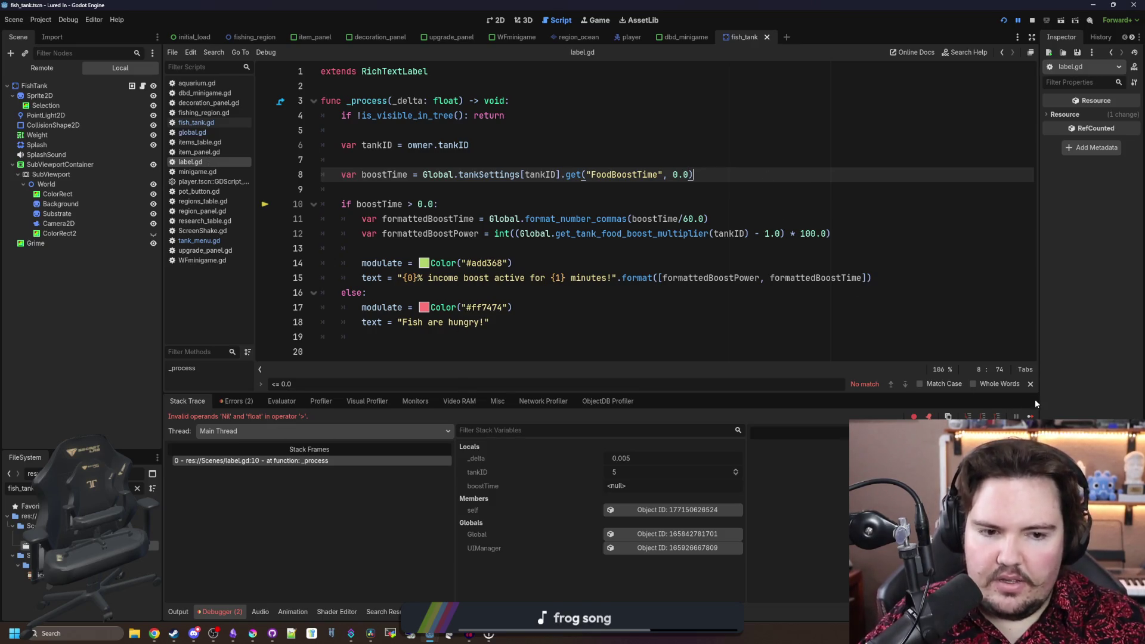
click(1031, 415)
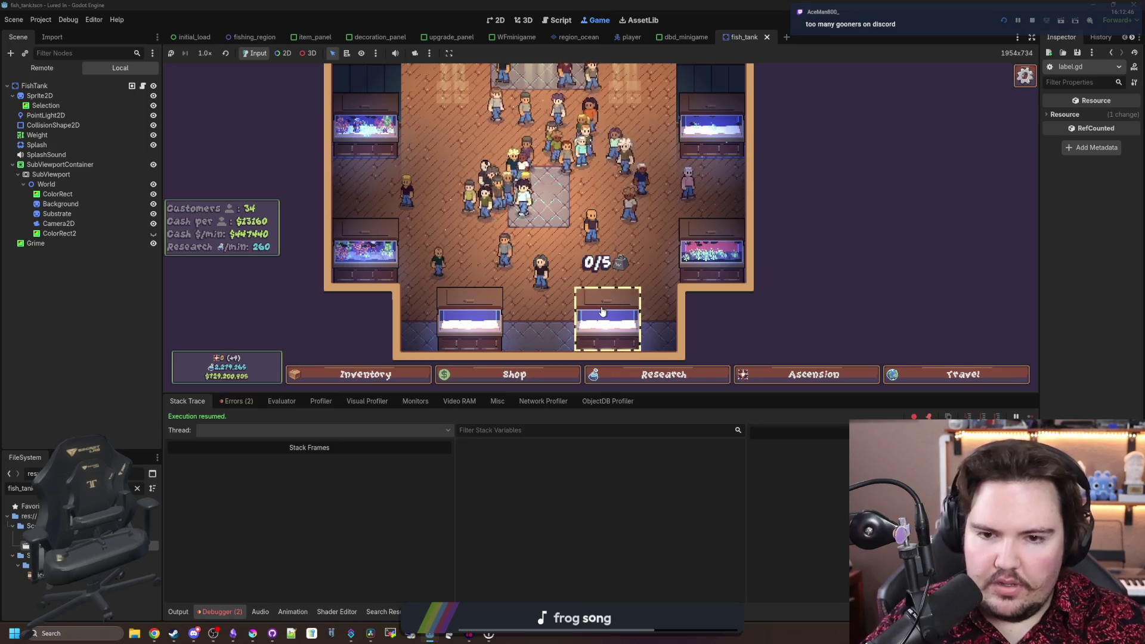
click(602, 311)
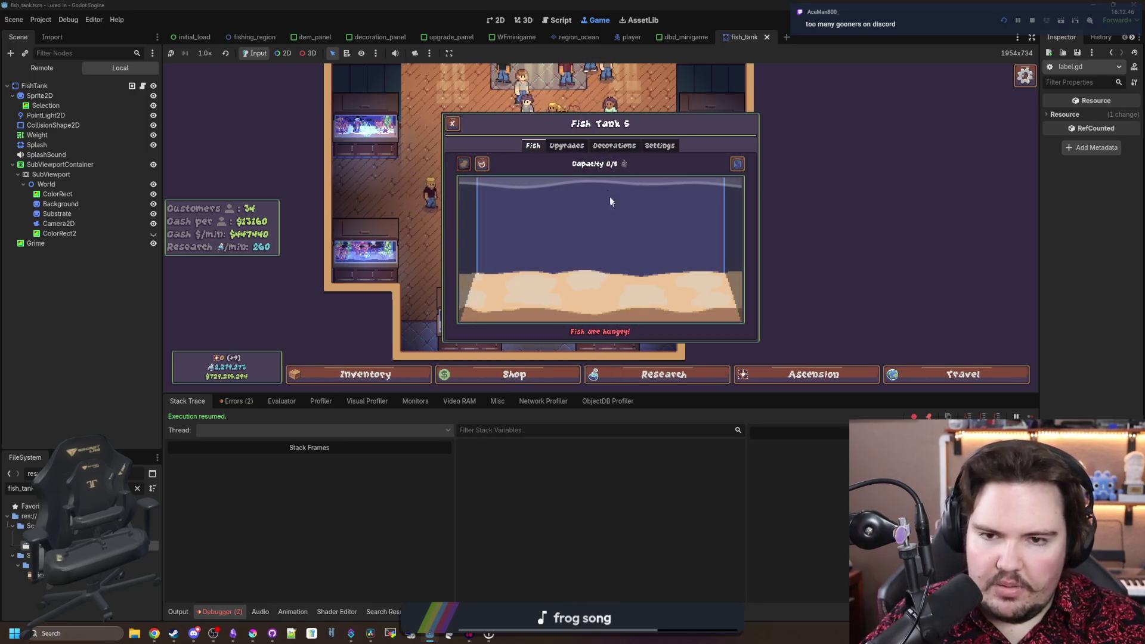
click(567, 146)
click(615, 145)
click(660, 145)
click(614, 146)
click(567, 146)
click(532, 146)
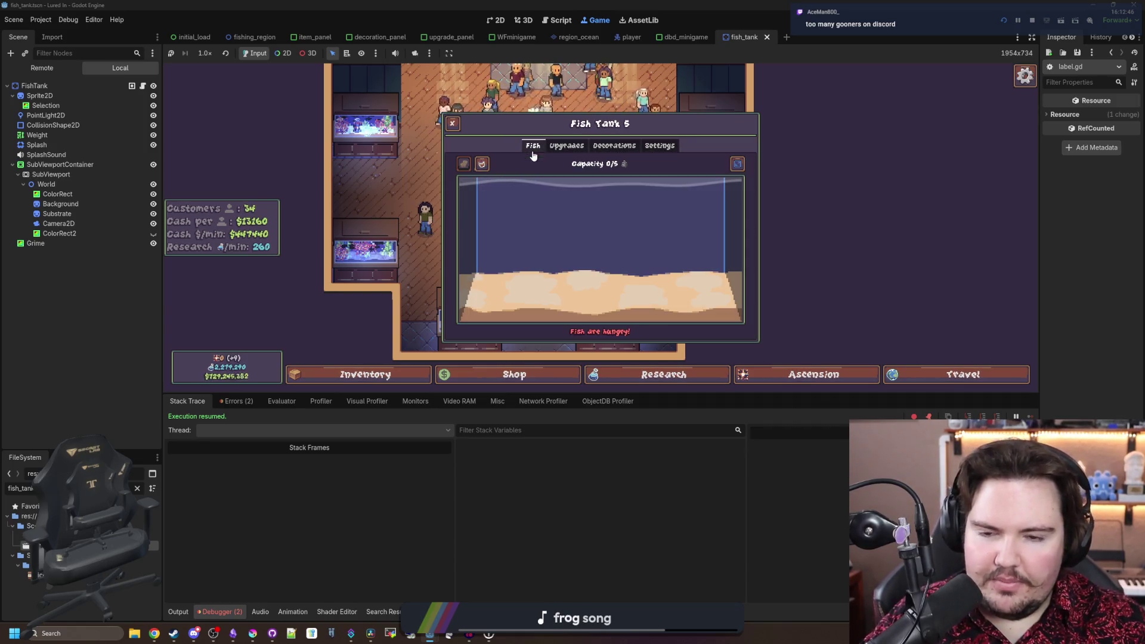
key(Escape)
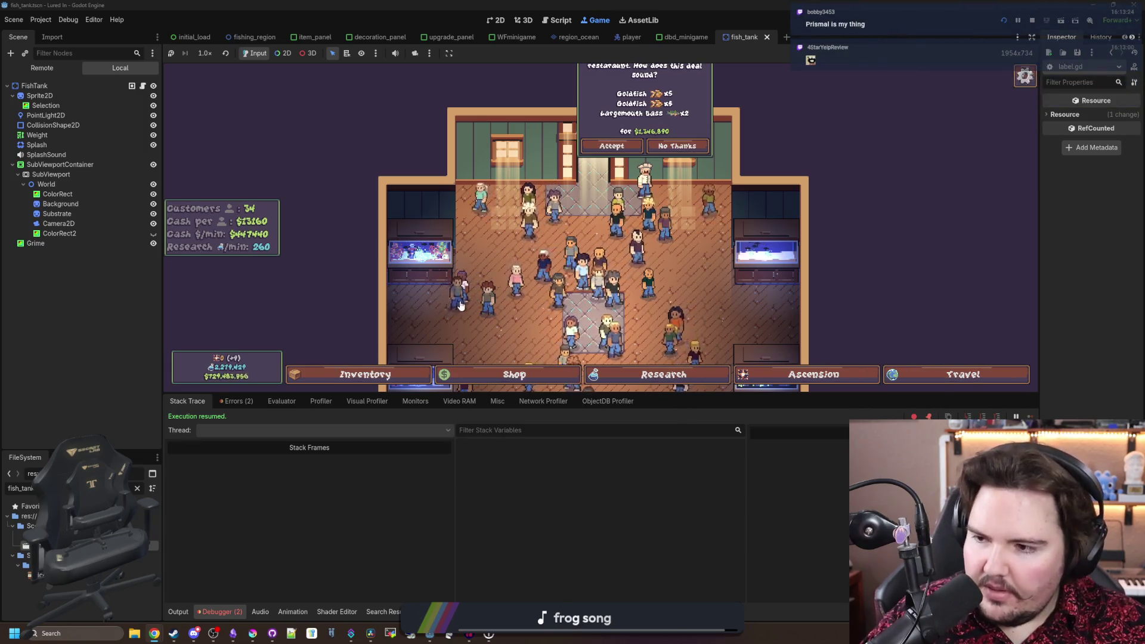
scroll(693, 227, up, 1)
scroll(694, 231, up, 3)
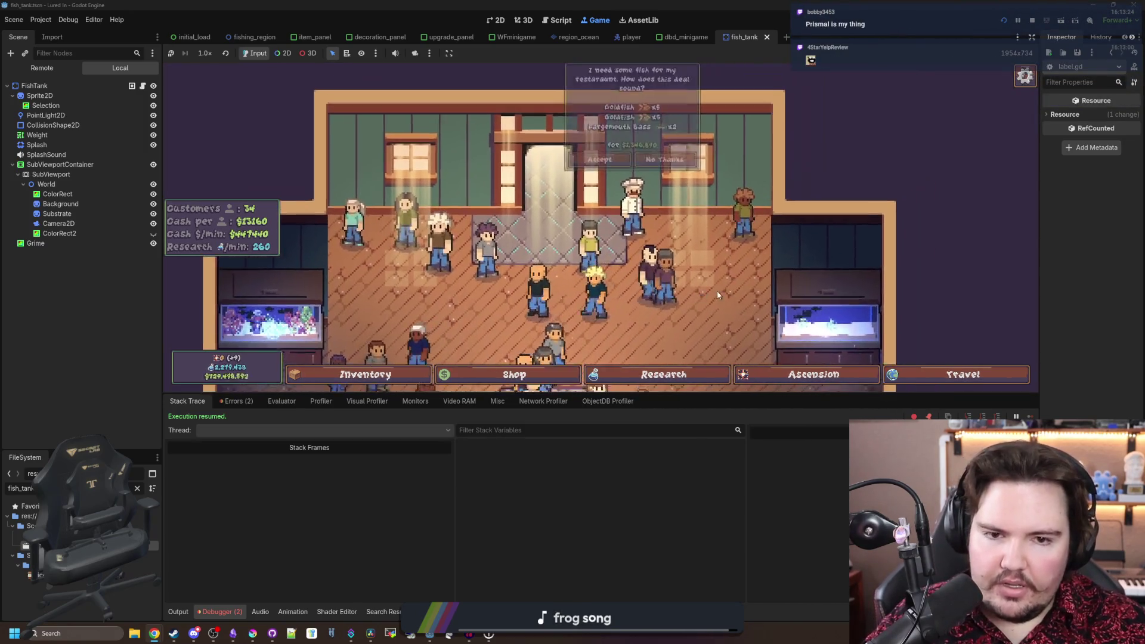
scroll(629, 238, down, 5)
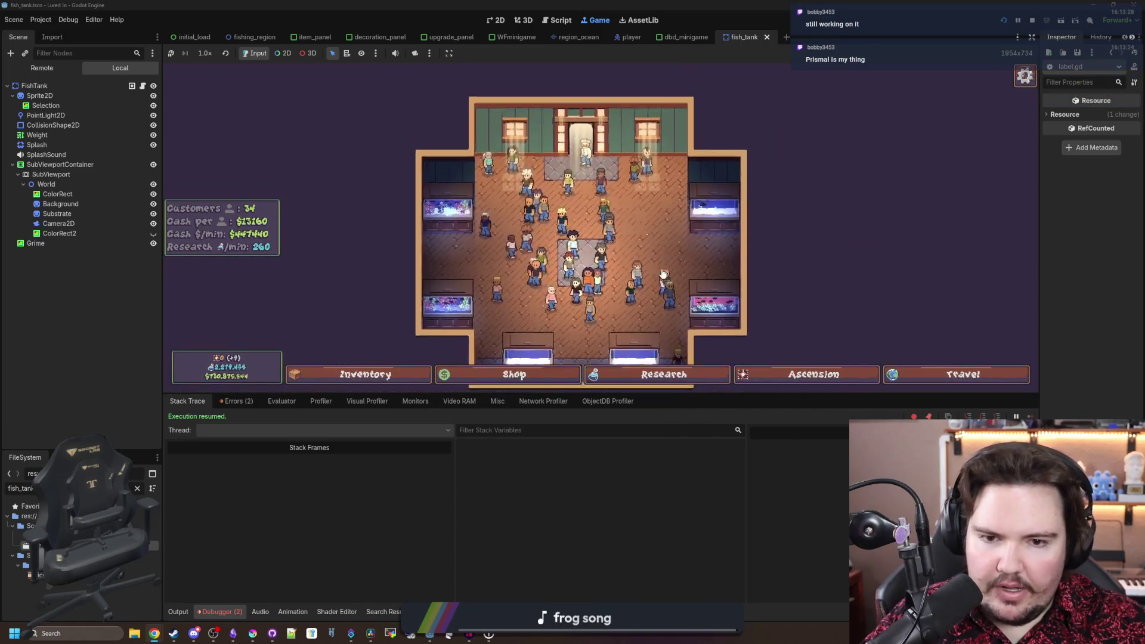
scroll(660, 272, up, 3)
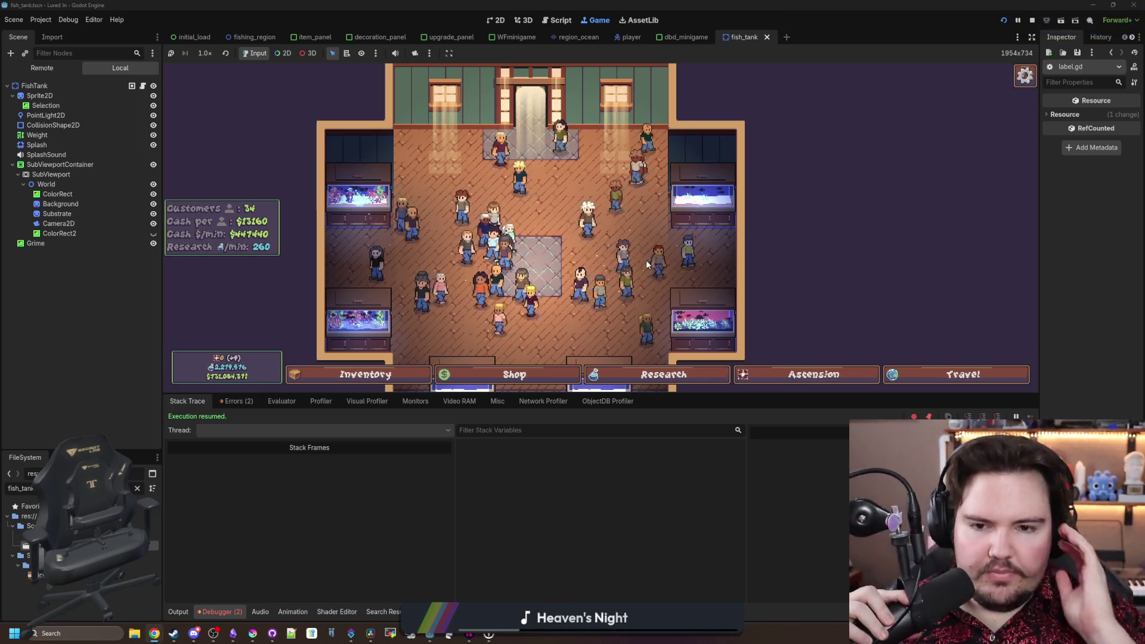
scroll(609, 251, up, 3)
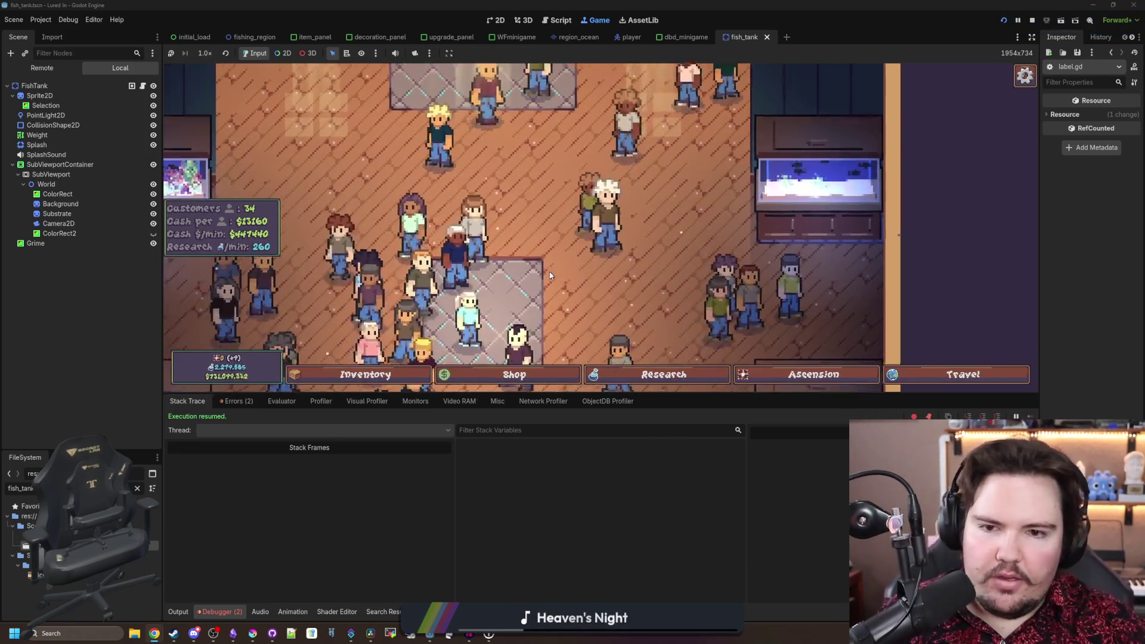
scroll(551, 280, down, 3)
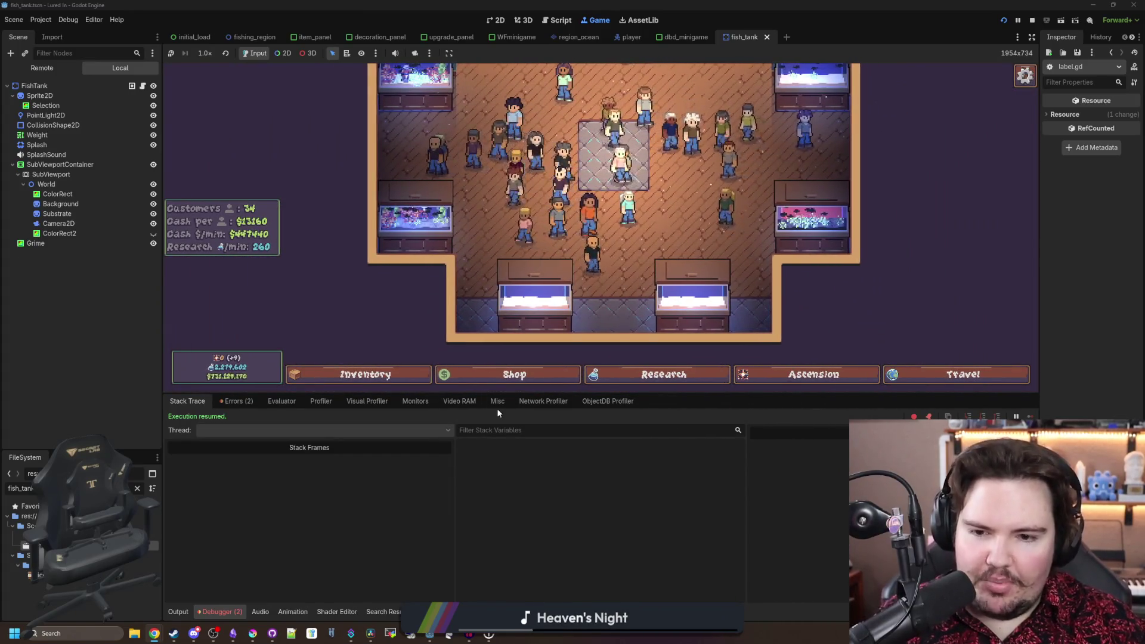
scroll(413, 370, up, 3)
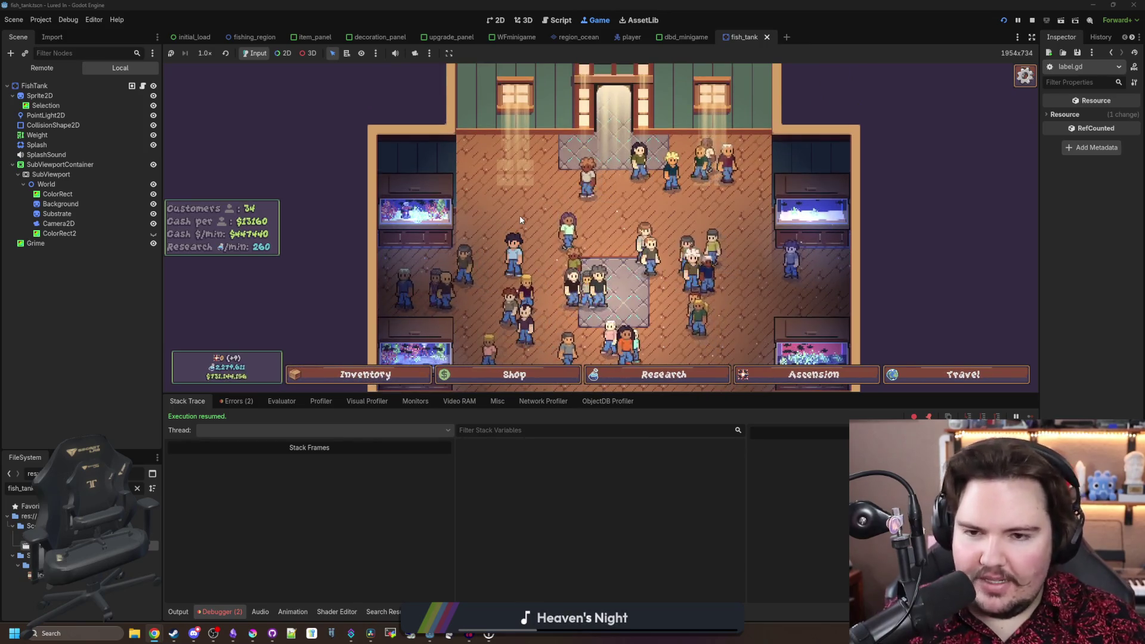
scroll(520, 216, up, 2)
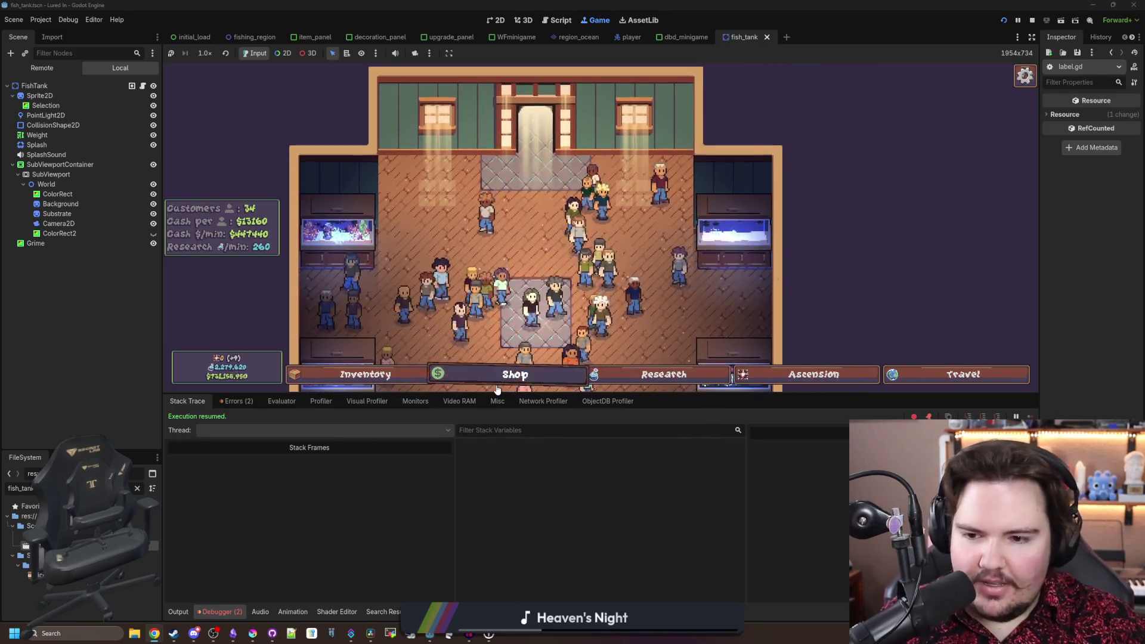
- Check the Shop's Marketing purchases, then browse the Research and Ascension skill trees
click(514, 374)
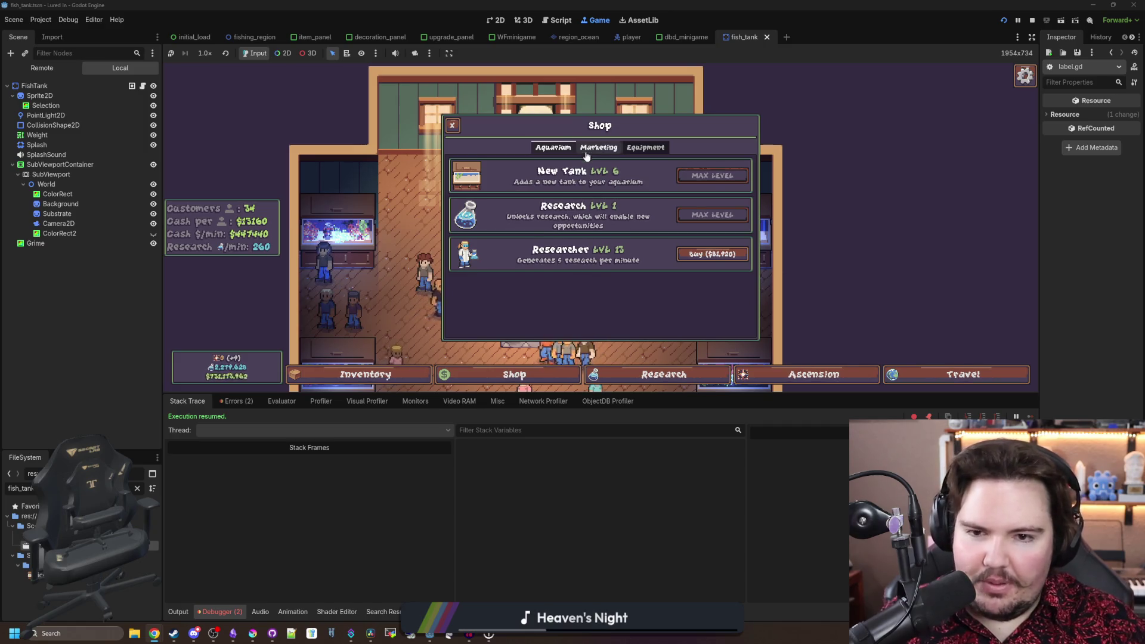
click(618, 149)
click(453, 126)
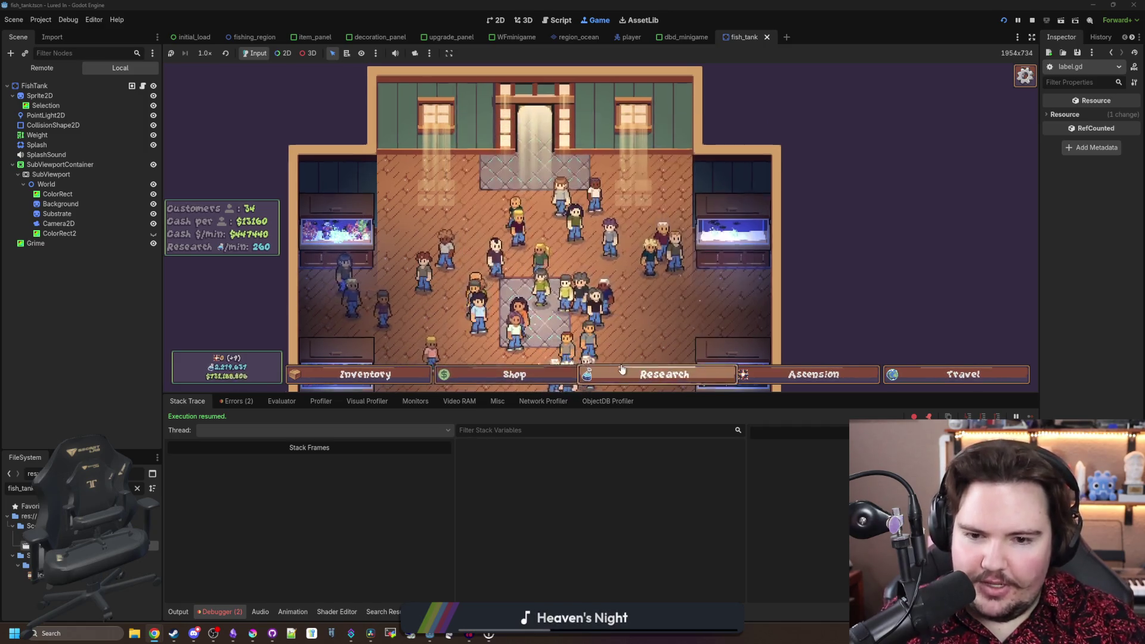
click(624, 373)
scroll(634, 263, up, 3)
scroll(635, 263, down, 4)
scroll(635, 263, up, 2)
click(814, 374)
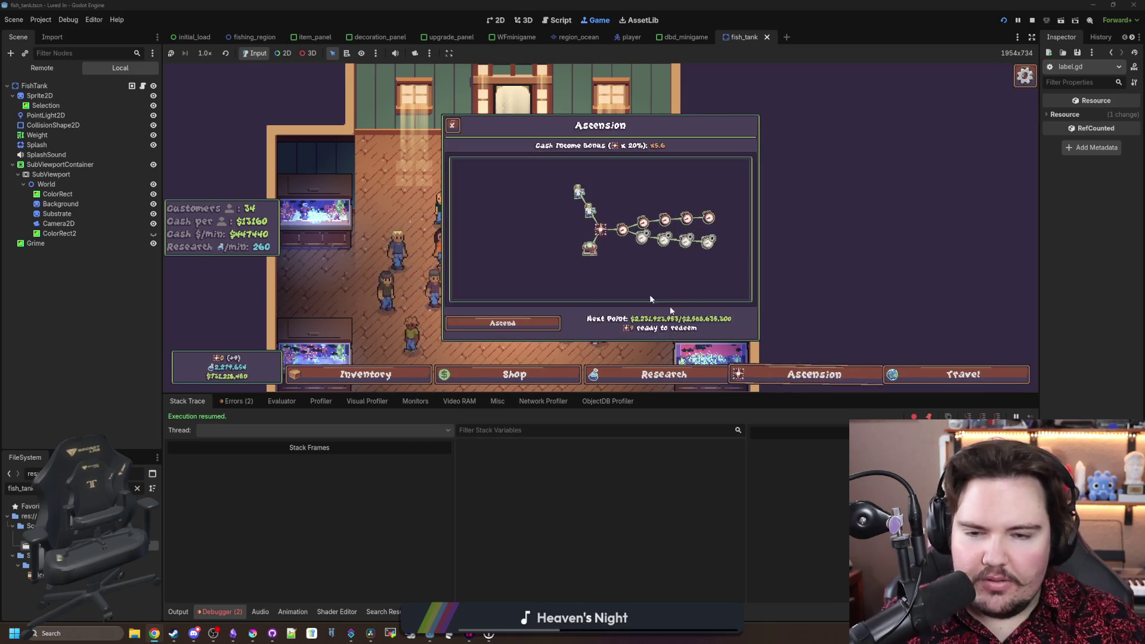
scroll(611, 263, up, 2)
scroll(602, 265, down, 1)
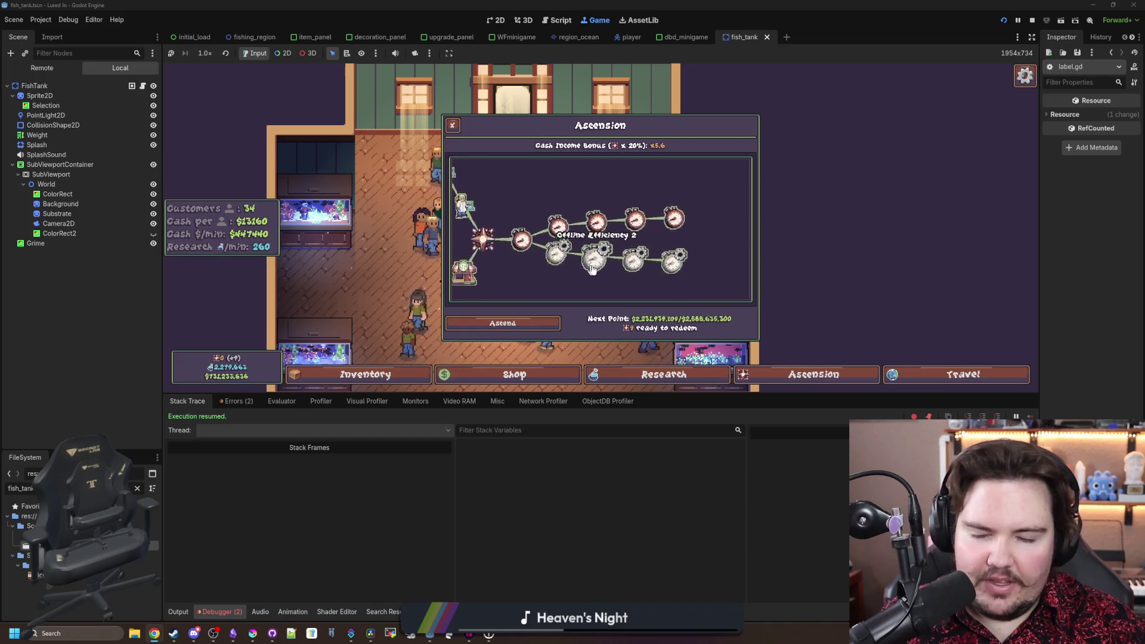
- Look through the Travel destinations and fish Inventory, then open Fish Tank 1's panel
click(933, 373)
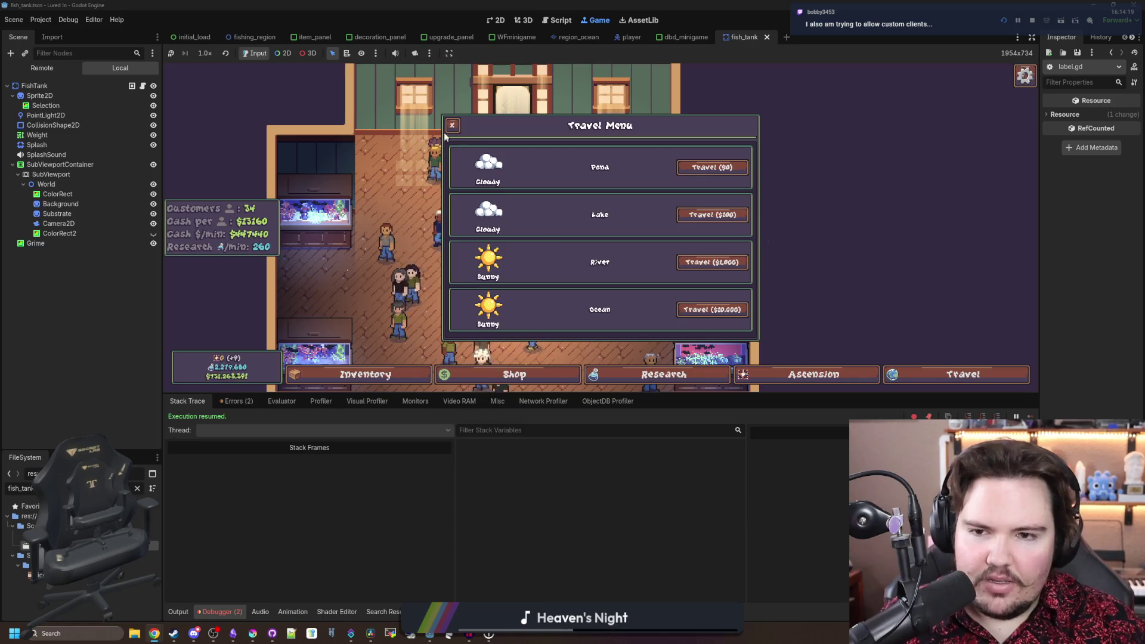
click(476, 376)
click(963, 376)
click(388, 381)
scroll(484, 301, down, 5)
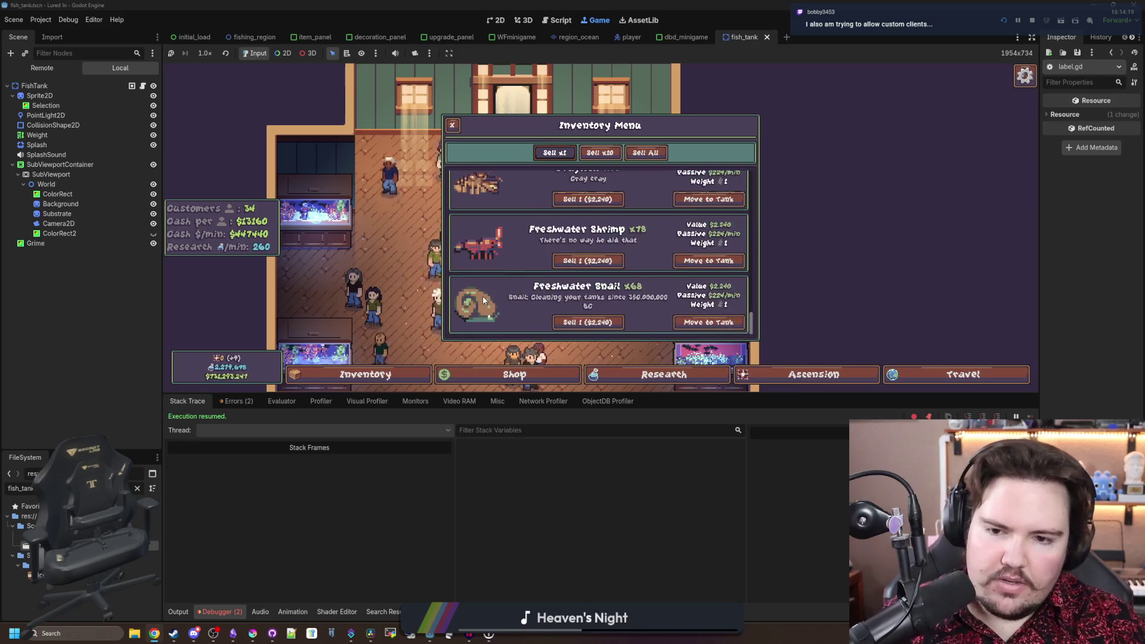
scroll(484, 300, up, 3)
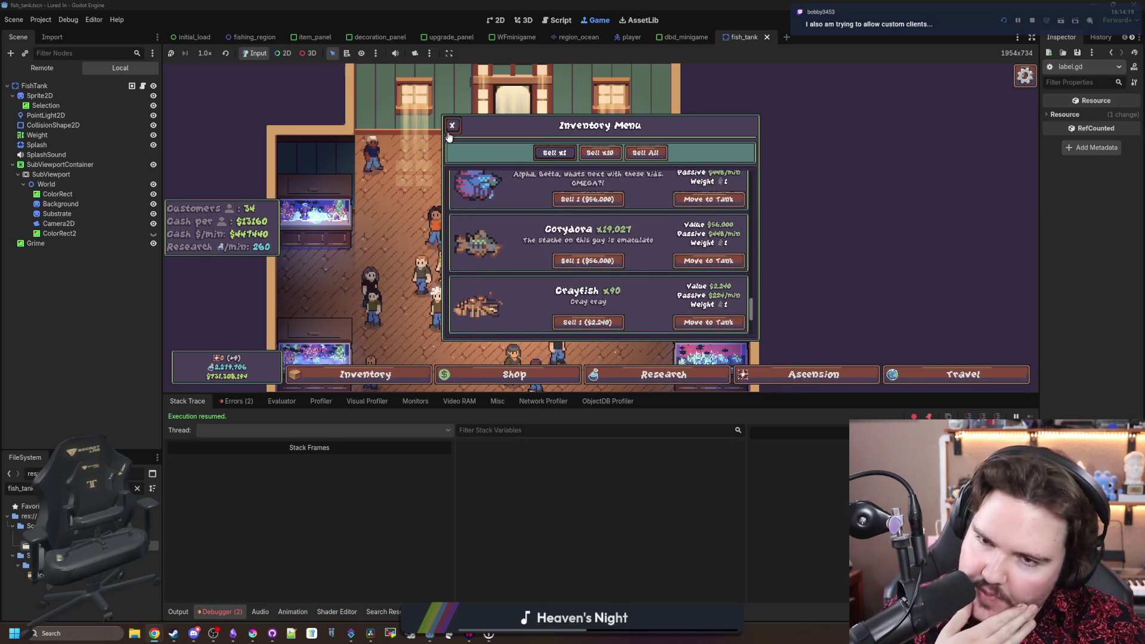
click(451, 130)
click(382, 225)
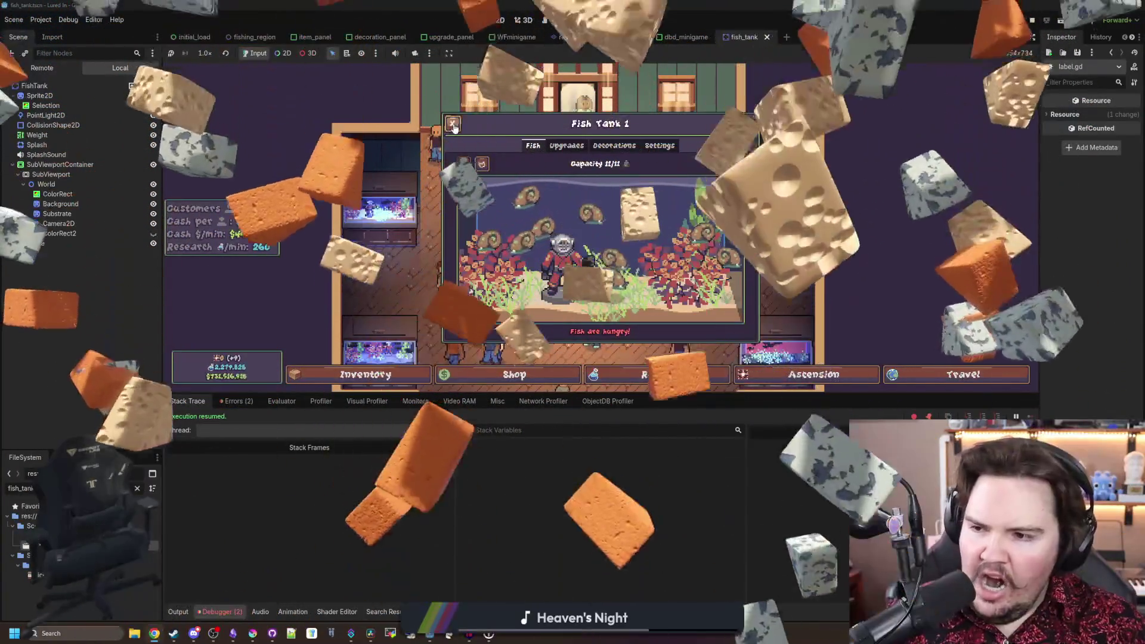
- Close Fish Tank 1's panel, browse the Inventory Menu, then close it with Escape
click(453, 124)
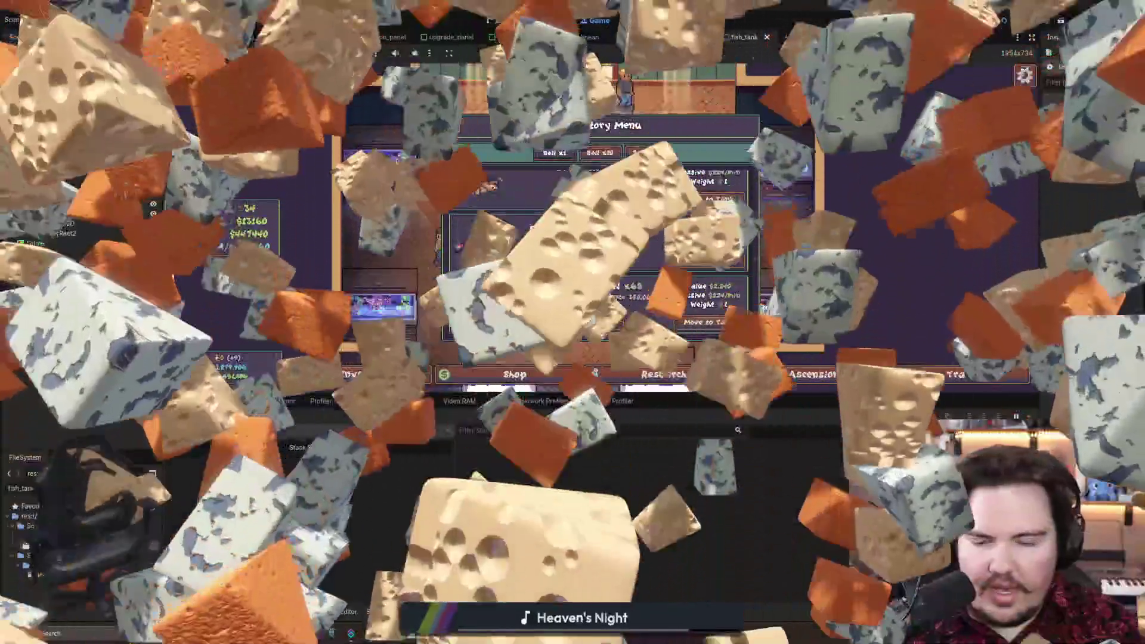
scroll(712, 302, up, 3)
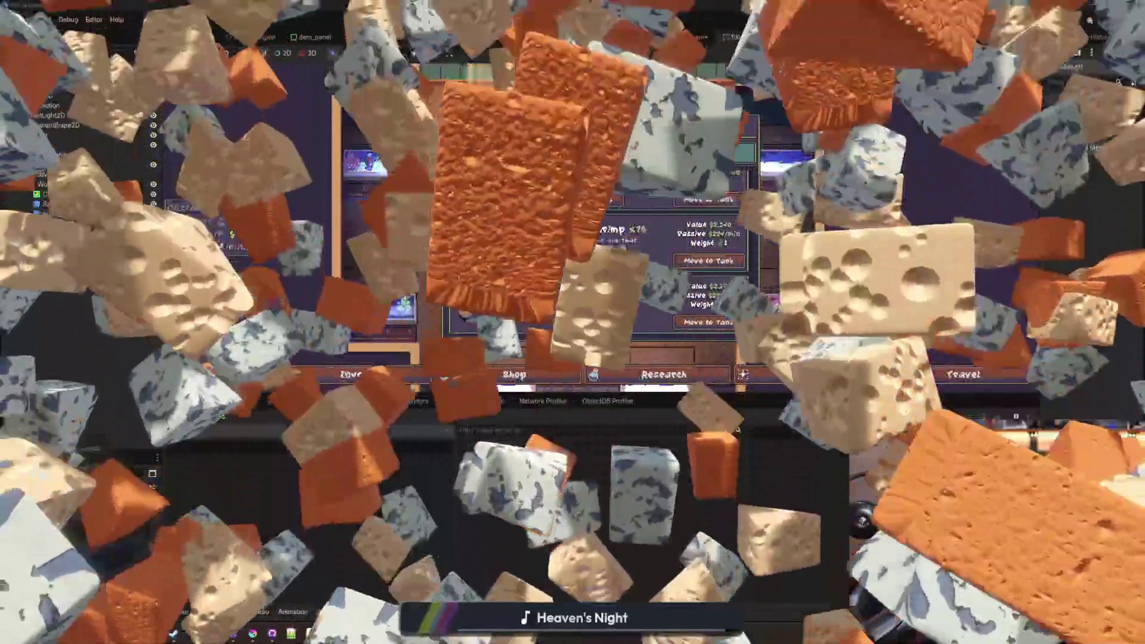
scroll(696, 320, up, 1)
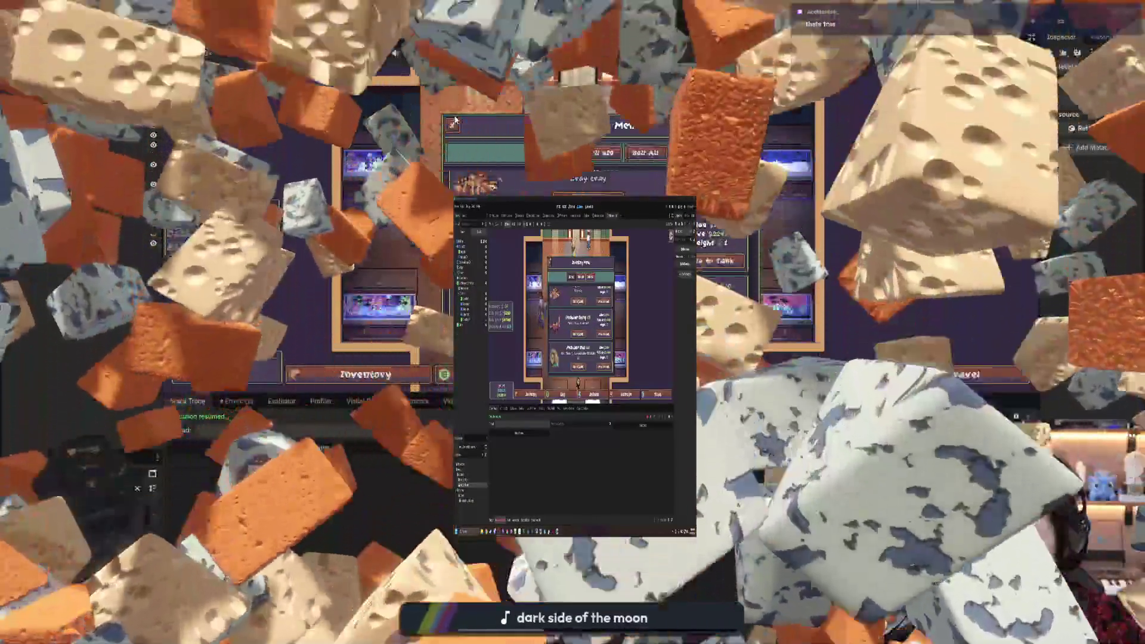
key(Escape)
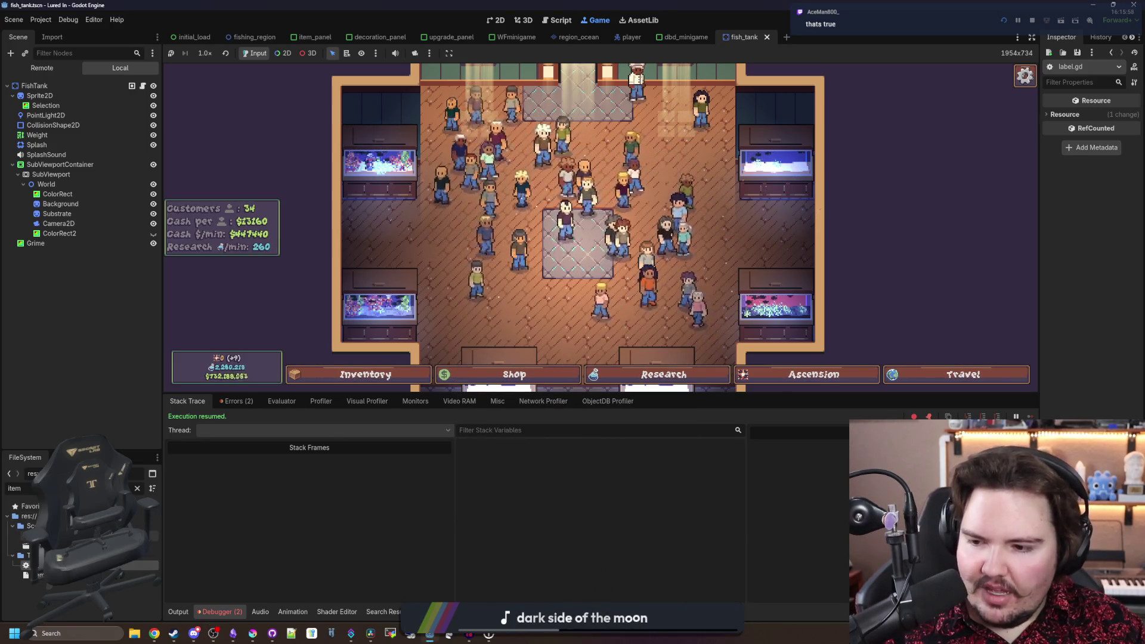
- In the item_panel scene, fill the Stats label with 'ddd…' filler to test wrapping, then clear it
click(558, 19)
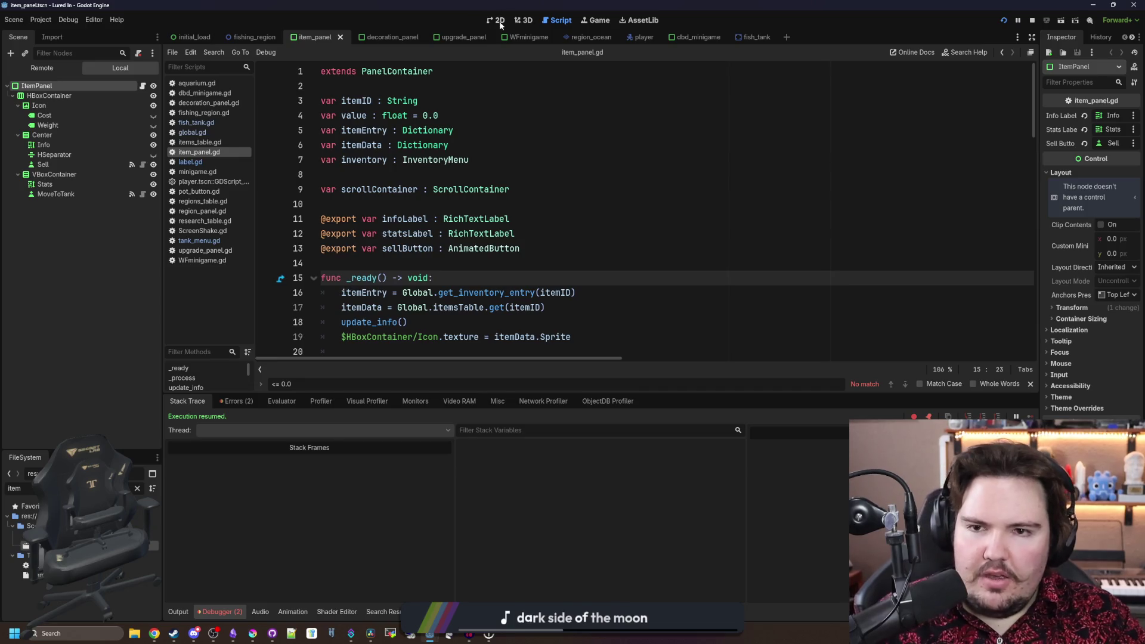
click(498, 21)
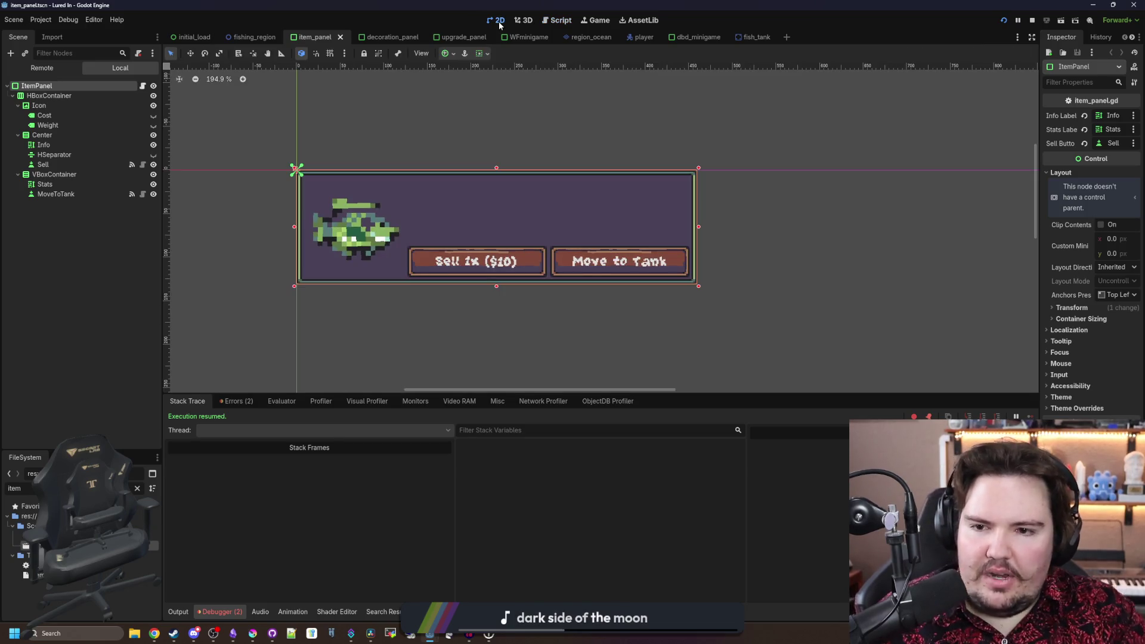
click(45, 185)
scroll(662, 173, up, 2)
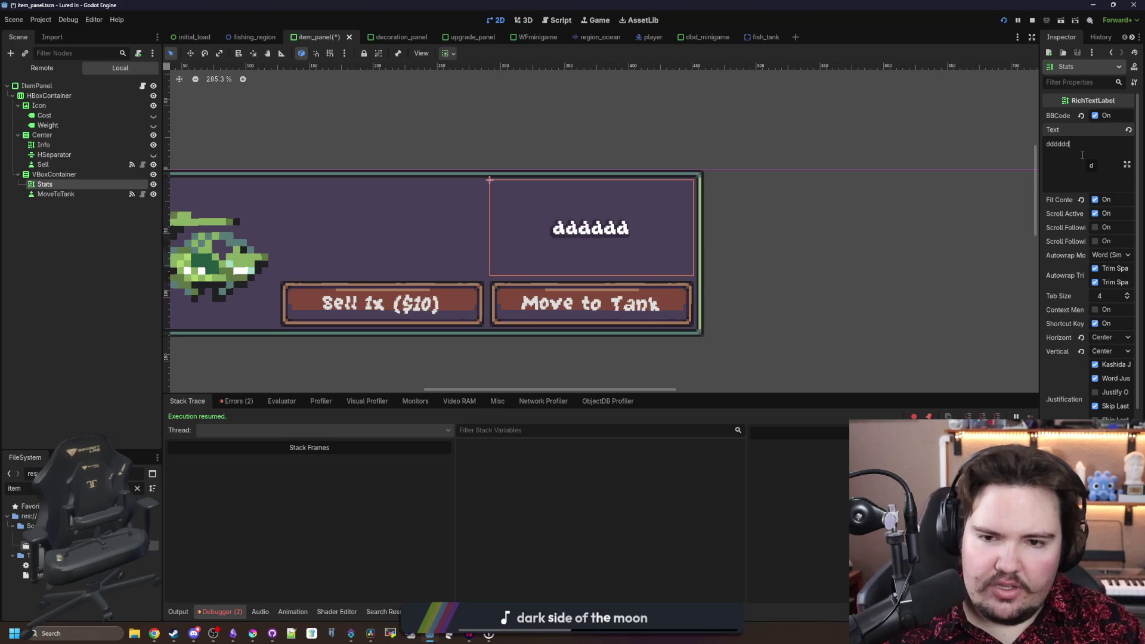
scroll(885, 193, down, 2)
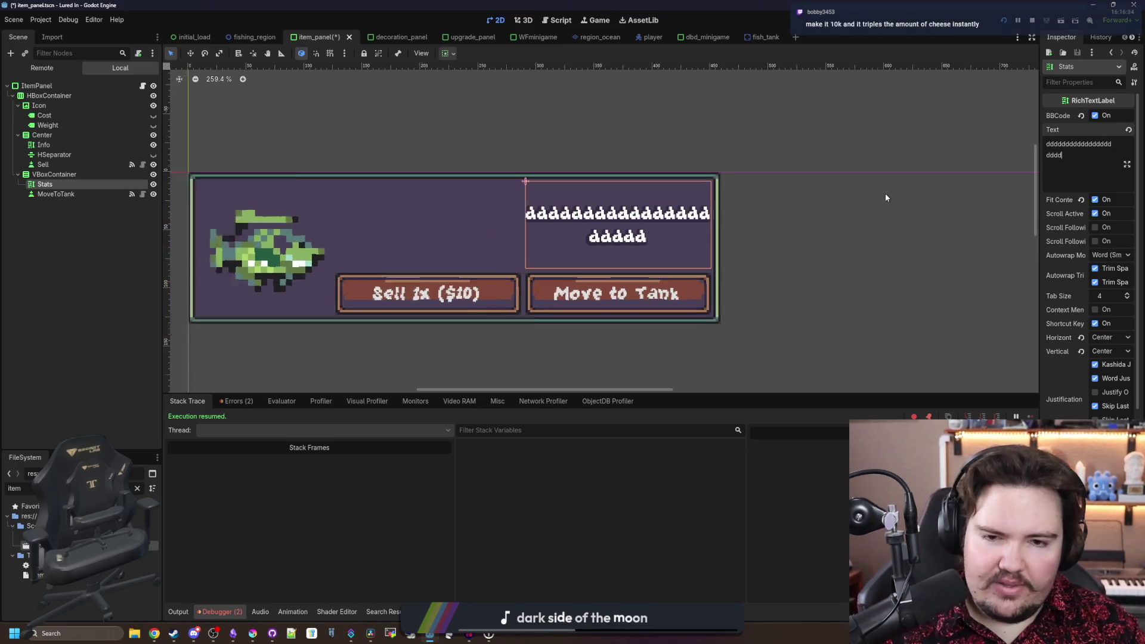
text(dddddddddddd)
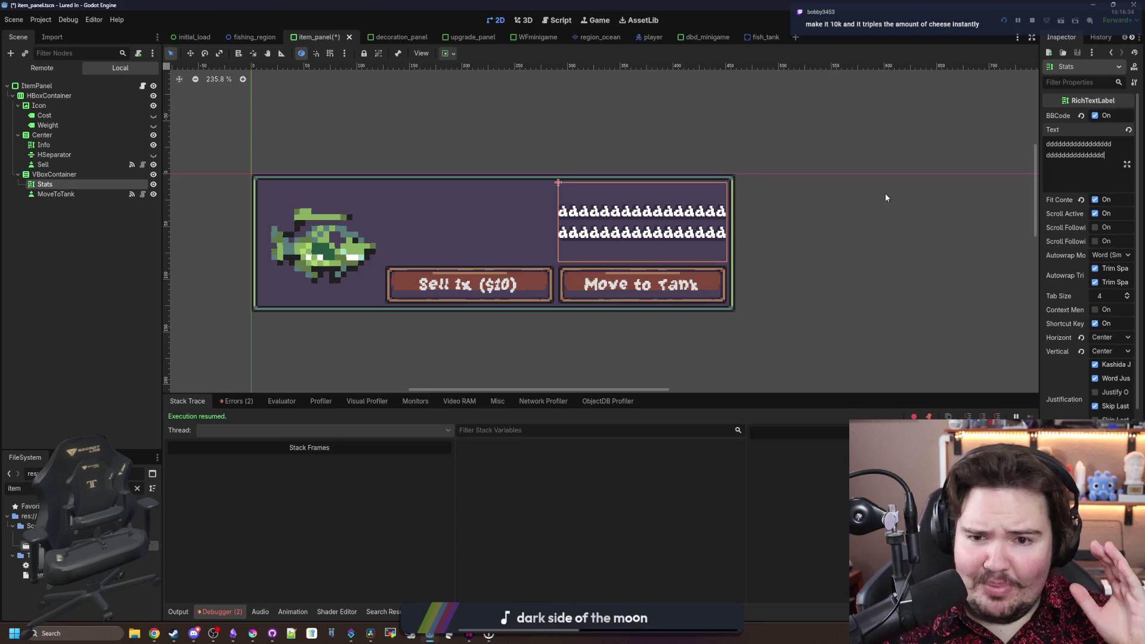
text(ddddddddddd)
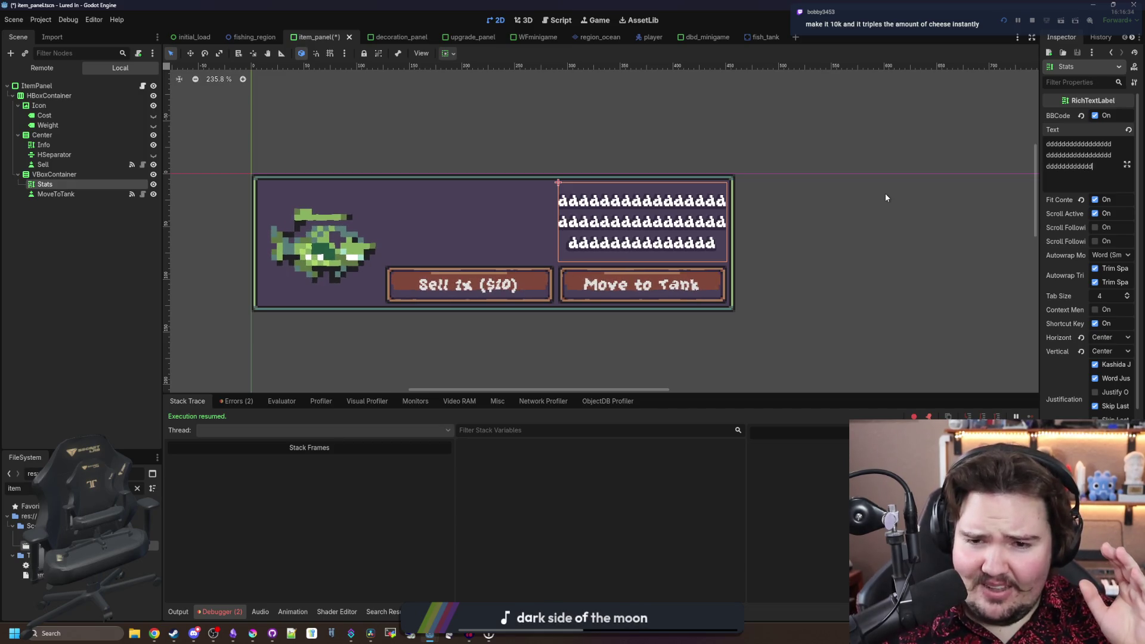
text(ddddddd)
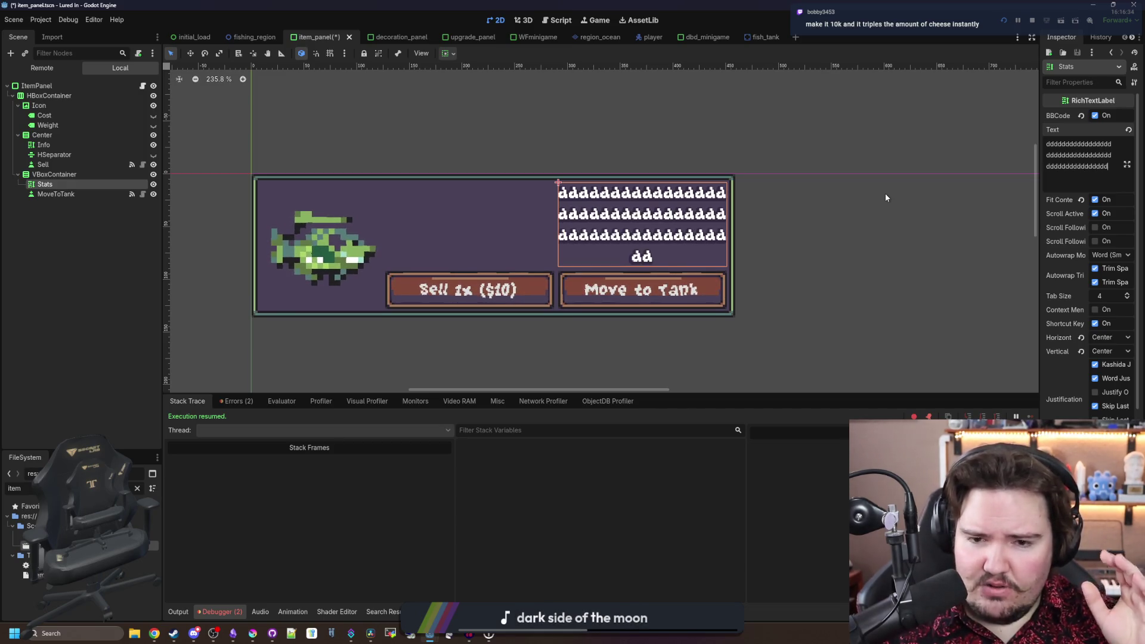
text(dddddddd)
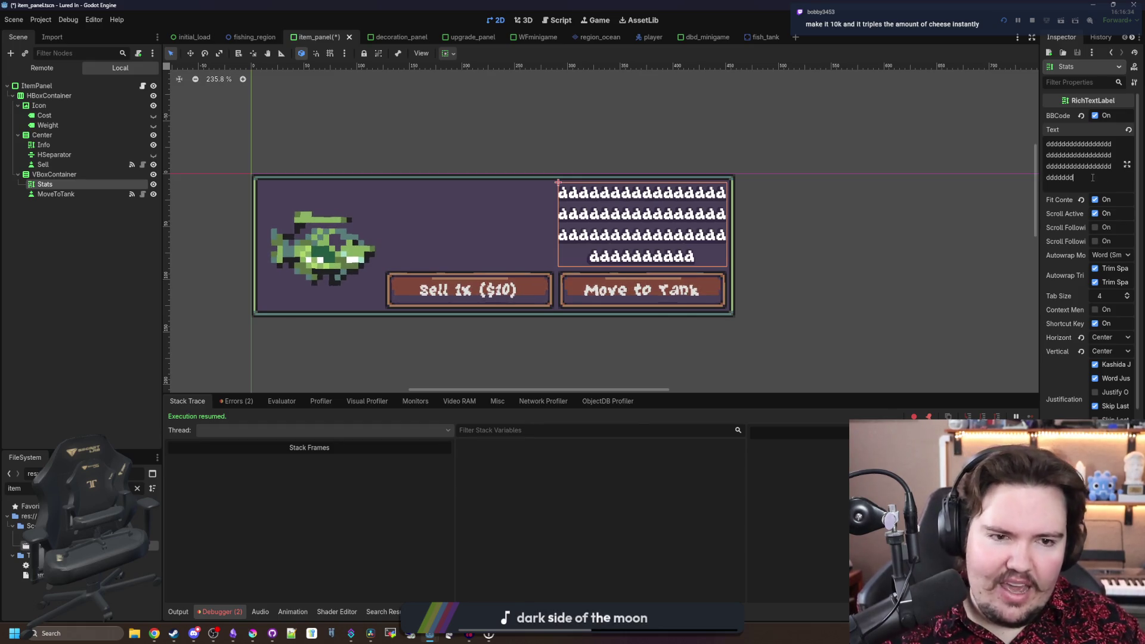
key(BackSpace)
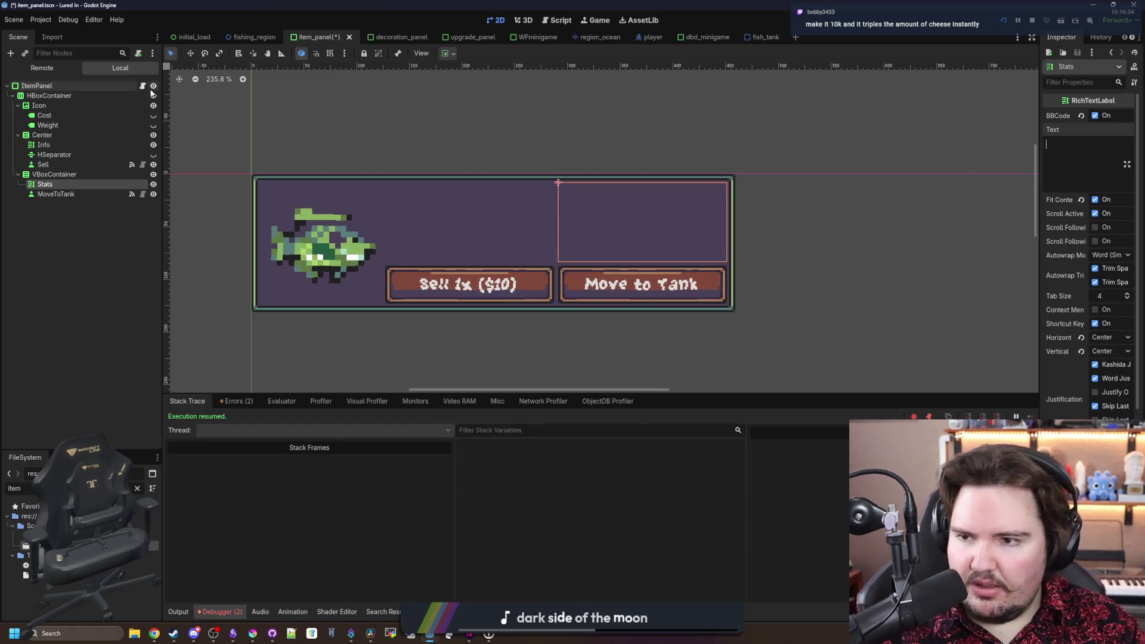
click(143, 86)
- Widen the code editor and locate the statsLabel.text line in item_panel.gd's _process
scroll(459, 203, down, 10)
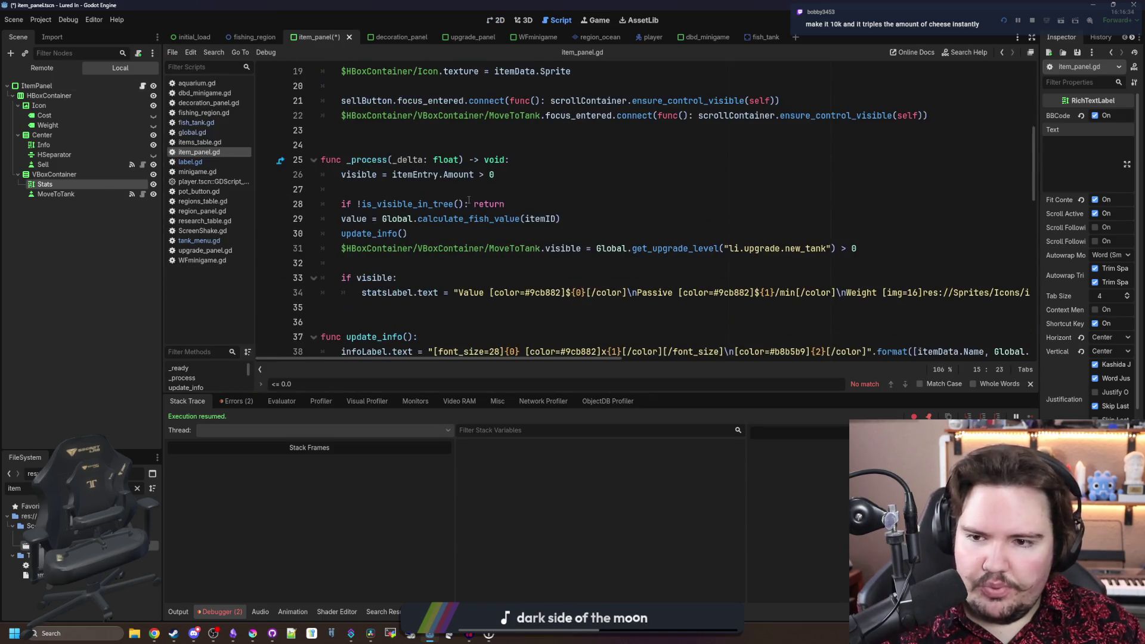
click(455, 145)
key(Up)
key(Up)
key(Up)
scroll(454, 145, down, 4)
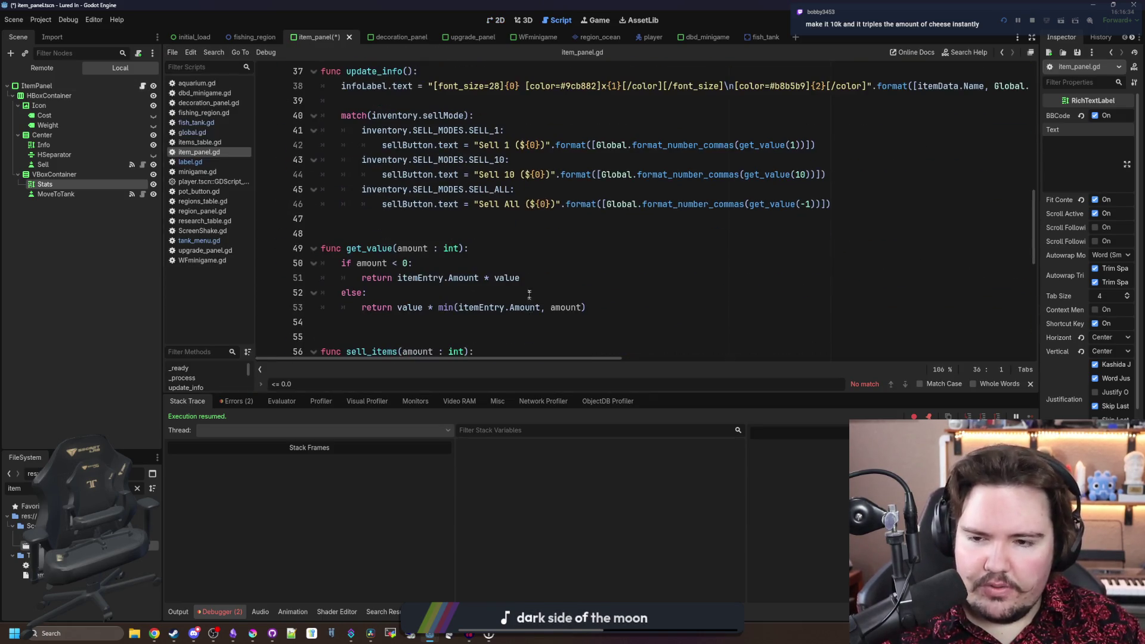
scroll(526, 276, up, 8)
click(467, 218)
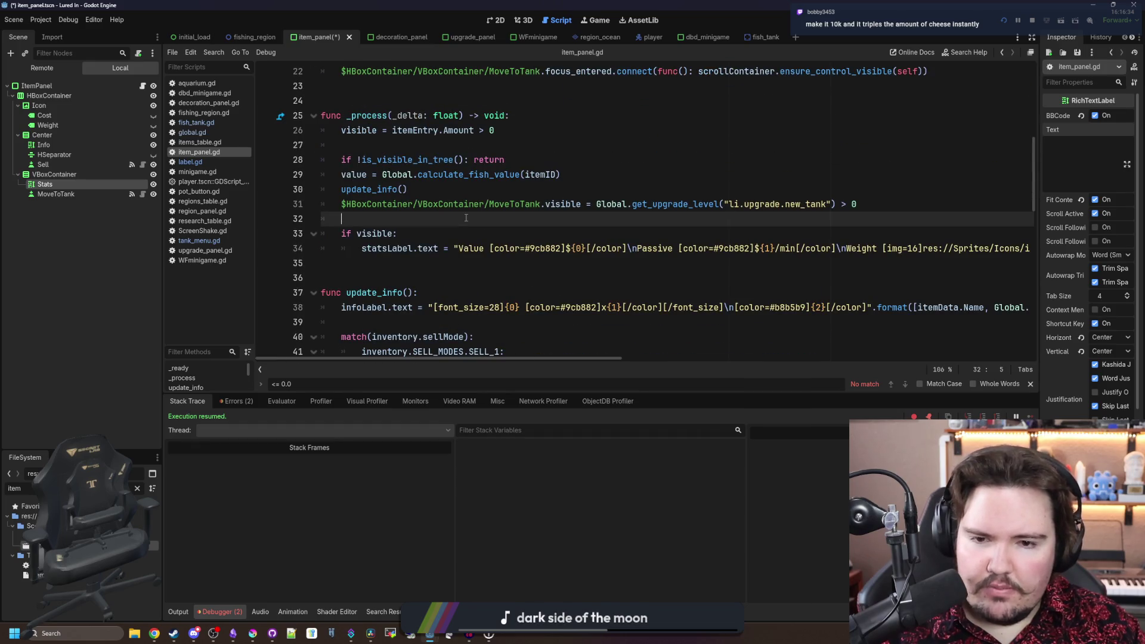
drag(163, 274, 94, 275)
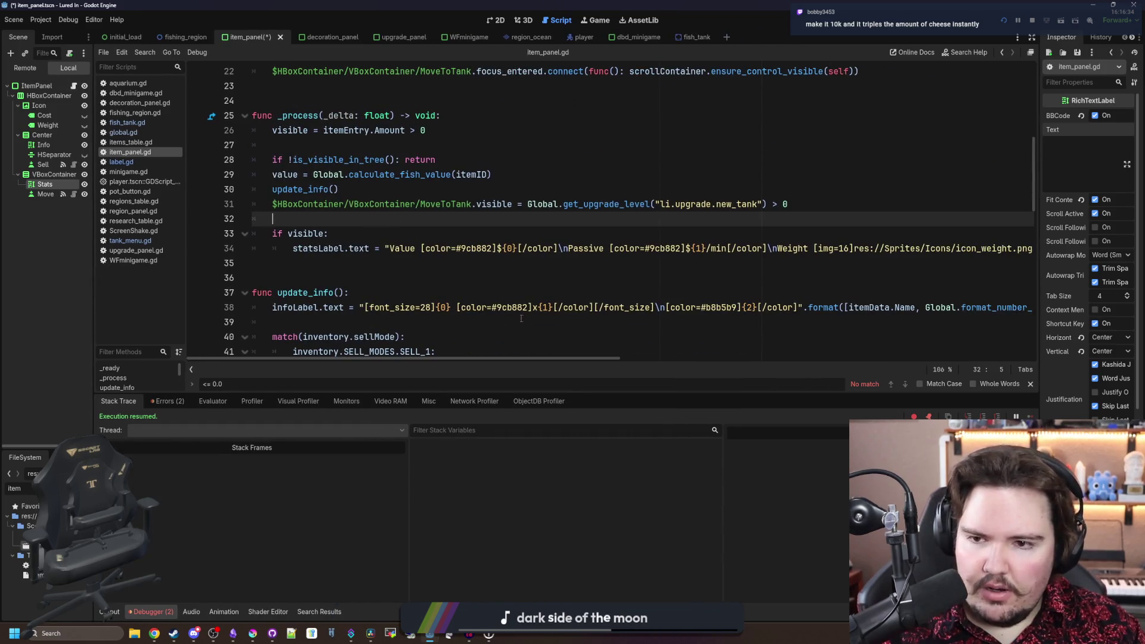
drag(1041, 255, 1045, 256)
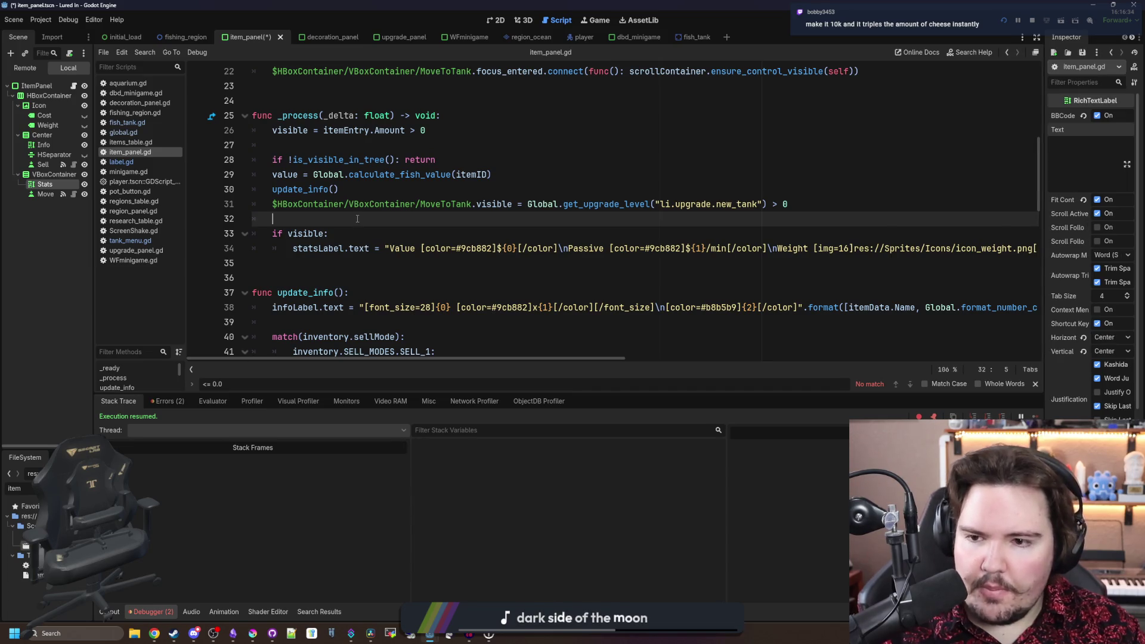
click(661, 248)
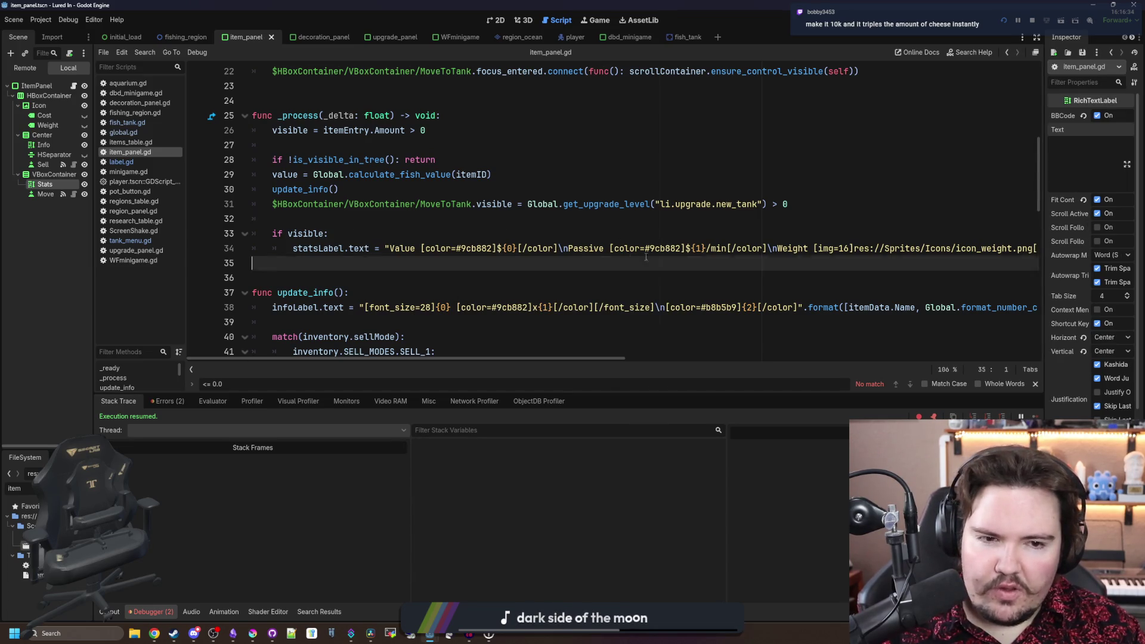
key(ctrl+Right)
key(ctrl+Right)
key(ctrl+Right)
key(ctrl+Right)
key(ctrl+Right)
key(ctrl+Right)
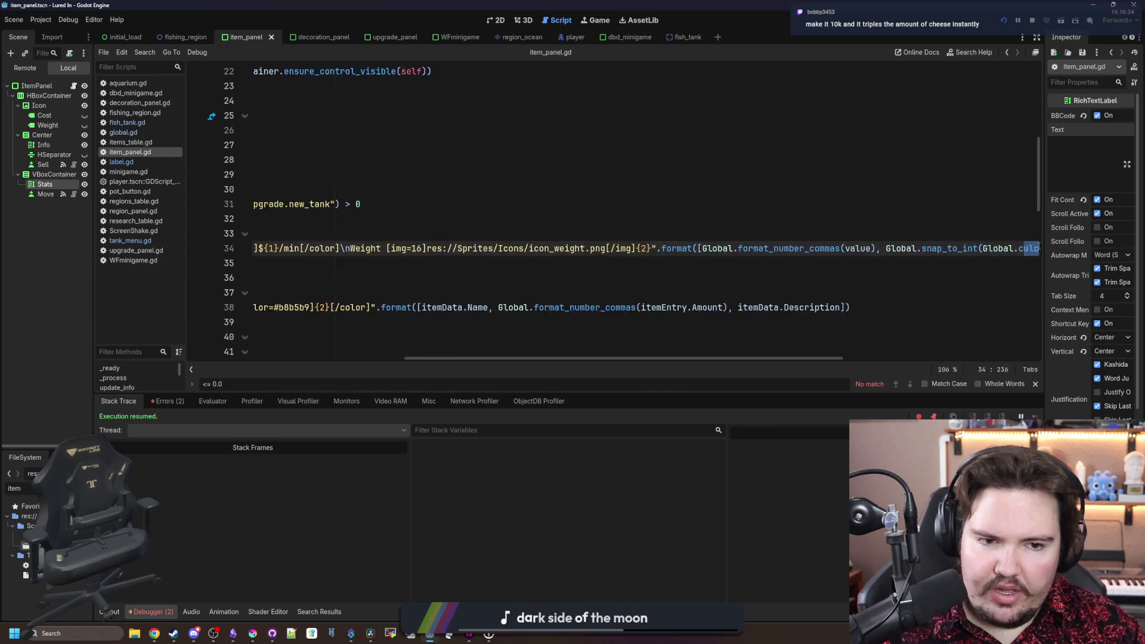
mouse_move(909, 256)
mouse_down()
mouse_move(263, 226)
mouse_move(293, 250)
mouse_up()
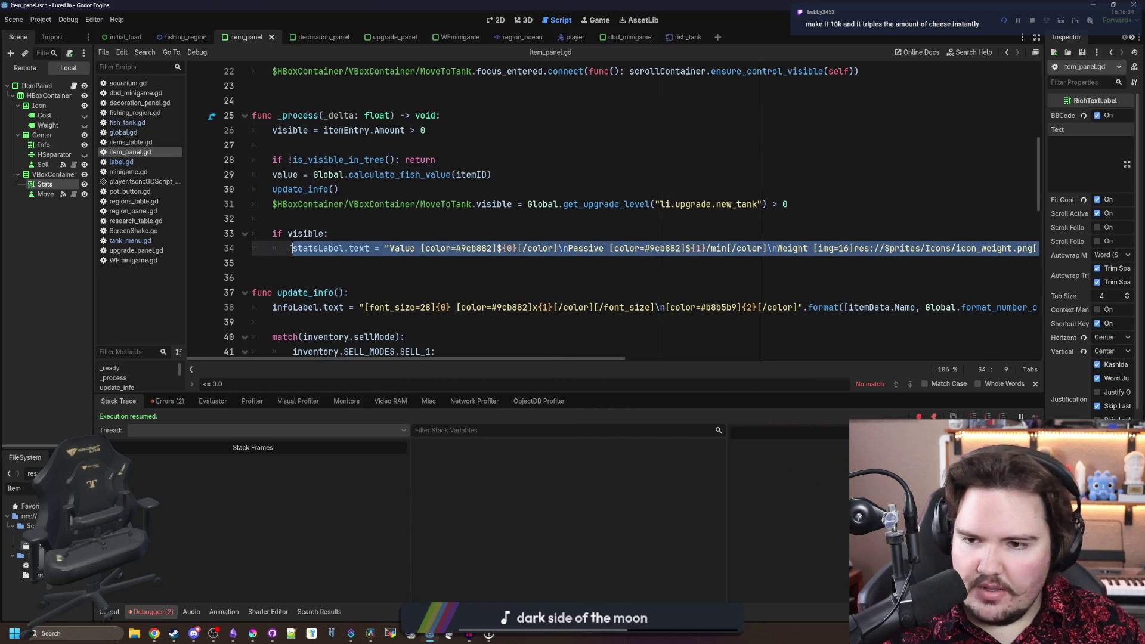
- Add a statsLabel.text = " assignment above the append_text call under if visible:
click(400, 233)
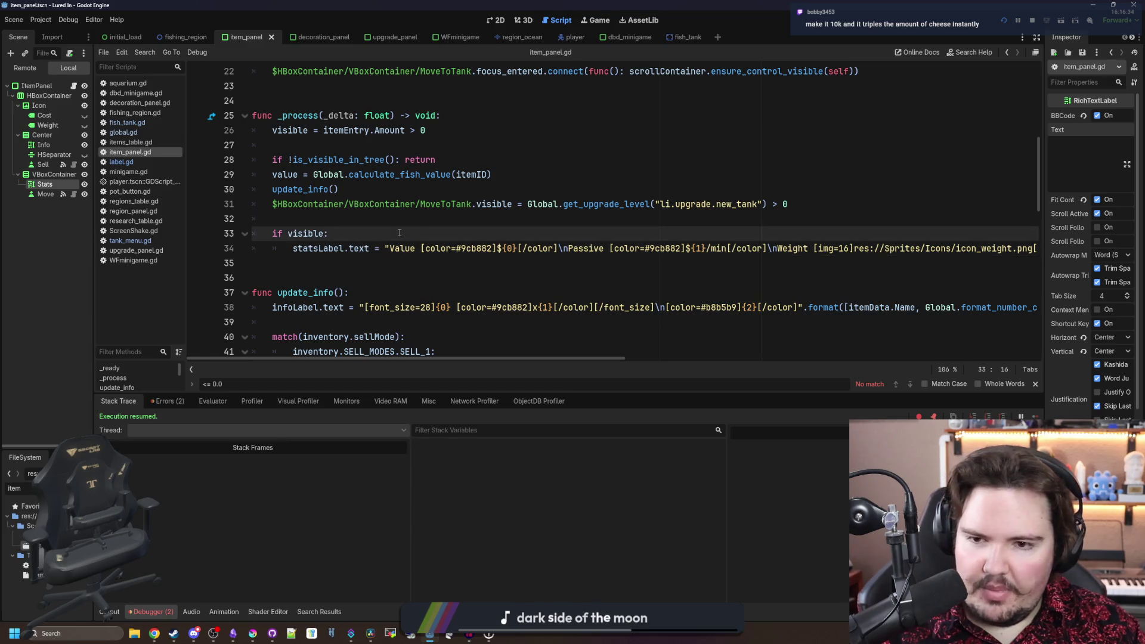
key(Return)
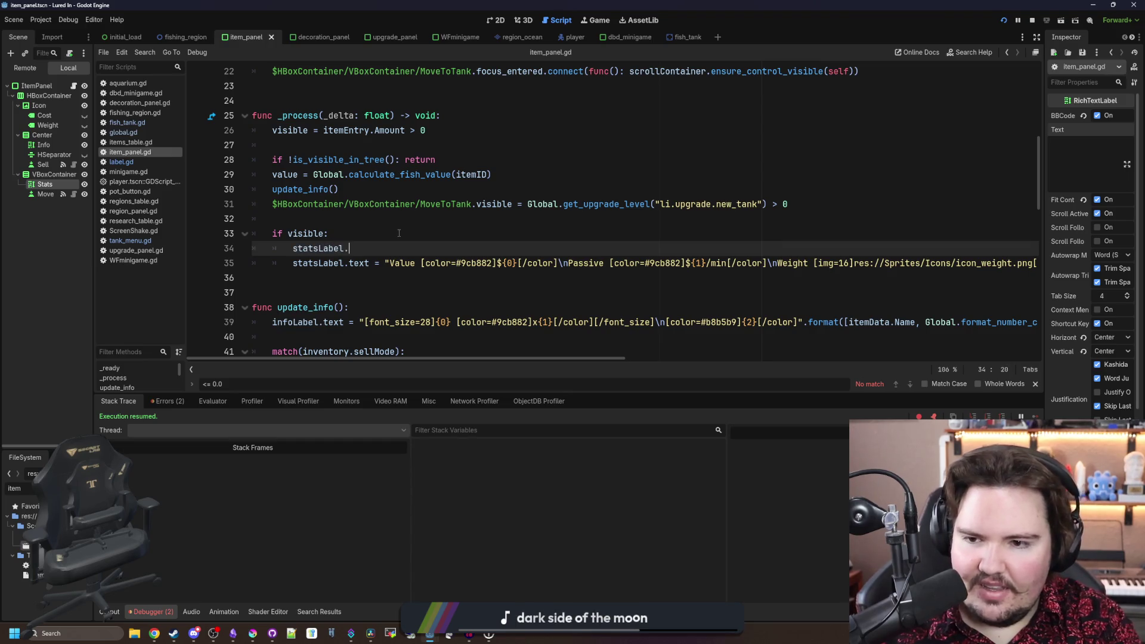
text(append_tex)
text(p[p)
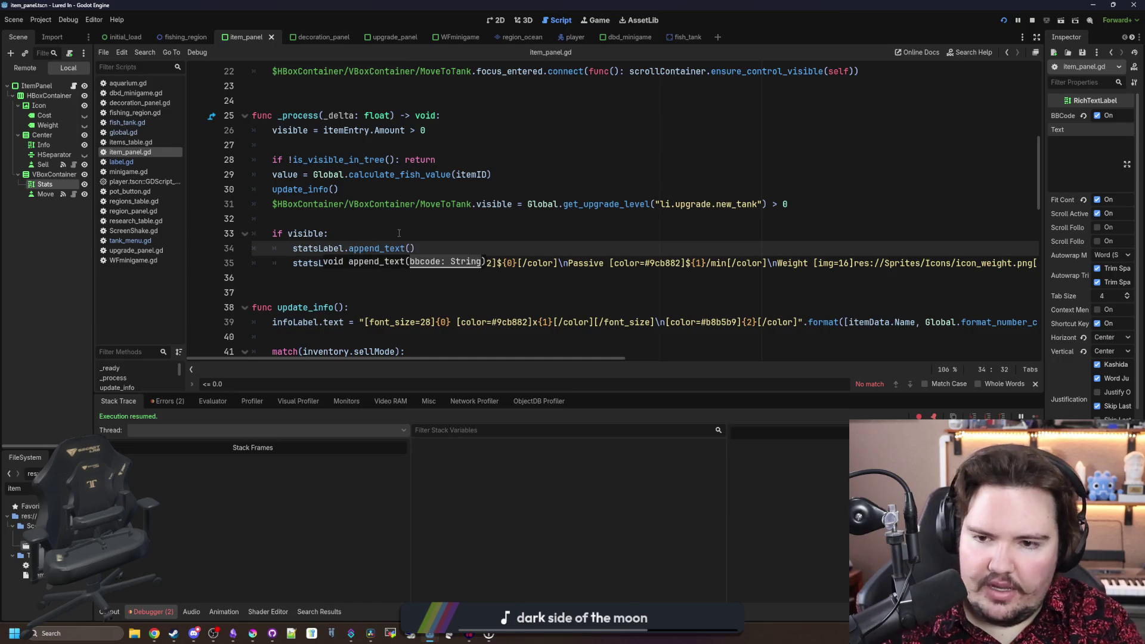
click(399, 233)
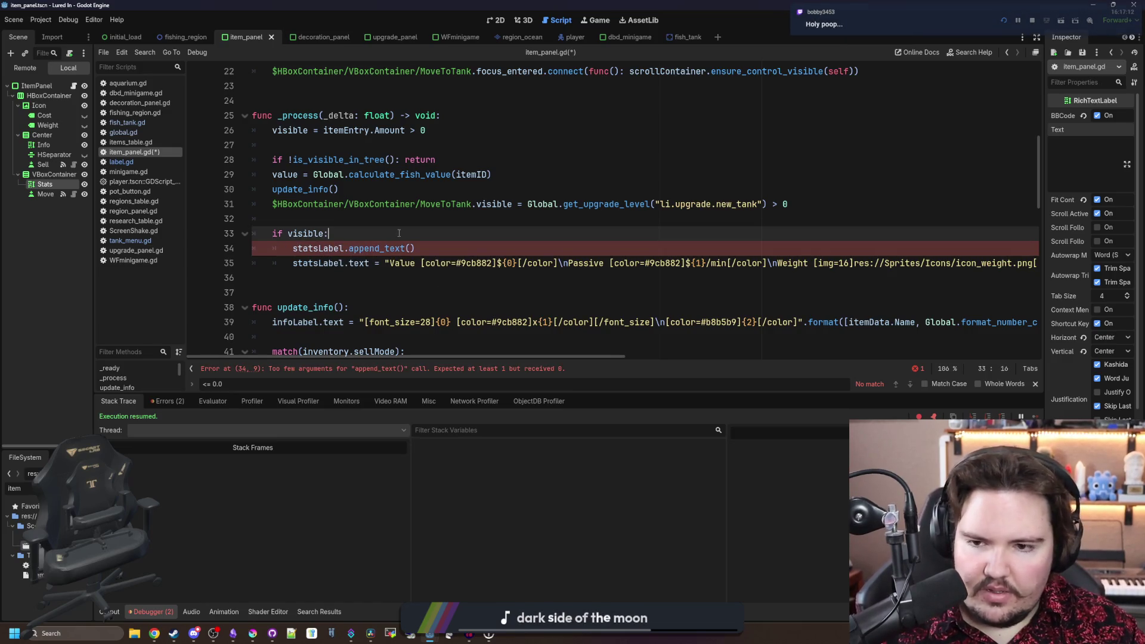
click(390, 267)
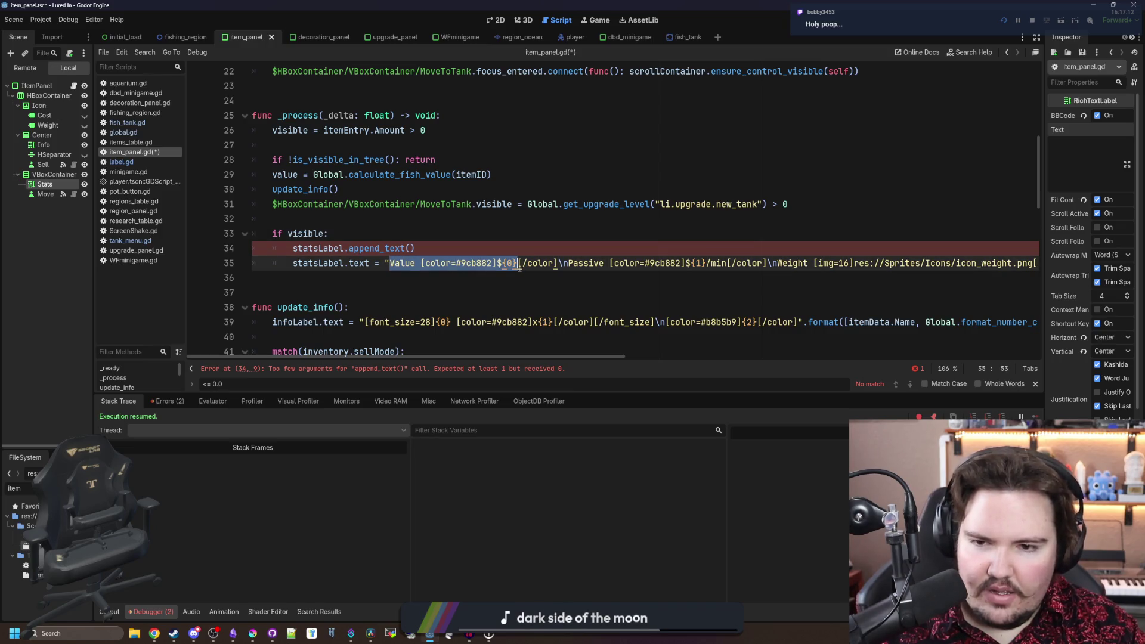
click(411, 248)
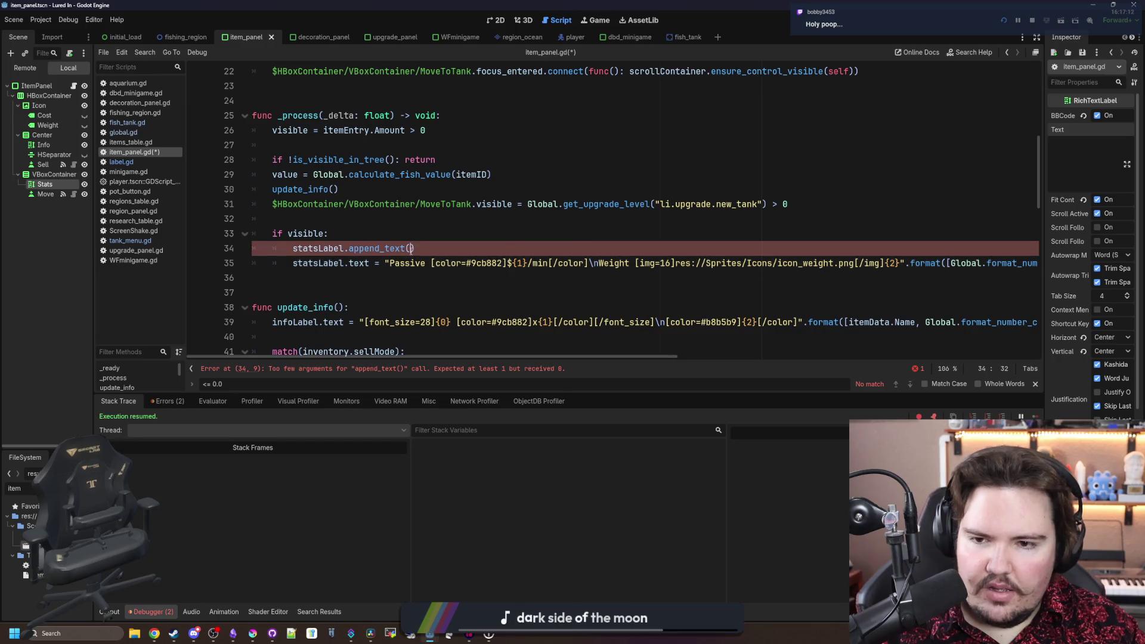
click(411, 248)
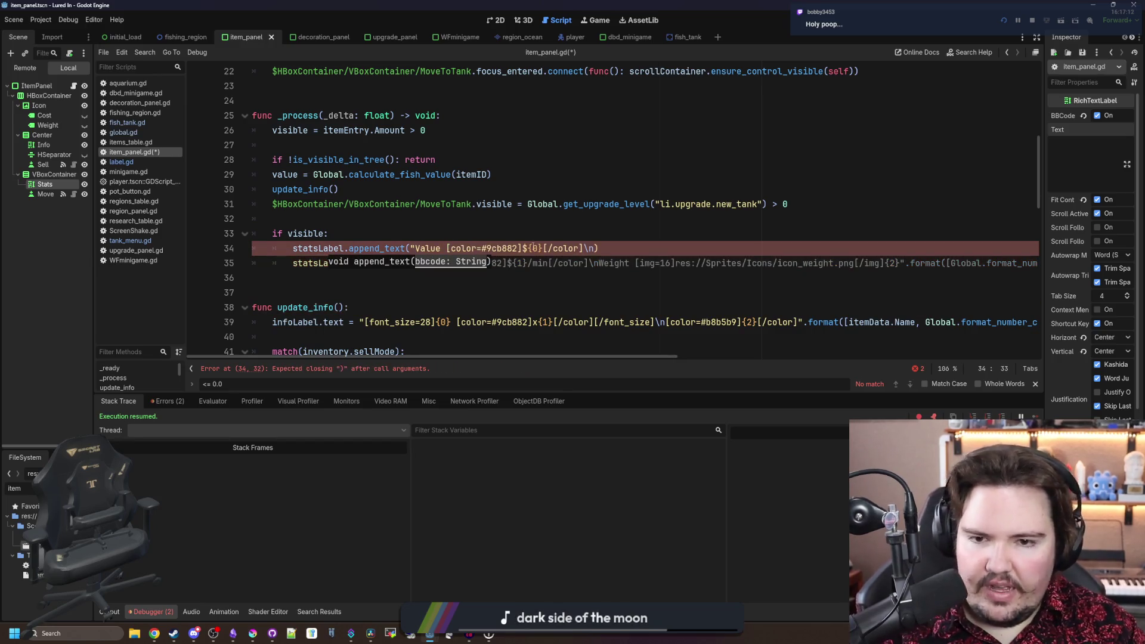
key(ctrl+shift+Return)
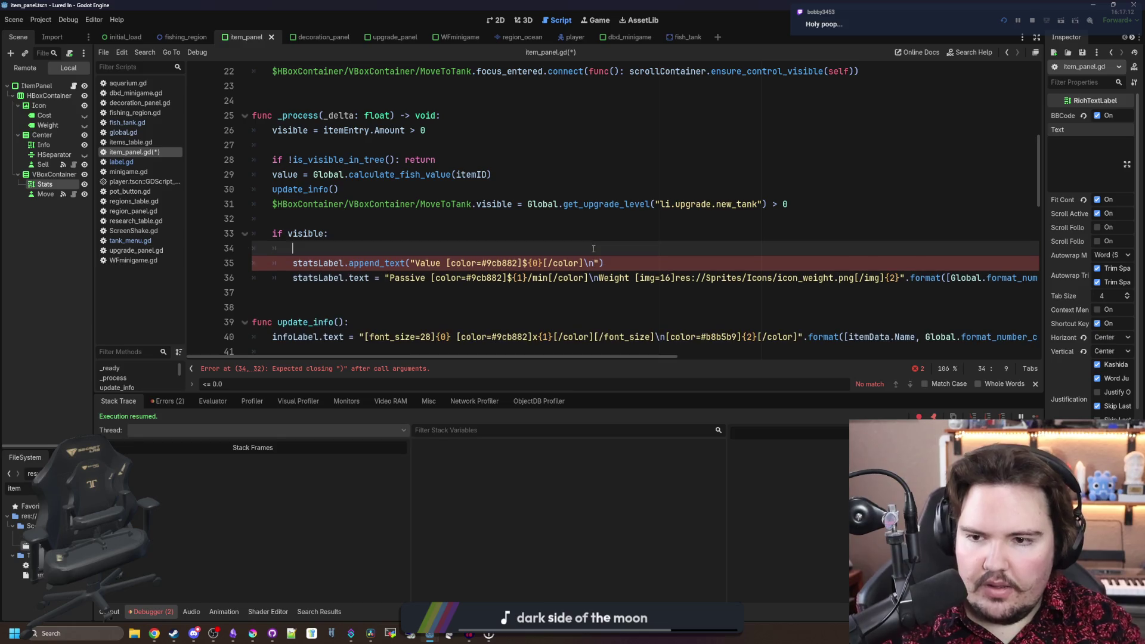
text(statsLabel.text = )
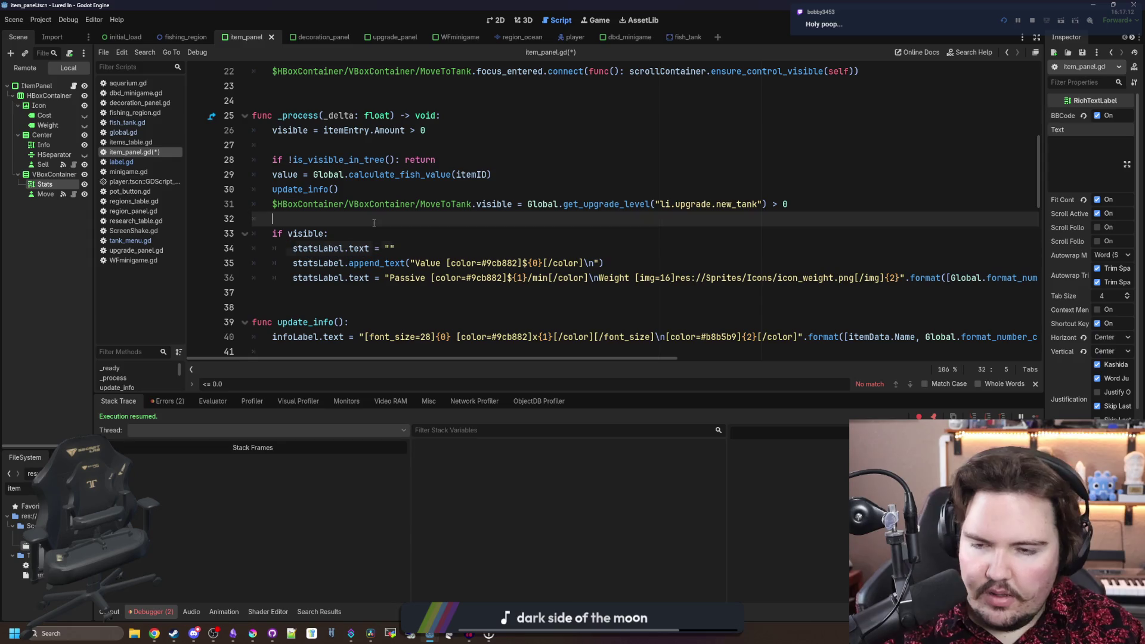
text(")
- Paste Global.format_number_commas(value) into the Value append_text line's format list
click(600, 263)
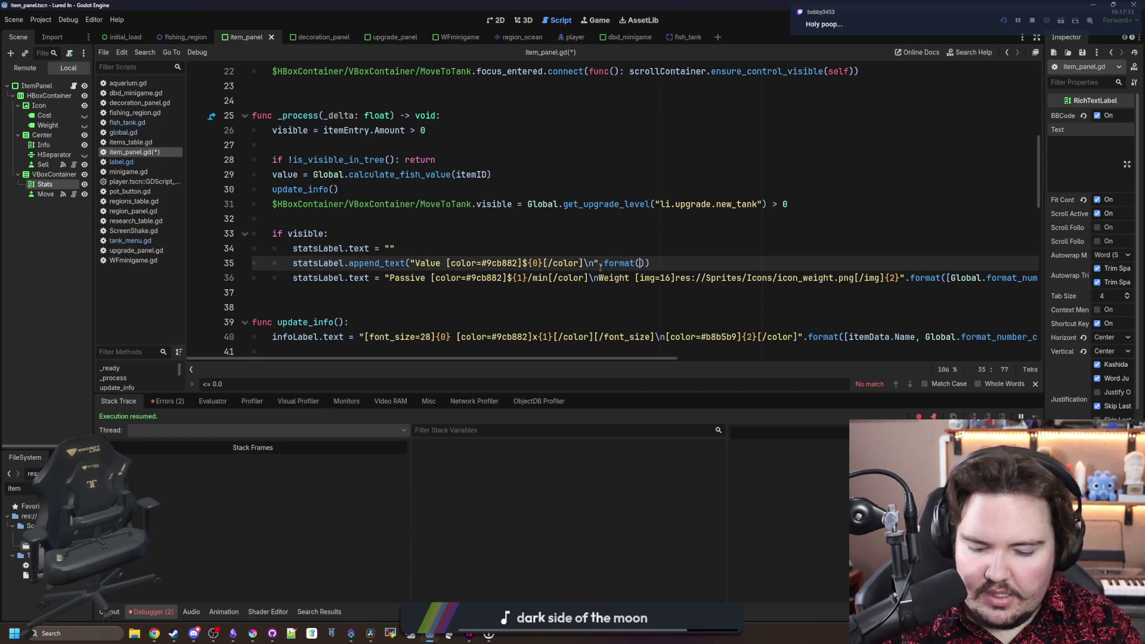
mouse_move(951, 278)
mouse_down()
mouse_move(1032, 277)
mouse_move(984, 277)
mouse_up()
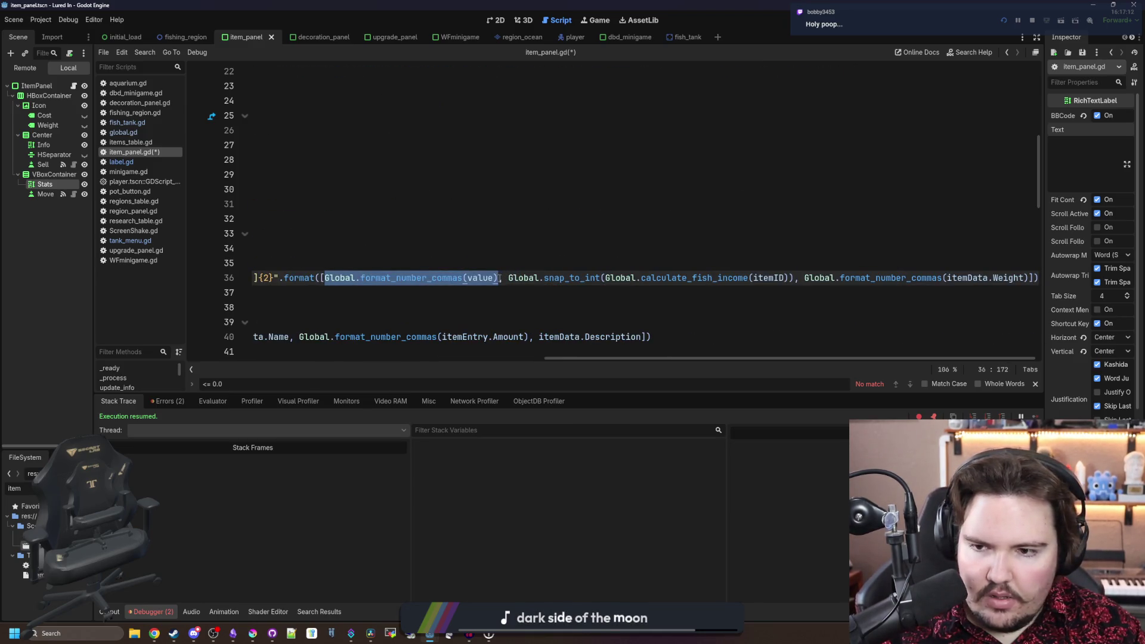
drag(586, 358, 293, 358)
click(643, 263)
text(Global.format_number_commas(value))
drag(834, 263, 273, 264)
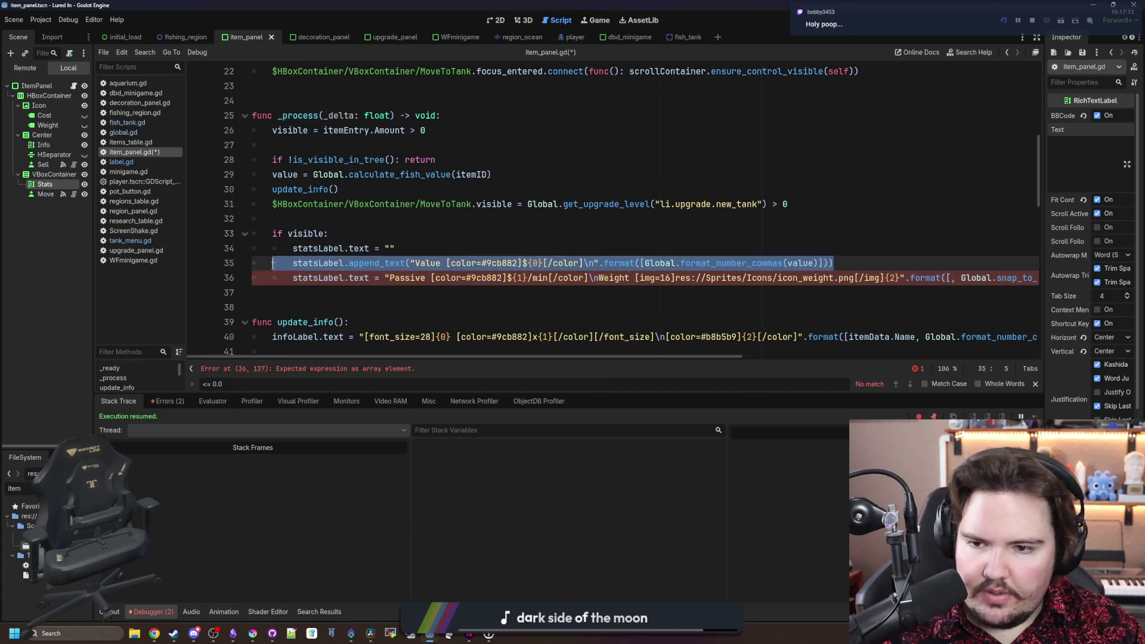
click(921, 271)
- Put the Passive label and its snap_to_int per-minute income in their own statsLabel.append_text line
key(Return)
text(tsLabel)
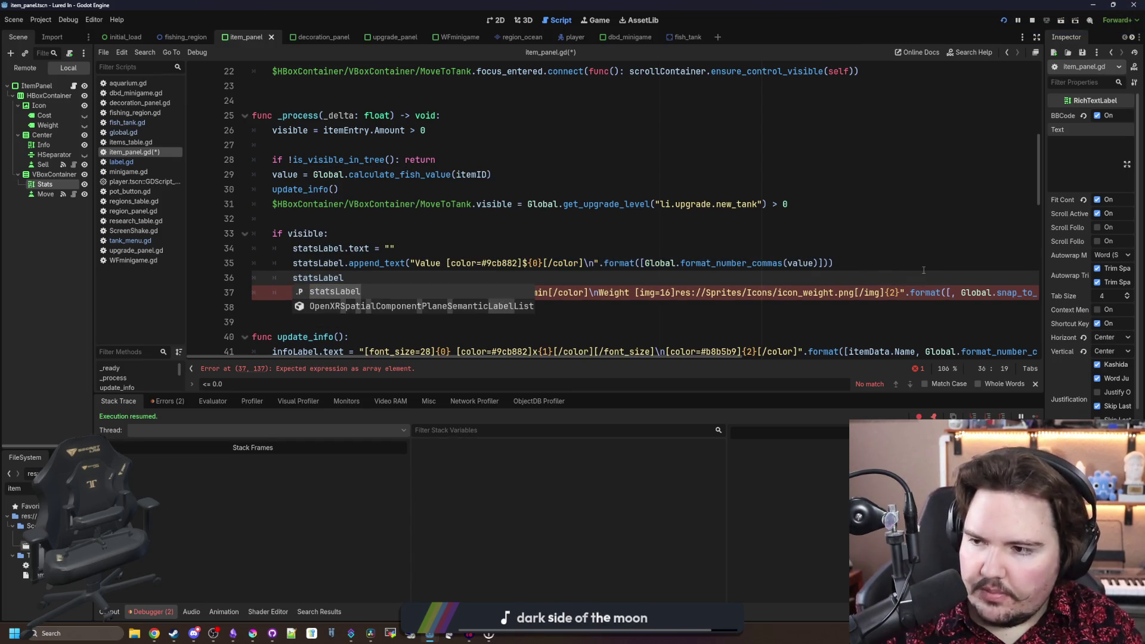
text(.)
key(BackSpace)
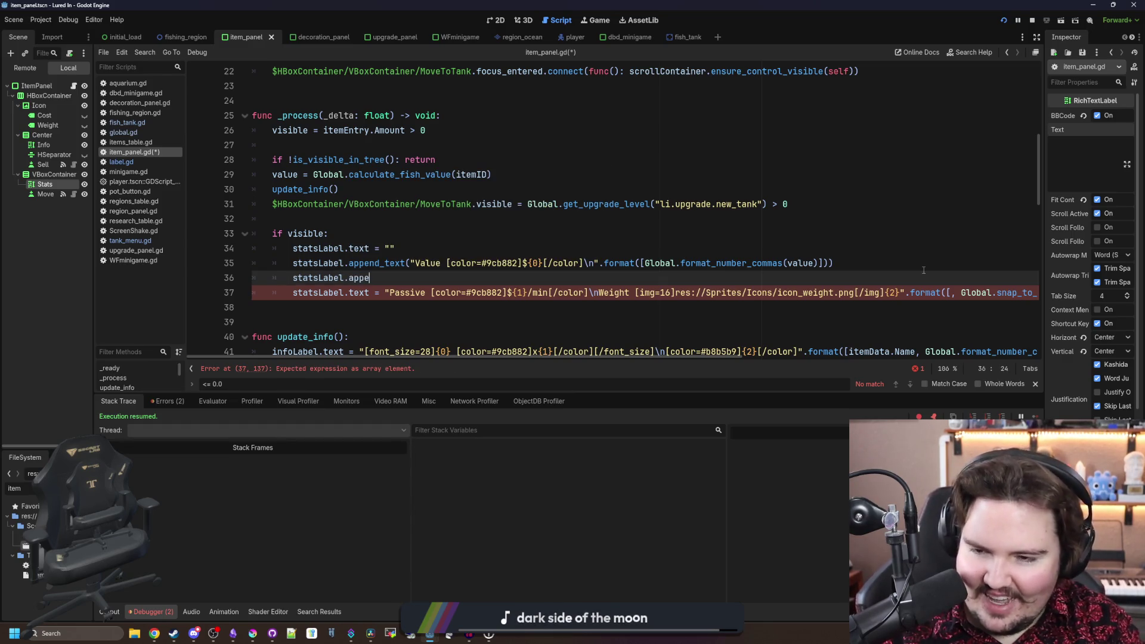
click(868, 239)
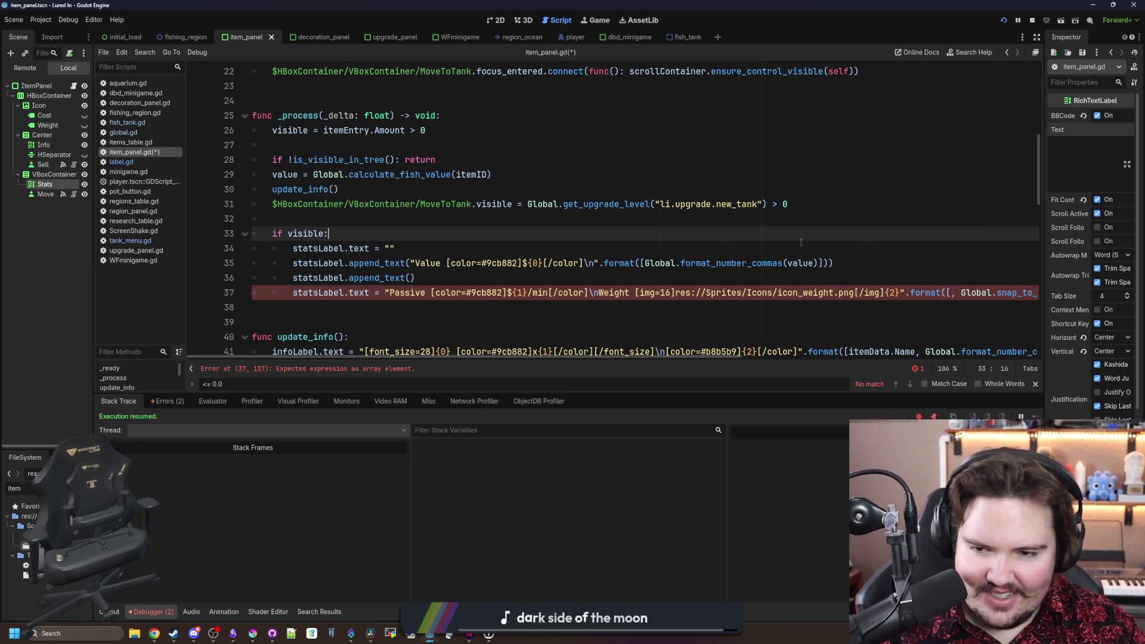
drag(387, 292, 595, 295)
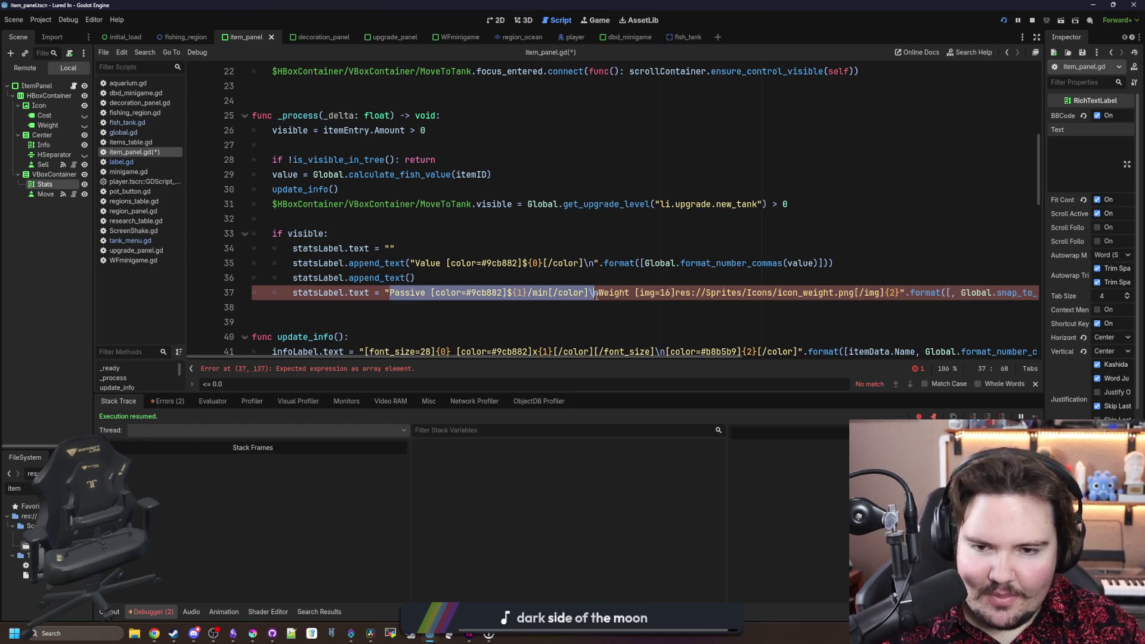
click(415, 278)
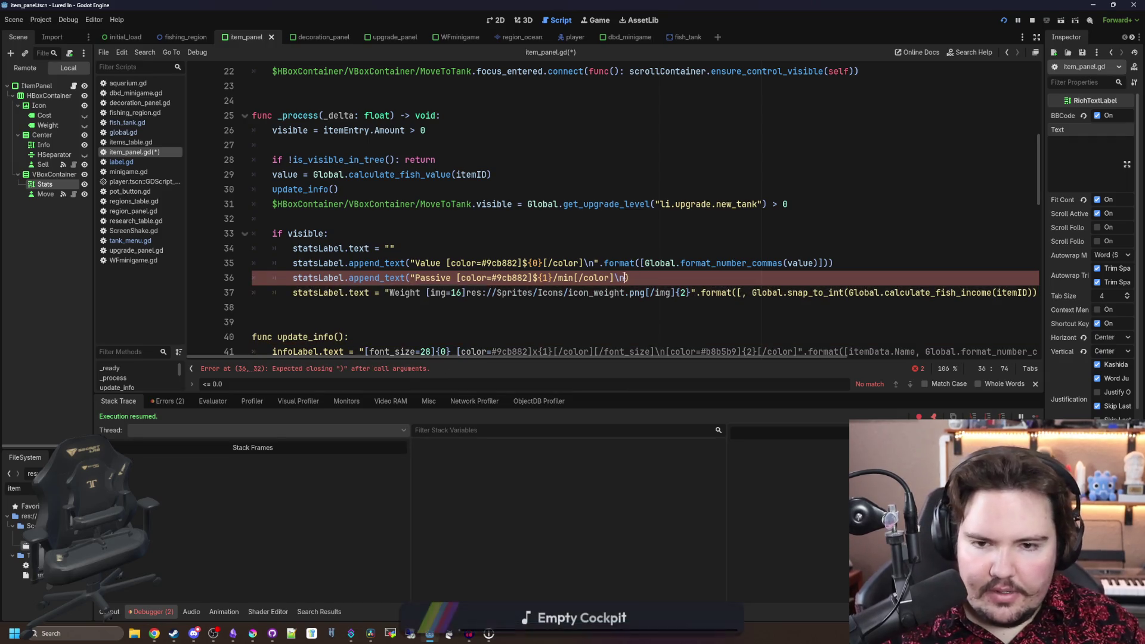
text())
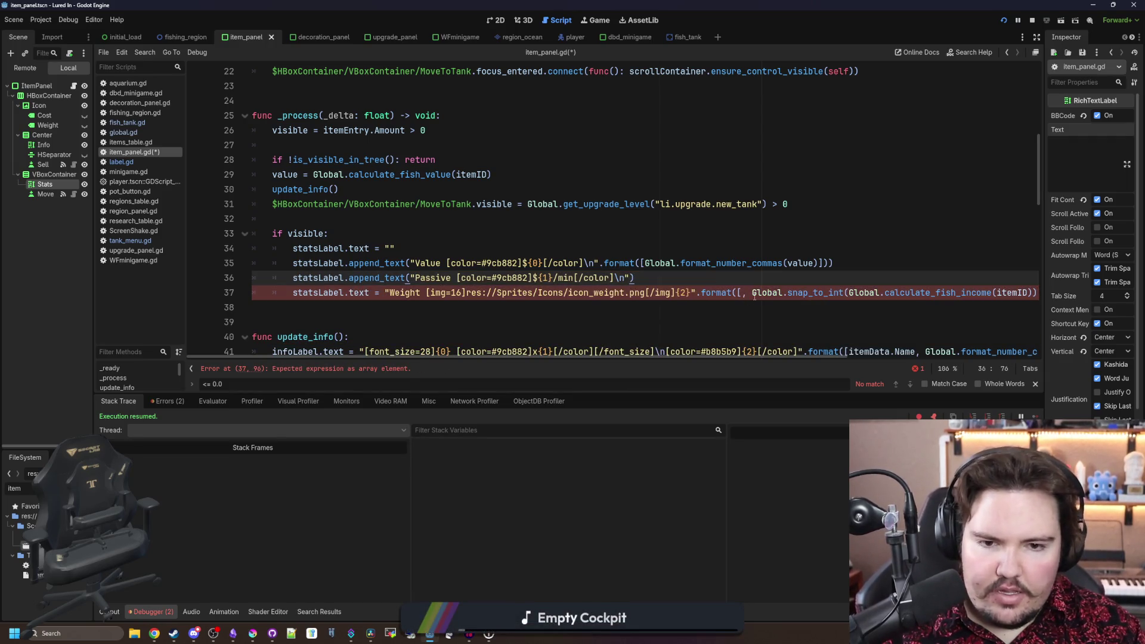
drag(753, 293, 830, 294)
drag(1008, 293, 931, 300)
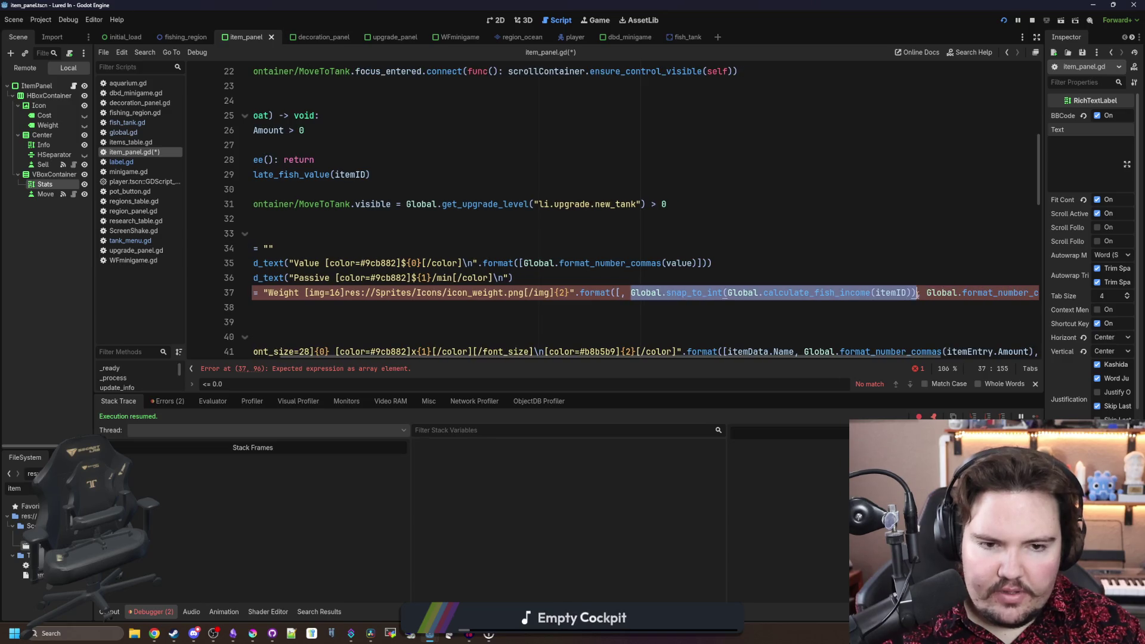
click(510, 278)
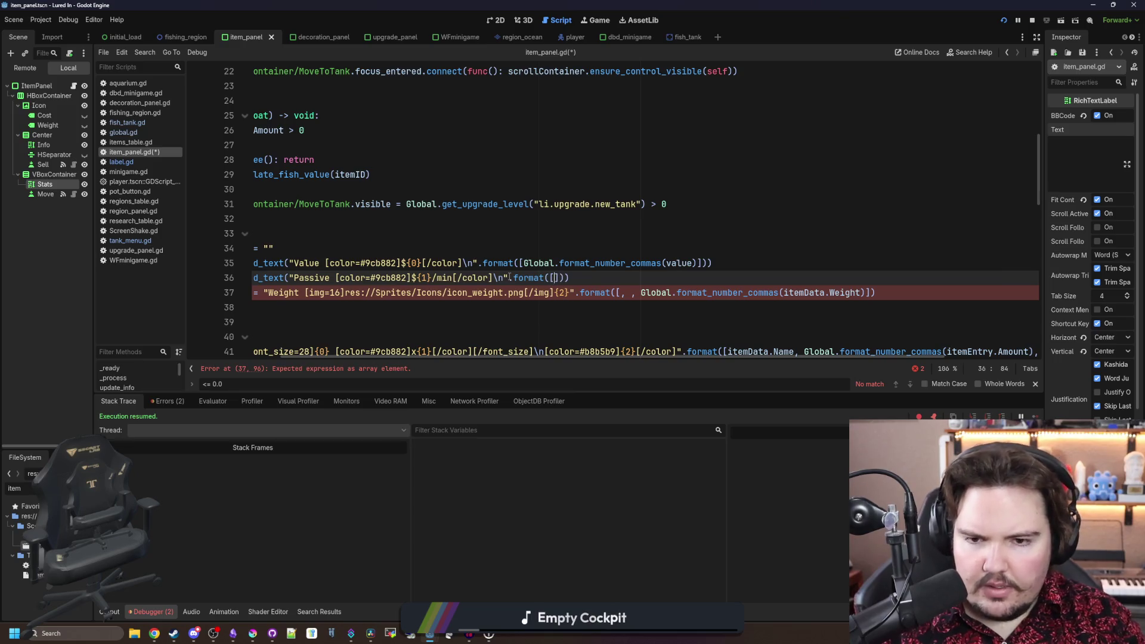
- Convert the Weight line into its own append_text call with a line break after {2}
drag(643, 296, 624, 295)
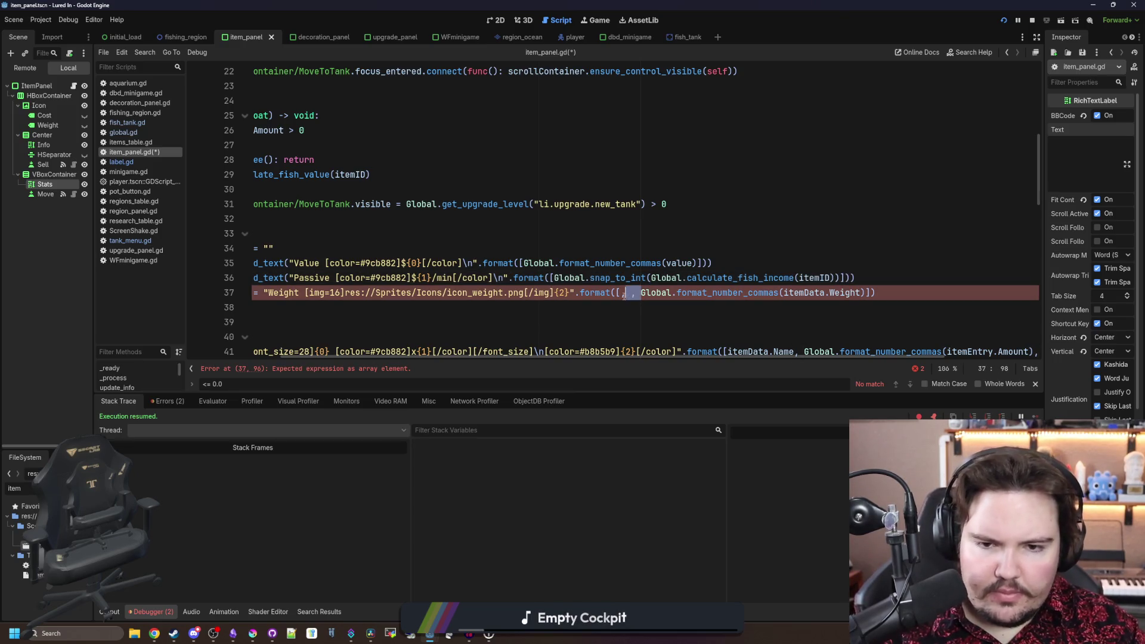
drag(854, 292, 193, 292)
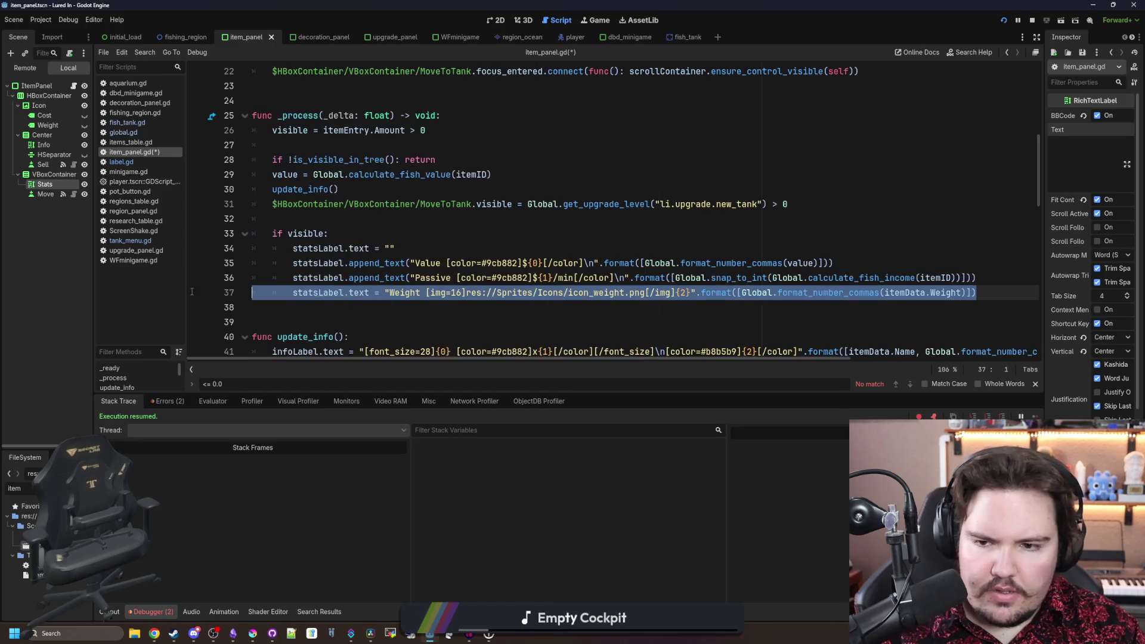
click(368, 293)
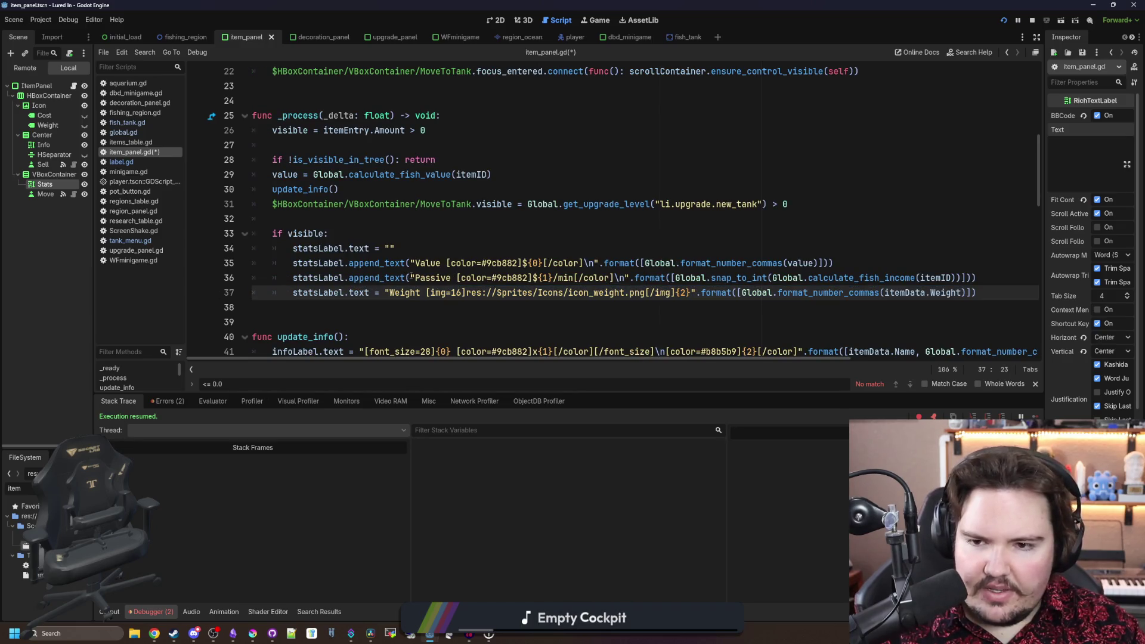
drag(412, 277, 358, 279)
click(353, 294)
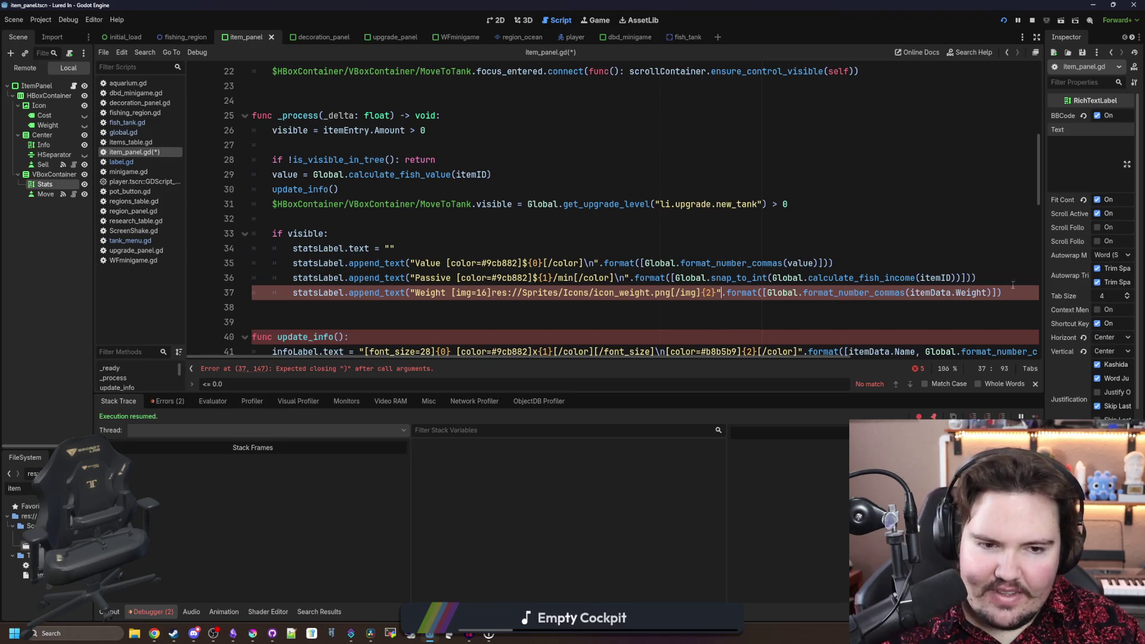
text())
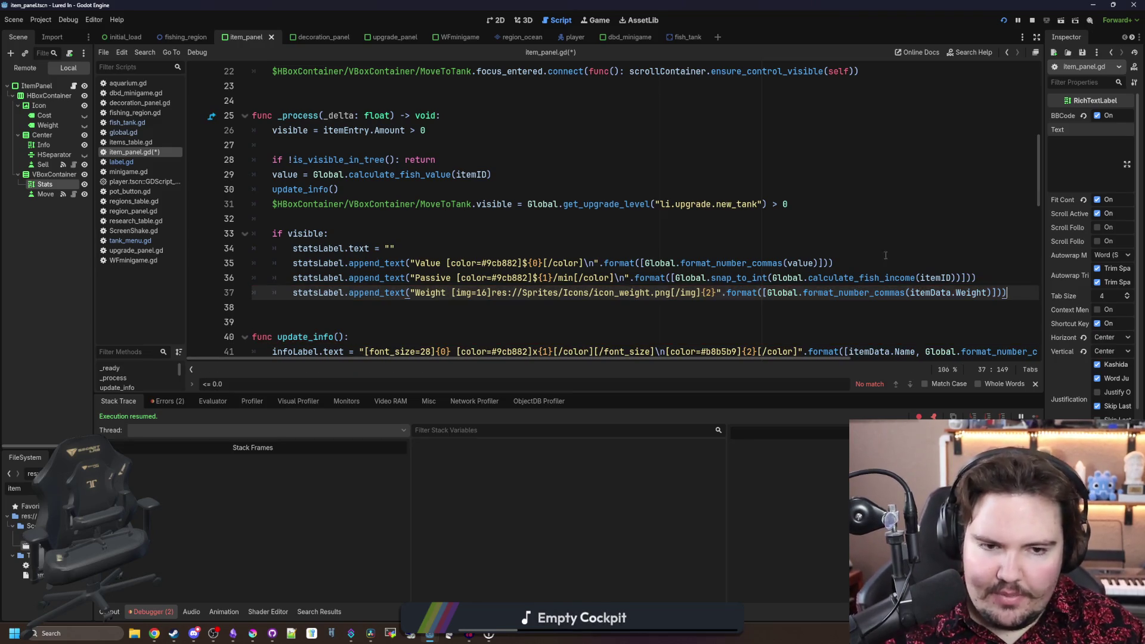
mouse_move(1007, 292)
mouse_down()
mouse_move(295, 288)
mouse_move(387, 277)
mouse_move(293, 292)
mouse_up()
key(ctrl+c)
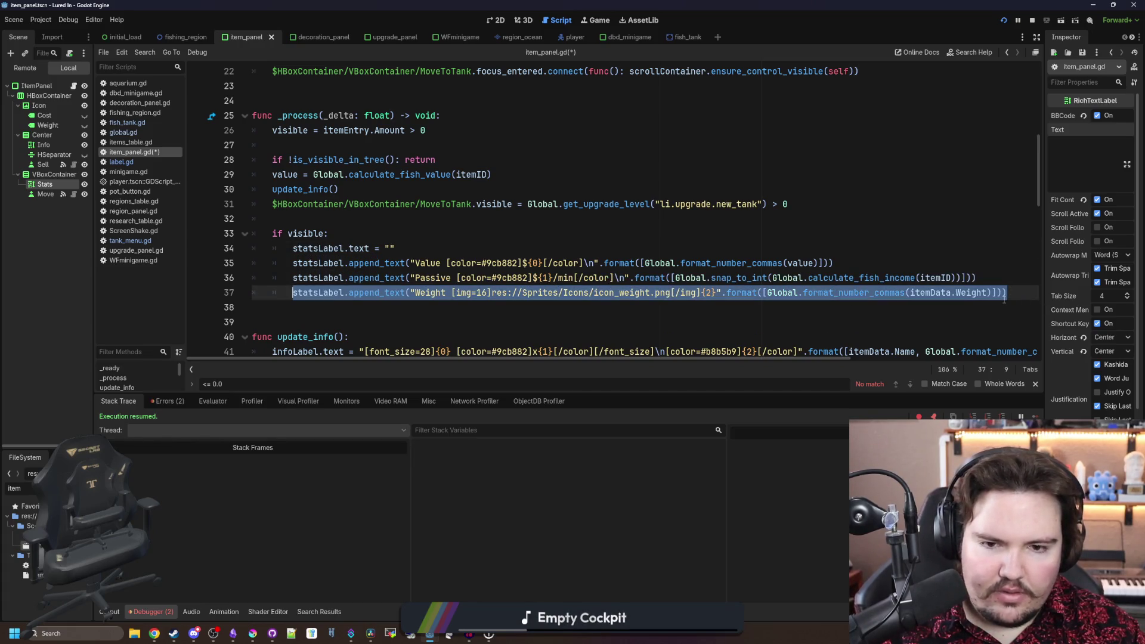
click(1005, 298)
click(717, 295)
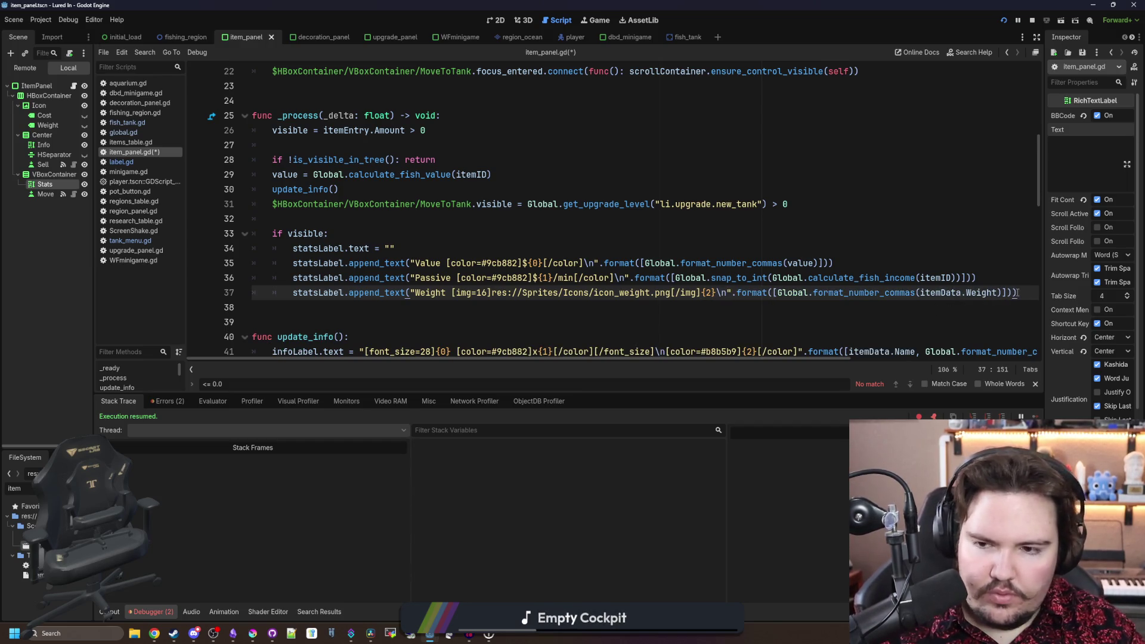
- Duplicate the Weight line as an 'Algae x{0}' line without the weight icon, using {0} placeholders
key(Return)
key(ctrl+v)
double_click(427, 306)
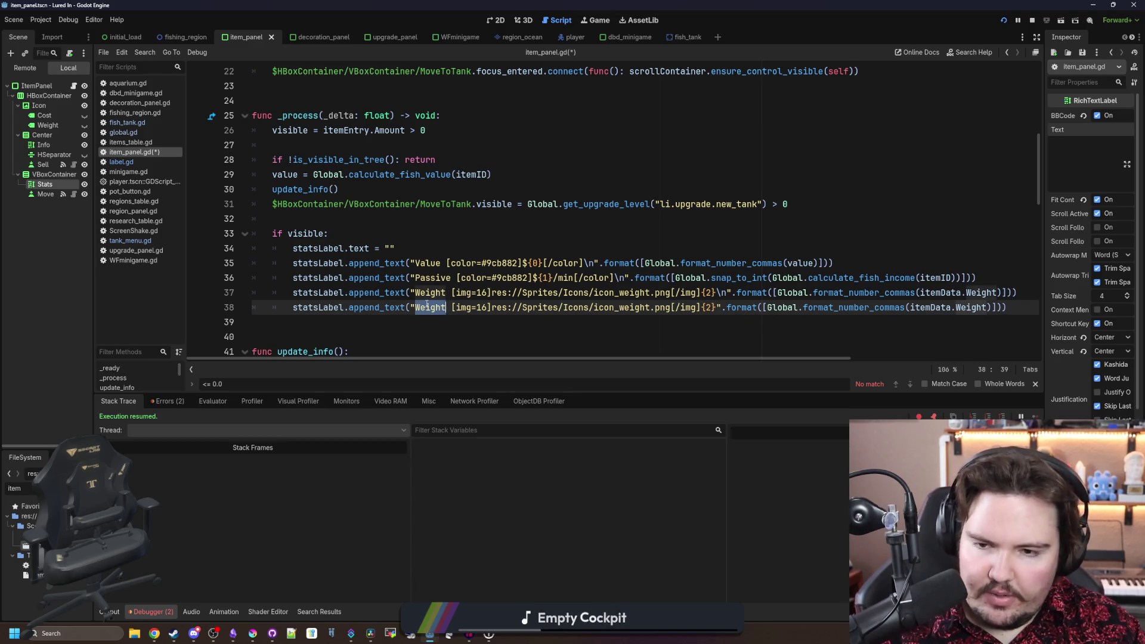
text(Algae)
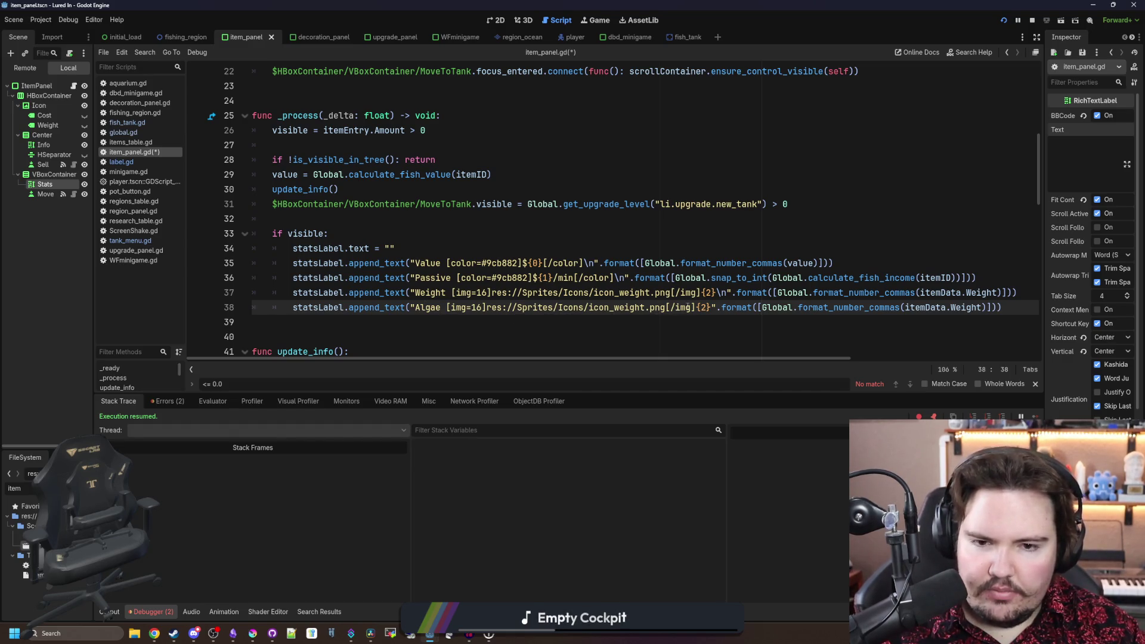
mouse_move(695, 310)
mouse_down()
mouse_move(972, 307)
mouse_move(447, 307)
mouse_up()
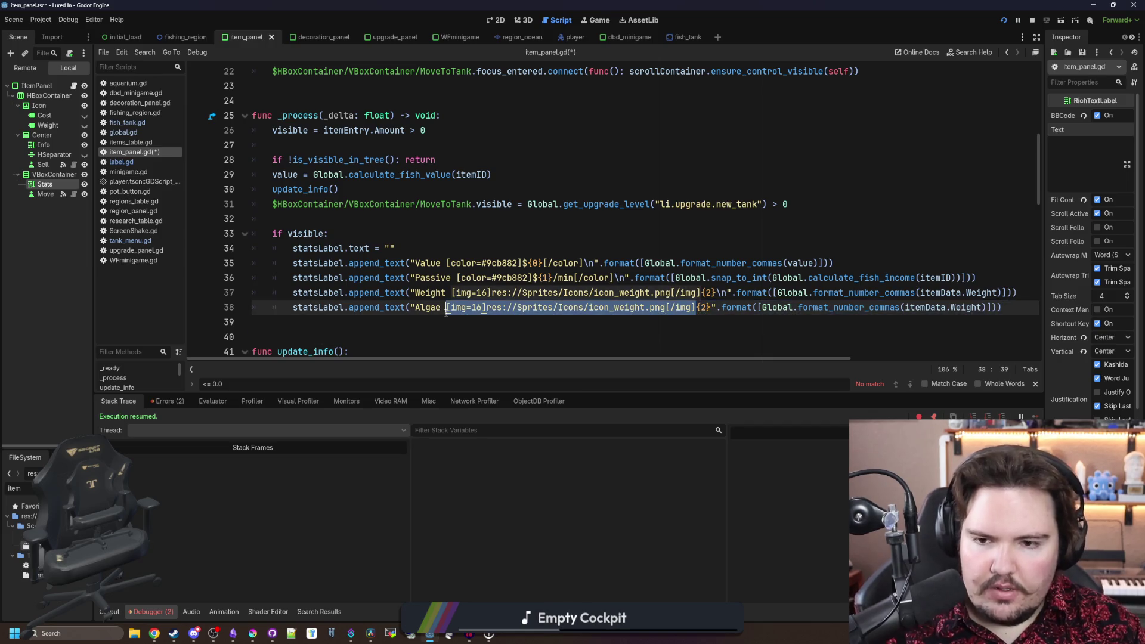
key(BackSpace)
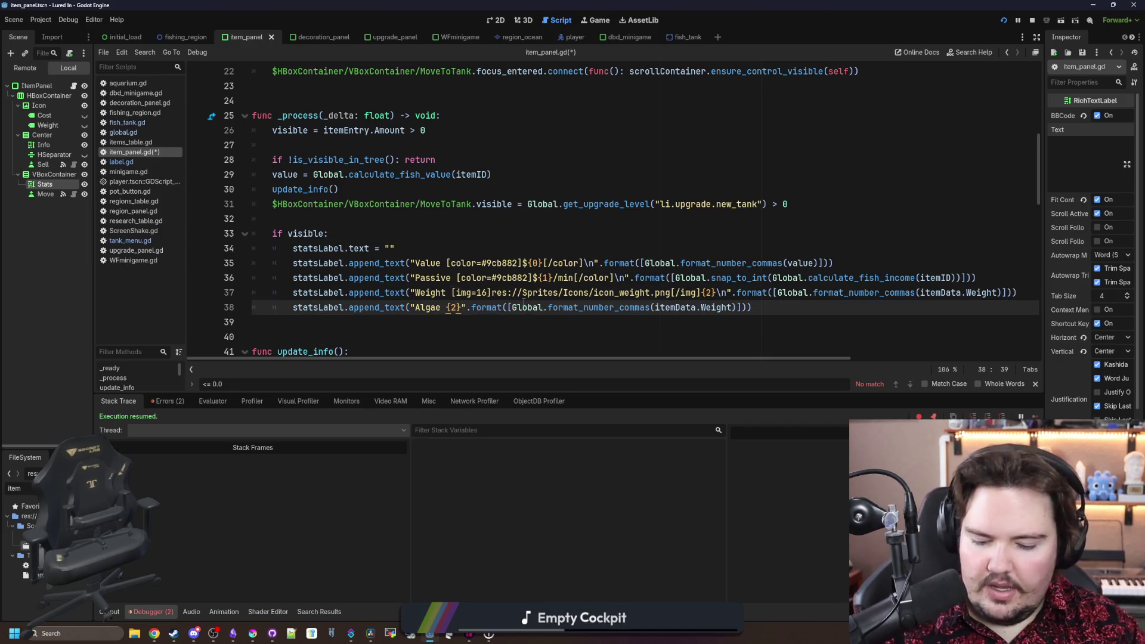
text(x)
key(Delete)
text(0)
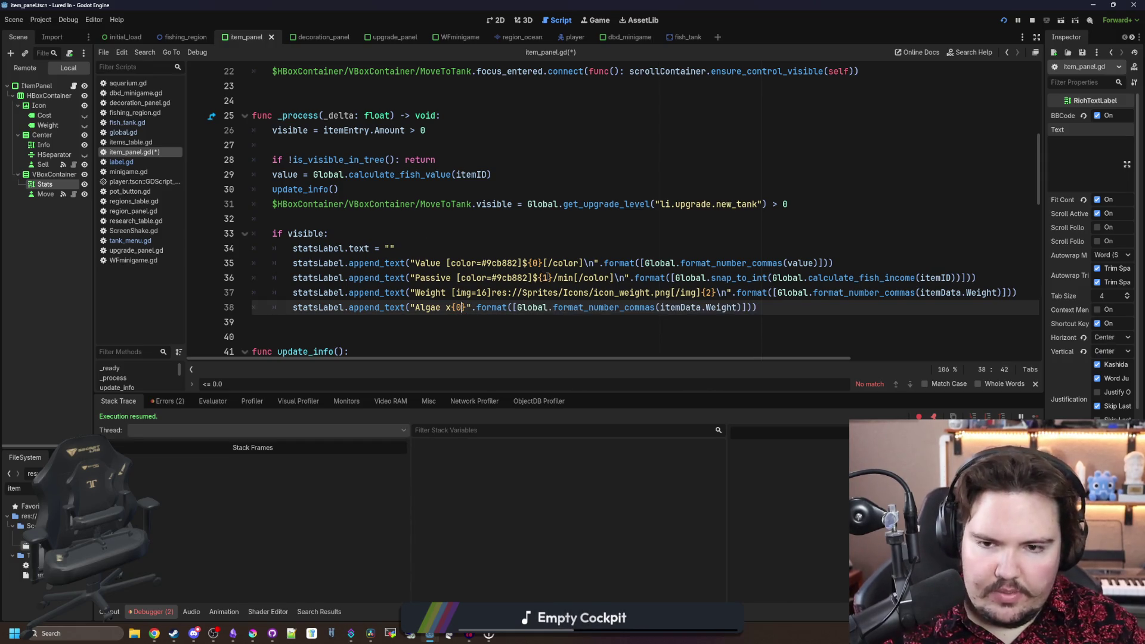
click(547, 277)
scroll(572, 281, right, 3)
click(617, 292)
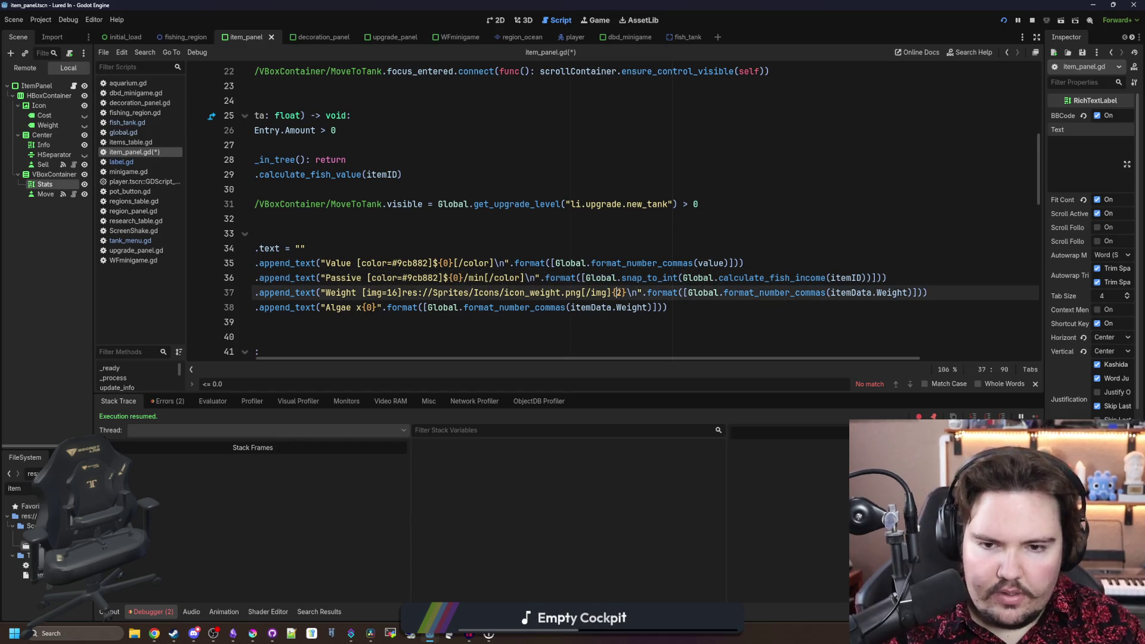
key(Delete)
text(0)
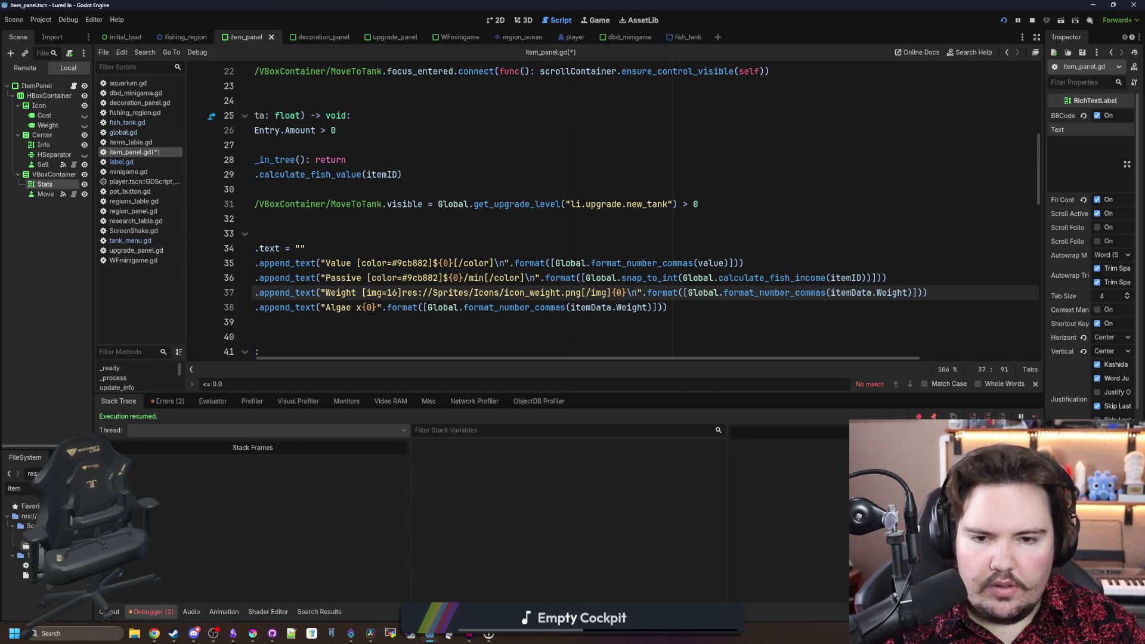
- Replace the Algae line's copied weight argument with itemData.Algae
click(659, 307)
key(ctrl+shift+Left)
key(ctrl+shift+Left)
key(ctrl+shift+Left)
key(BackSpace)
text(\)
text([)
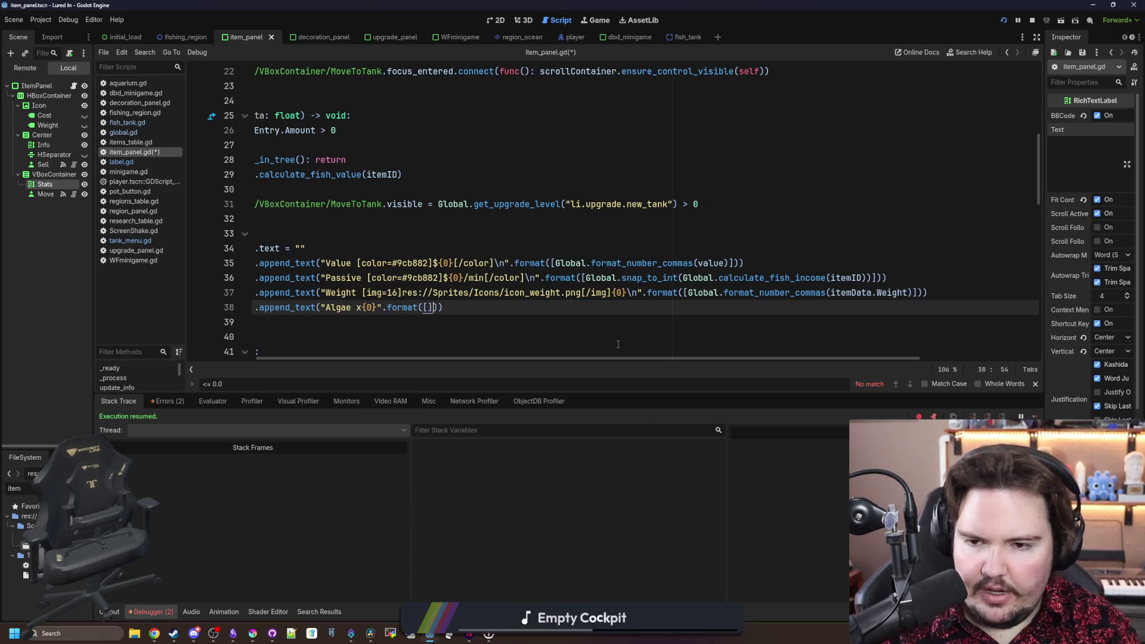
text(lobal.)
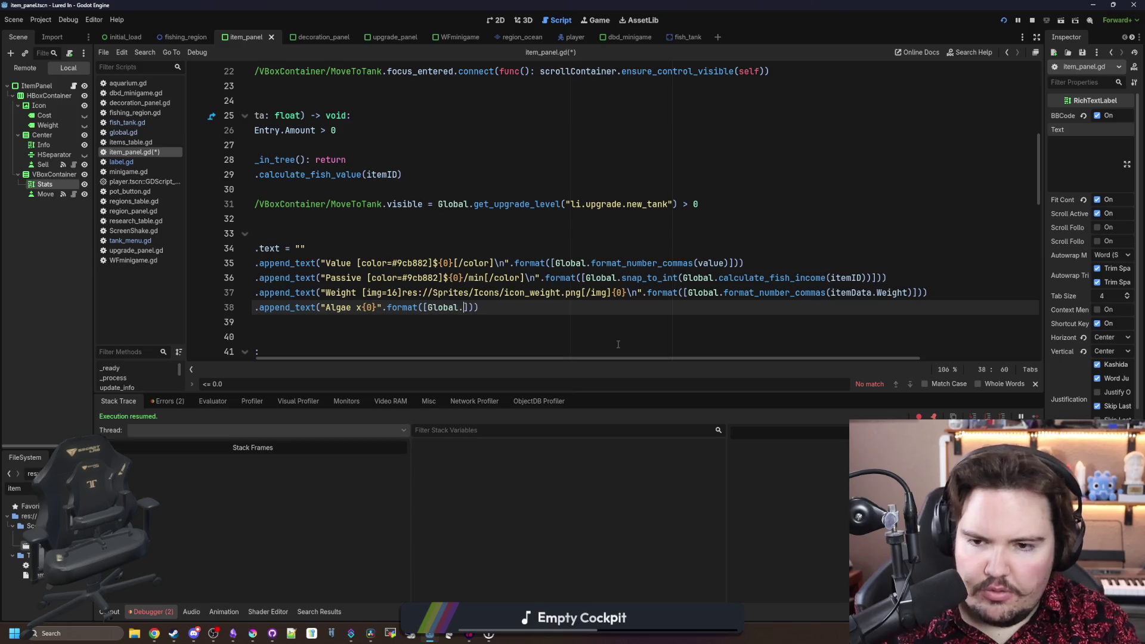
key(BackSpace)
key(BackSpace)
key(BackSpace)
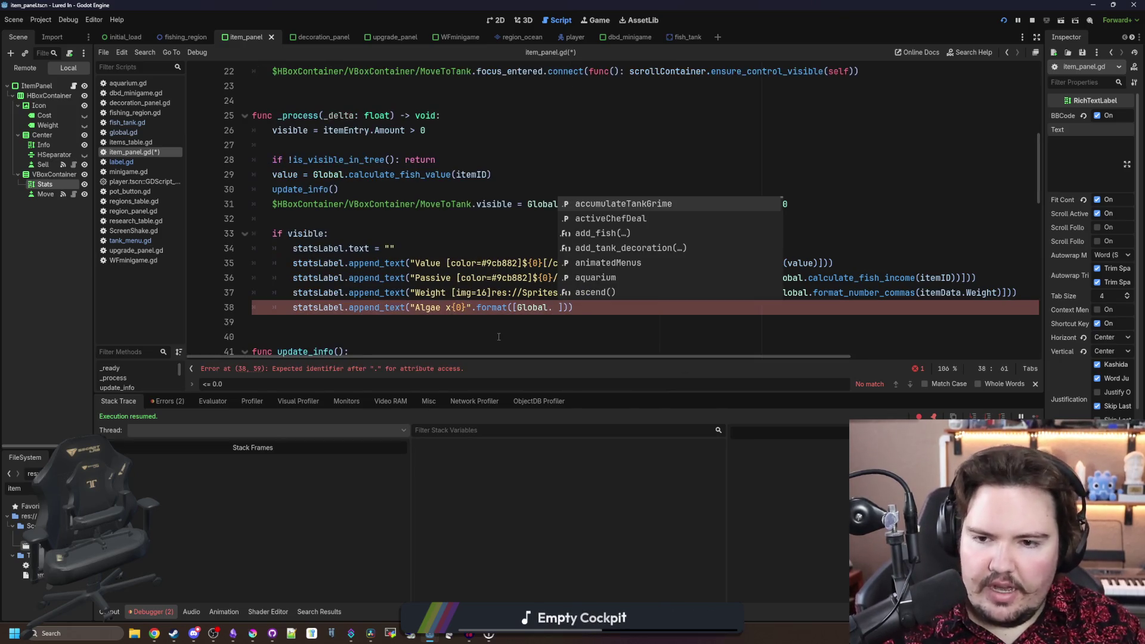
key(BackSpace)
key(BackSpace)
key(BackSpace)
text(data)
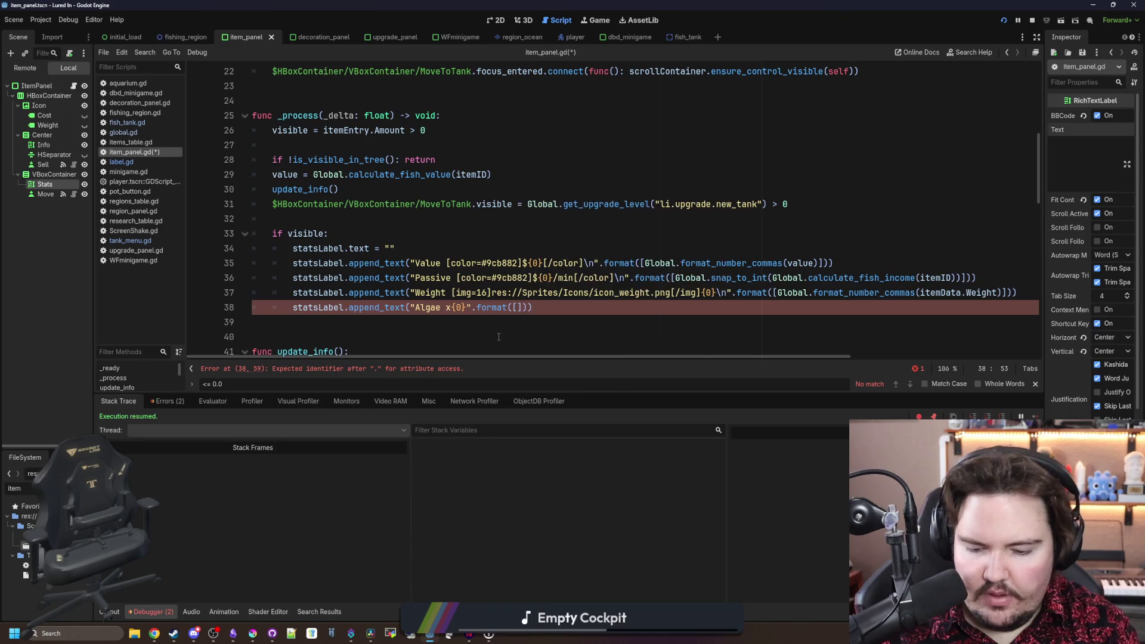
key(BackSpace)
key(BackSpace)
key(BackSpace)
text(itemD)
key(Return)
text(.)
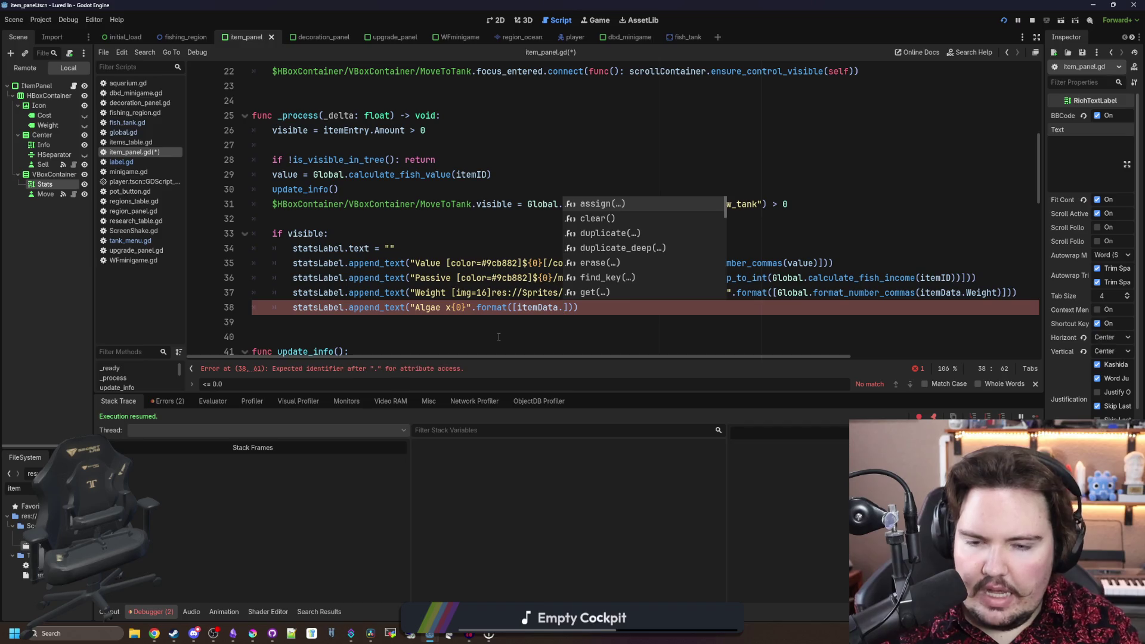
text(Algae)
- Add algaeMult = itemData.get("AlgaeMultiplier", 0.0) and an 'if algaeMult > 0.0' check above the Algae line
key(ctrl+shift+Return)
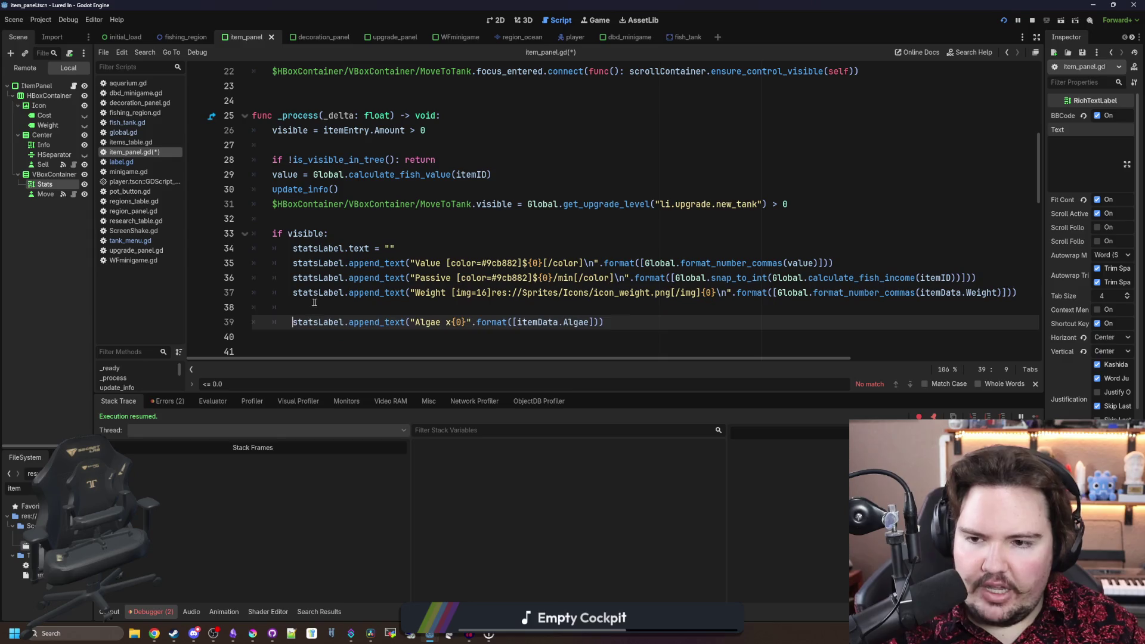
drag(591, 322, 518, 323)
key(ctrl+c)
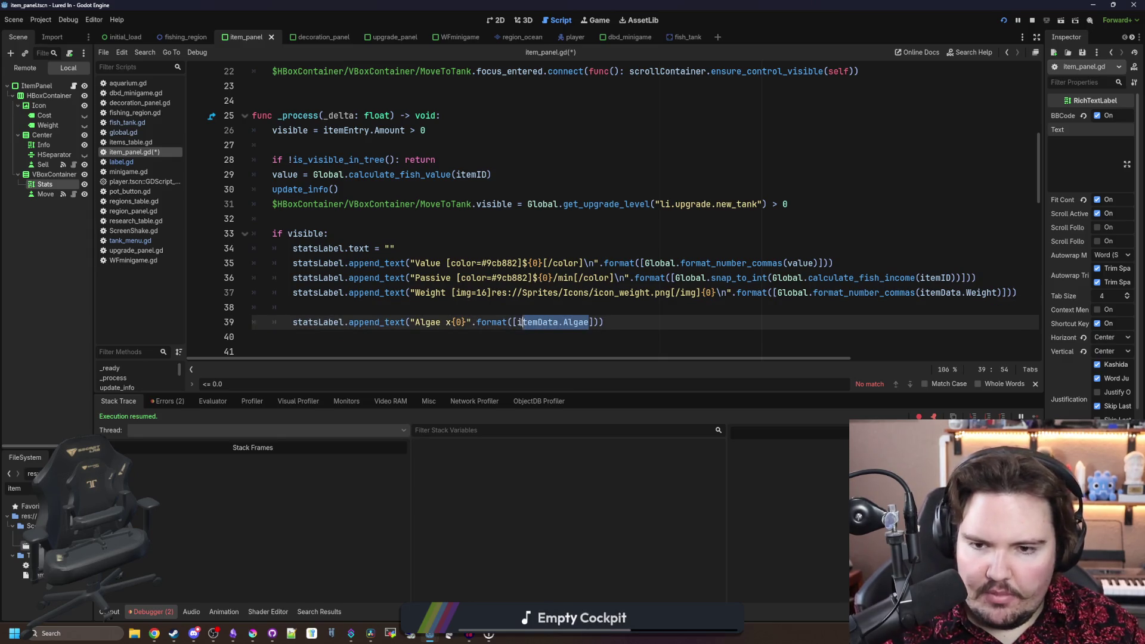
click(533, 304)
key(ctrl+v)
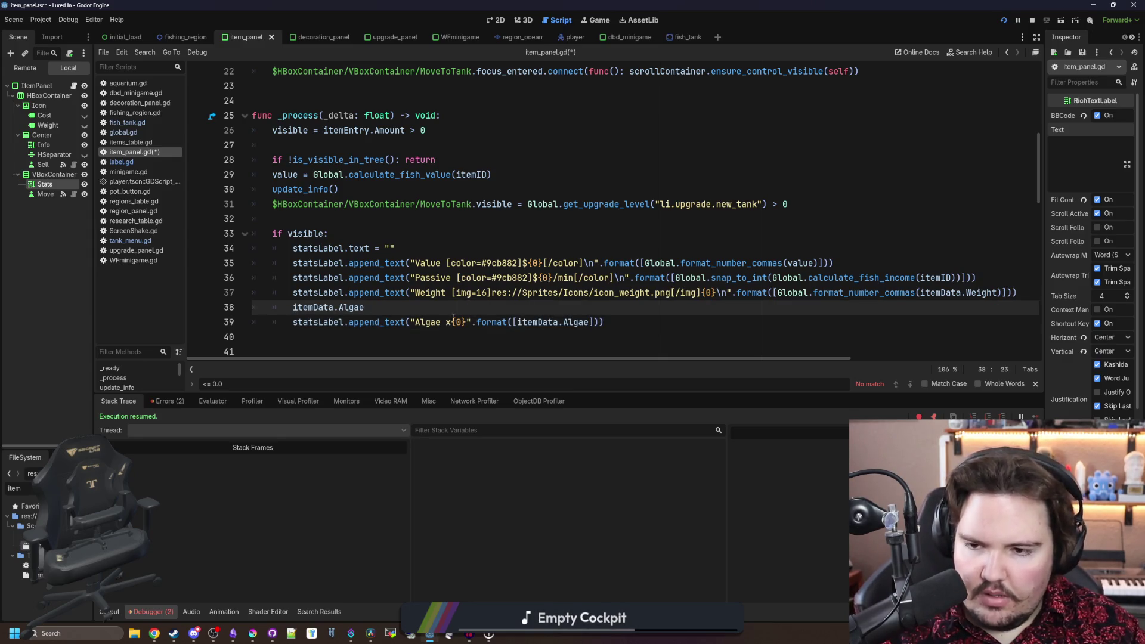
click(292, 307)
text(var m)
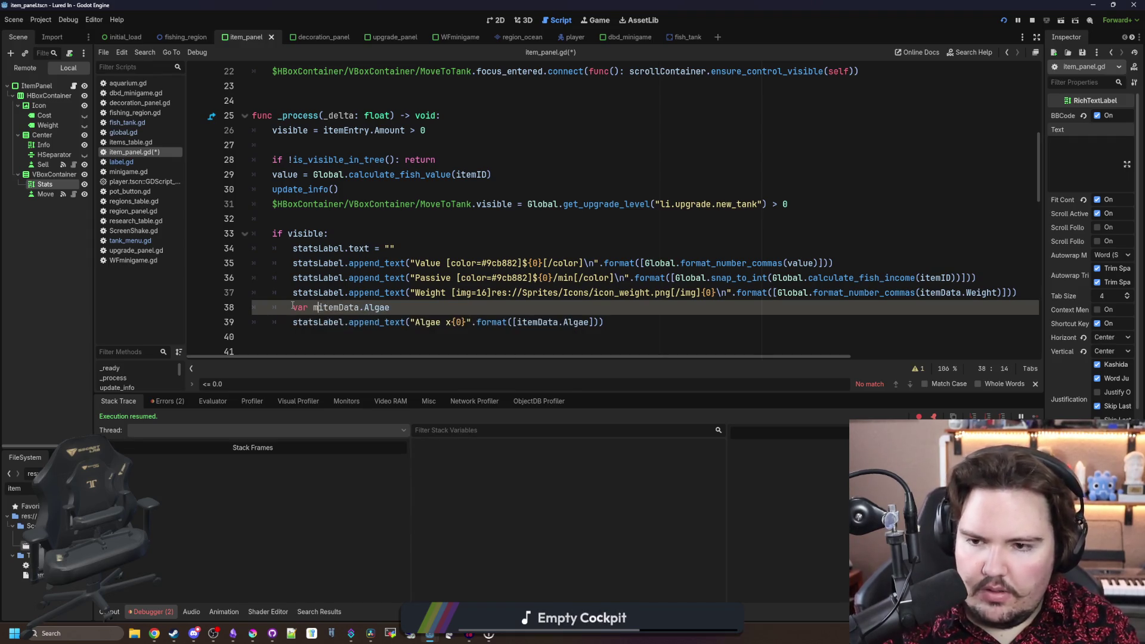
text(lgaeMult =)
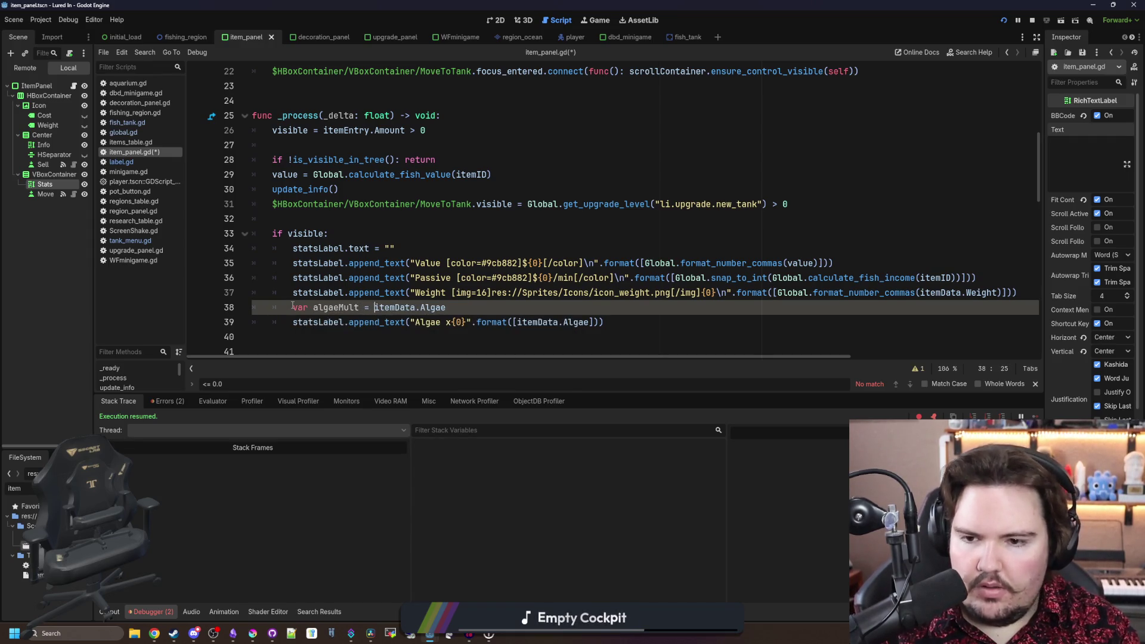
click(420, 307)
text(get()
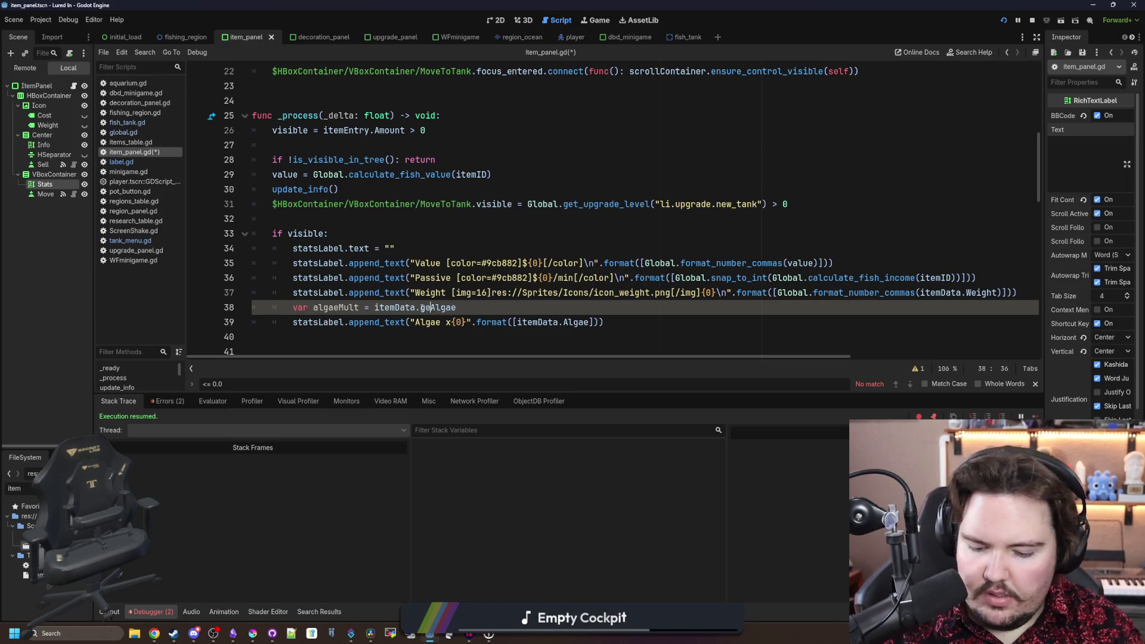
text("Algae)
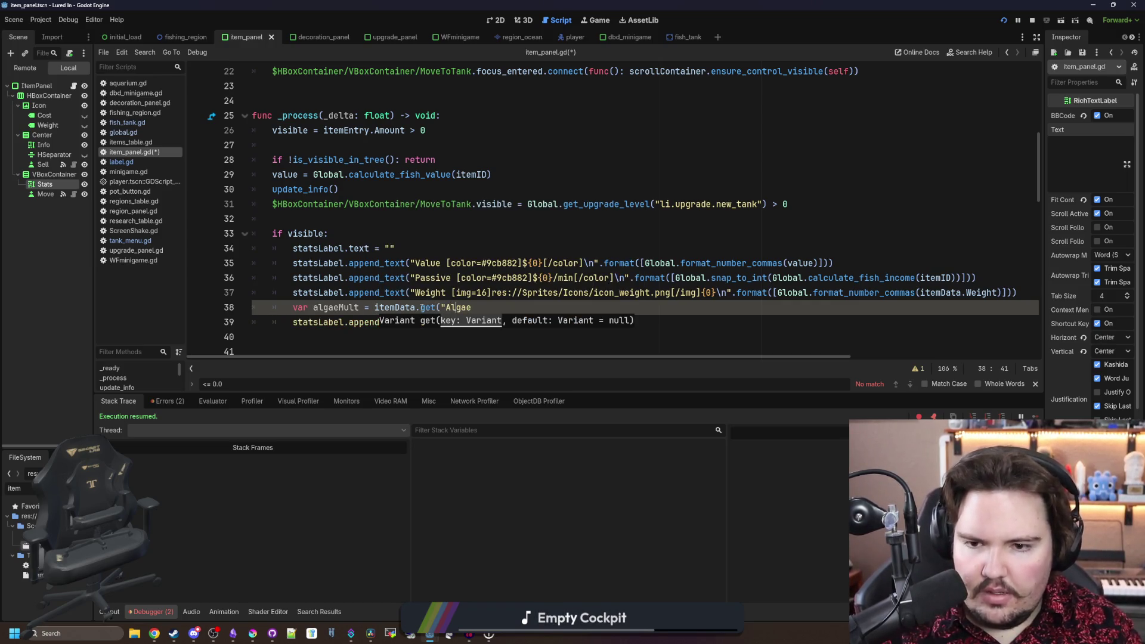
text(Multiplier)
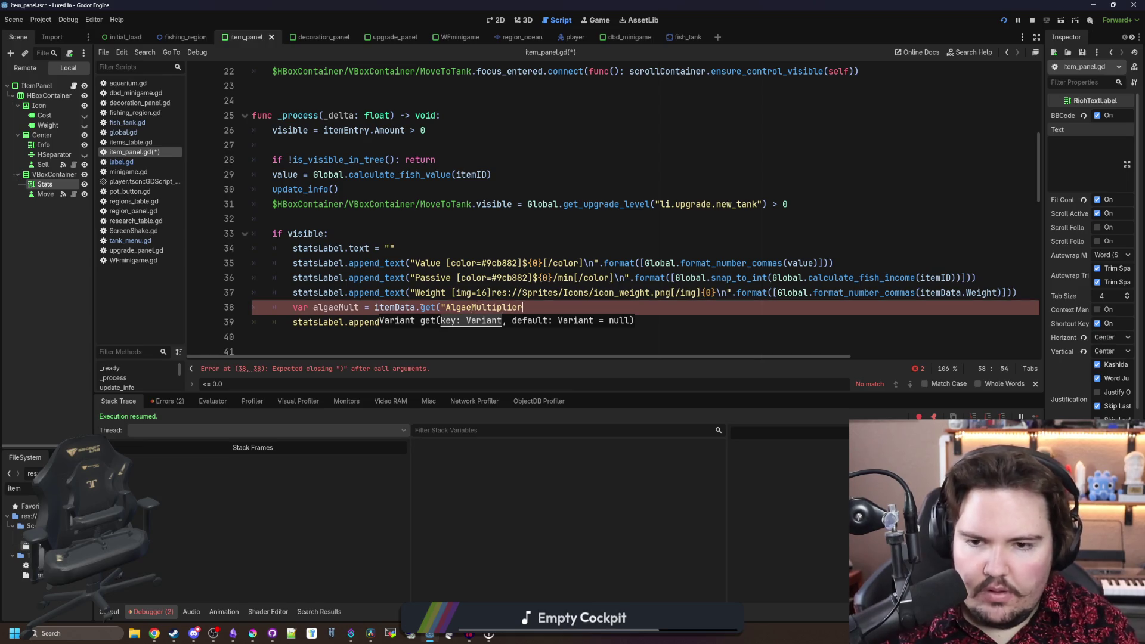
text(", 0.0))
key(Return)
text(i)
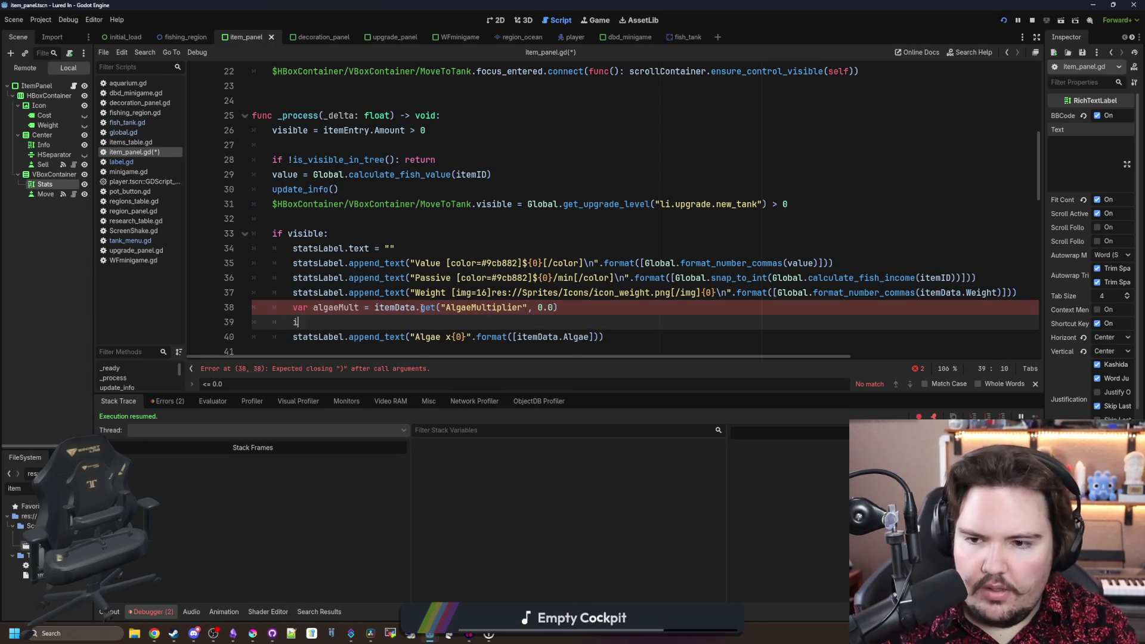
text(f algaeMult > 0-)
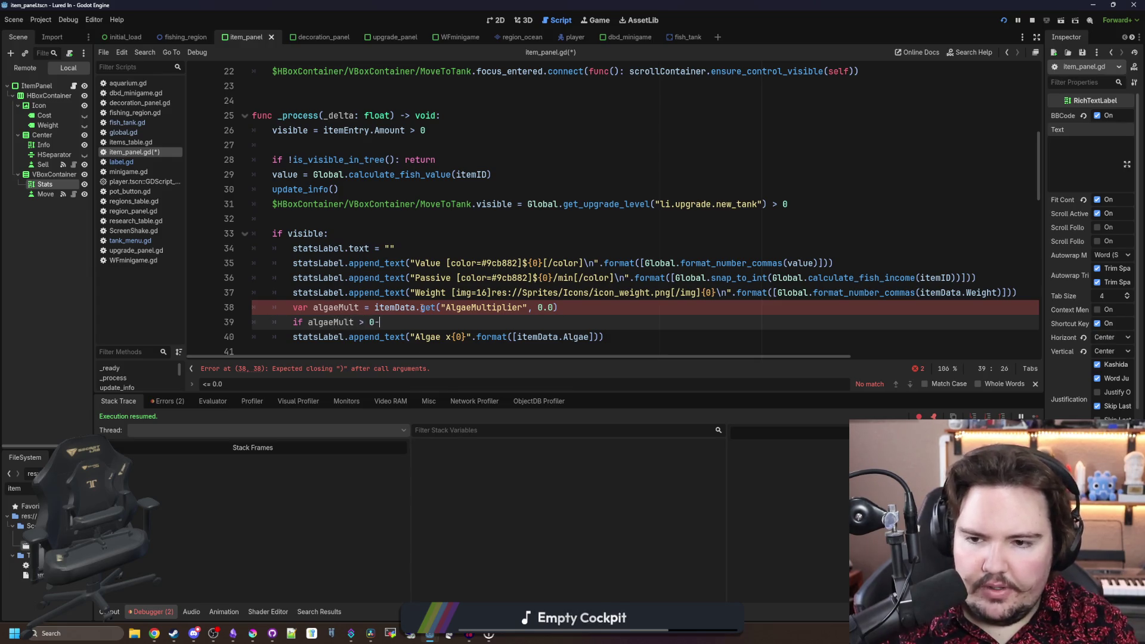
text(.0)
- Indent the Algae line under the if and pass algaeMult as its format argument
scroll(226, 334, down, 1)
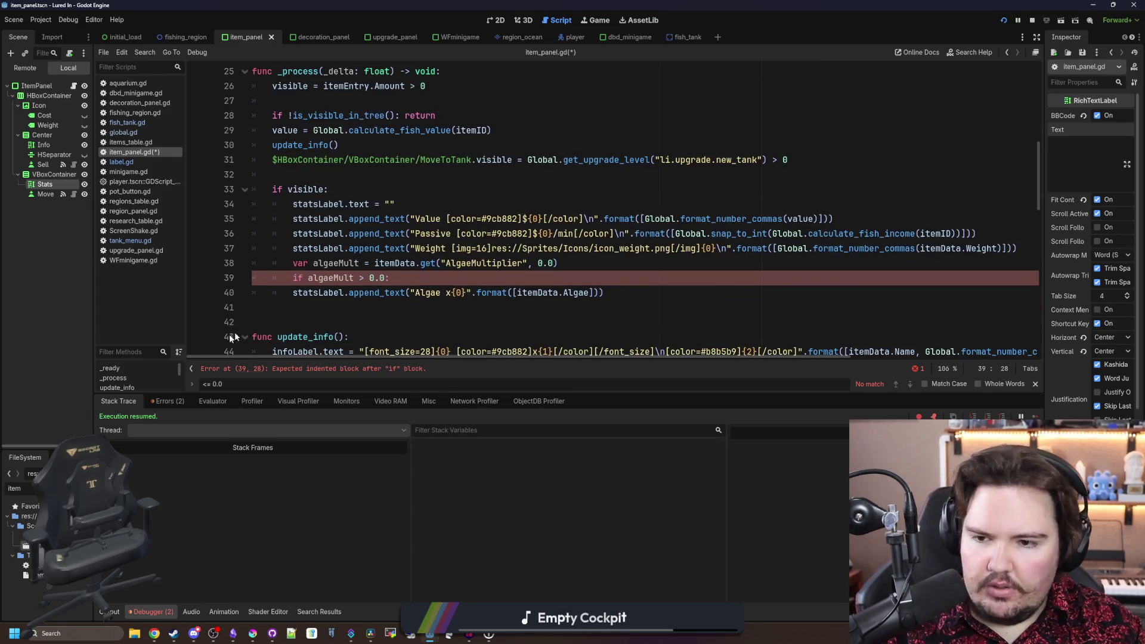
click(291, 292)
key(Tab)
double_click(348, 278)
drag(611, 292, 543, 292)
text(algaeMult)
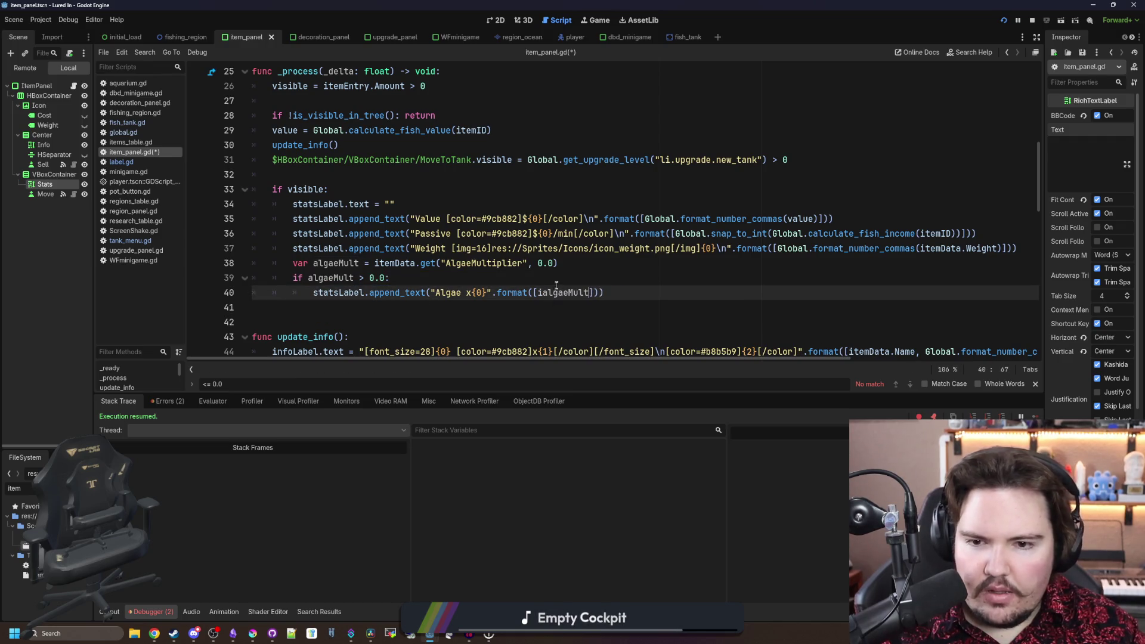
click(541, 292)
key(BackSpace)
click(559, 283)
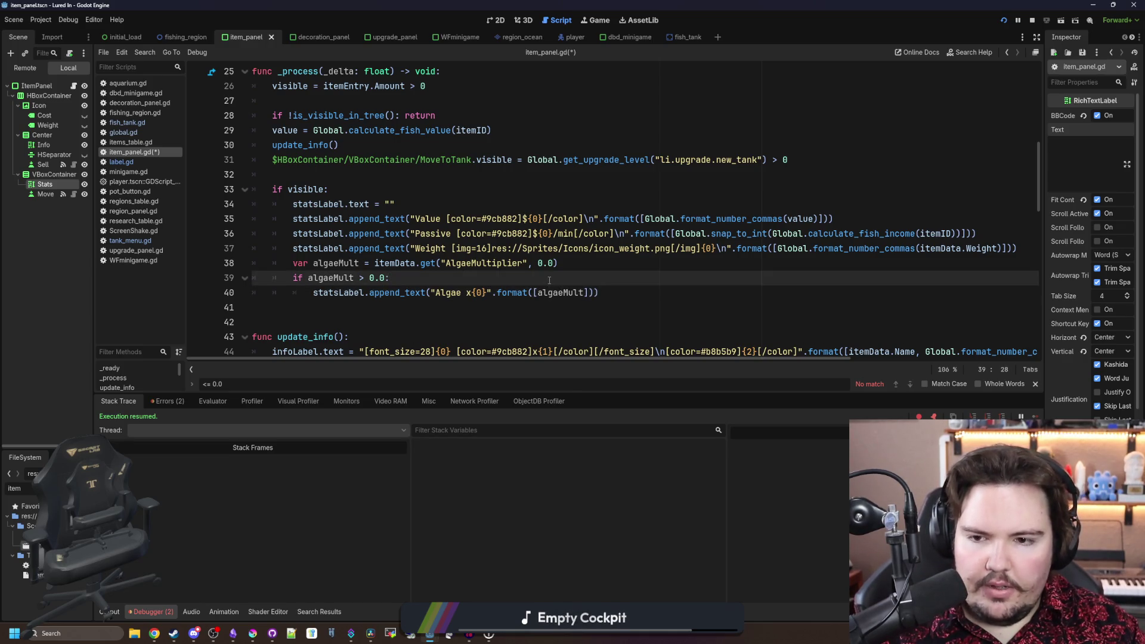
- Wrap algaeMult in Global.snap_to_int() and save item_panel.gd
click(538, 293)
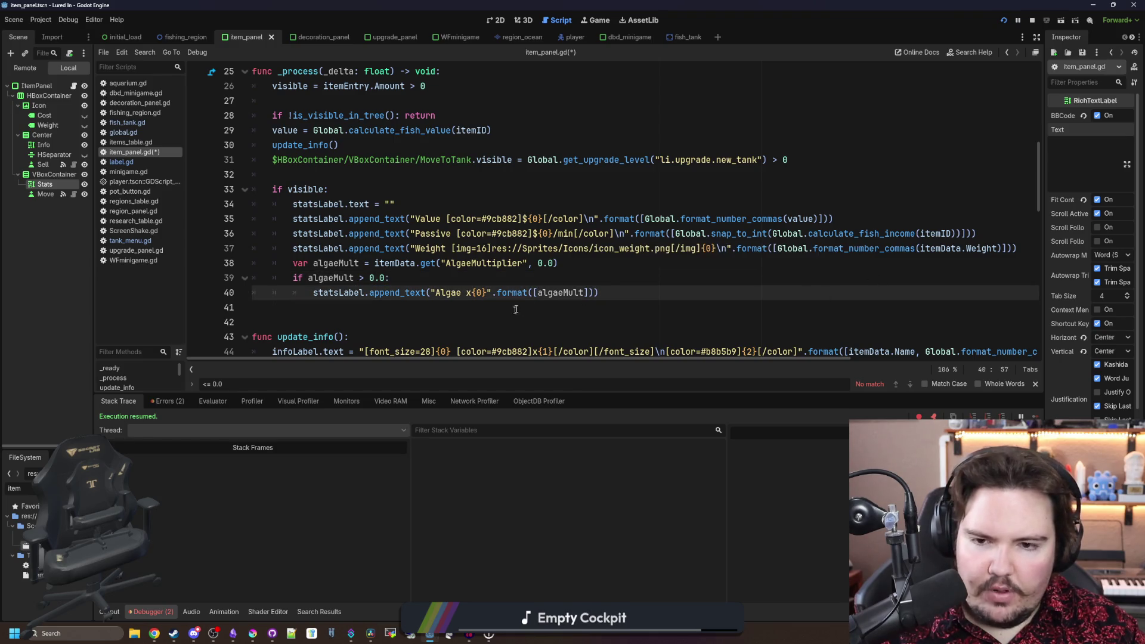
text(Global)
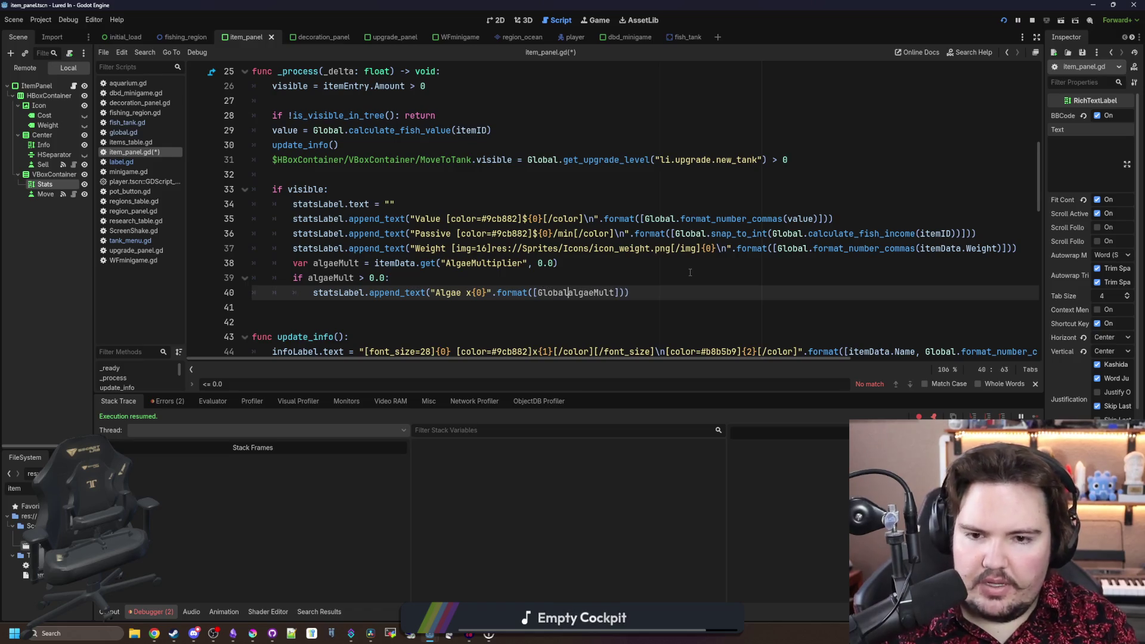
text(.snap)
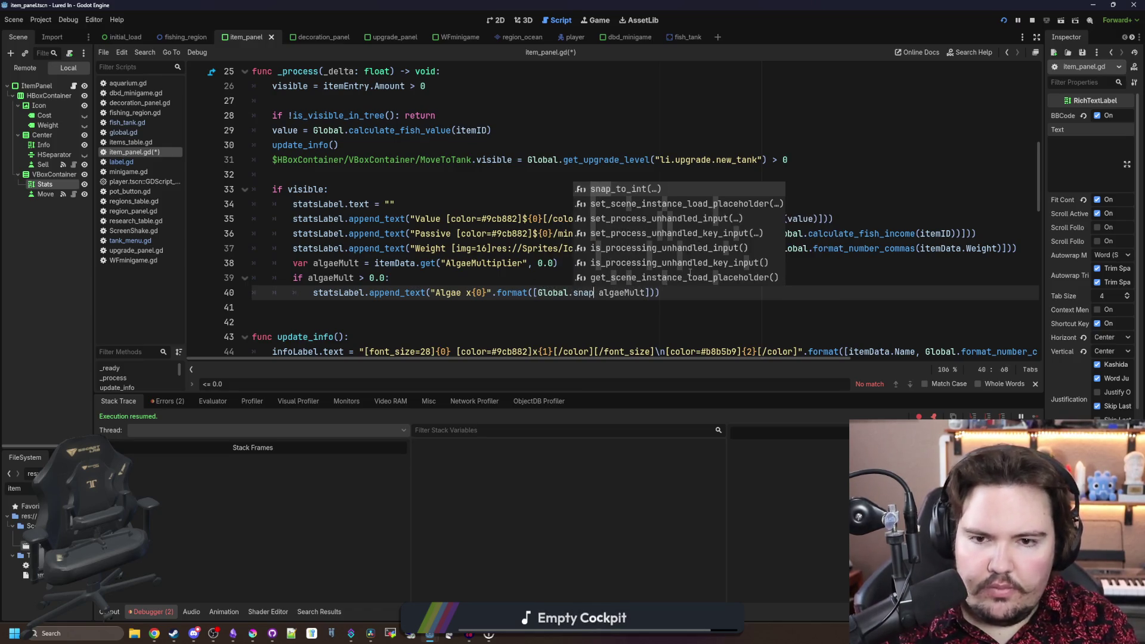
key(Return)
key(BackSpace)
key(Delete)
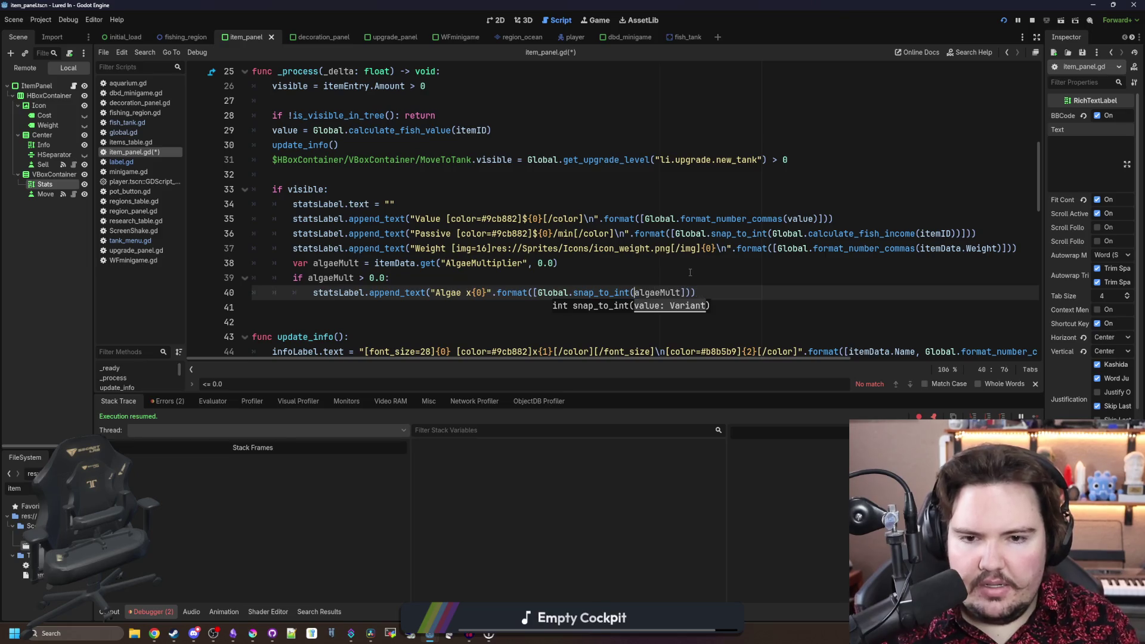
key(ctrl+Right)
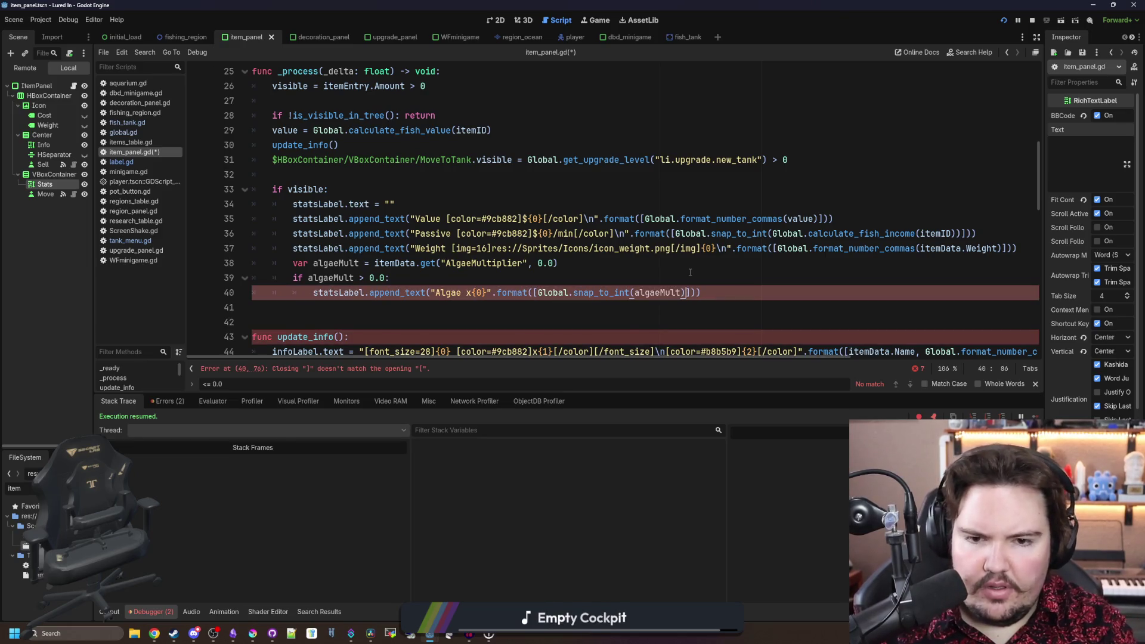
text())
key(Up)
key(ctrl+s)
click(594, 19)
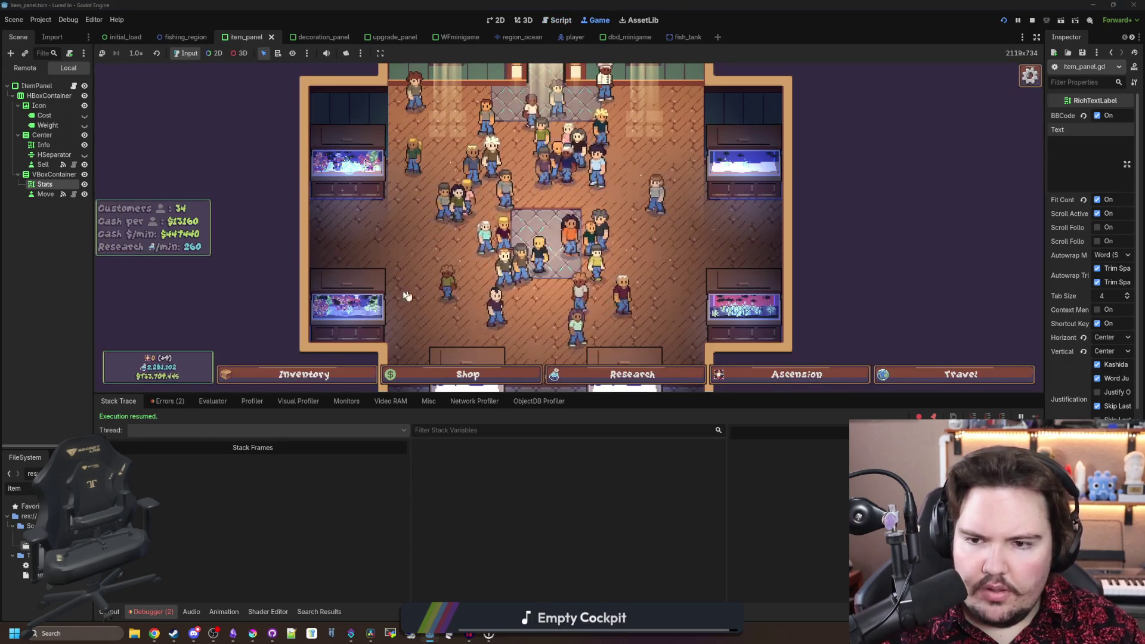
click(344, 375)
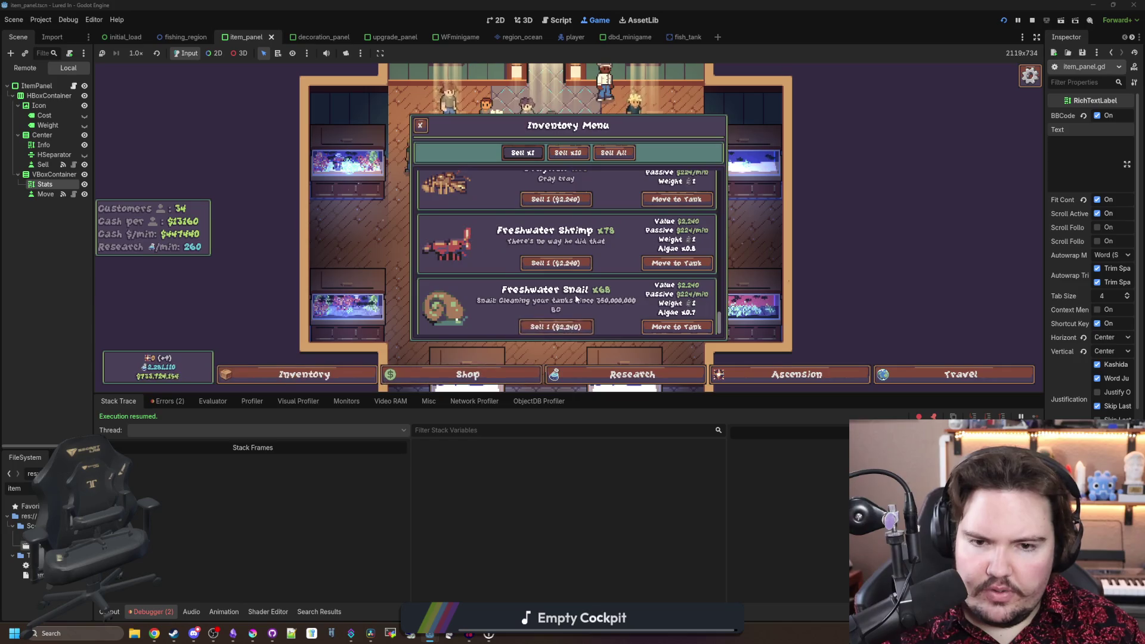
scroll(680, 313, down, 2)
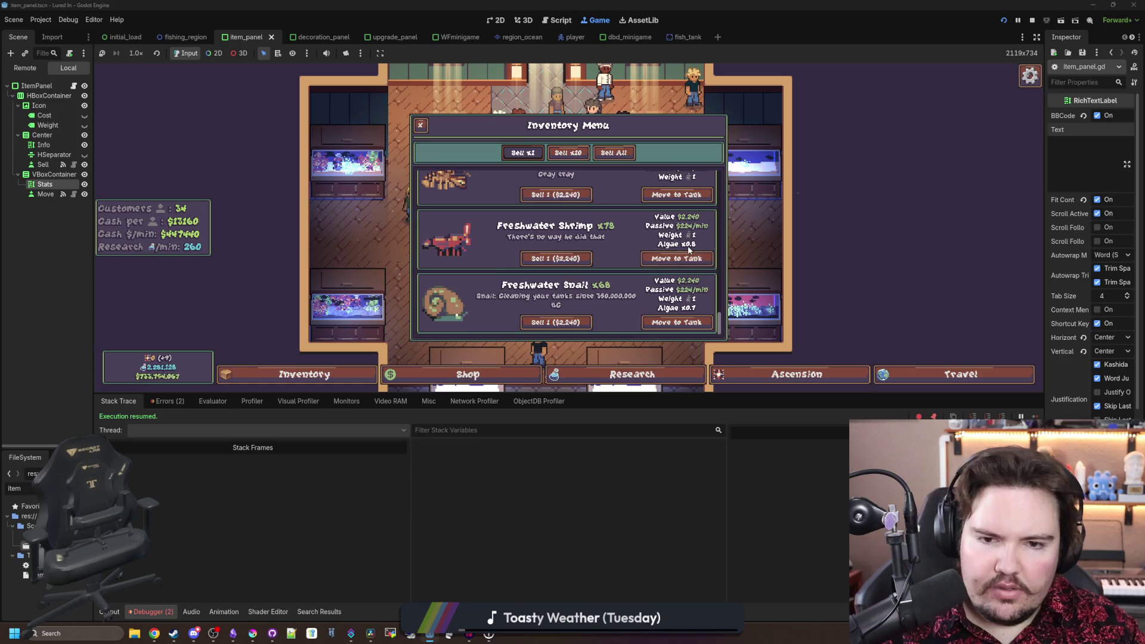
scroll(686, 274, up, 3)
scroll(693, 283, down, 3)
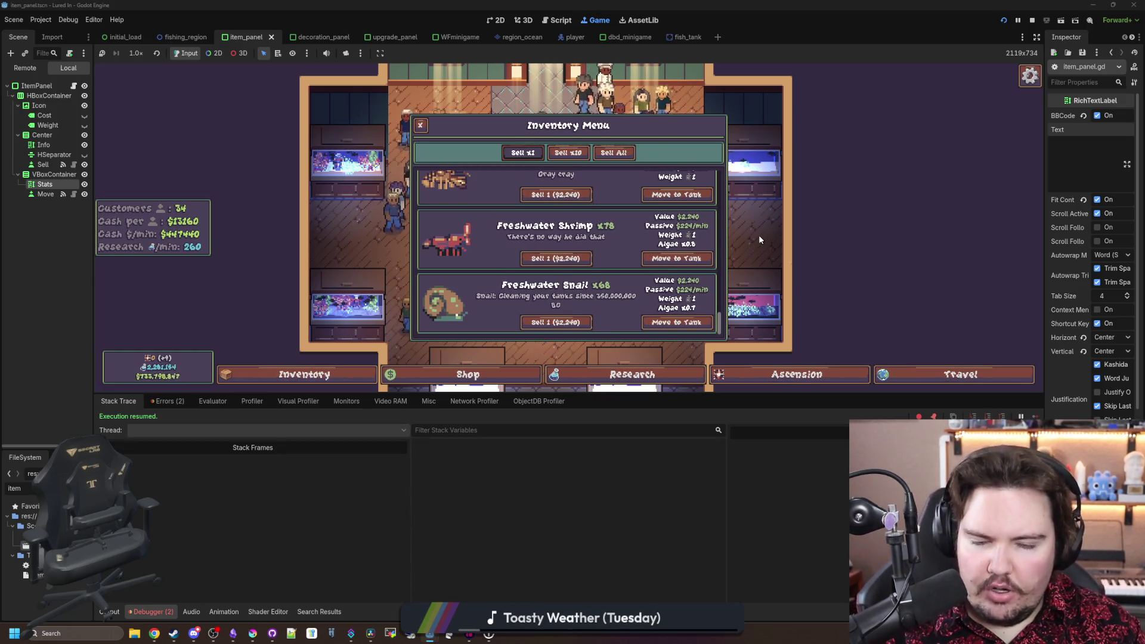
click(419, 124)
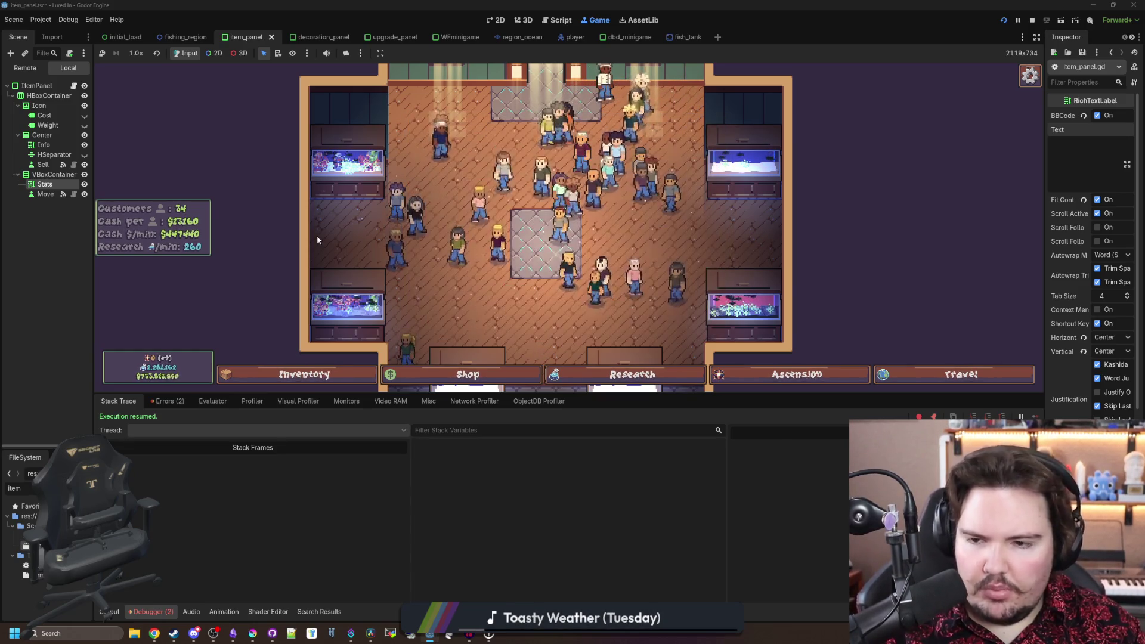
click(74, 86)
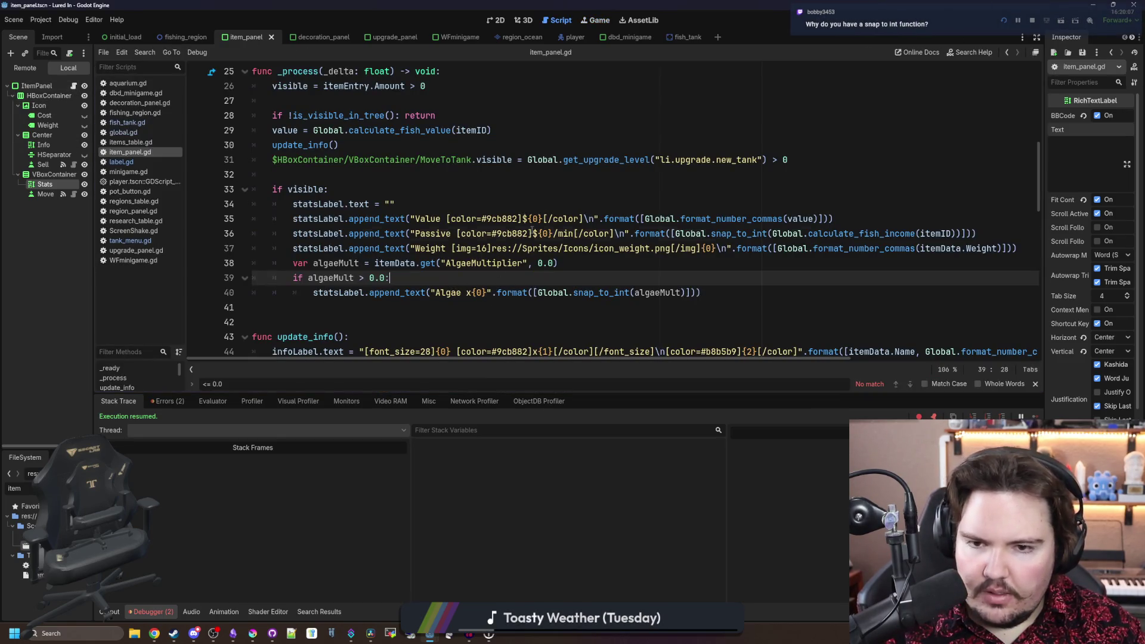
- Wrap 'Algae x{0}' on line 40 in the [color=#9cb882]…[/color] tags copied from line 36
drag(533, 233, 458, 233)
key(ctrl+c)
click(436, 292)
key(ctrl+v)
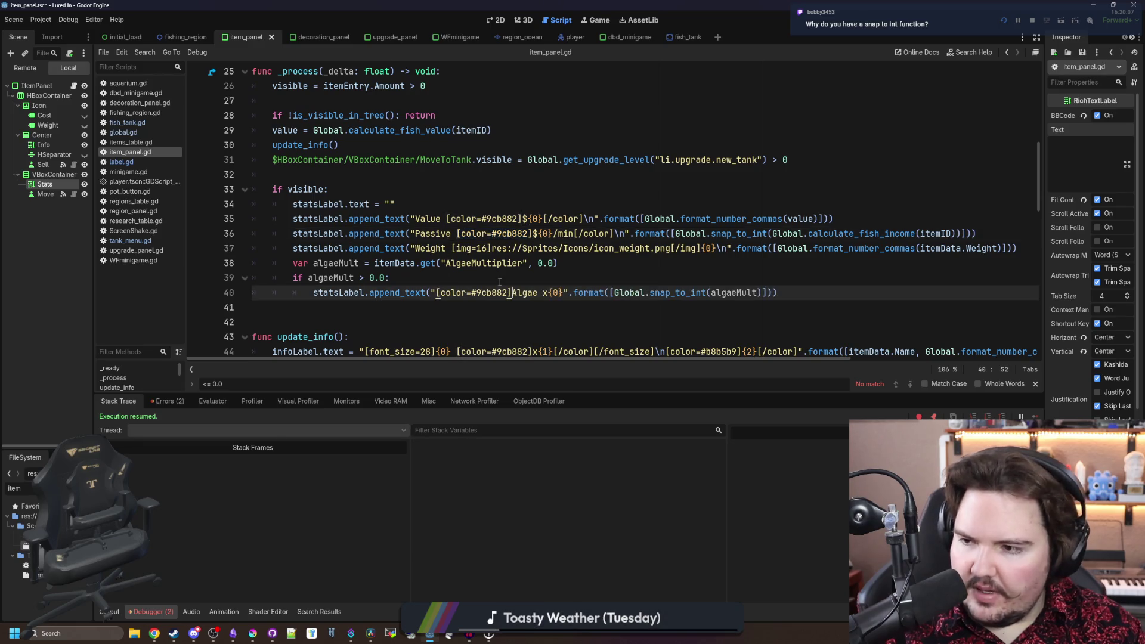
click(694, 256)
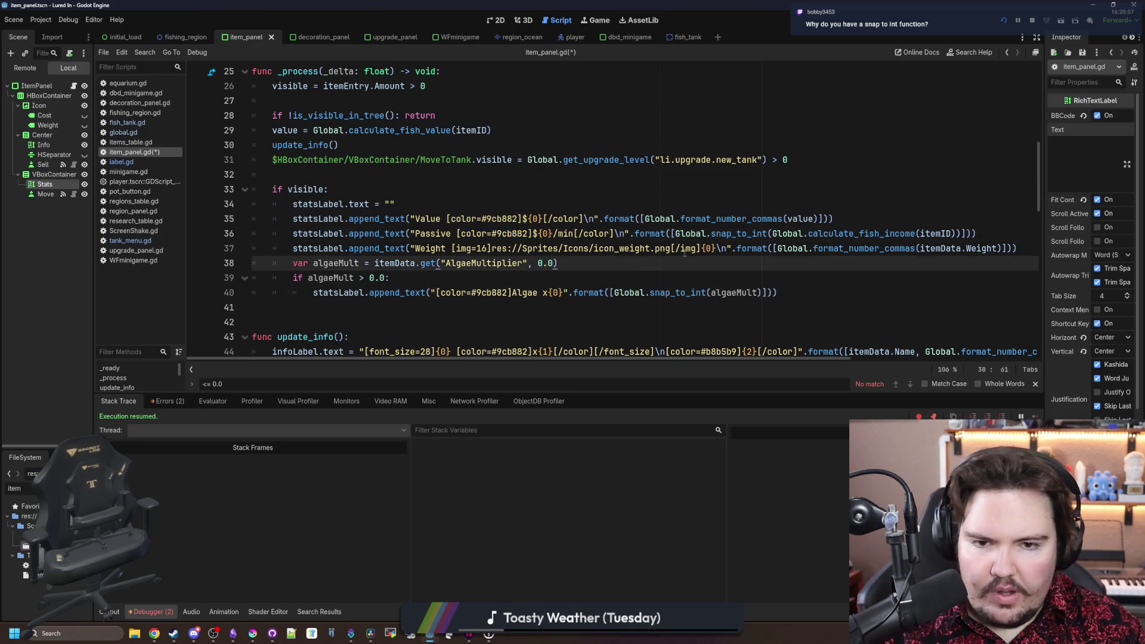
drag(615, 233, 574, 233)
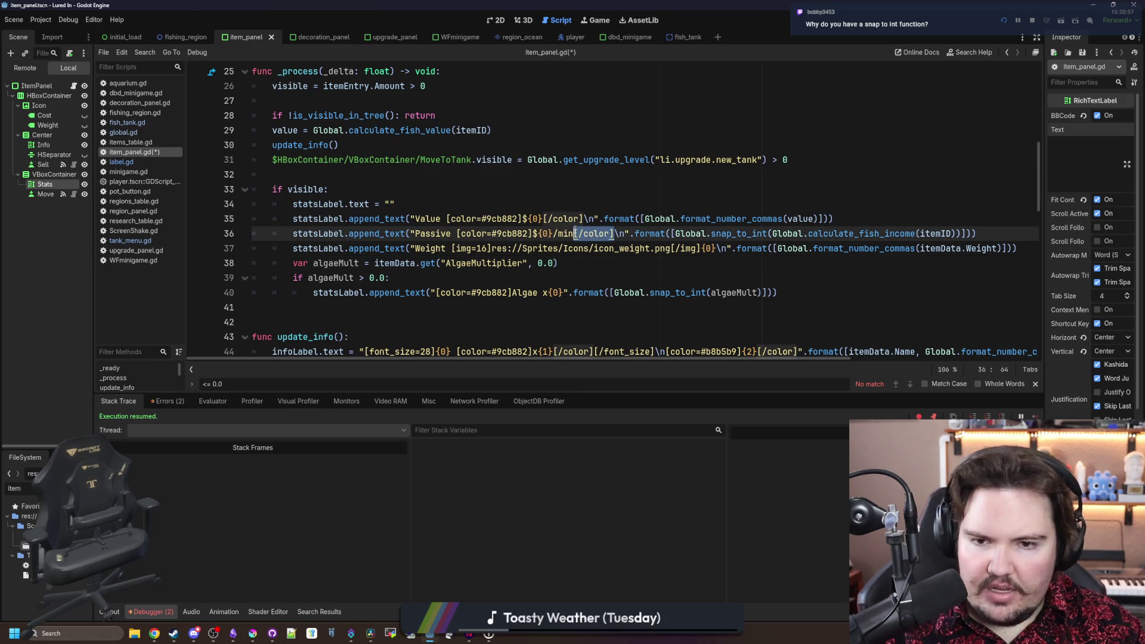
key(ctrl+c)
click(567, 293)
key(ctrl+v)
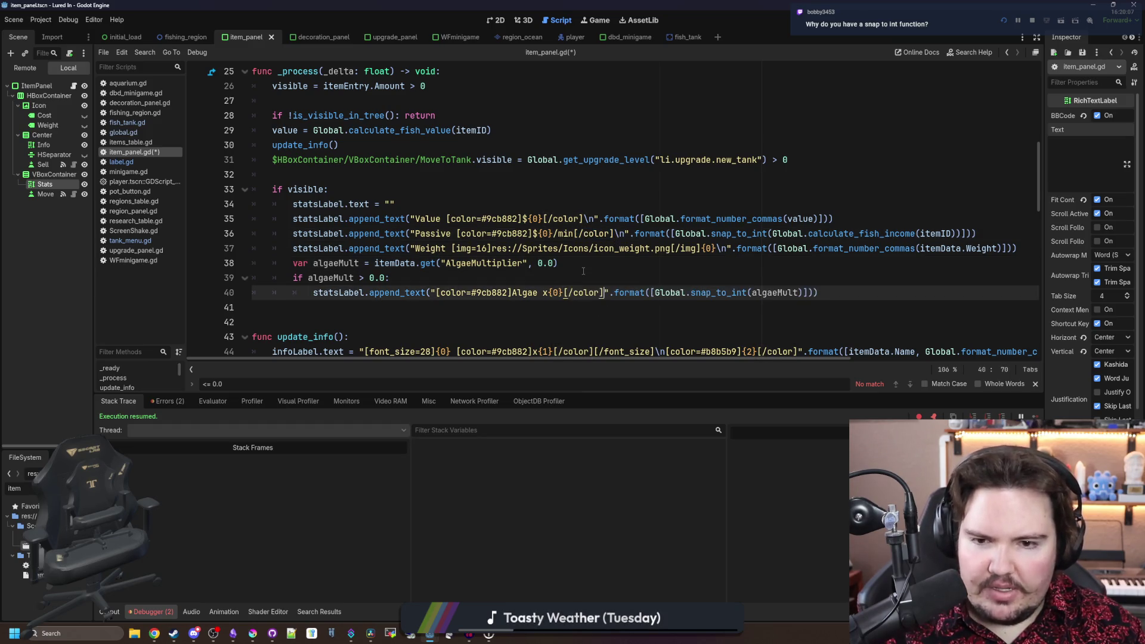
click(584, 273)
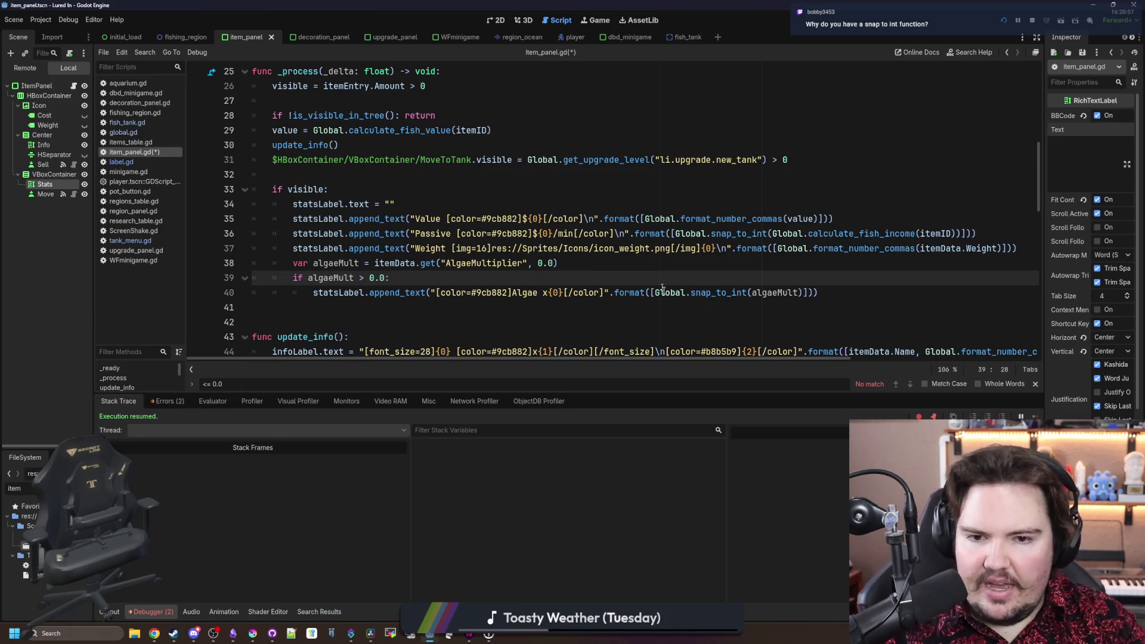
- Inspect the snap_to_int definition in global.gd, return to item_panel.gd, then bring Krita forward
ctrl+click(718, 293)
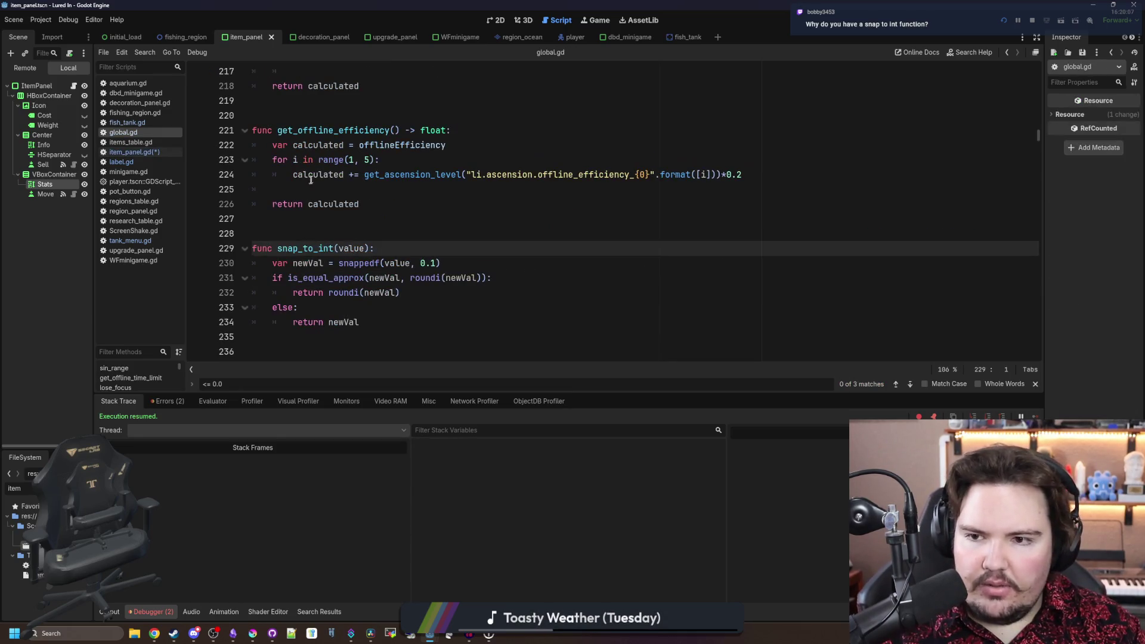
scroll(339, 274, down, 1)
mouse_move(383, 279)
mouse_down()
mouse_move(274, 234)
mouse_move(272, 219)
mouse_up()
click(361, 248)
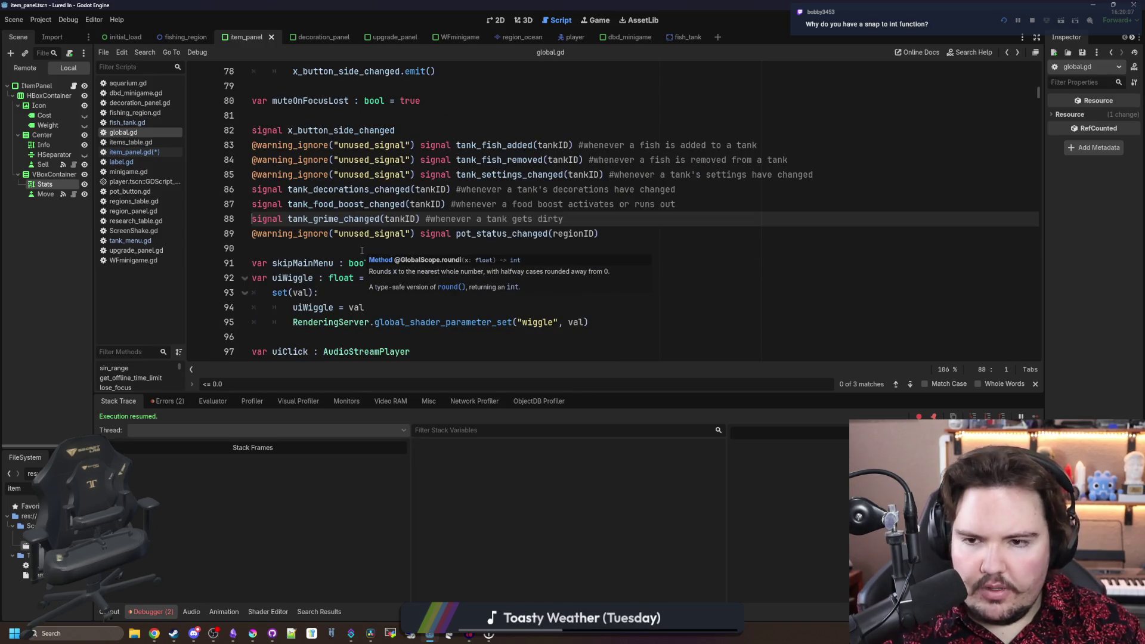
key(alt+Left)
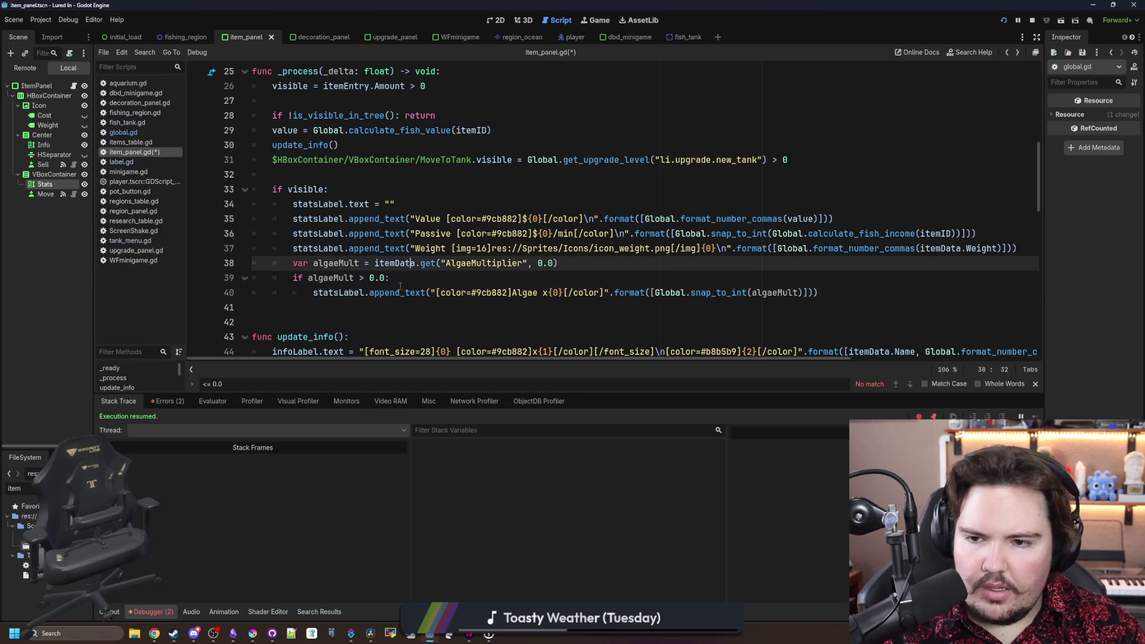
click(524, 308)
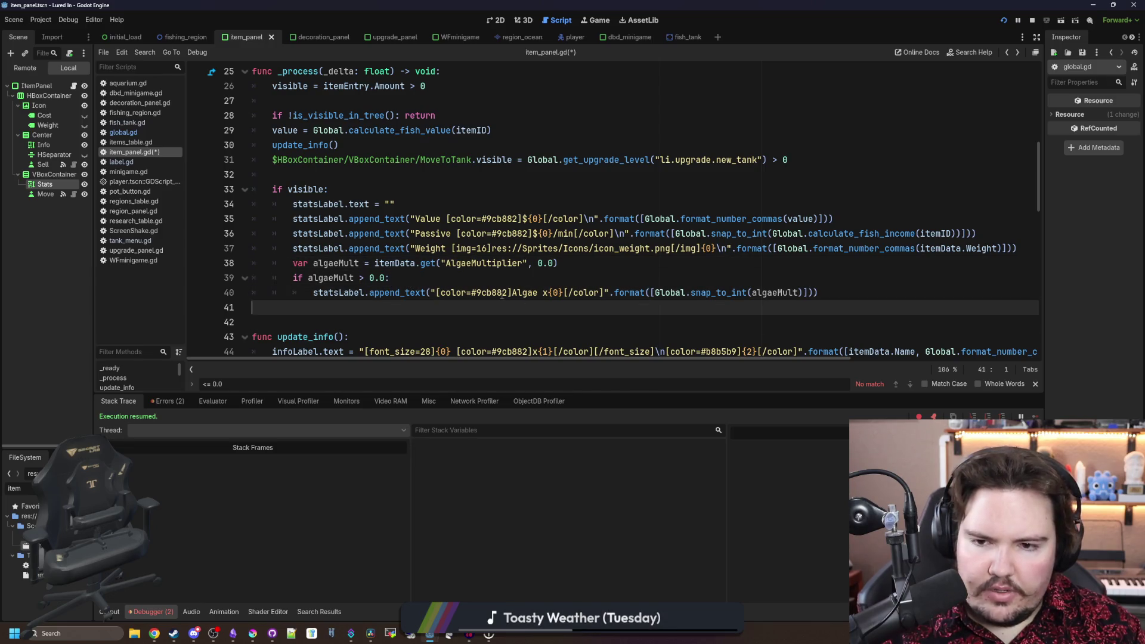
click(253, 634)
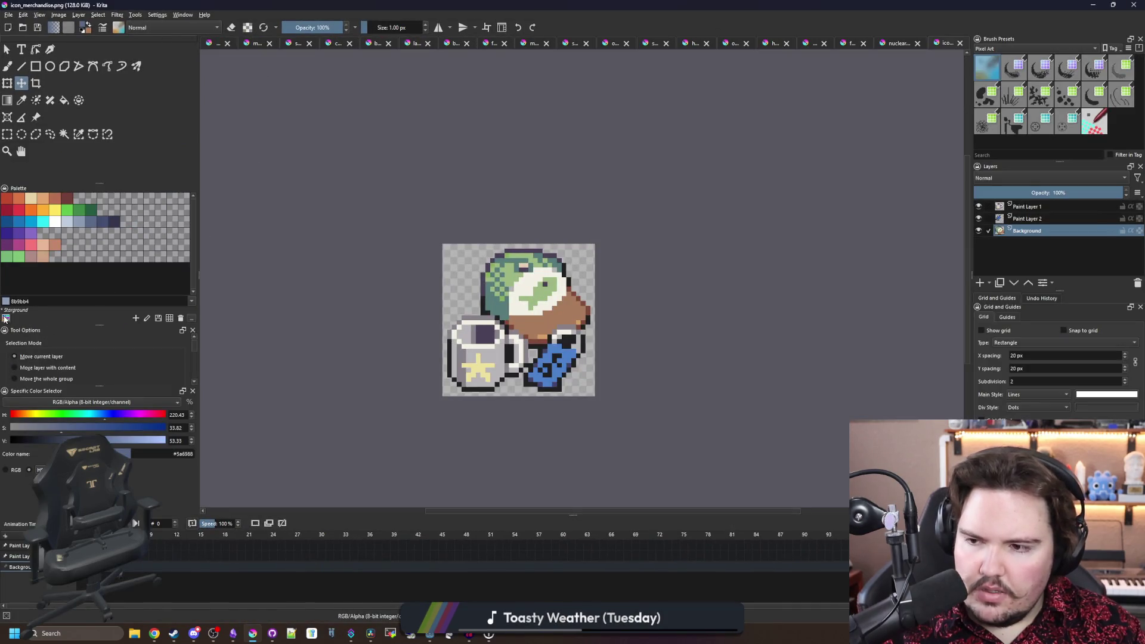
- Switch Krita's palette to Lured In and pick the darker green 5f7743, selecting its hex code
click(9, 319)
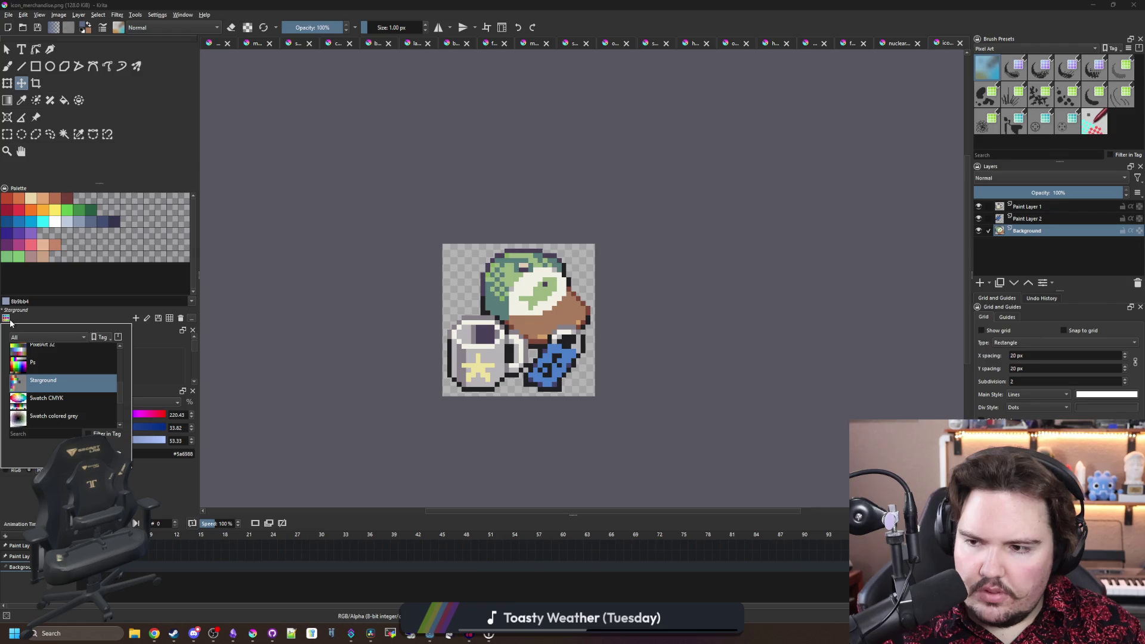
scroll(58, 408, up, 5)
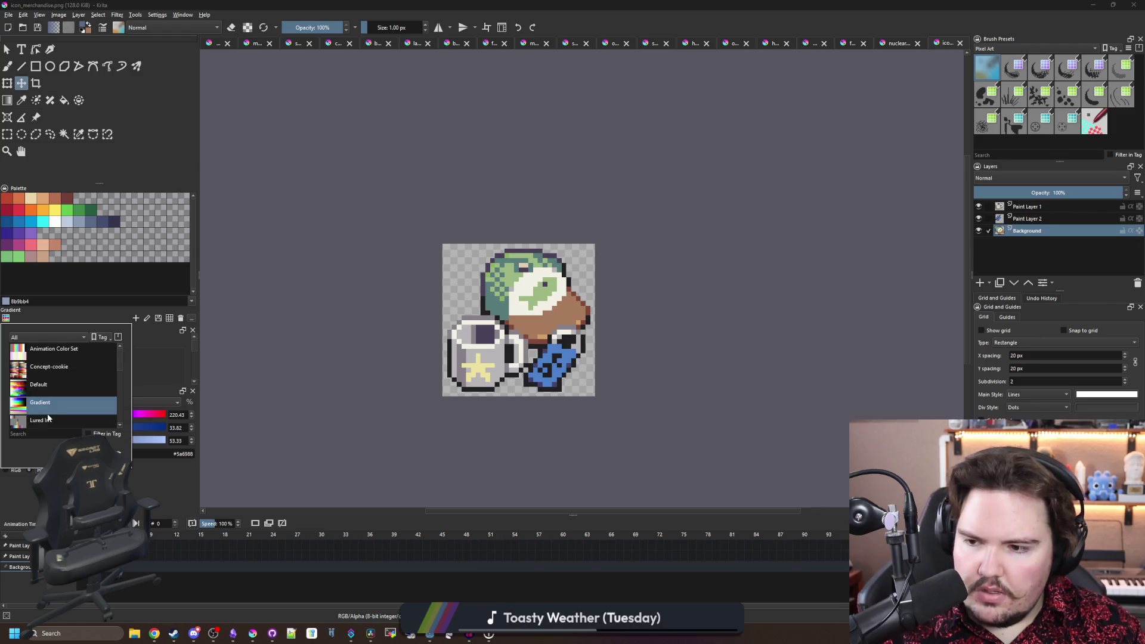
click(45, 420)
click(55, 233)
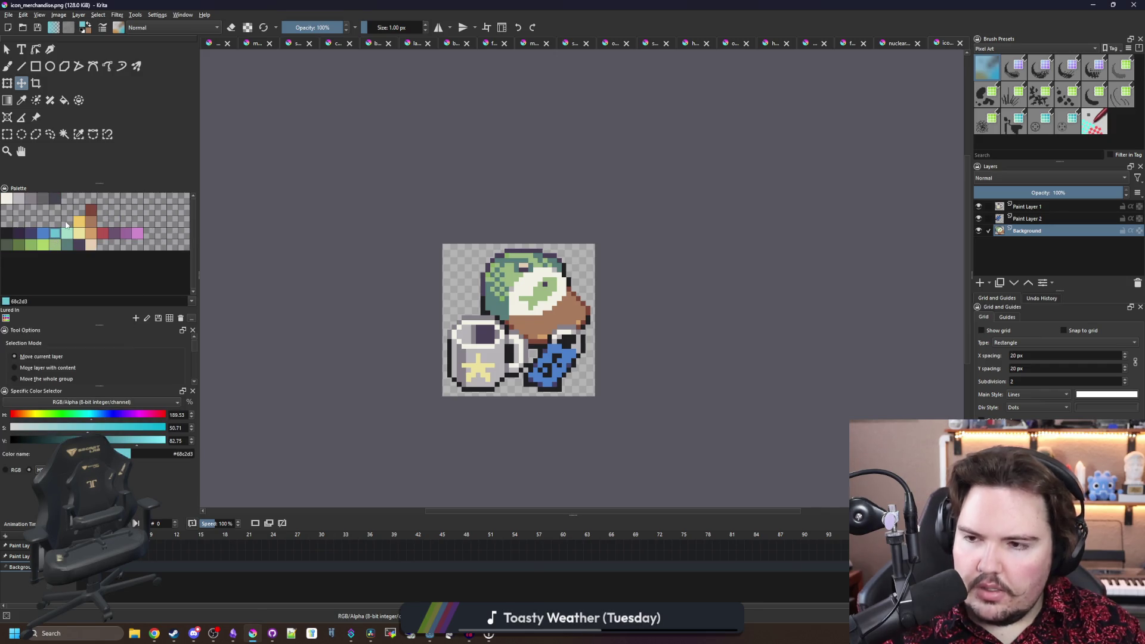
key(super+Down)
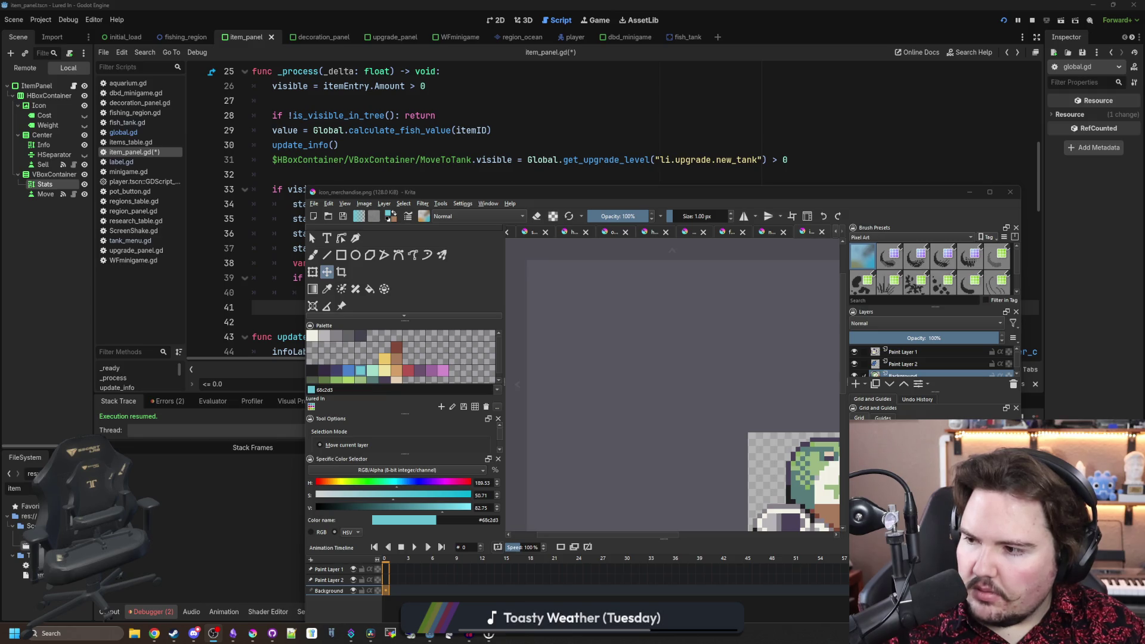
mouse_move(698, 192)
mouse_down()
mouse_move(659, 5)
mouse_move(650, 258)
mouse_move(684, 520)
mouse_move(596, 3)
mouse_up()
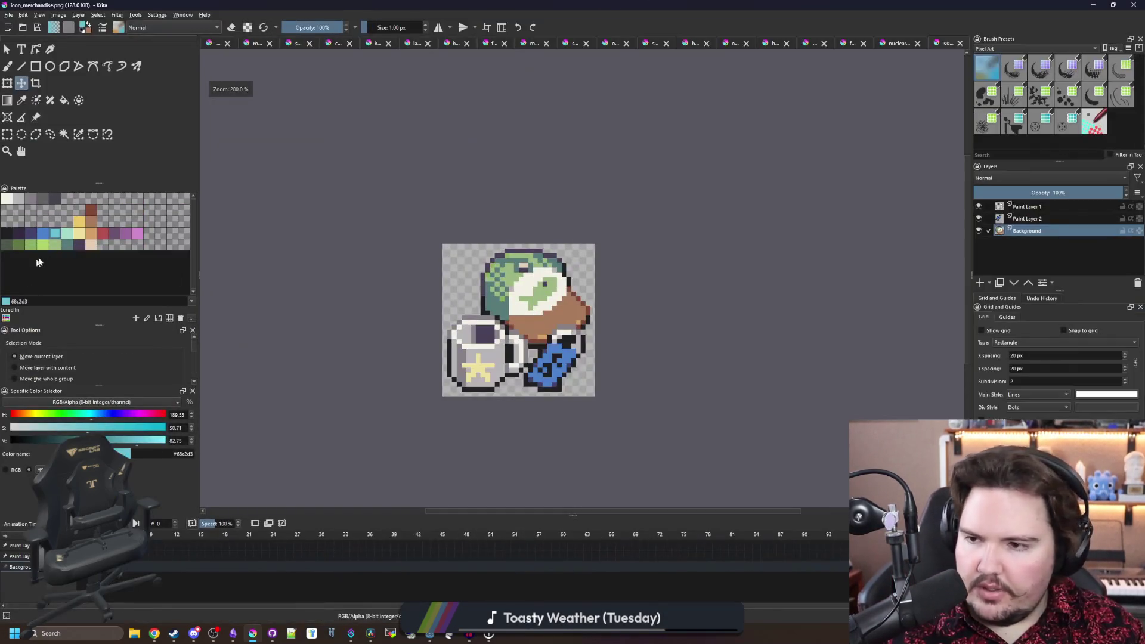
triple_click(189, 456)
click(19, 247)
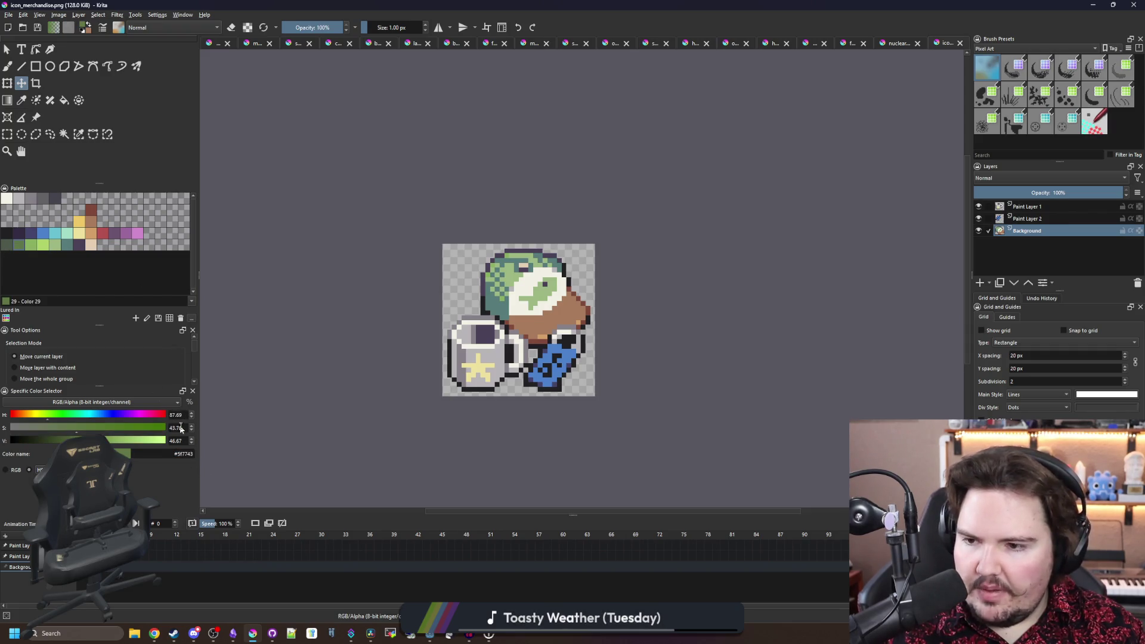
mouse_move(36, 5)
mouse_down()
mouse_move(210, 419)
mouse_move(210, 621)
mouse_up()
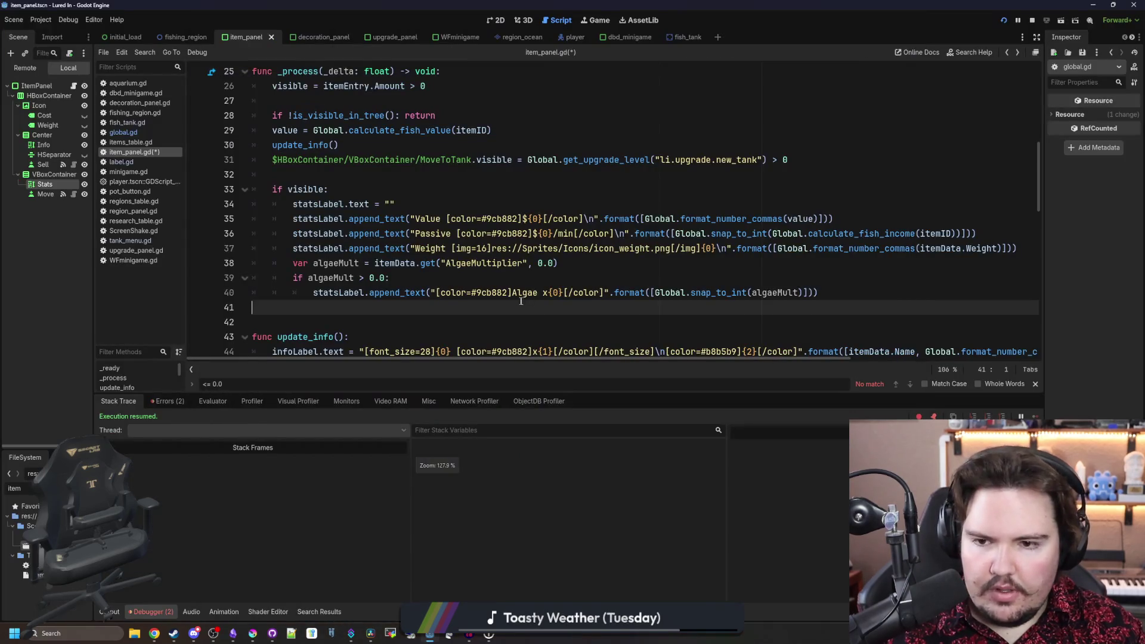
- Paste the copied hex into line 40's color tag, save, and view the inventory in-game
click(501, 286)
key(ctrl+v)
click(472, 293)
key(BackSpace)
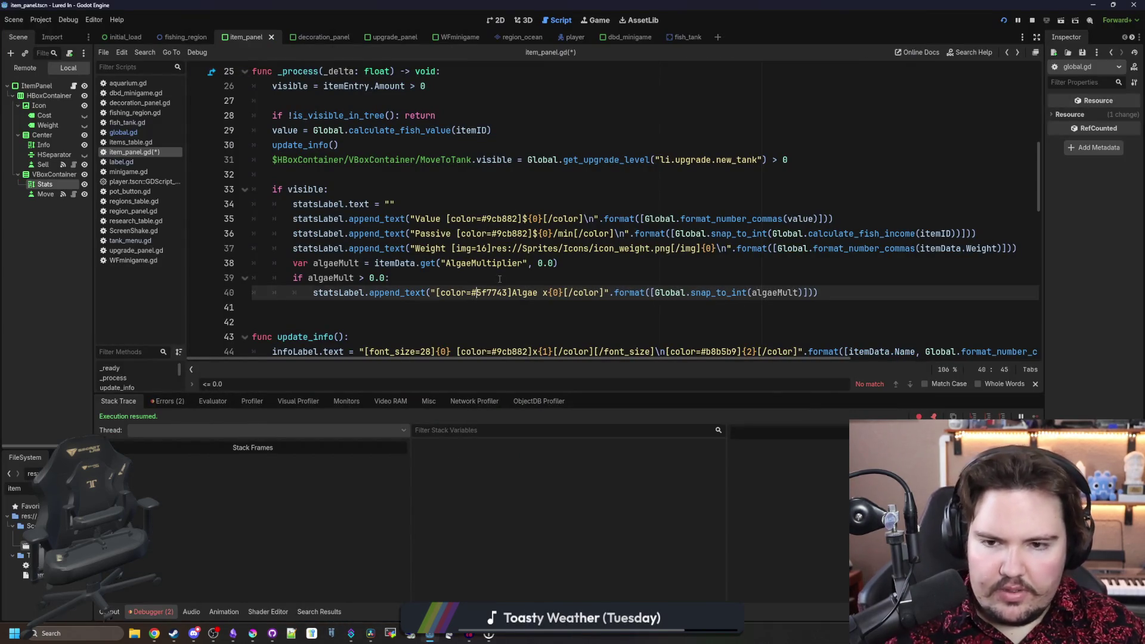
key(ctrl+s)
click(598, 20)
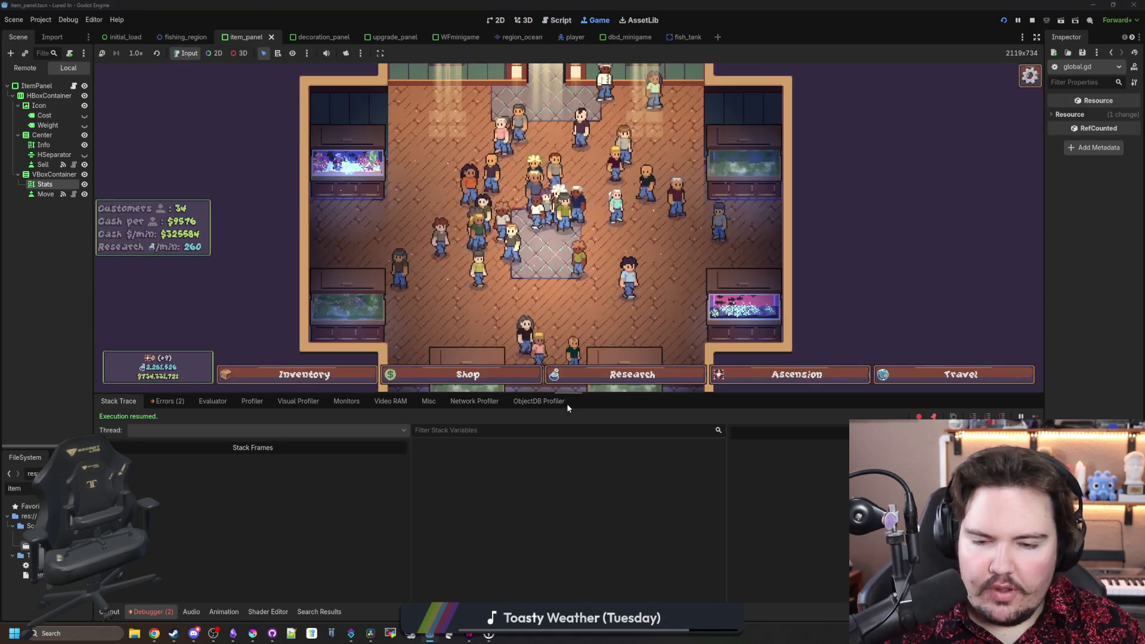
click(304, 374)
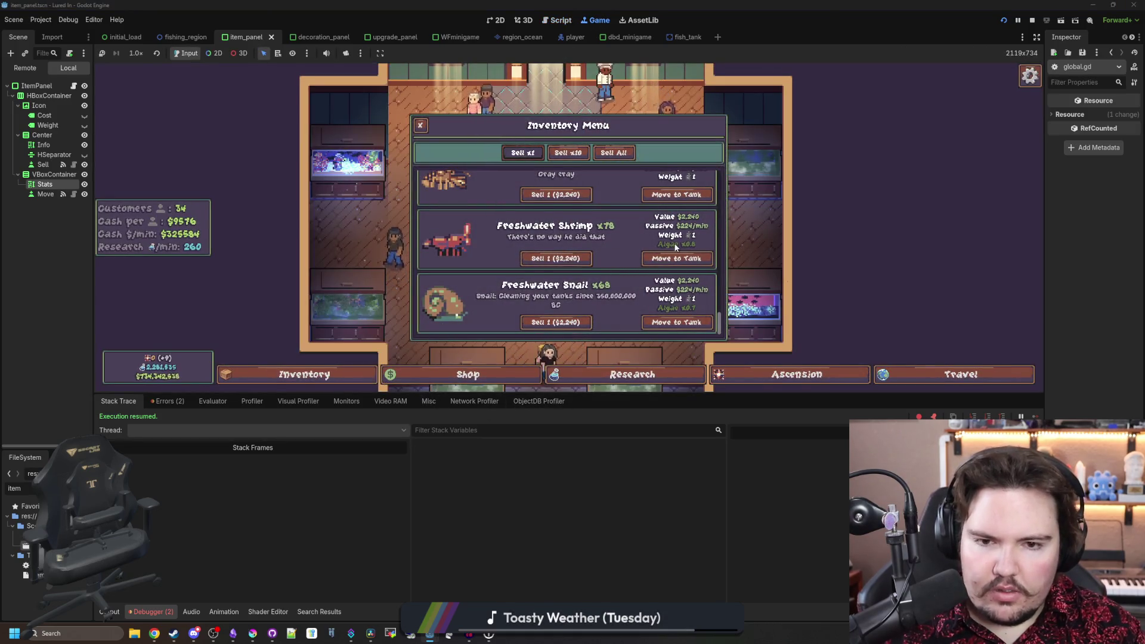
- Change the Algae colour to the lighter green 8ab060 and recheck it in the running game
click(253, 633)
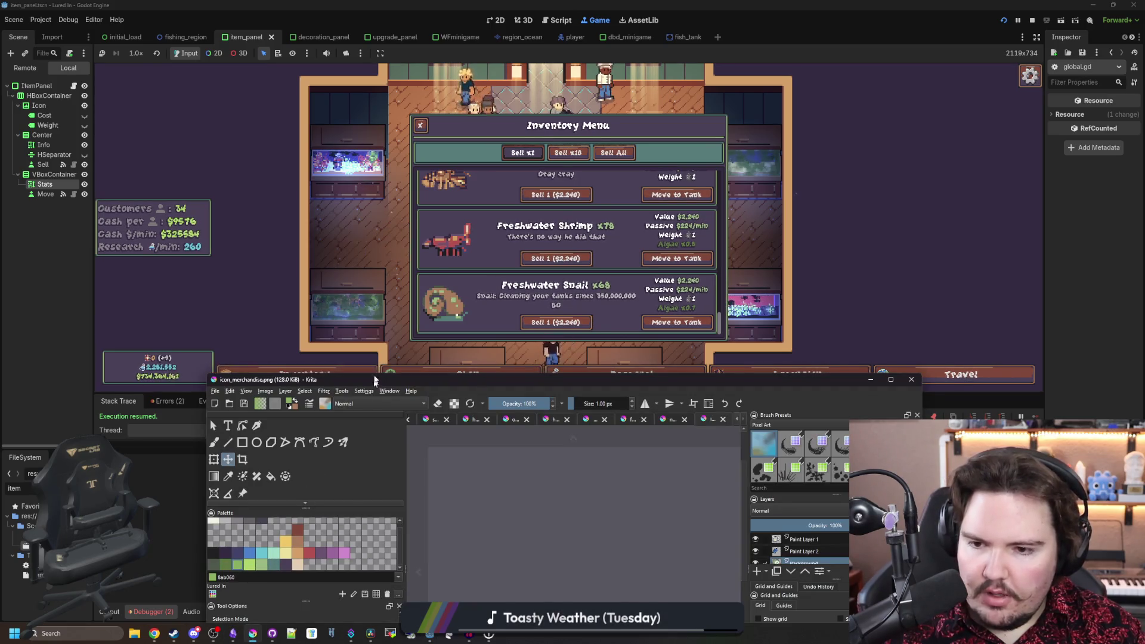
drag(379, 377, 358, 188)
click(130, 372)
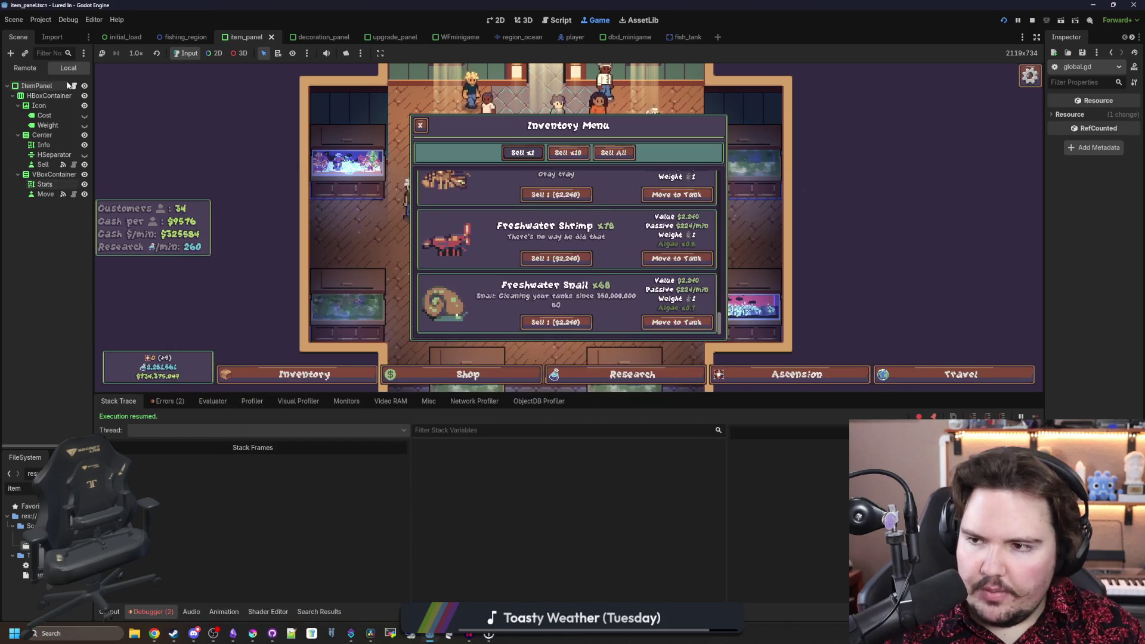
click(556, 20)
double_click(499, 296)
text(#8ab060)
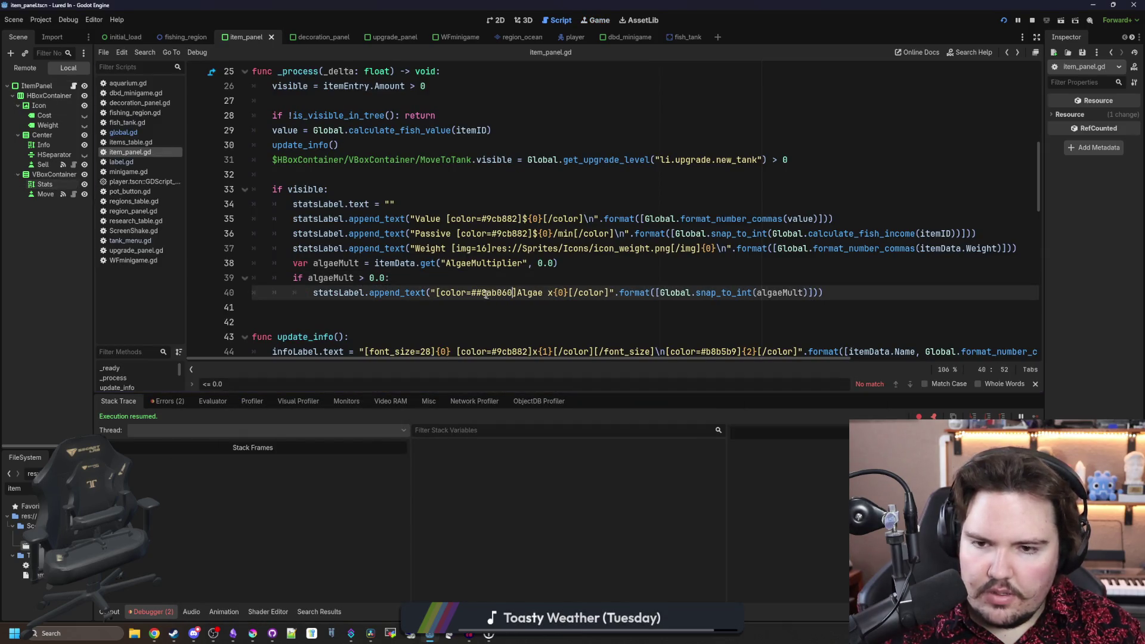
click(501, 279)
click(601, 20)
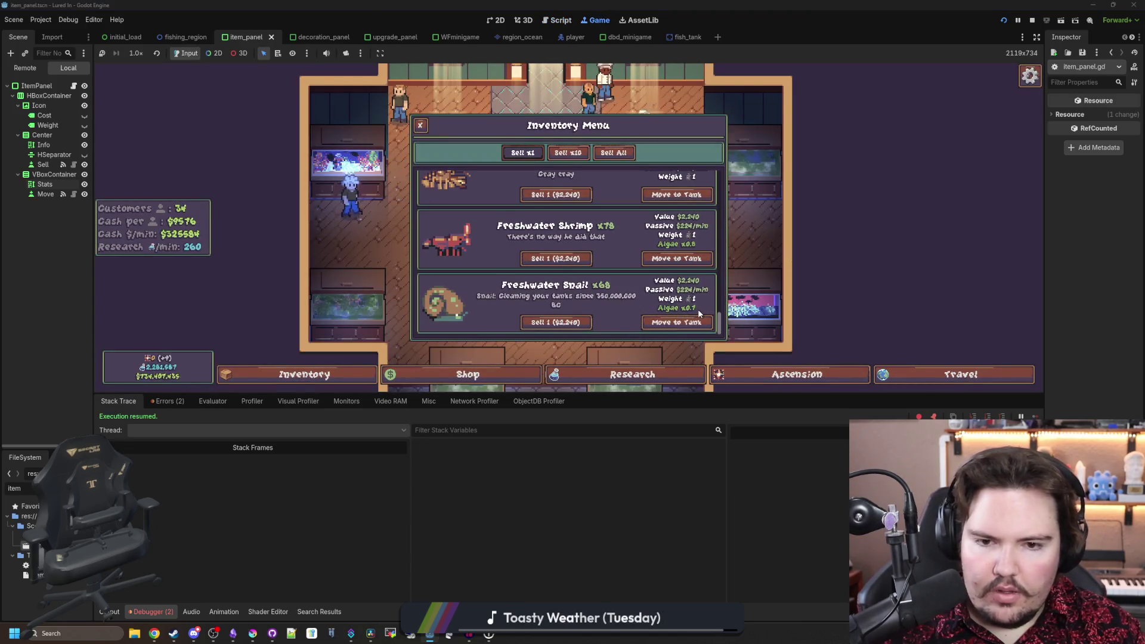
scroll(697, 238, up, 5)
scroll(596, 244, down, 5)
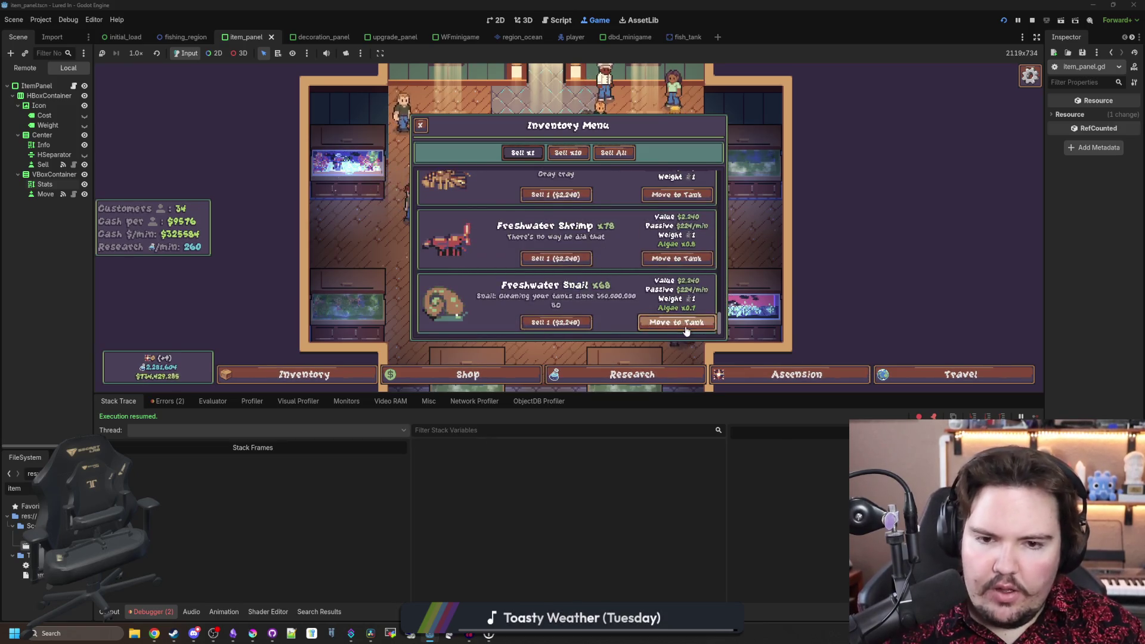
- Move the Freshwater Snail into Fish Tank 3, scrub off its grime, then open offline_notice.gd
click(677, 322)
click(360, 290)
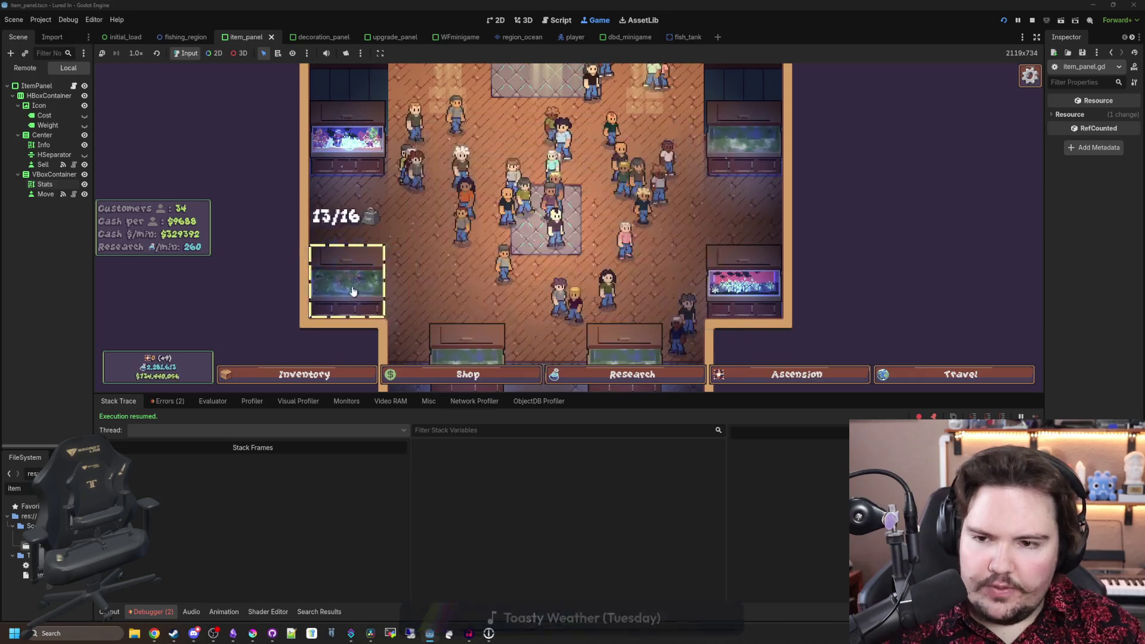
mouse_move(575, 242)
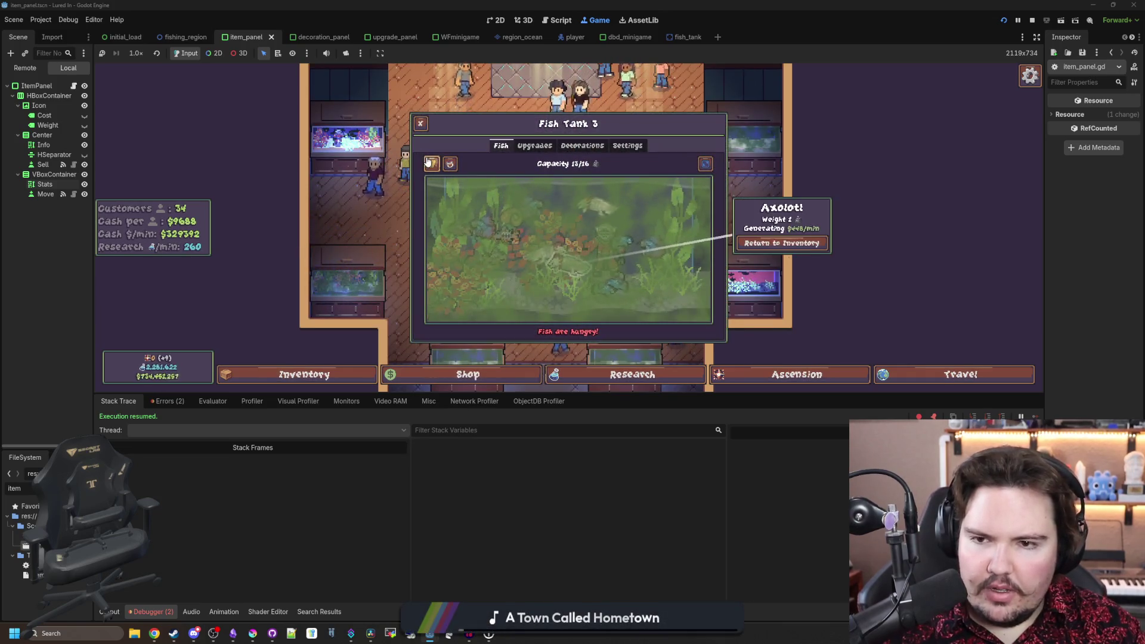
mouse_move(386, 192)
mouse_down()
mouse_move(692, 251)
mouse_move(740, 292)
mouse_move(716, 325)
mouse_move(451, 215)
mouse_move(477, 244)
mouse_move(453, 250)
mouse_move(412, 342)
mouse_move(536, 281)
mouse_move(596, 280)
mouse_move(674, 304)
mouse_move(668, 209)
mouse_up()
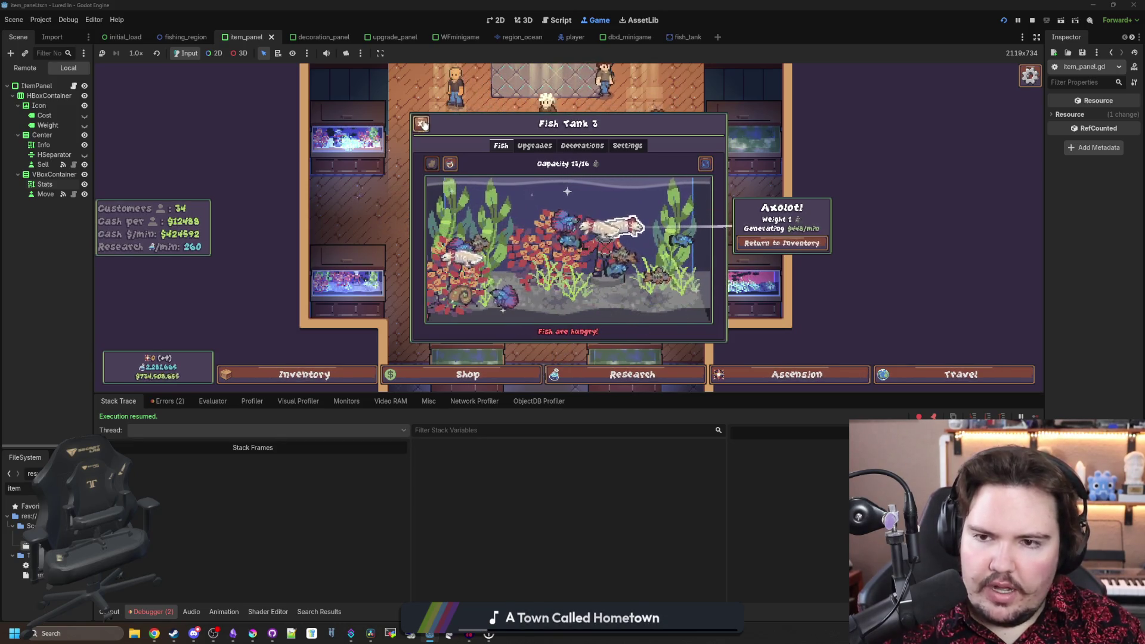
key(Escape)
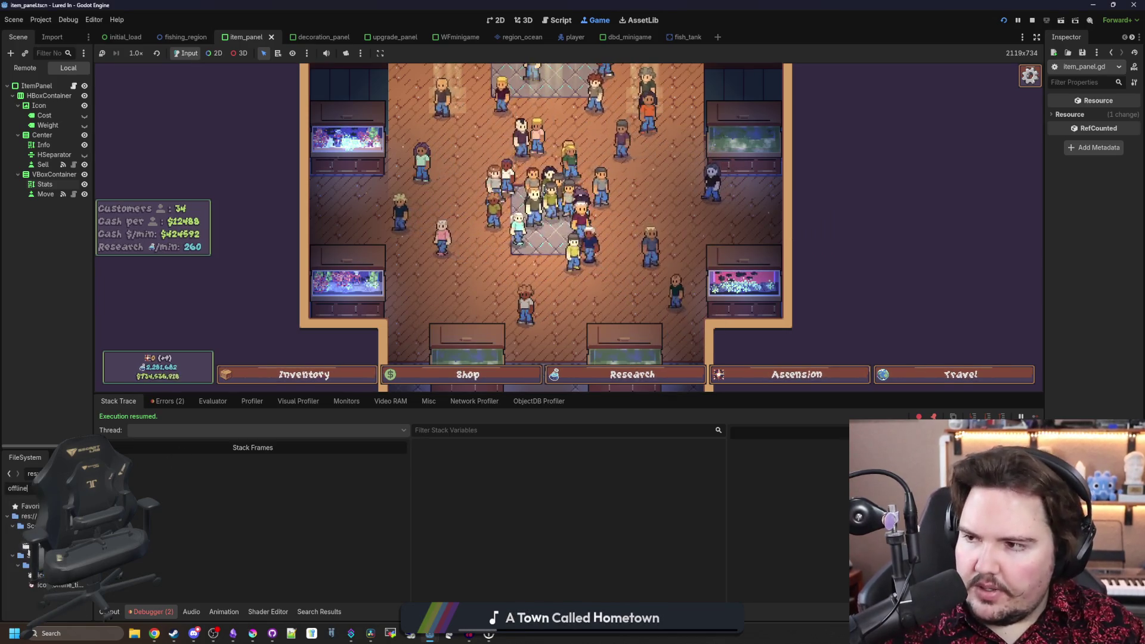
key(ctrl+F3)
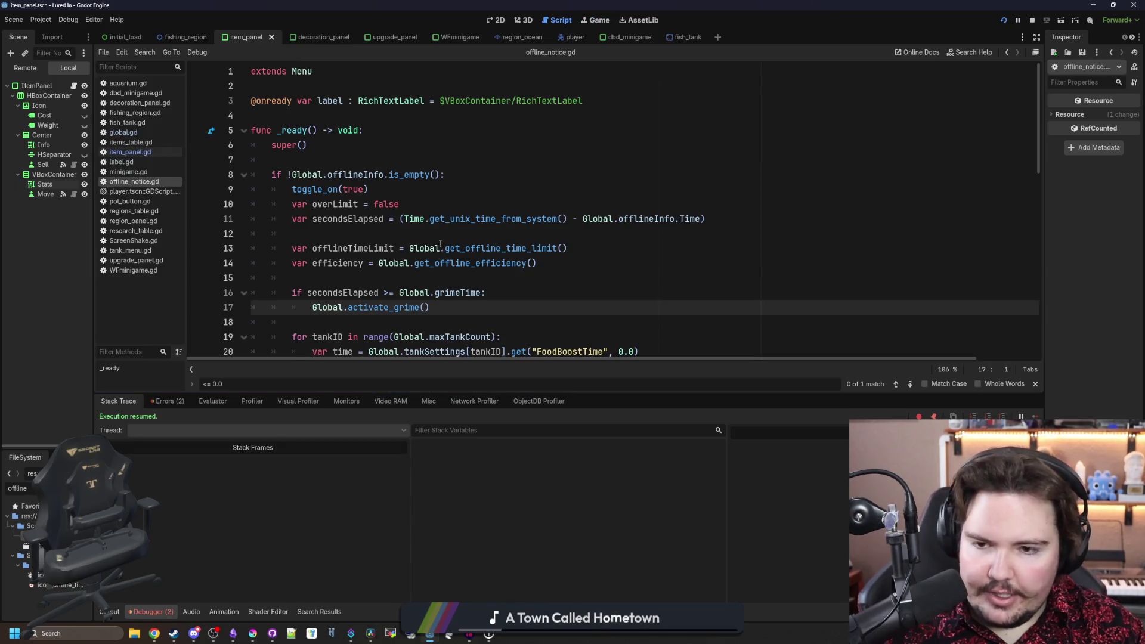
- Comment out the grimeTime check and its Global.activate_grime() call, adding blank lines above for new code
scroll(440, 244, down, 2)
drag(430, 219, 315, 225)
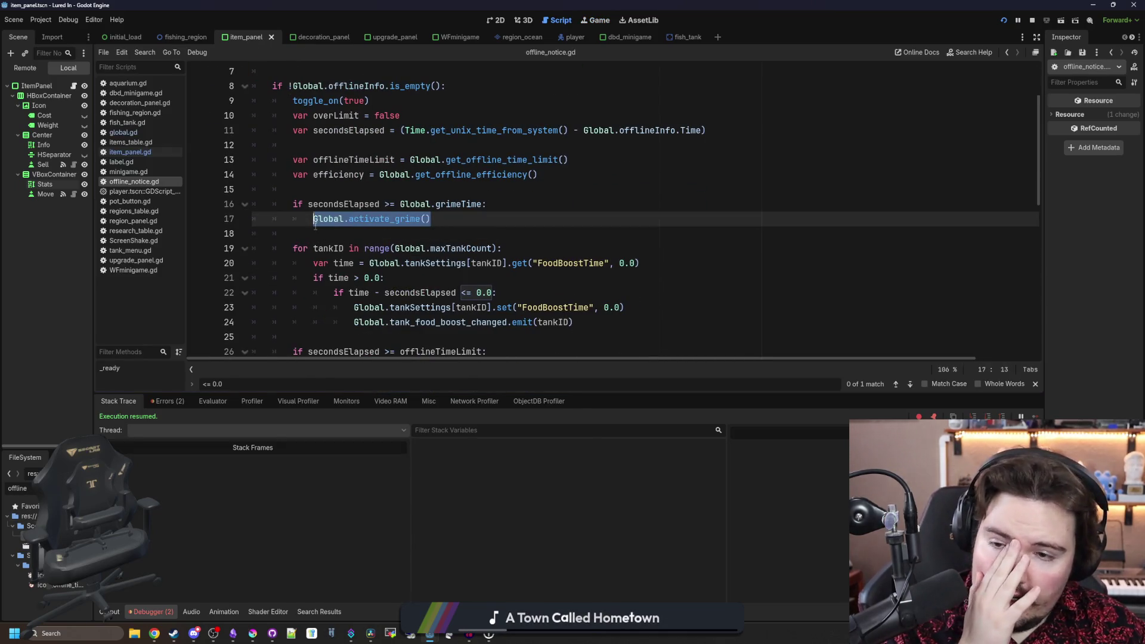
click(446, 206)
drag(502, 210, 286, 203)
click(415, 195)
click(285, 203)
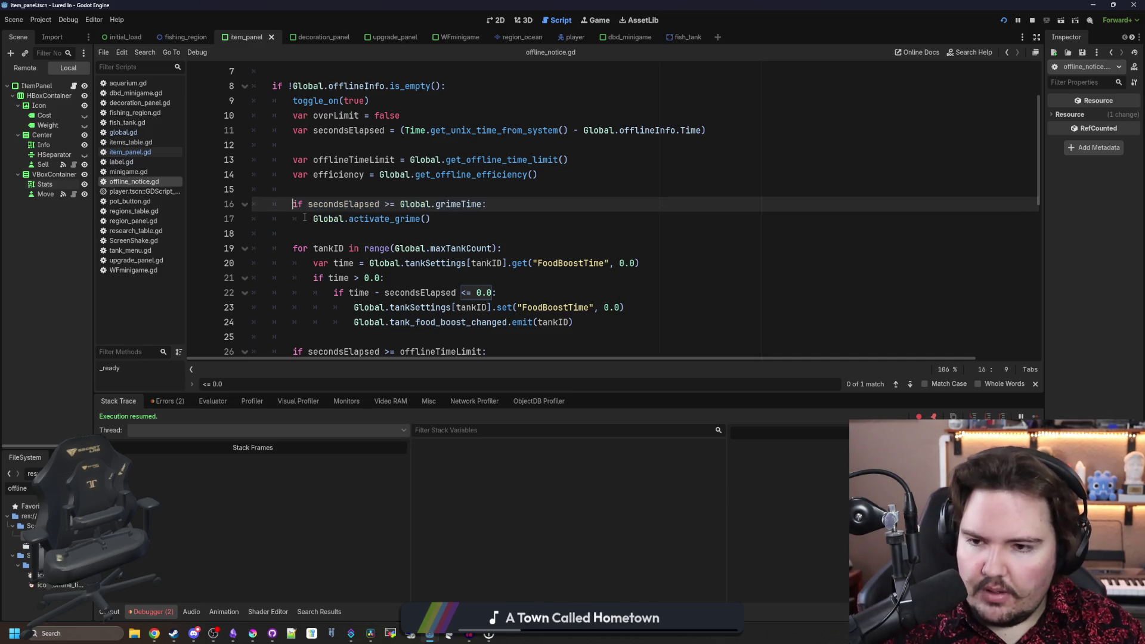
key(ctrl+k)
click(304, 219)
key(ctrl+k)
click(326, 188)
key(Return)
key(Return)
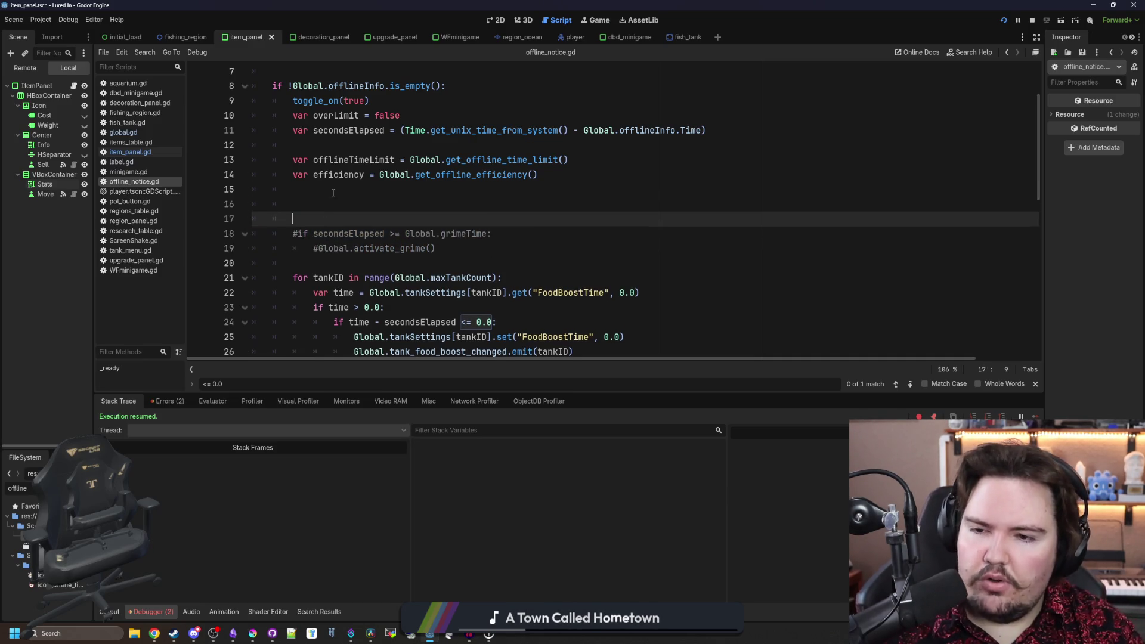
key(Up)
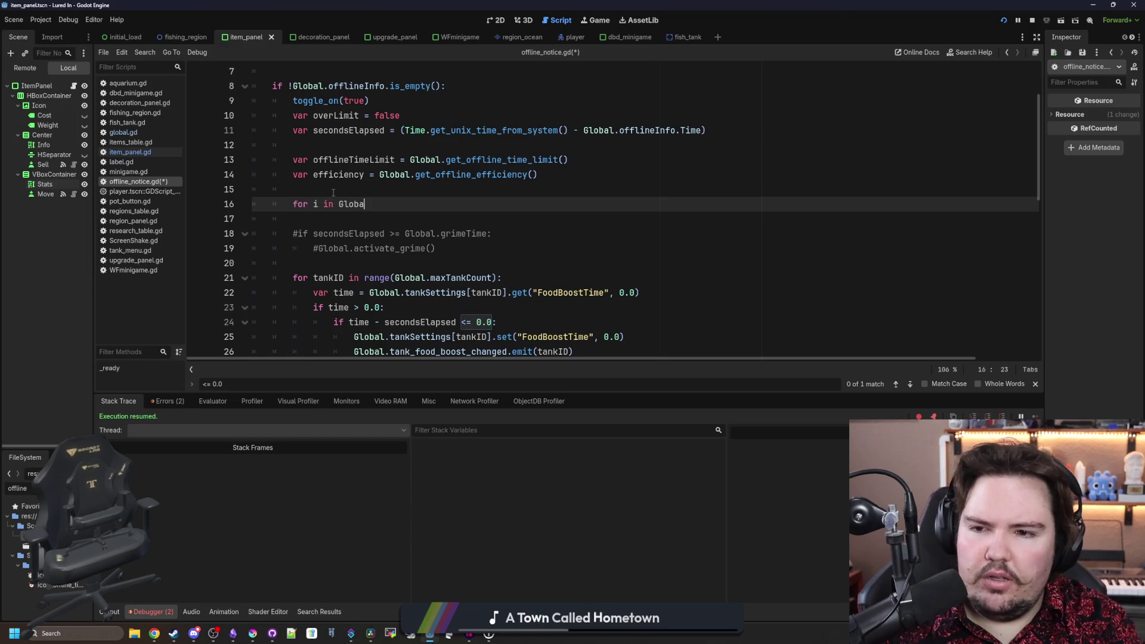
- Write a for loop over Global.maxTankCount using tankID as the loop variable
text(l.tank)
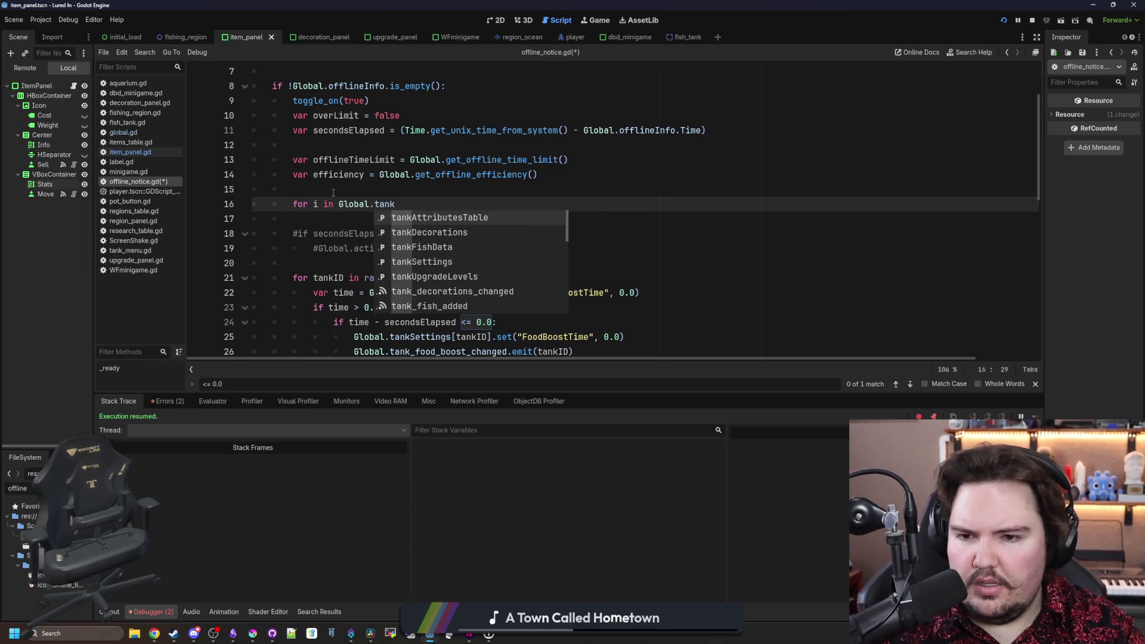
key(BackSpace)
key(BackSpace)
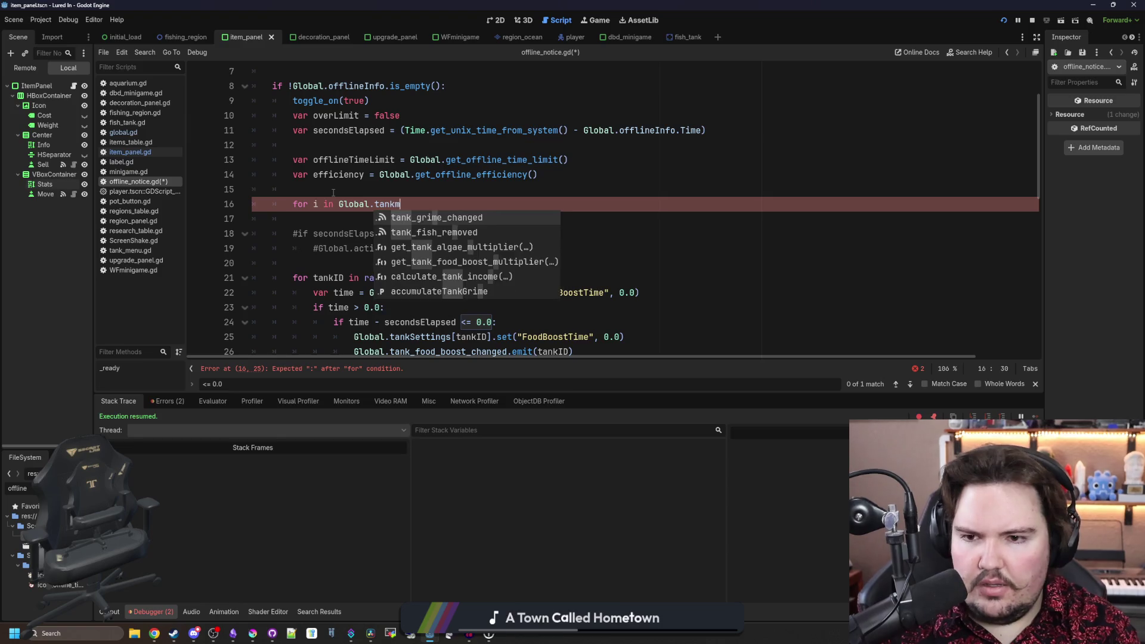
key(BackSpace)
key(BackSpace)
text(maxT)
key(Return)
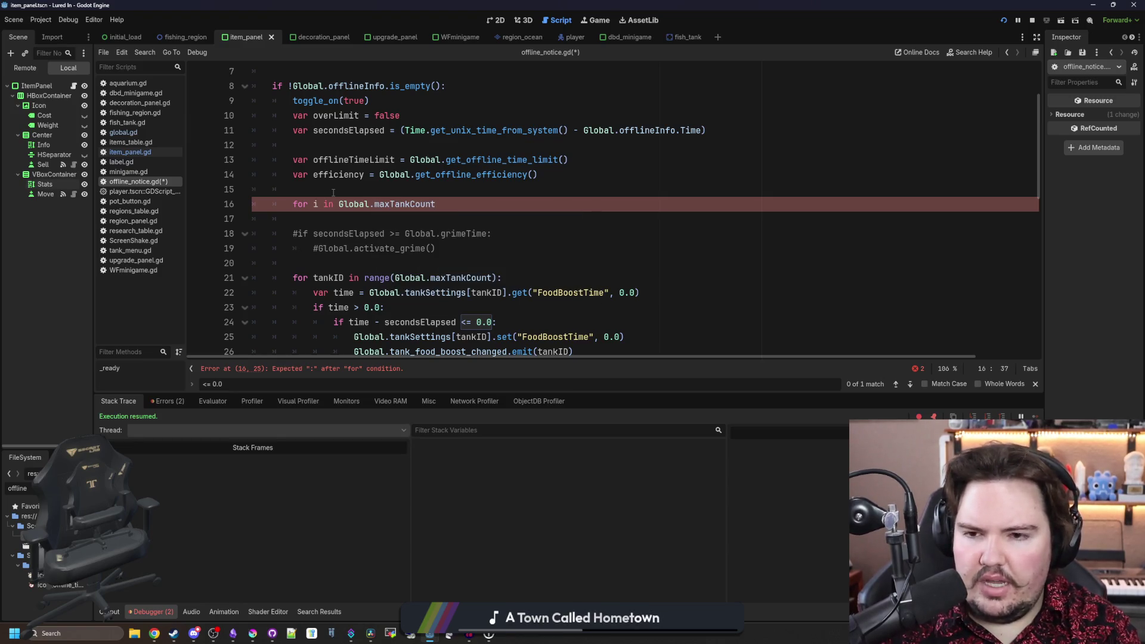
text(:)
key(Return)
key(Up)
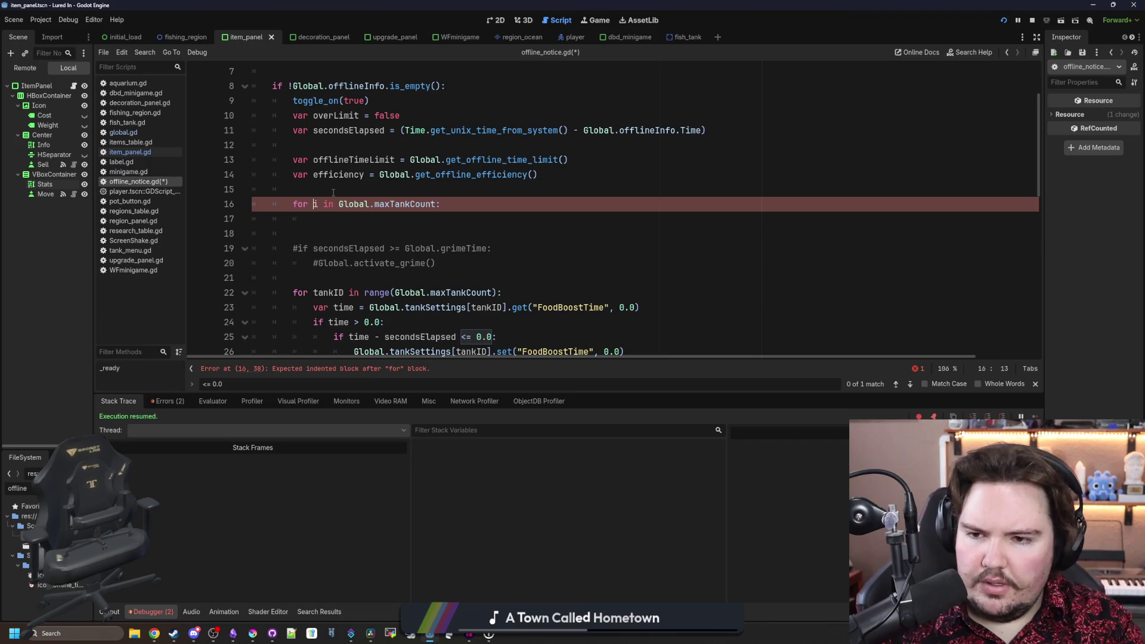
text(ankID)
key(Down)
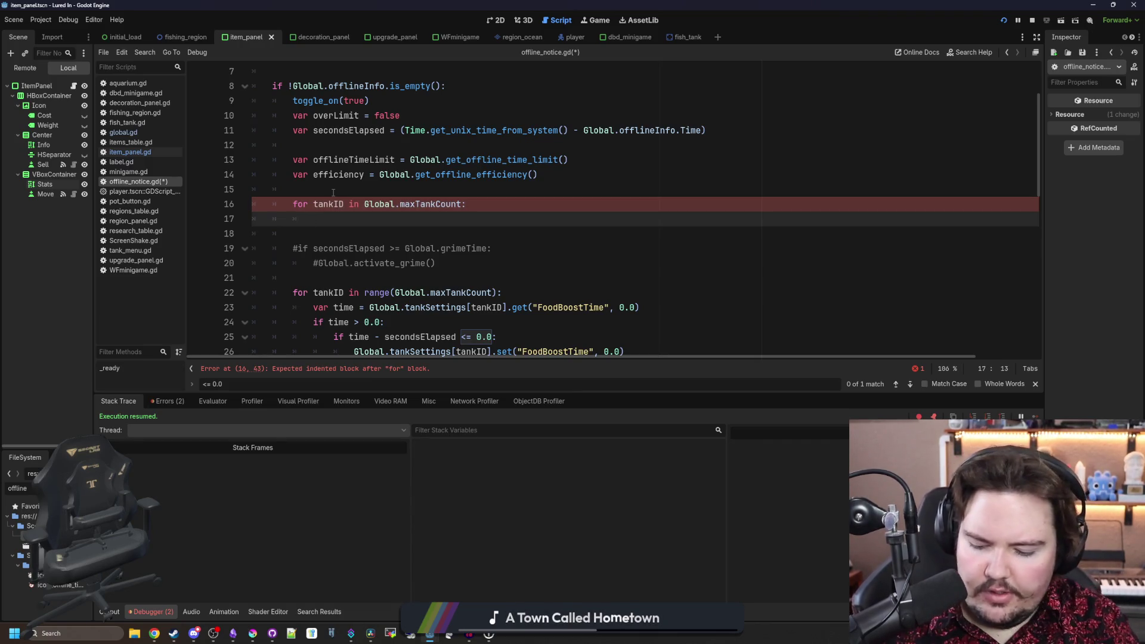
- Fill the loop body: AlgaeTime -= secondsElapsed * Global.get_tank_algae_multiplier(tankID)
key(BackSpace)
text(l.)
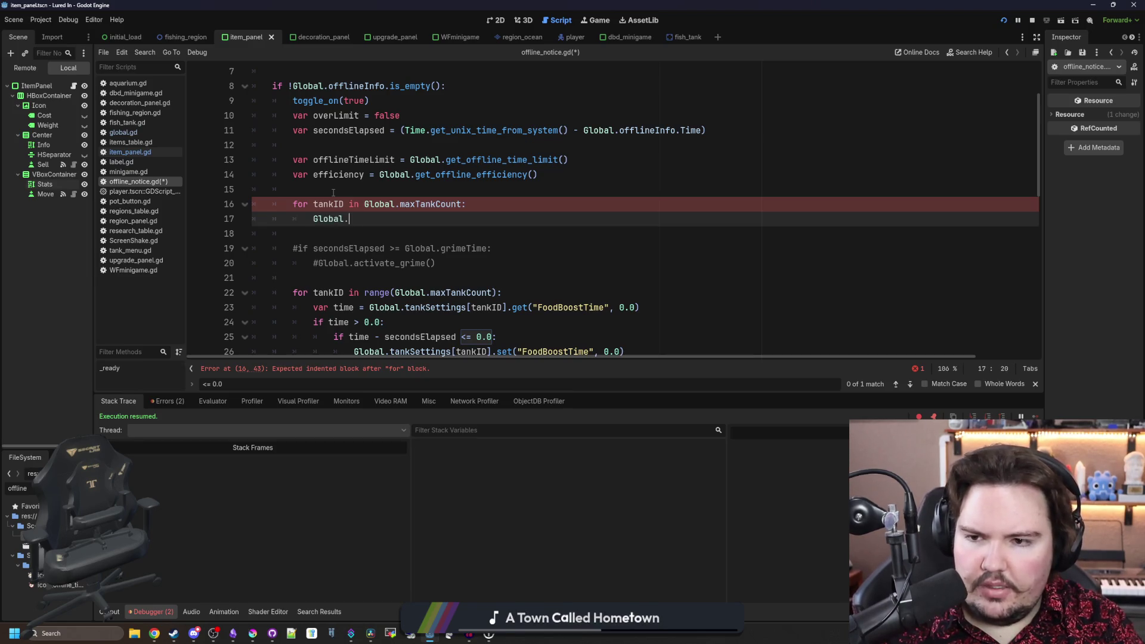
text(tankSettings[tankID)
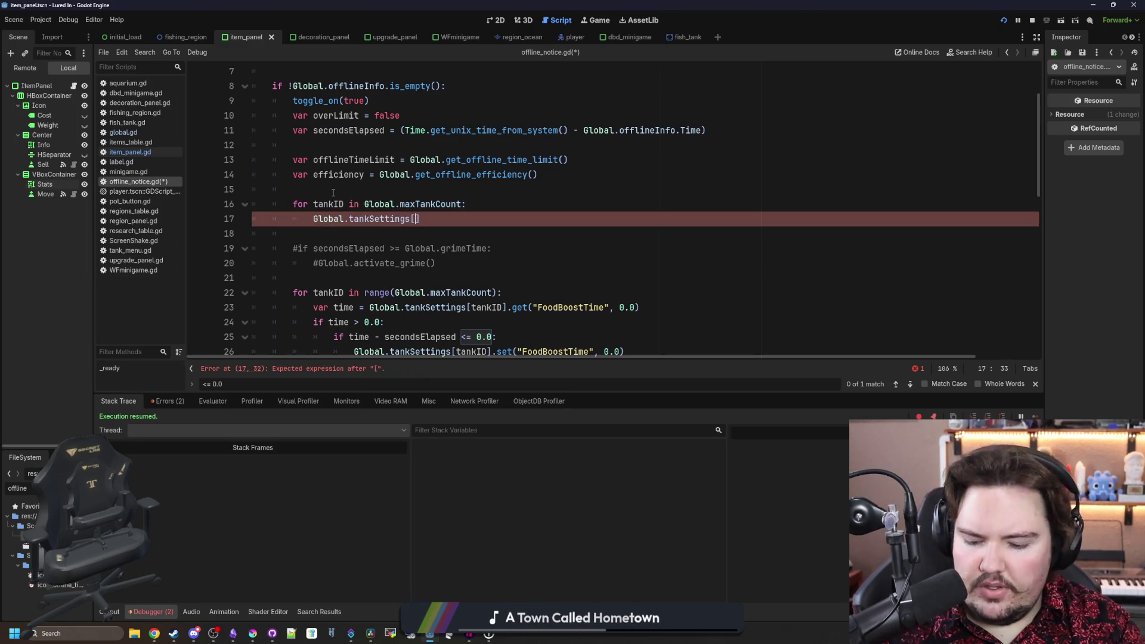
text(].AlgaeTime)
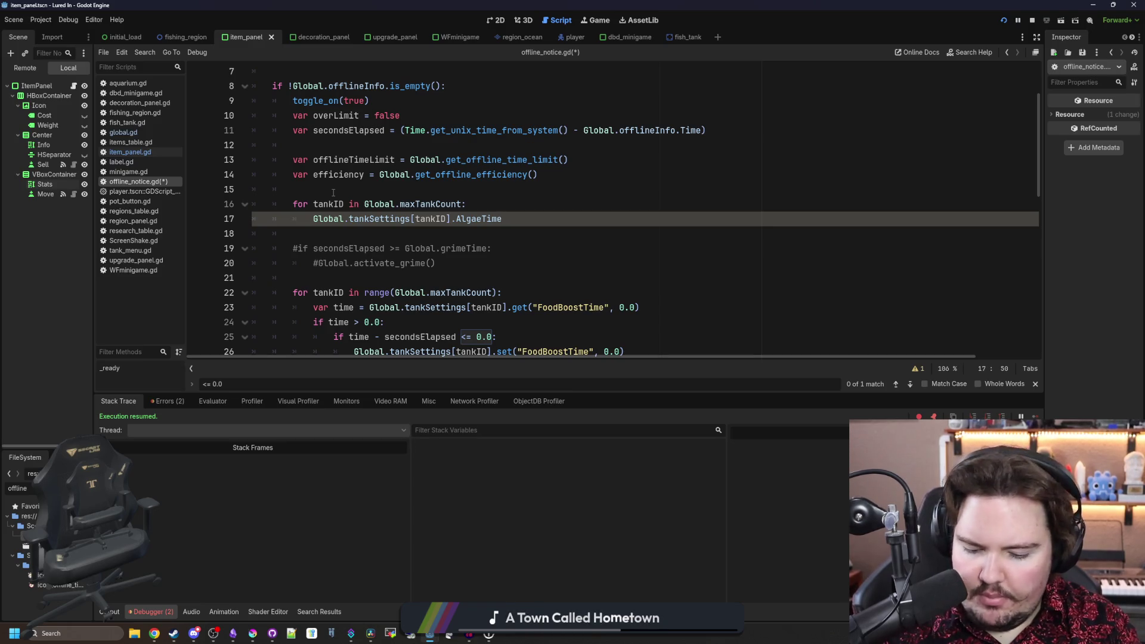
text( -= secondsE)
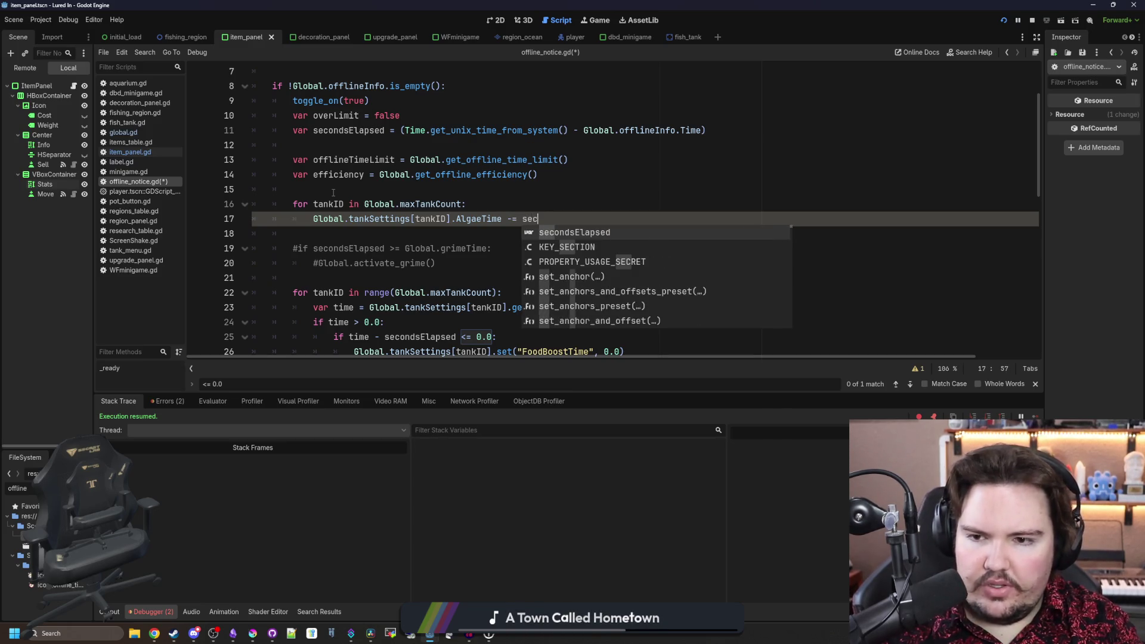
key(Return)
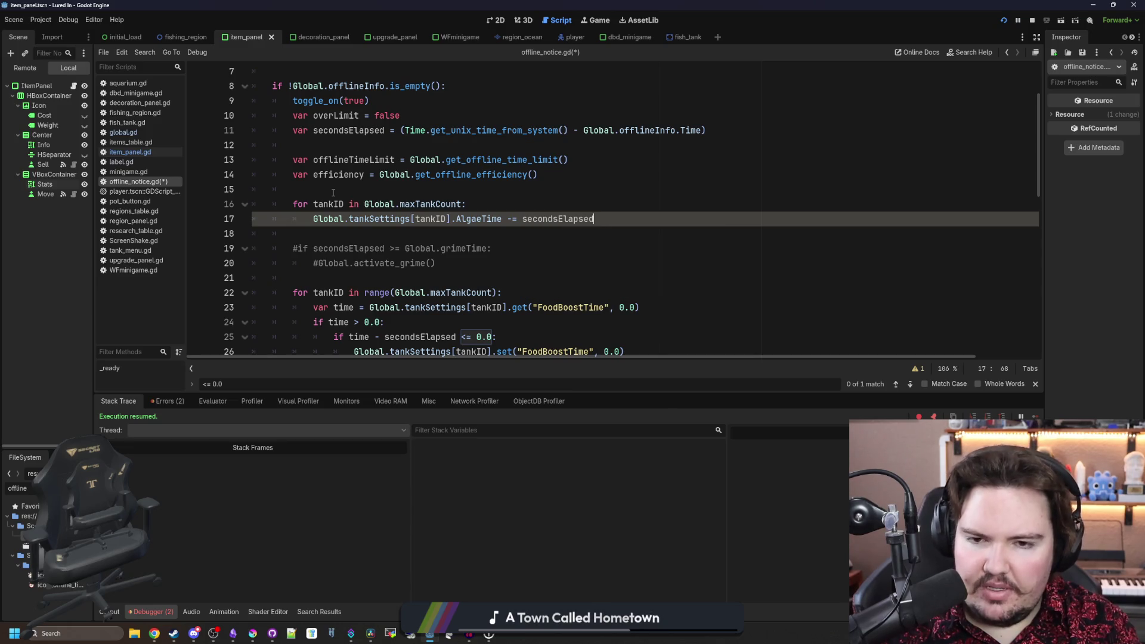
text( * Global.algae)
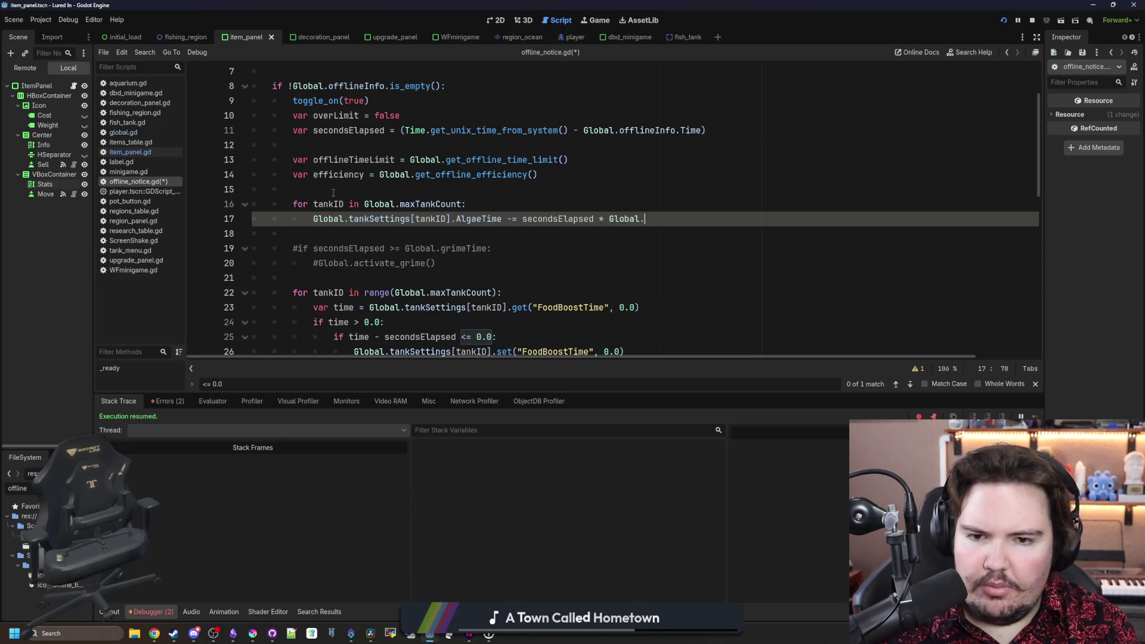
key(Return)
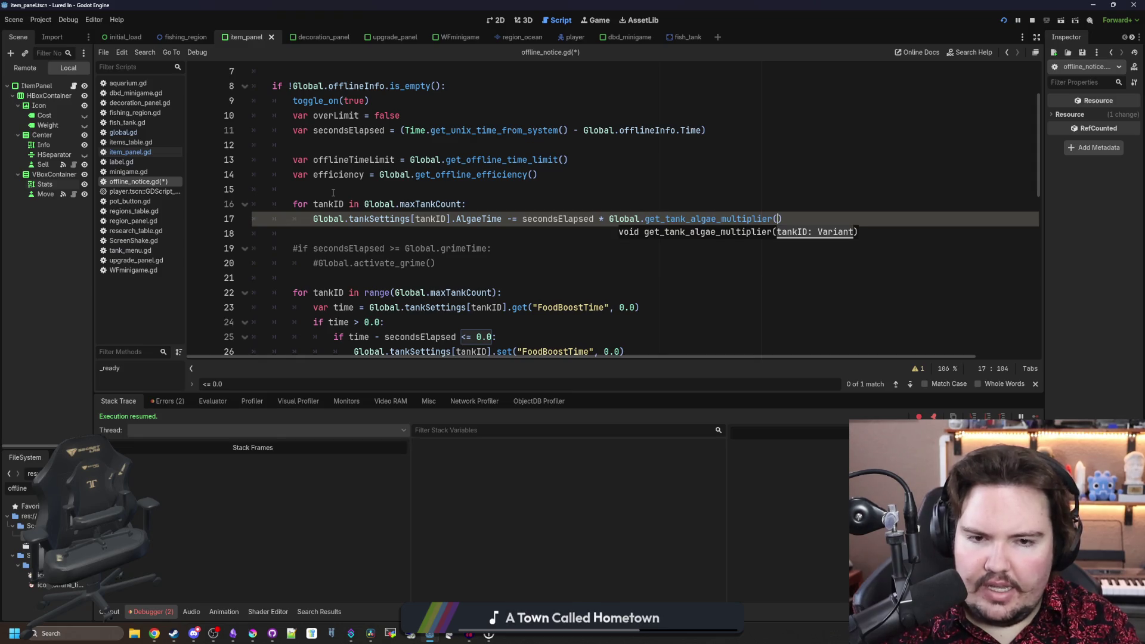
text(tankID)
click(637, 203)
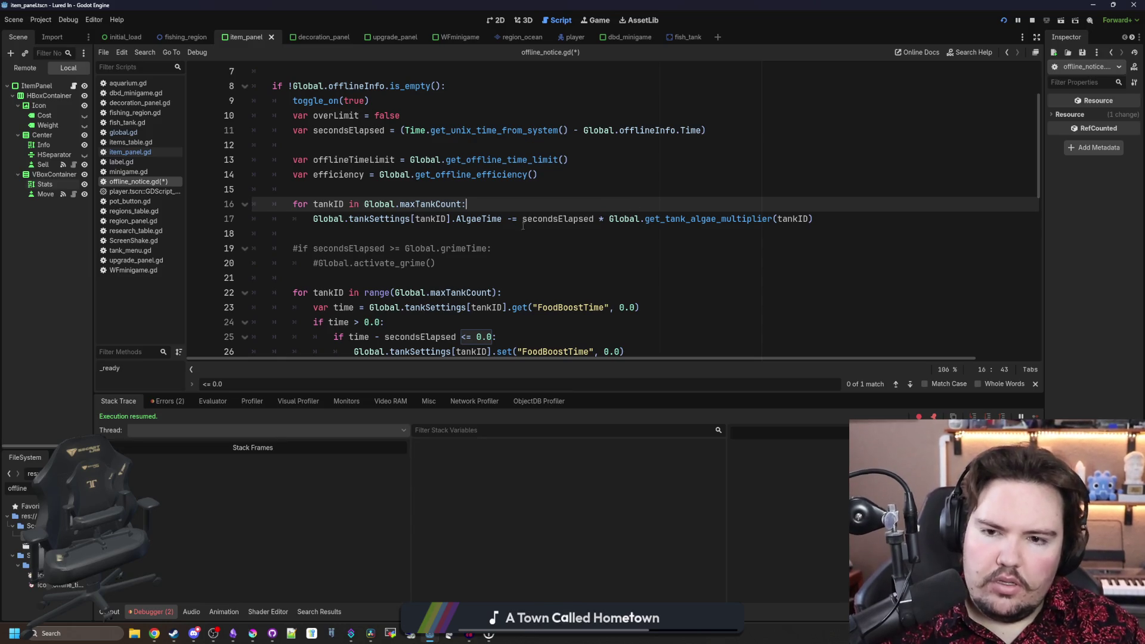
click(521, 236)
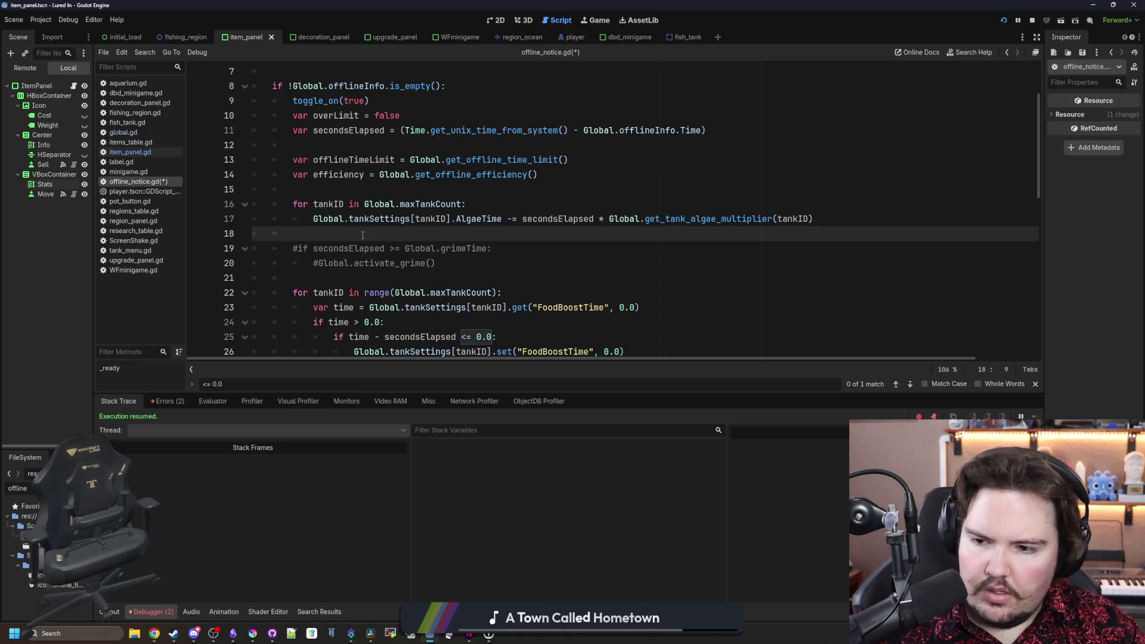
- Add an if block: when a tank's AlgaeTime <= 0.0, call Global.tank_grime_changed.emit(tankID)
click(852, 213)
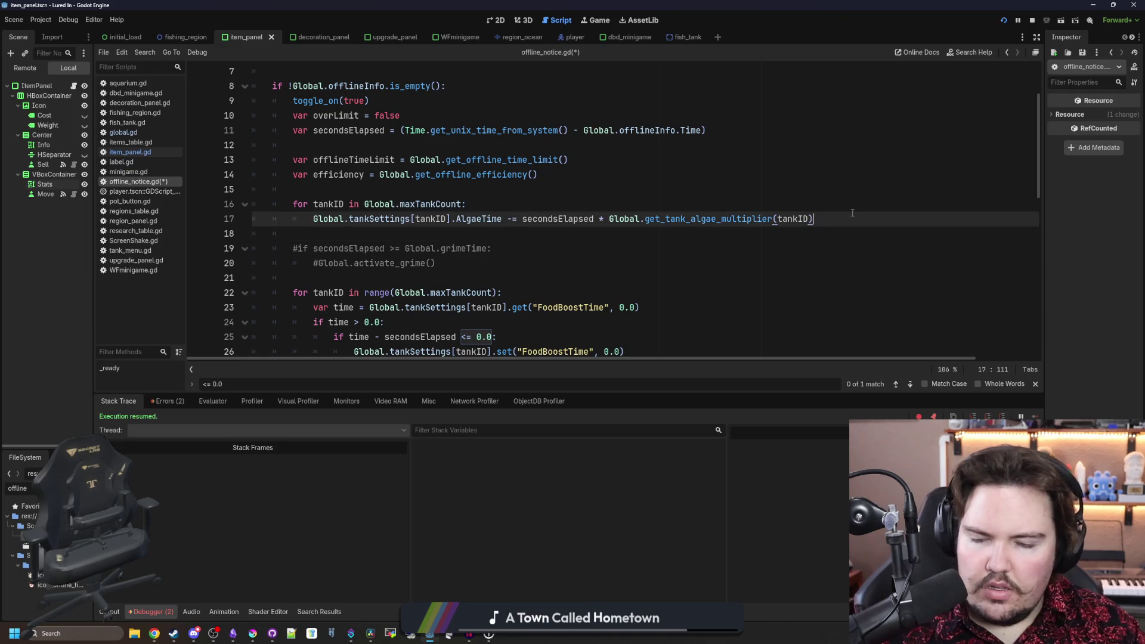
key(Return)
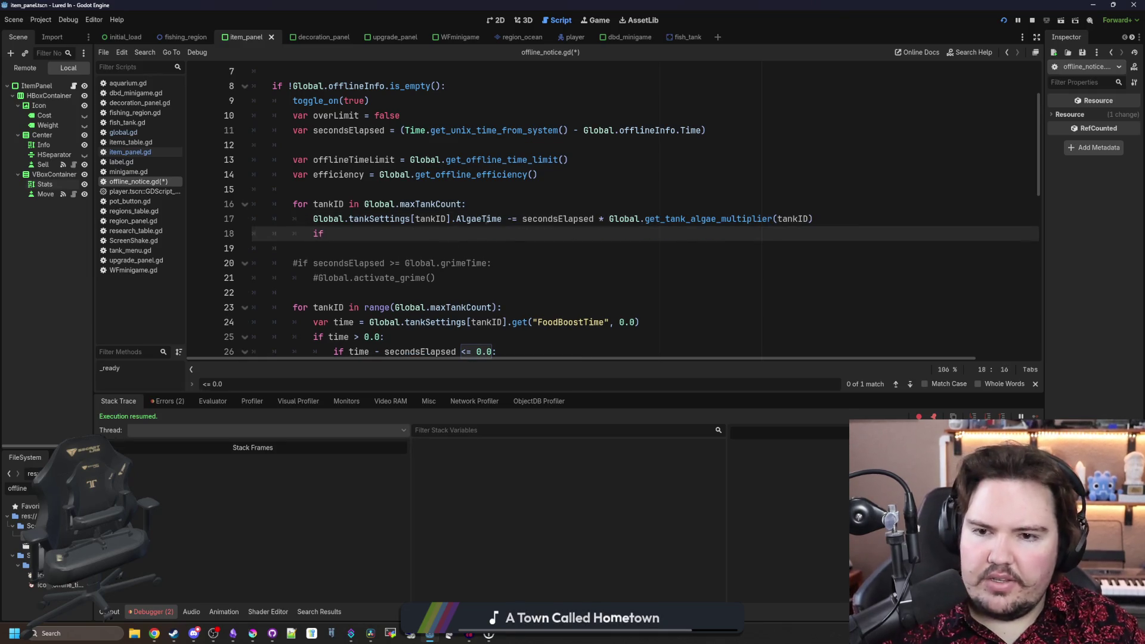
drag(313, 219, 501, 218)
key(ctrl+c)
key(Down)
key(ctrl+v)
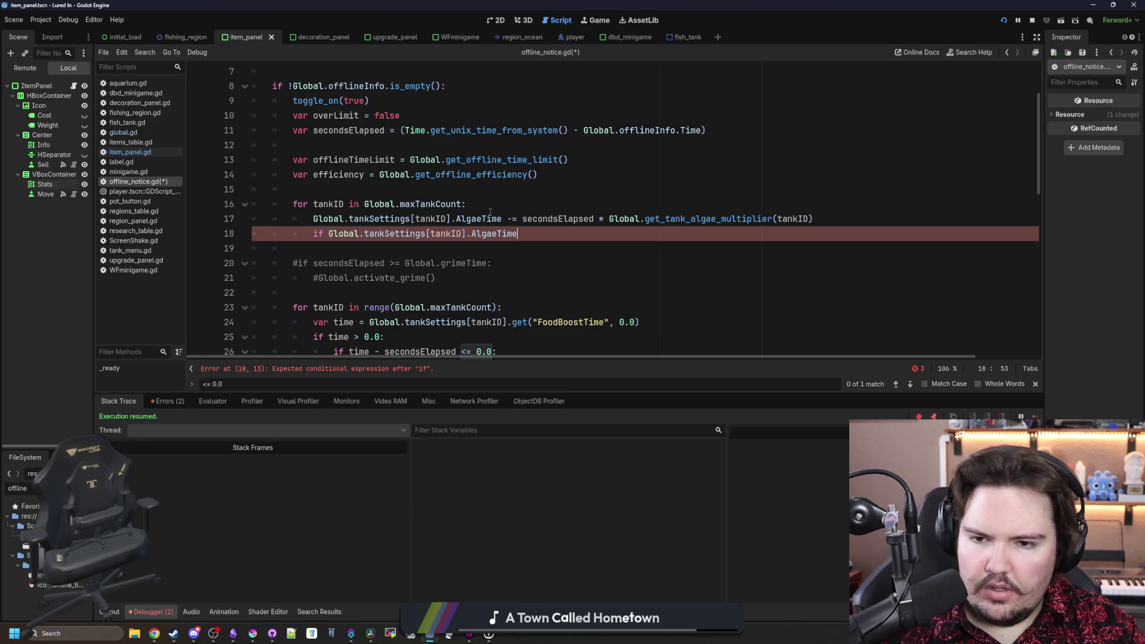
key(BackSpace)
text(.0:)
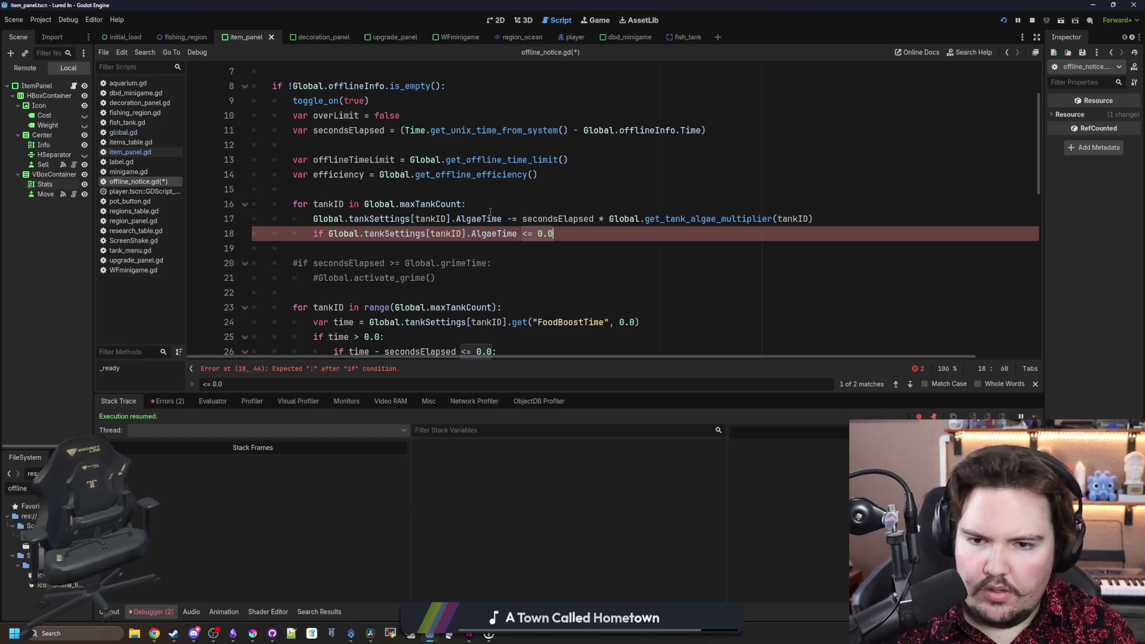
key(Return)
text(bal.tank_gr)
key(Return)
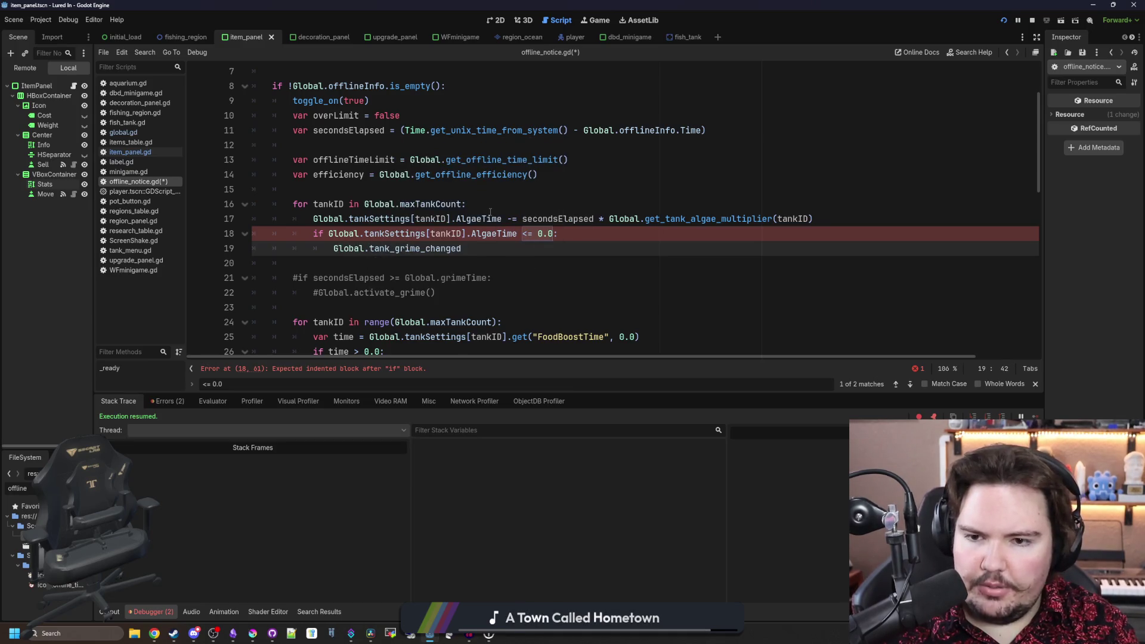
text(.emit(tankID)
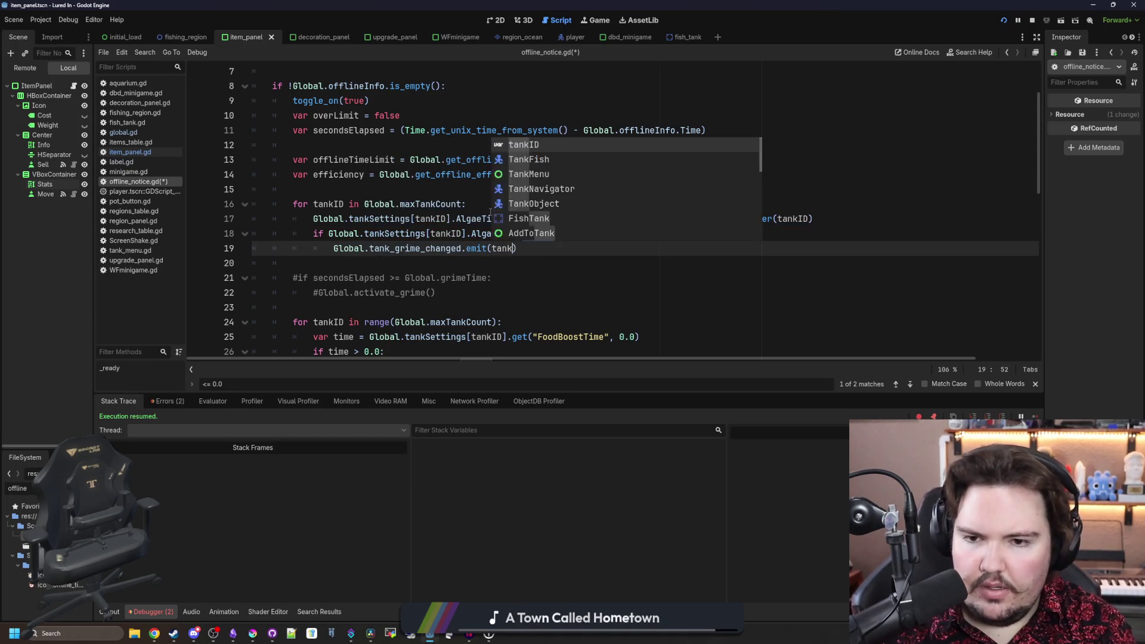
- Remove the stray blank line and the commented-out #if grimeTime check, then save the script
key(Up)
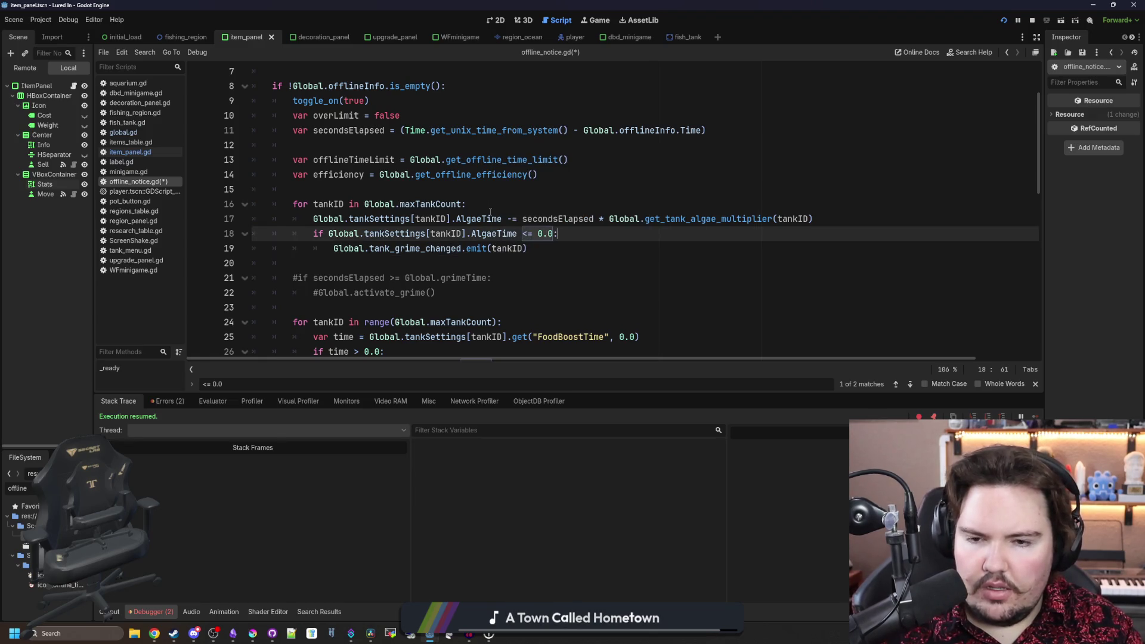
key(Return)
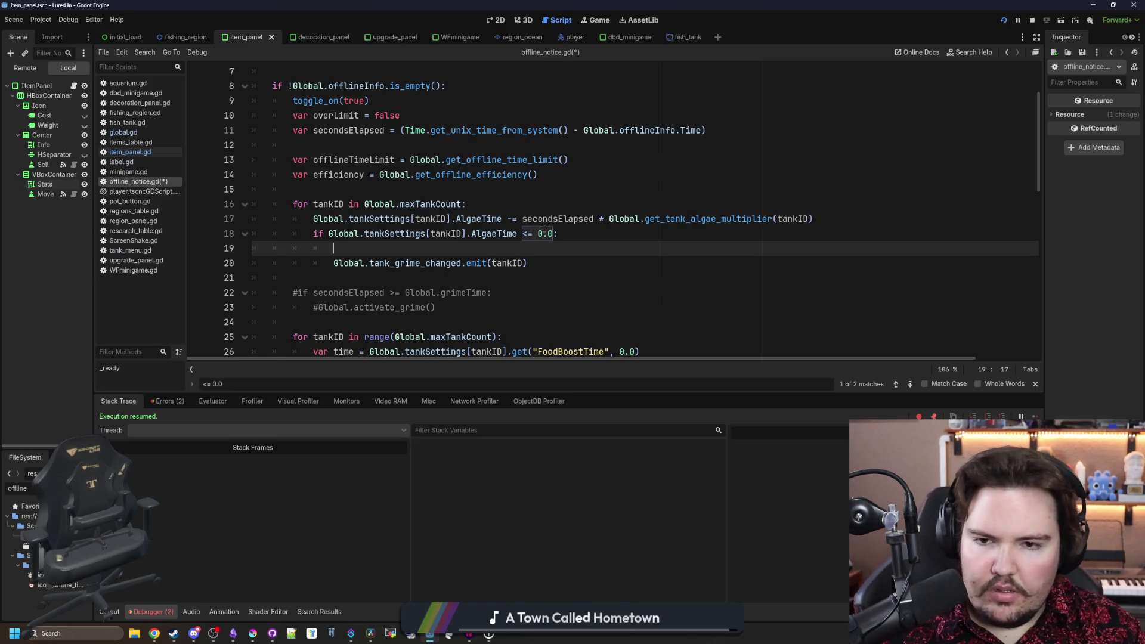
key(Up)
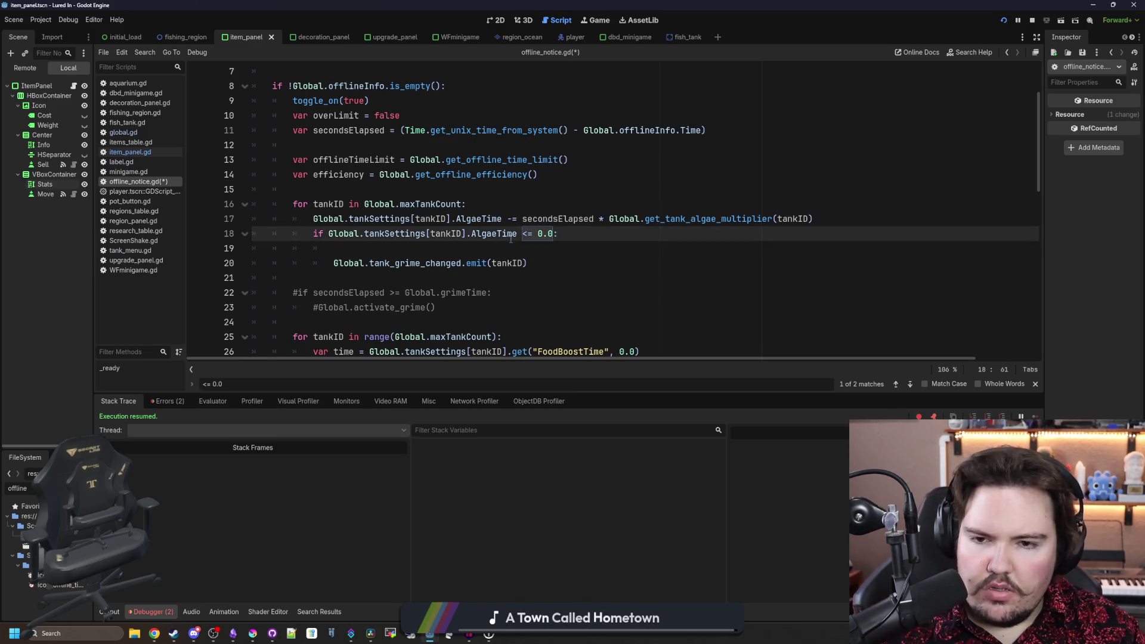
key(Down)
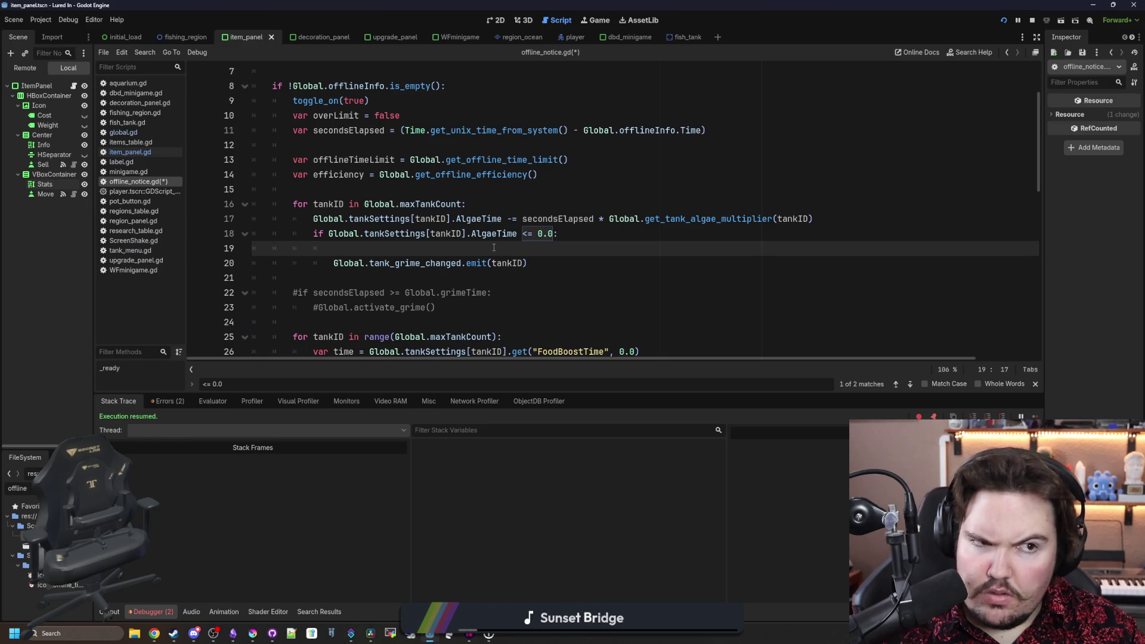
click(378, 284)
click(219, 244)
key(BackSpace)
drag(226, 295, 225, 271)
key(BackSpace)
key(BackSpace)
key(BackSpace)
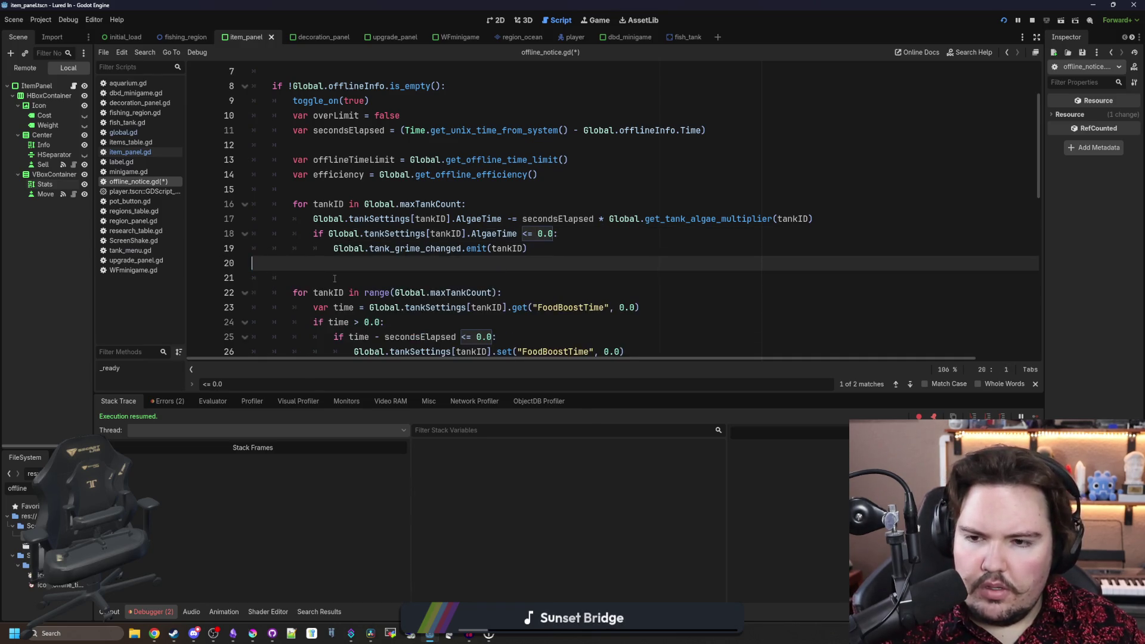
key(ctrl+s)
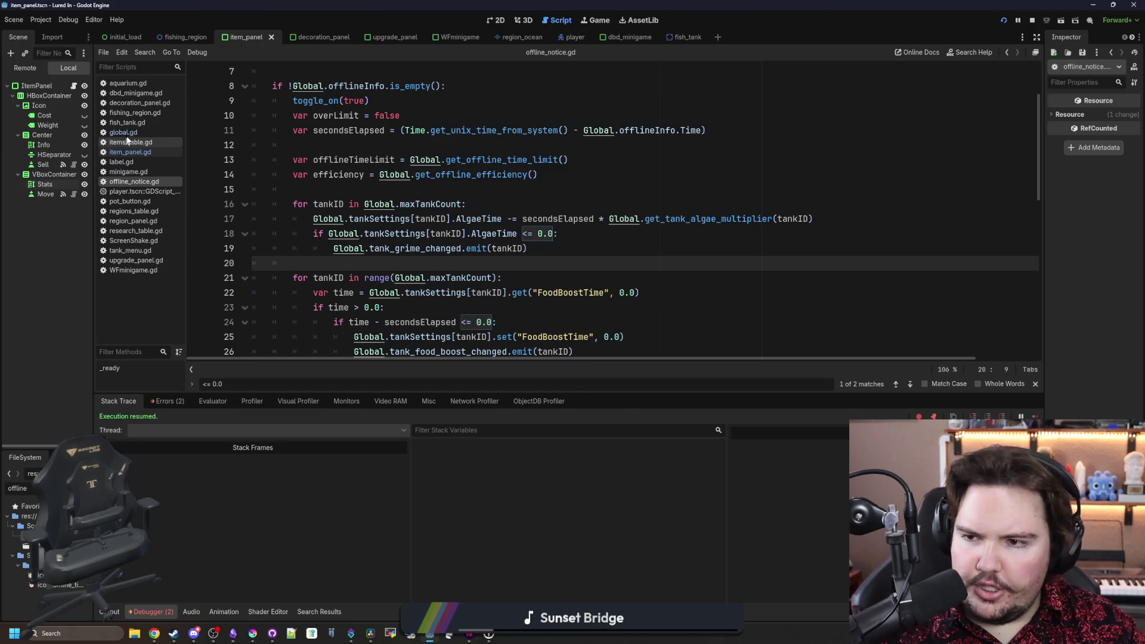
click(123, 132)
click(530, 220)
key(ctrl+f)
text(grime)
key(Return)
key(Return)
key(BackSpace)
key(BackSpace)
key(BackSpace)
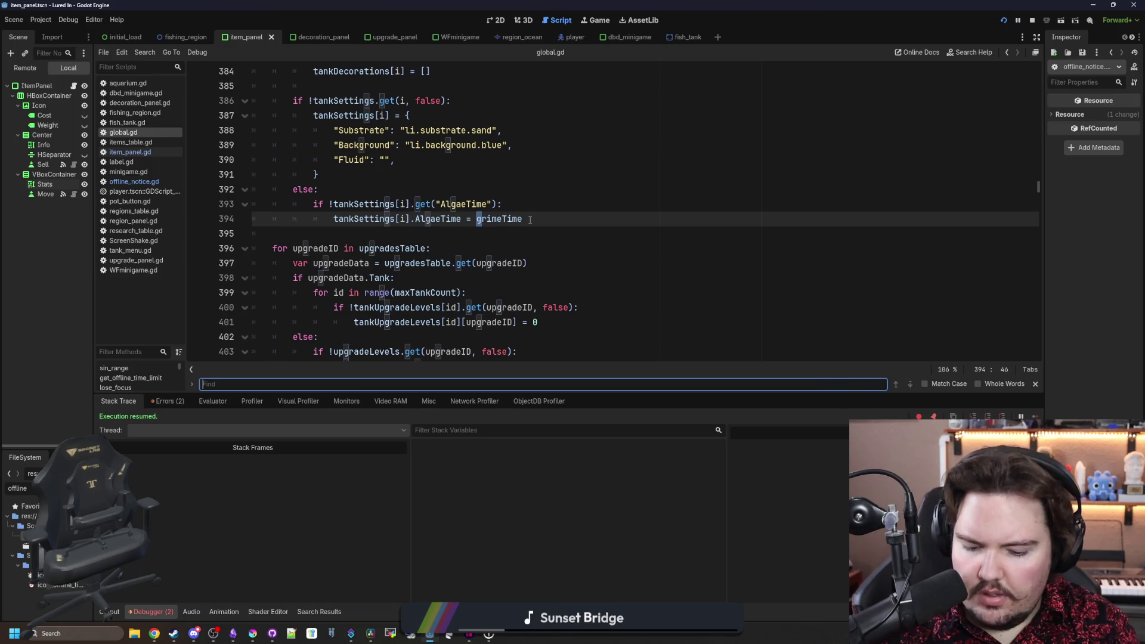
text(_process)
scroll(484, 271, down, 13)
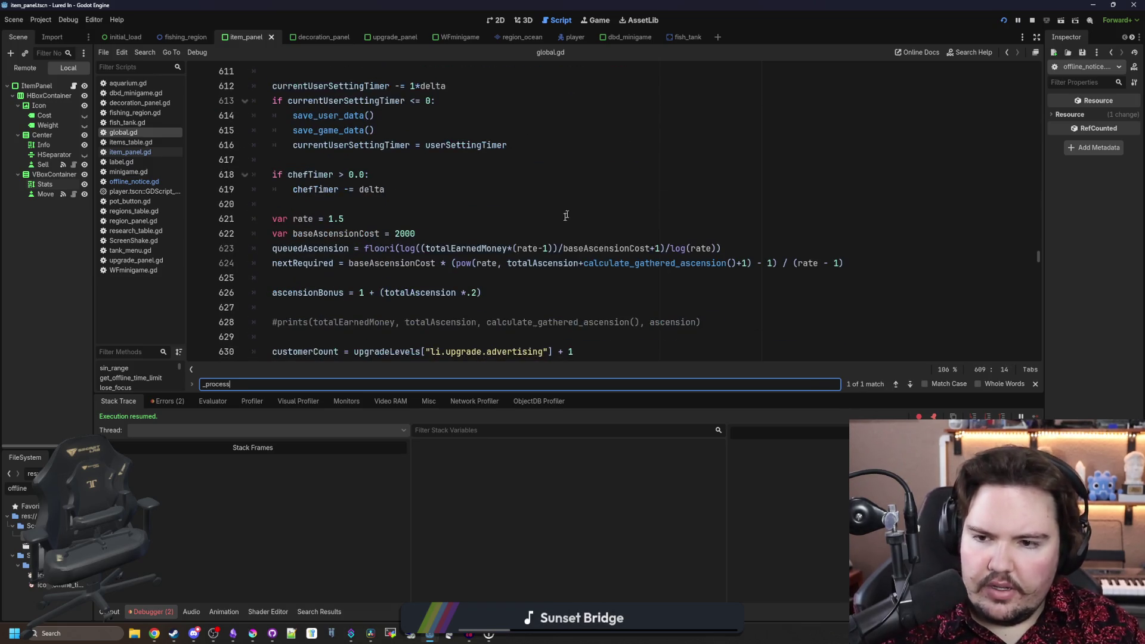
scroll(484, 272, down, 2)
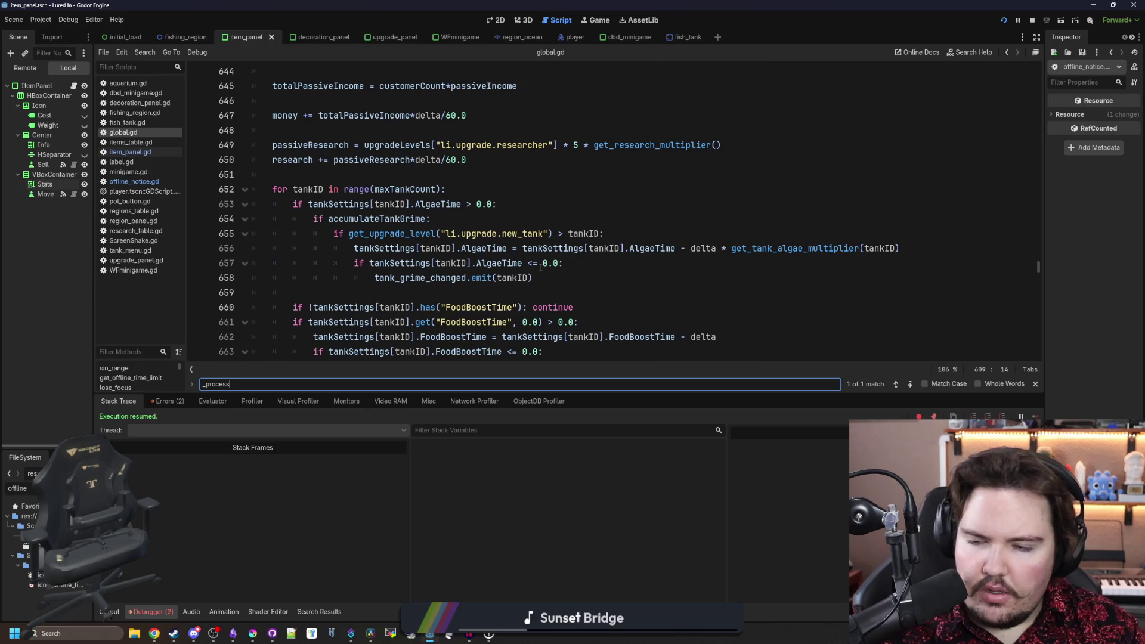
drag(579, 280, 256, 189)
drag(605, 233, 253, 219)
key(ctrl+c)
key(ctrl+z)
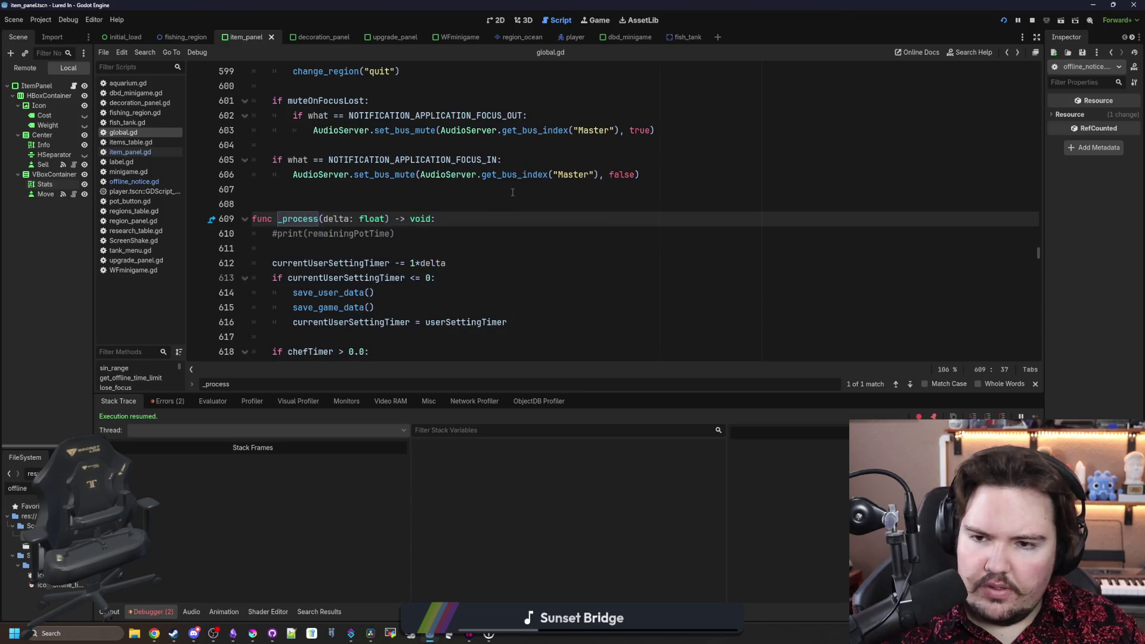
key(ctrl+z)
scroll(390, 213, up, 5)
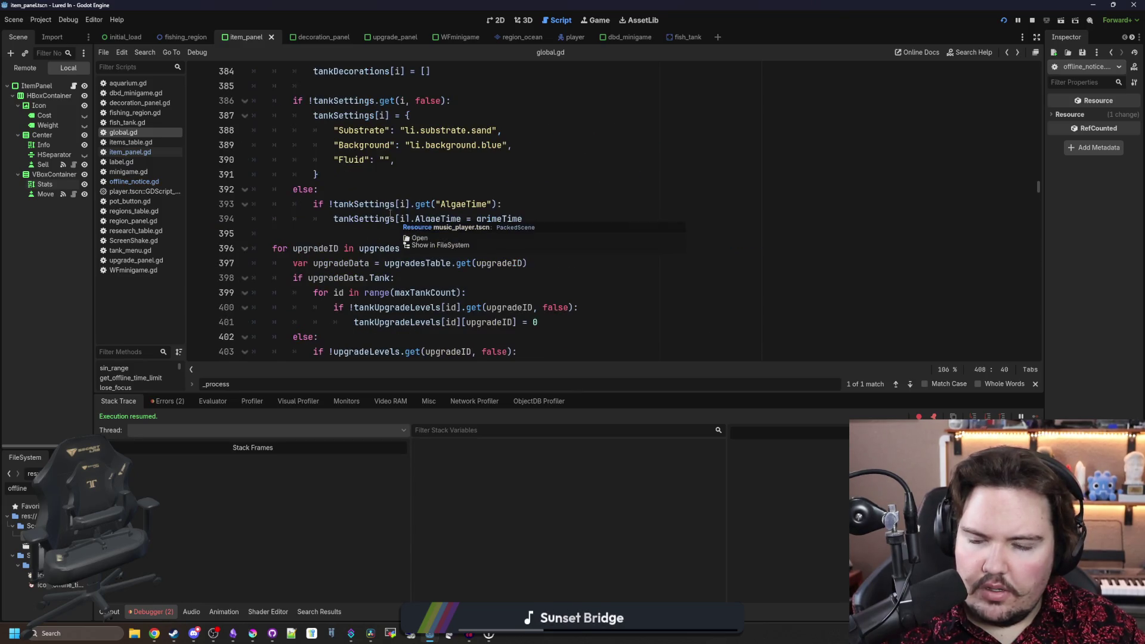
key(ctrl+z)
key(ctrl+z)
key(ctrl+z)
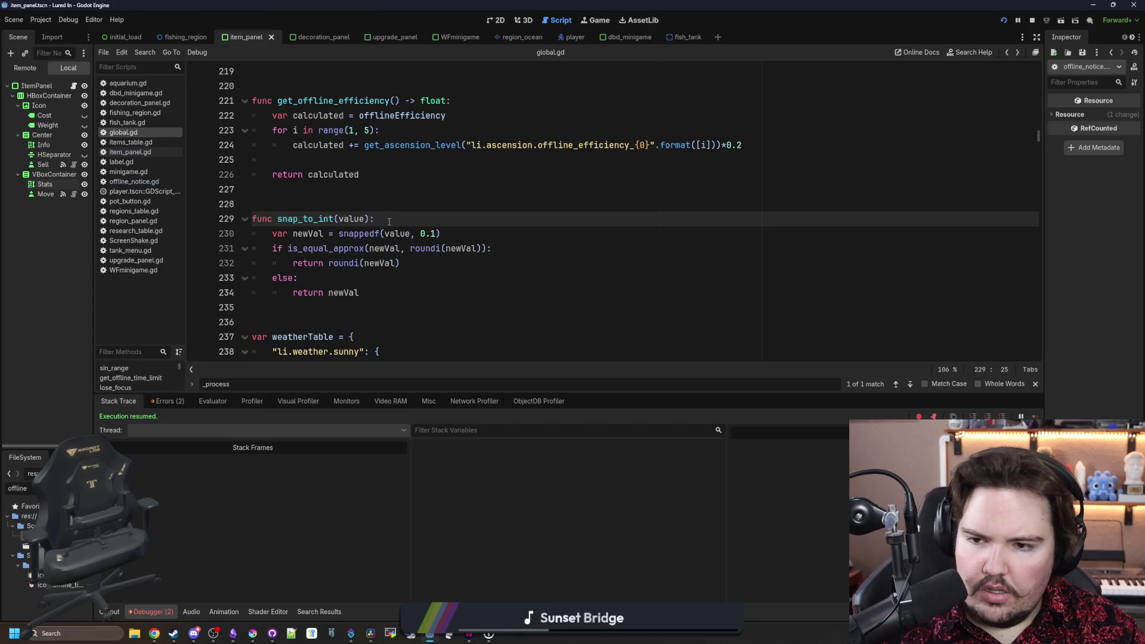
key(alt+Left)
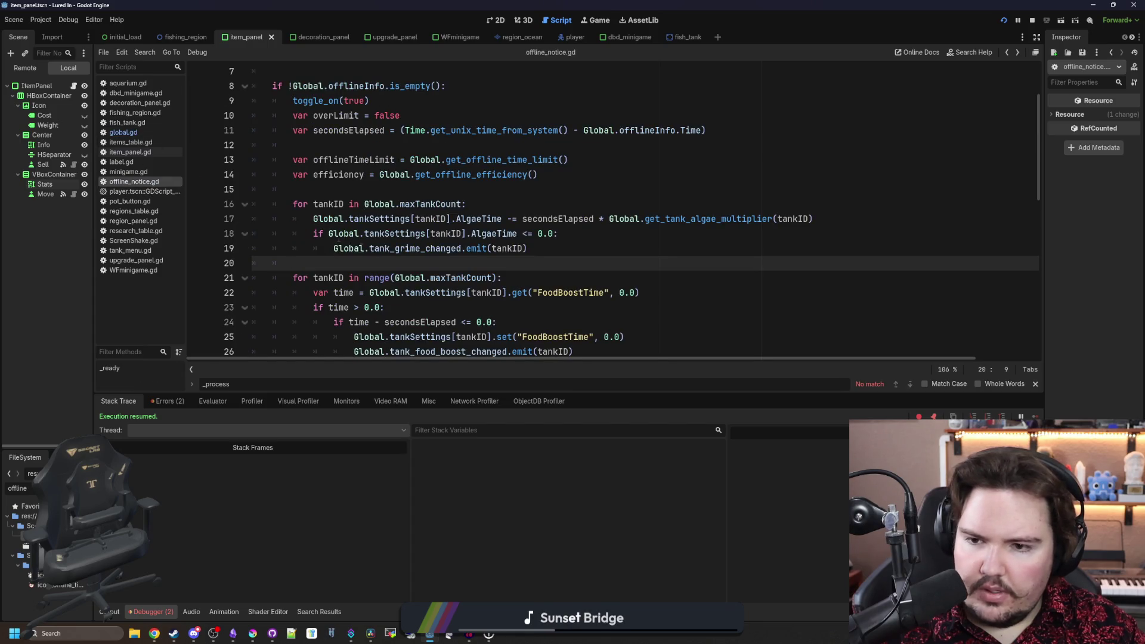
click(414, 204)
- Paste the copied checks and wrap the for loop under the accumulateTankGrime condition
key(Home)
key(Home)
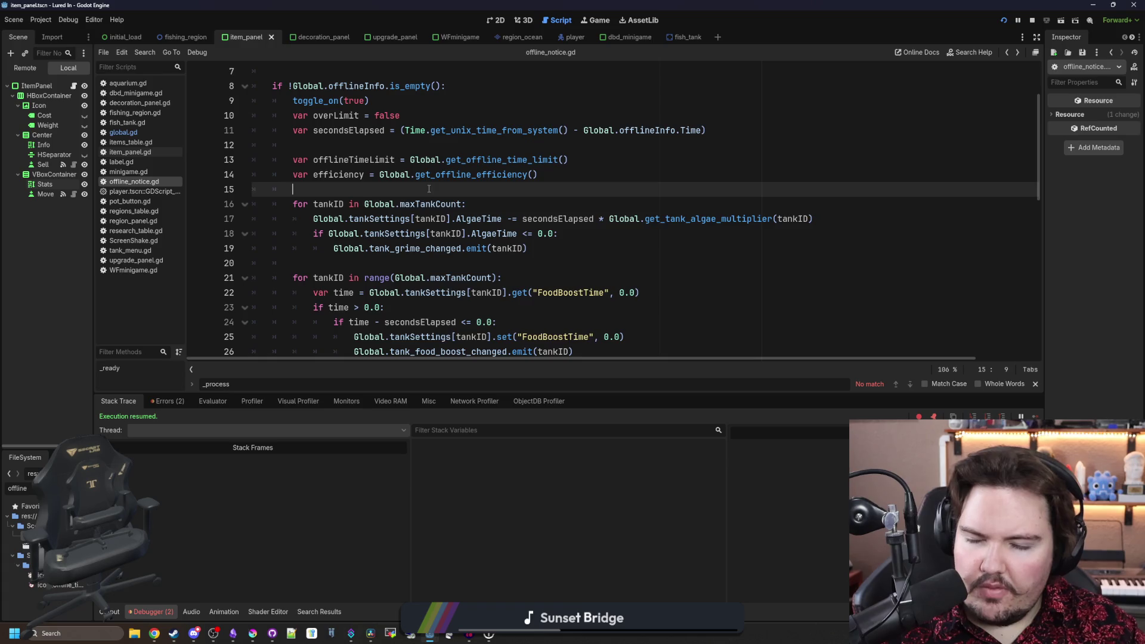
key(Return)
key(Up)
key(ctrl+v)
click(409, 204)
key(shift+Tab)
key(shift+Tab)
key(shift+Tab)
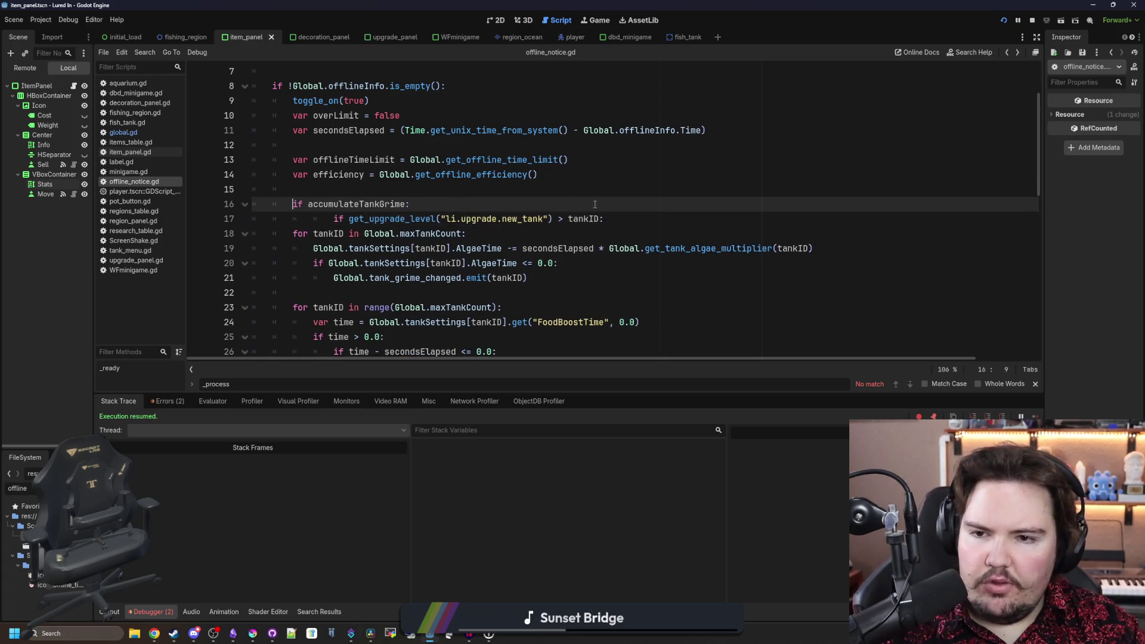
key(shift+Home)
key(ctrl+c)
key(BackSpace)
drag(548, 278, 254, 233)
key(Tab)
click(338, 219)
key(BackSpace)
- Nest the li.upgrade.new_tank ownership check inside the loop, indenting the AlgaeTime lines beneath it
click(499, 218)
key(Return)
key(ctrl+v)
mouse_move(569, 278)
mouse_down()
mouse_move(358, 263)
mouse_move(253, 233)
mouse_move(254, 248)
mouse_up()
key(Tab)
click(625, 234)
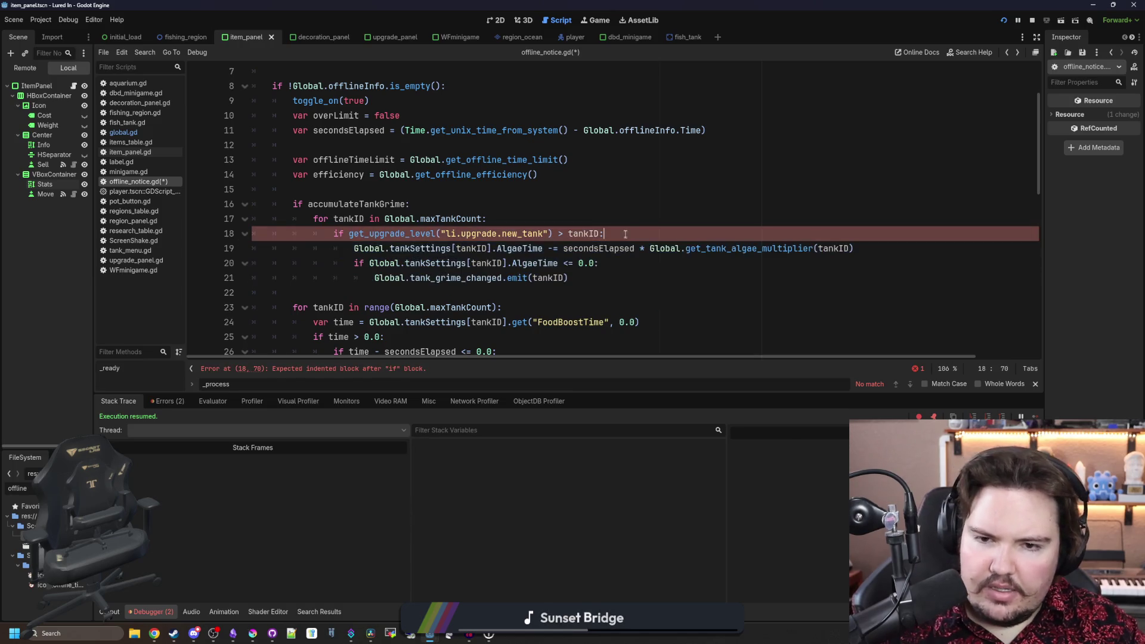
click(617, 220)
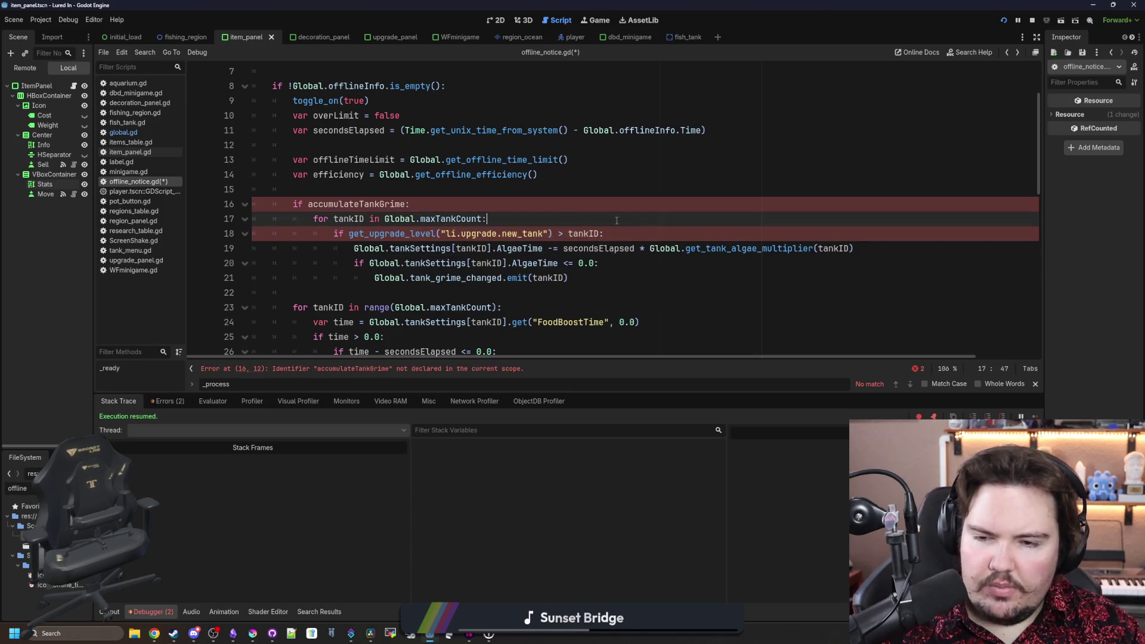
- Prefix accumulateTankGrime with 'Global.' and save the offline_notice script
click(308, 204)
text(Global.)
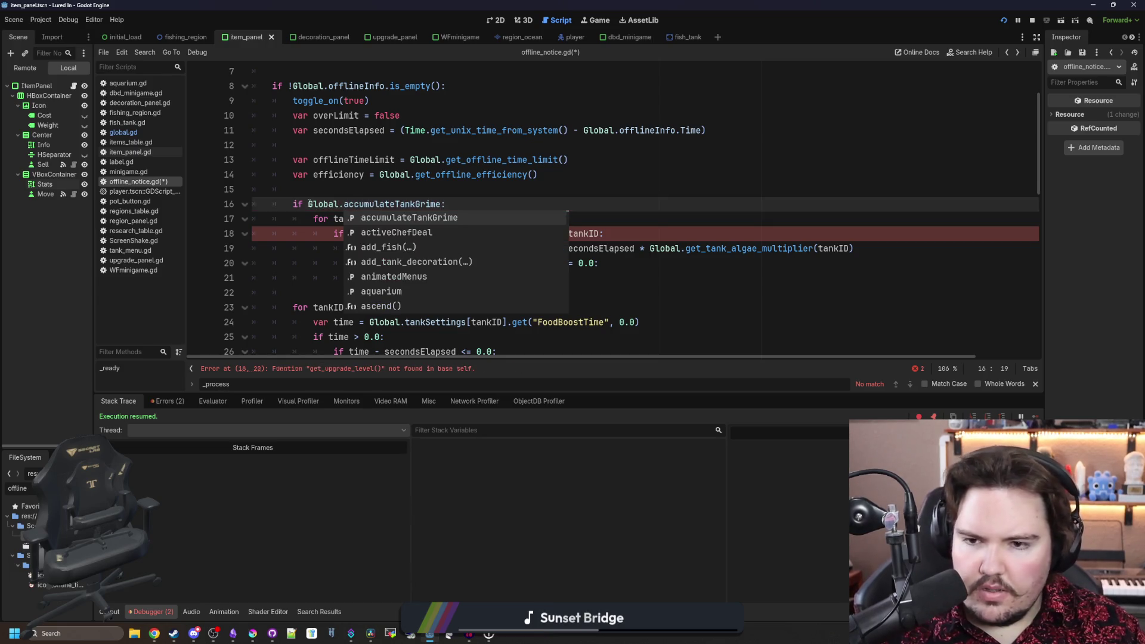
click(349, 233)
text(Global.)
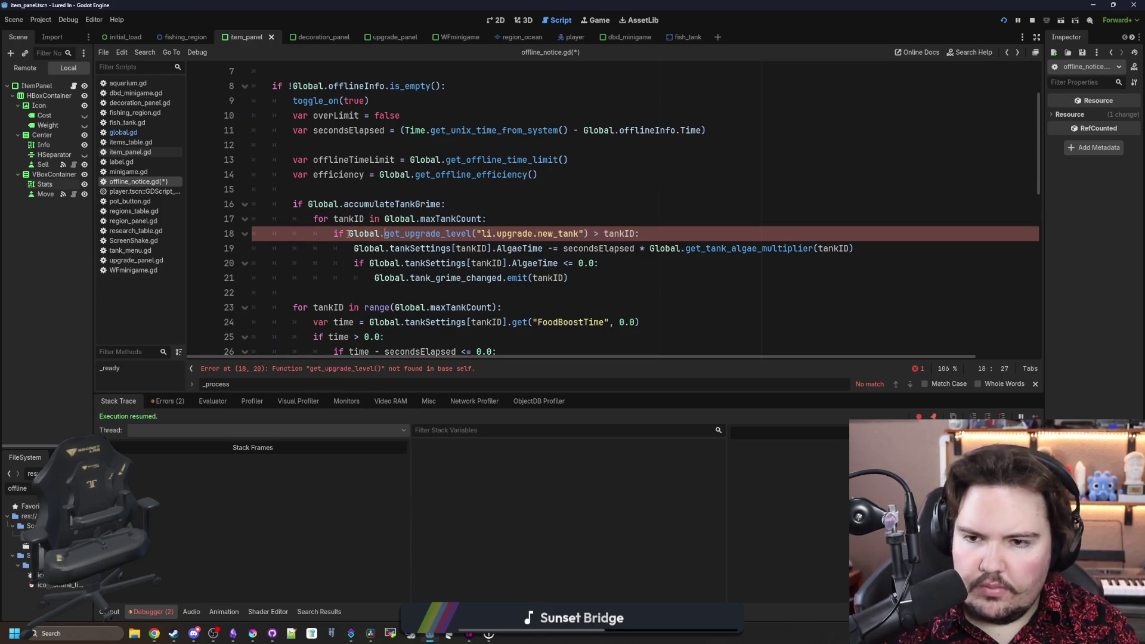
click(604, 220)
click(504, 207)
key(ctrl+s)
click(430, 295)
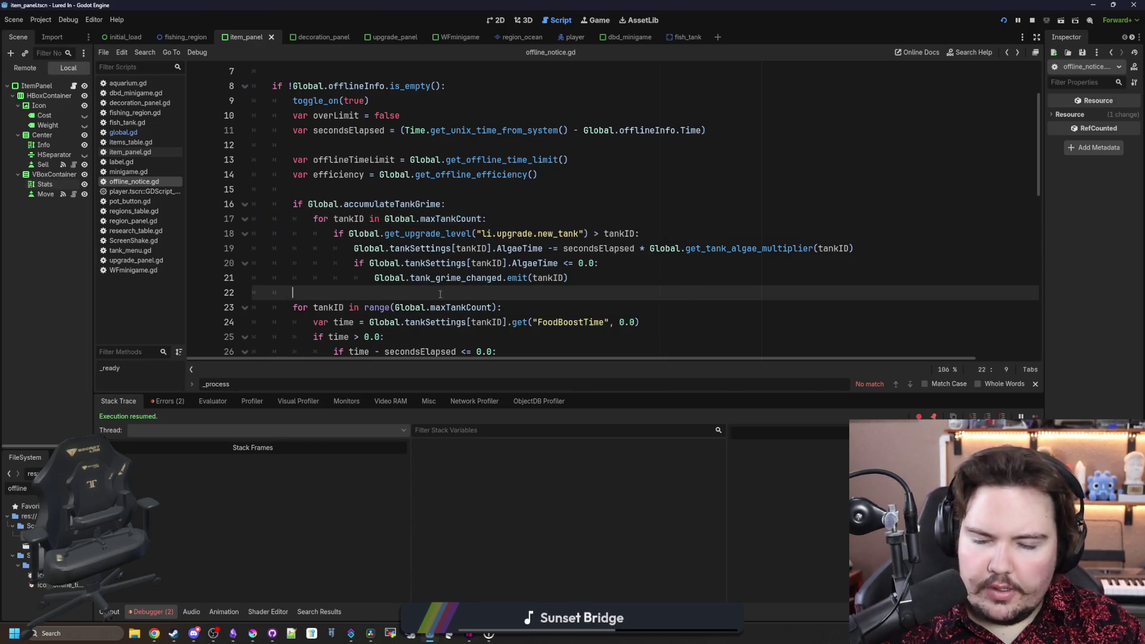
key(ctrl+s)
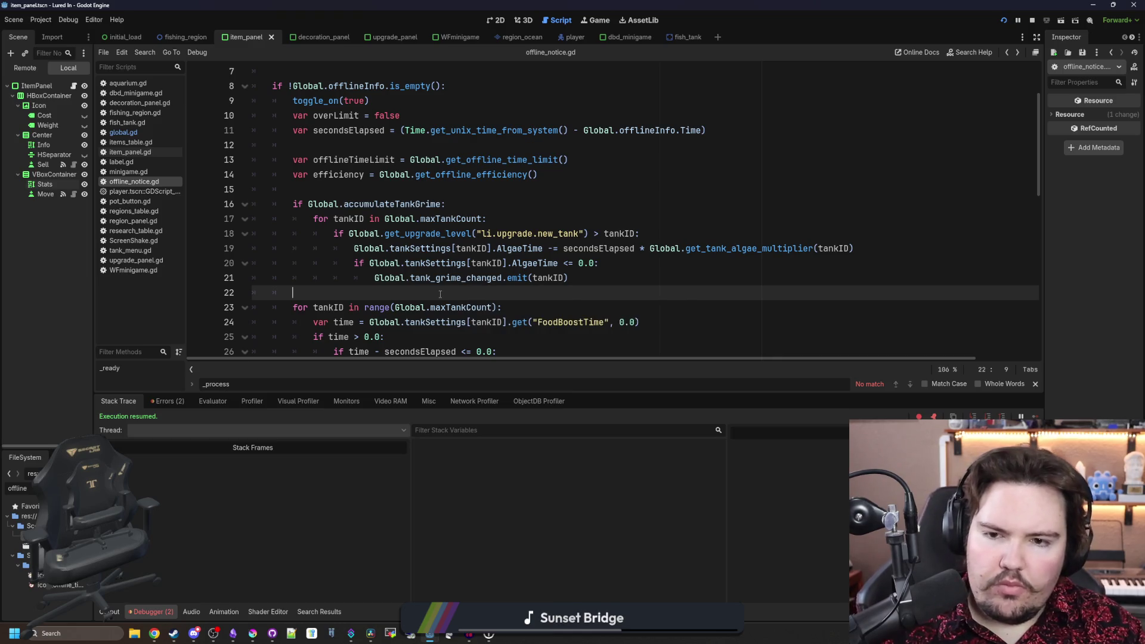
click(477, 189)
key(ctrl+s)
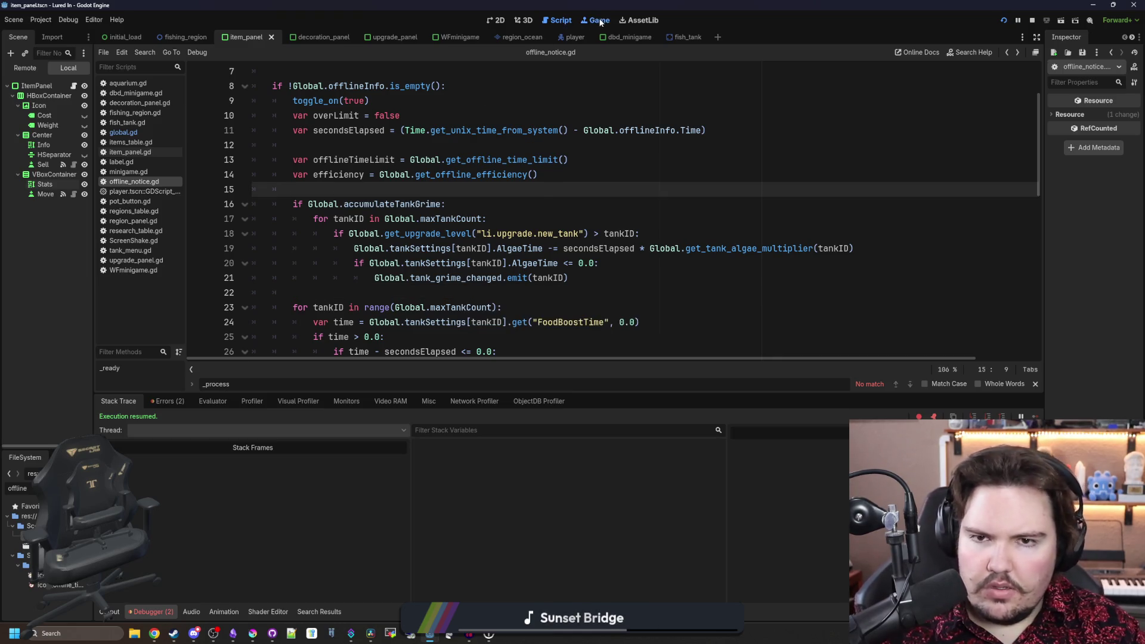
- Scrub the algae off Fish Tank 6 in the running game
scroll(635, 247, down, 1)
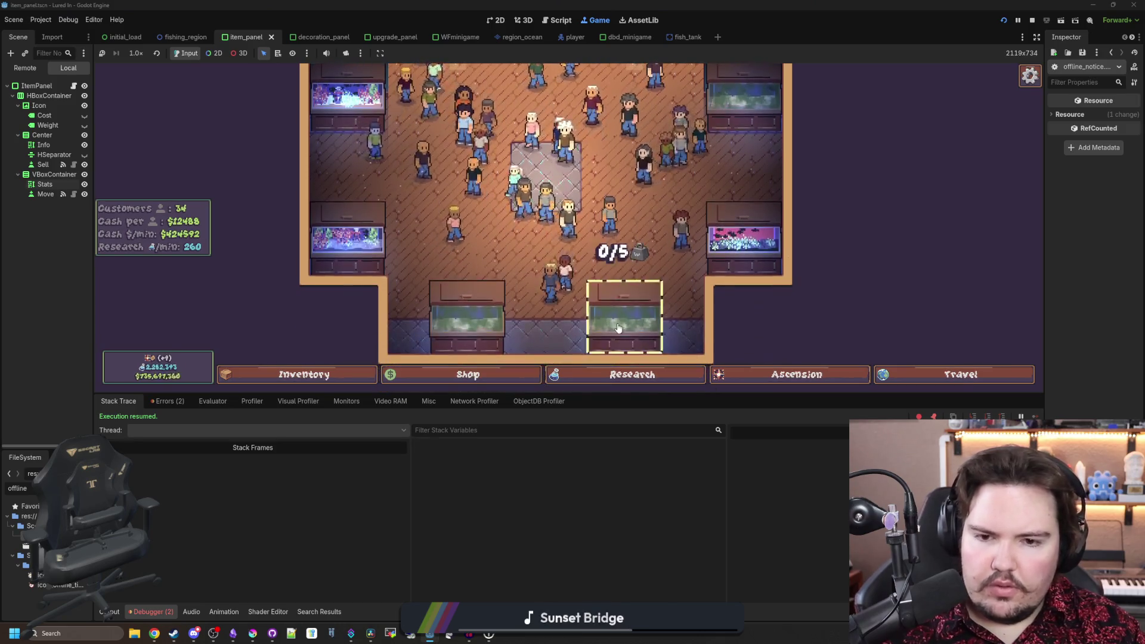
click(626, 310)
mouse_move(724, 304)
mouse_down()
mouse_move(477, 307)
mouse_move(566, 265)
mouse_move(454, 227)
mouse_move(656, 202)
mouse_move(692, 185)
mouse_move(683, 218)
mouse_move(615, 262)
mouse_move(697, 316)
mouse_move(453, 295)
mouse_move(575, 269)
mouse_move(598, 218)
mouse_move(702, 205)
mouse_move(457, 247)
mouse_up()
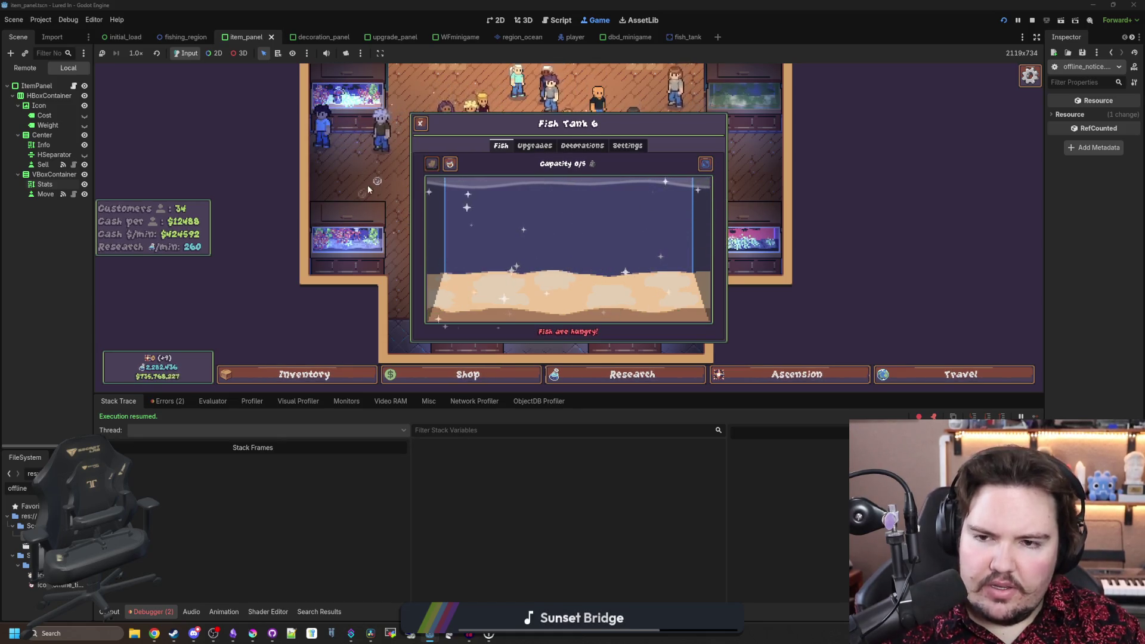
click(367, 185)
- Drop fish food into Fish Tank 5
click(482, 293)
mouse_move(430, 172)
mouse_down()
mouse_move(434, 209)
mouse_move(456, 231)
mouse_move(684, 263)
mouse_move(683, 242)
mouse_up()
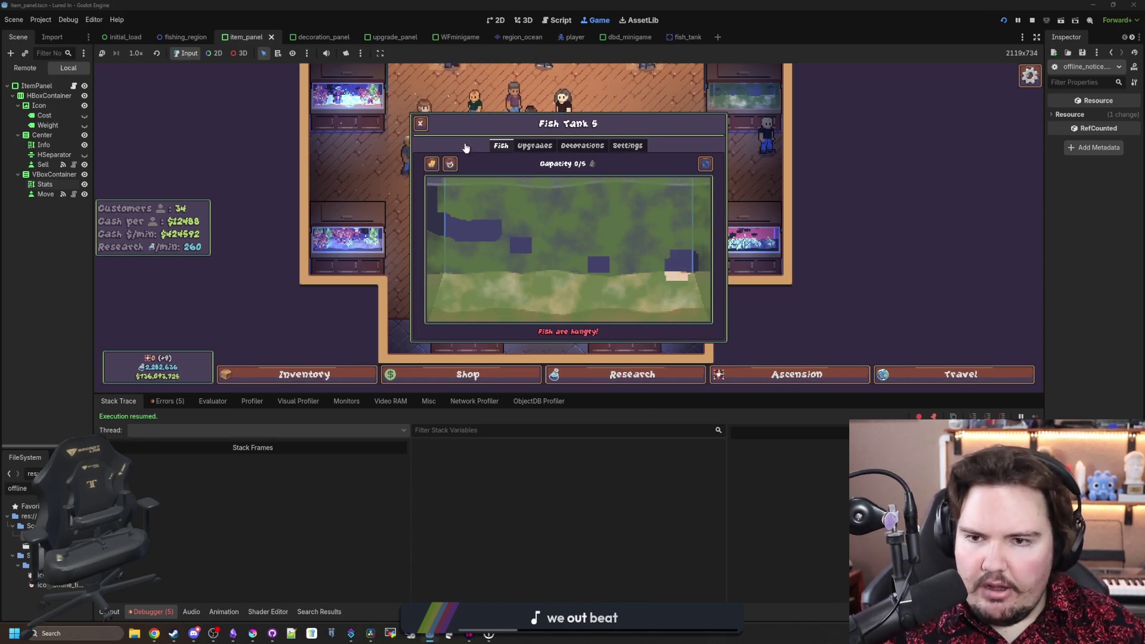
key(Escape)
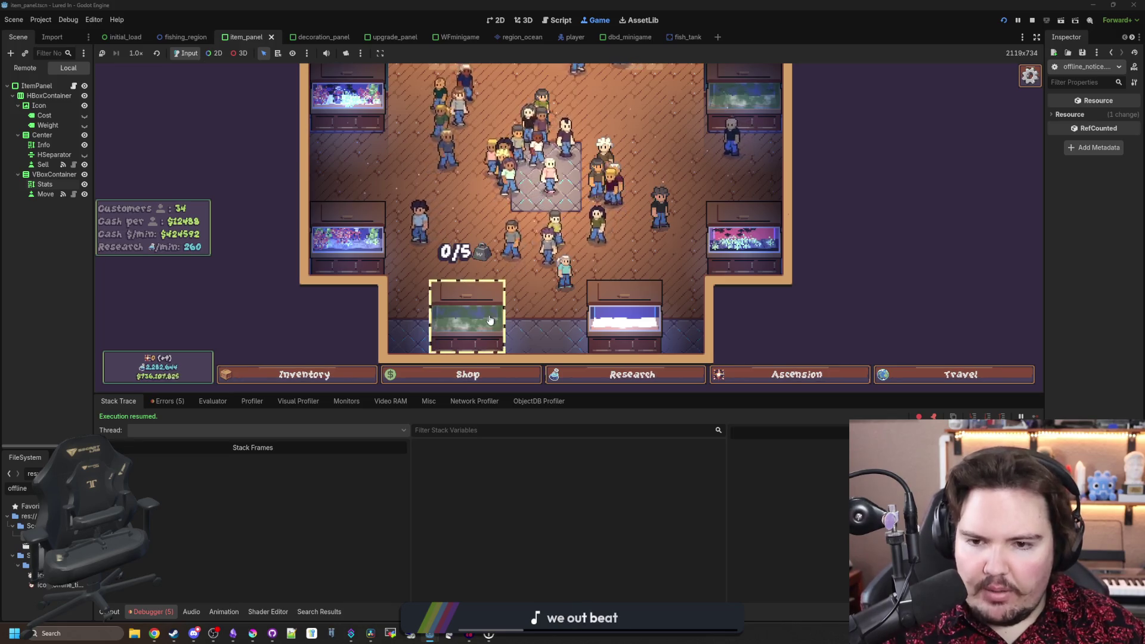
- Check the algae levels in Fish Tanks 1, 5 and 2
key(w)
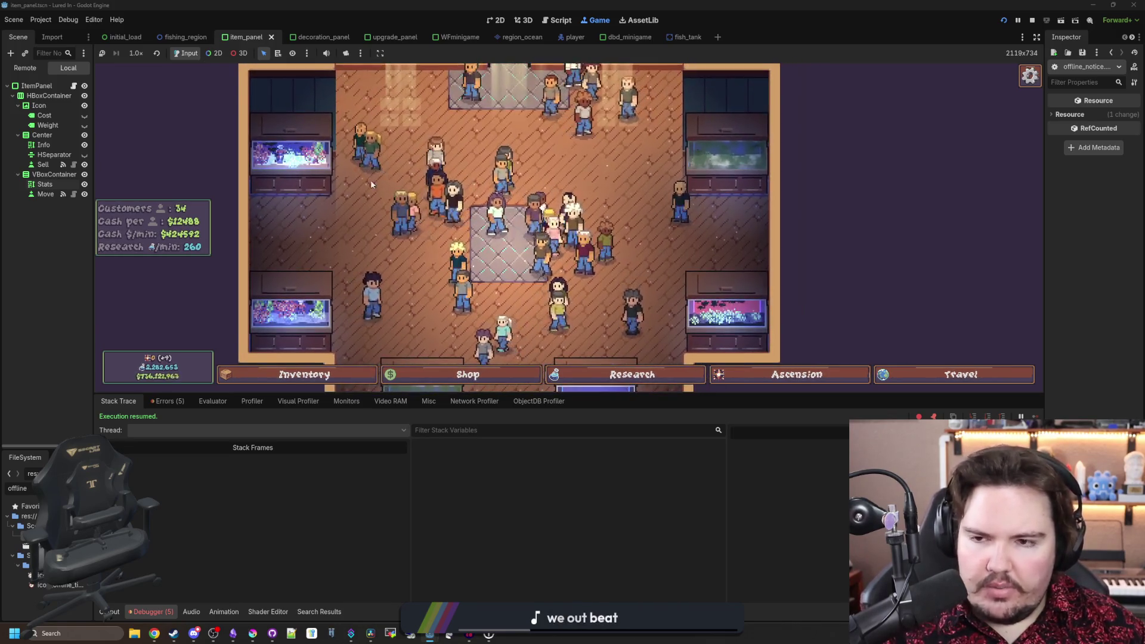
click(729, 307)
click(420, 123)
click(705, 164)
key(Escape)
click(705, 164)
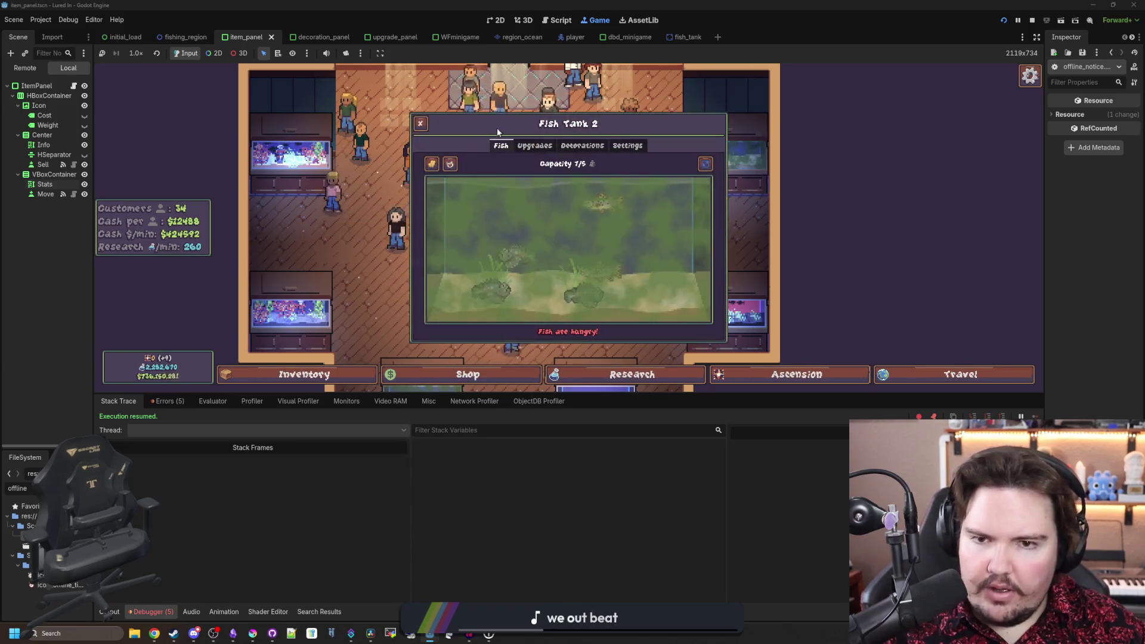
key(Escape)
scroll(425, 284, down, 3)
scroll(425, 283, up, 3)
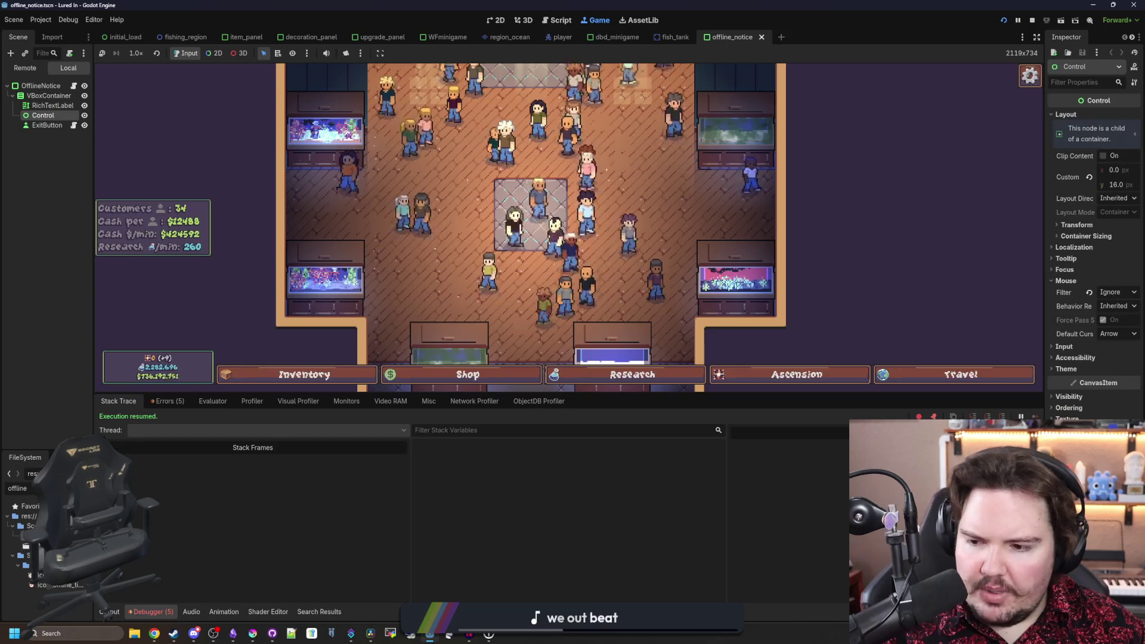
- Back in offline_notice.gd, filter the FileSystem dock by 'tank' and widen the file list
click(560, 20)
click(547, 189)
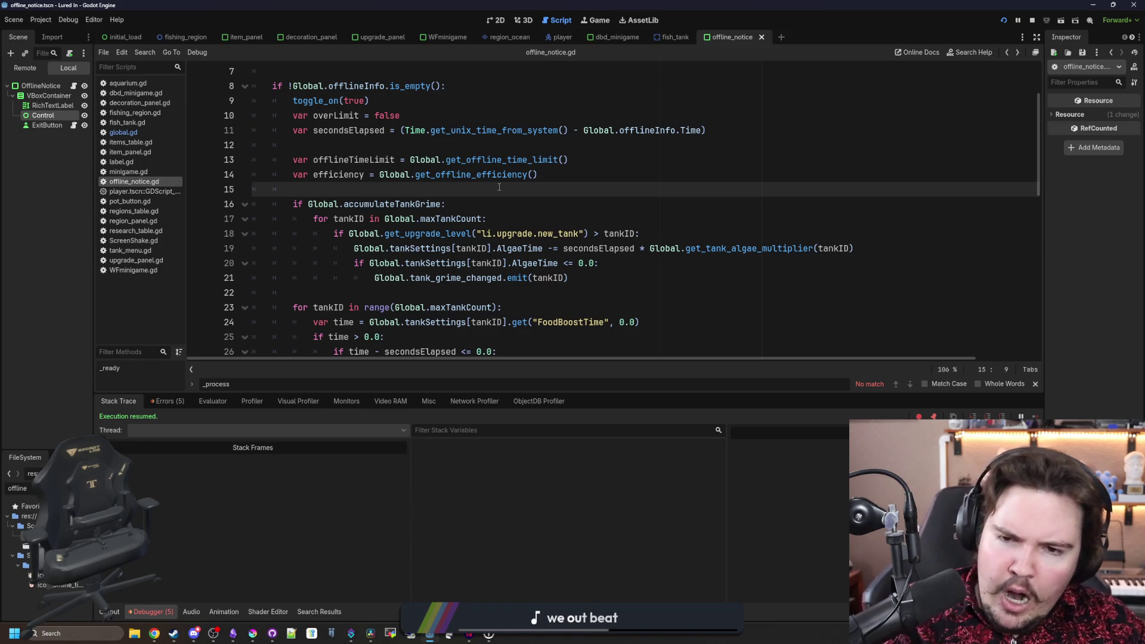
scroll(499, 188, up, 2)
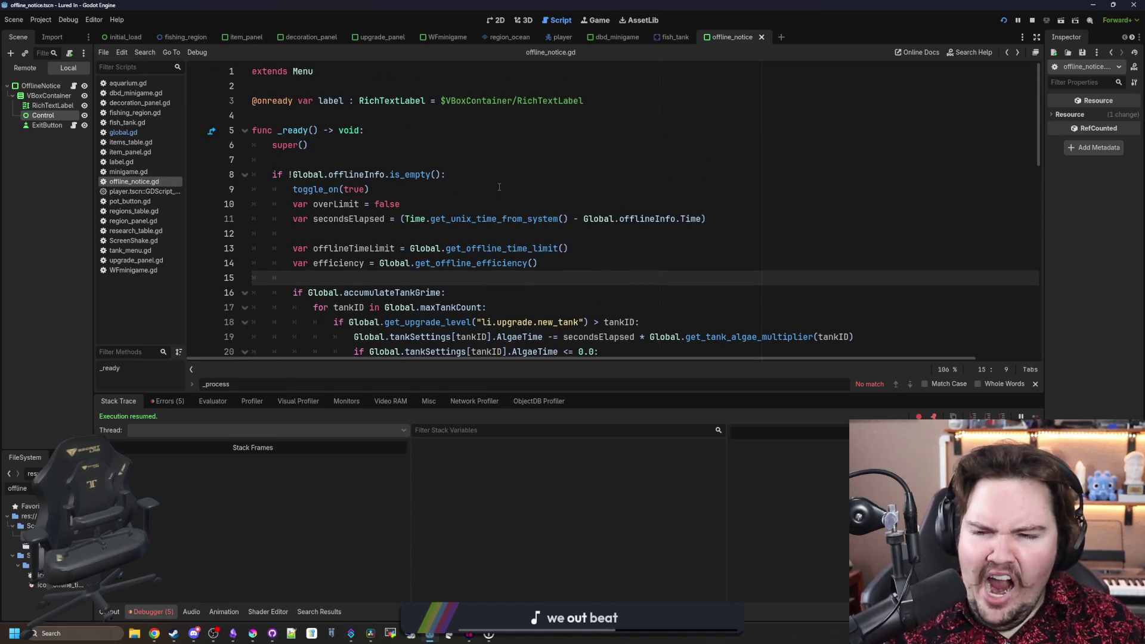
scroll(499, 188, down, 2)
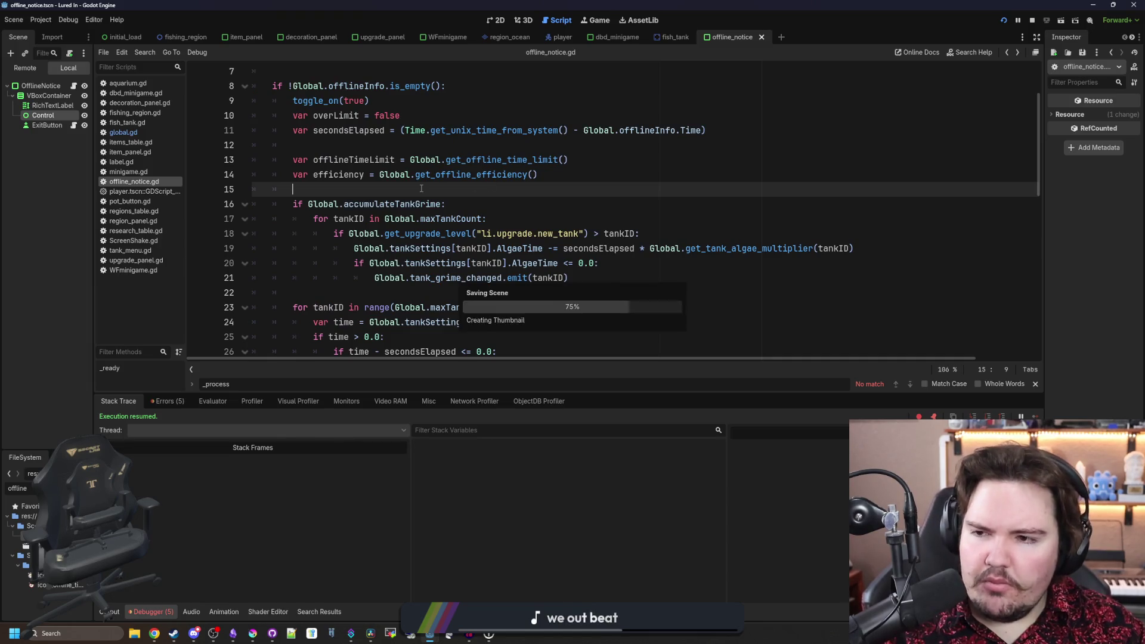
text(tank)
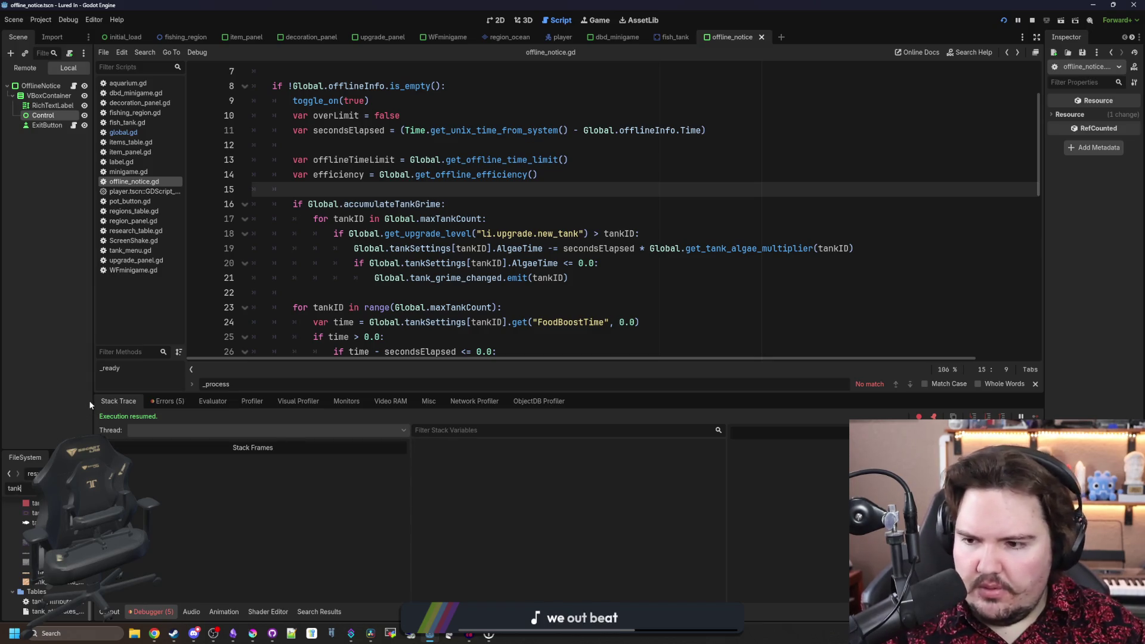
drag(90, 399, 195, 399)
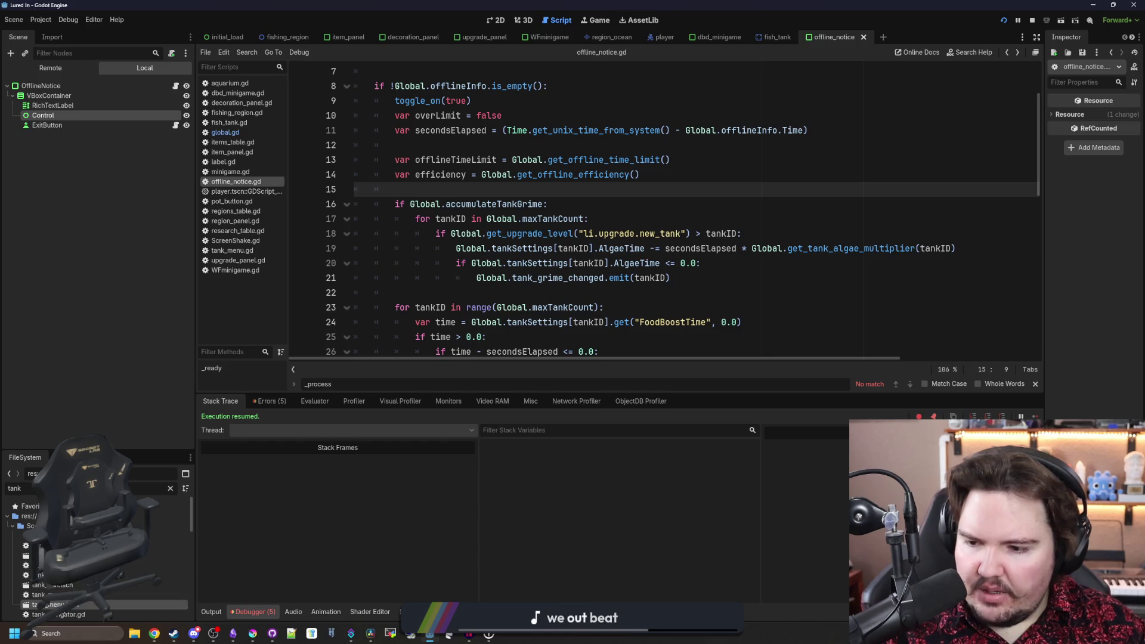
- Open tank_menu.tscn, edit tank_menu.gd, and search 'blend' to find the grimeMask blend_rect call
double_click(54, 605)
click(495, 20)
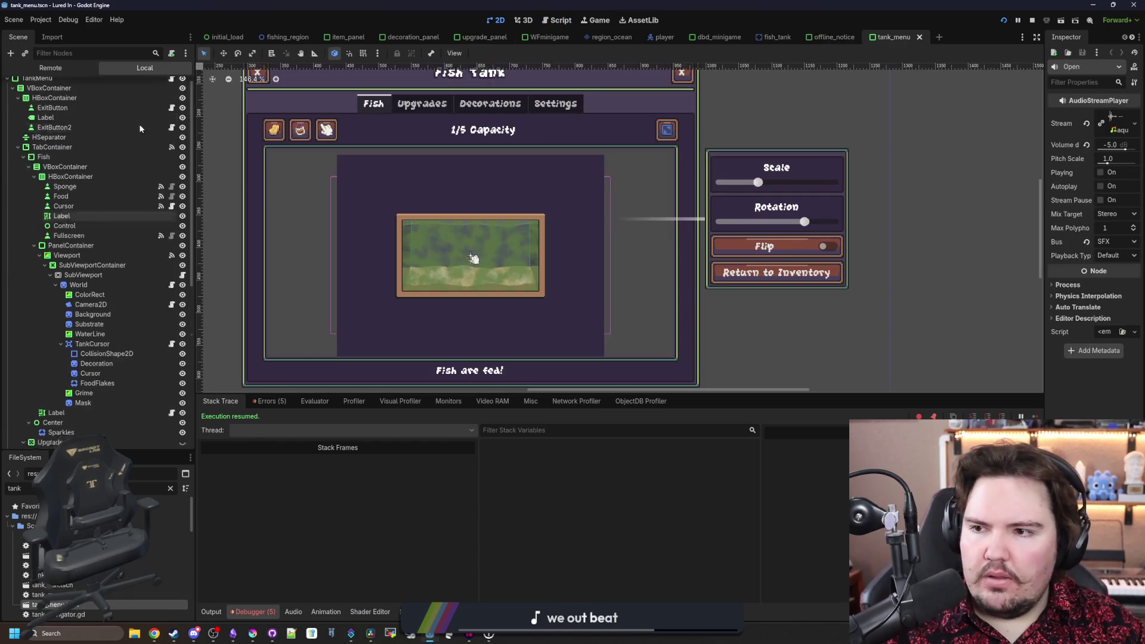
click(172, 86)
click(607, 254)
key(ctrl+f)
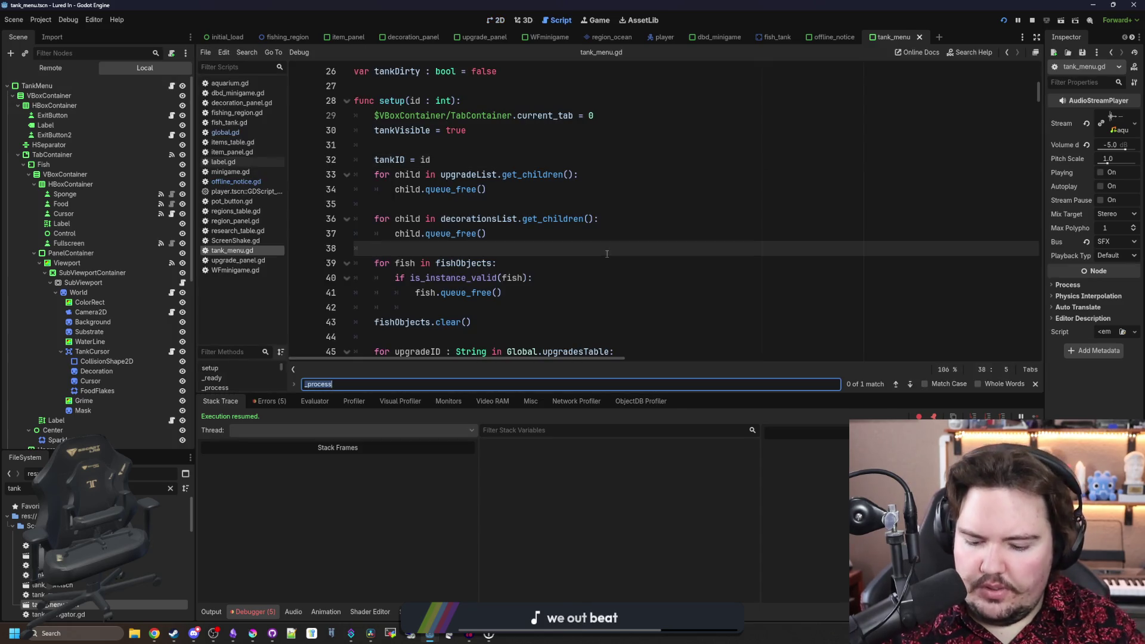
text(blend)
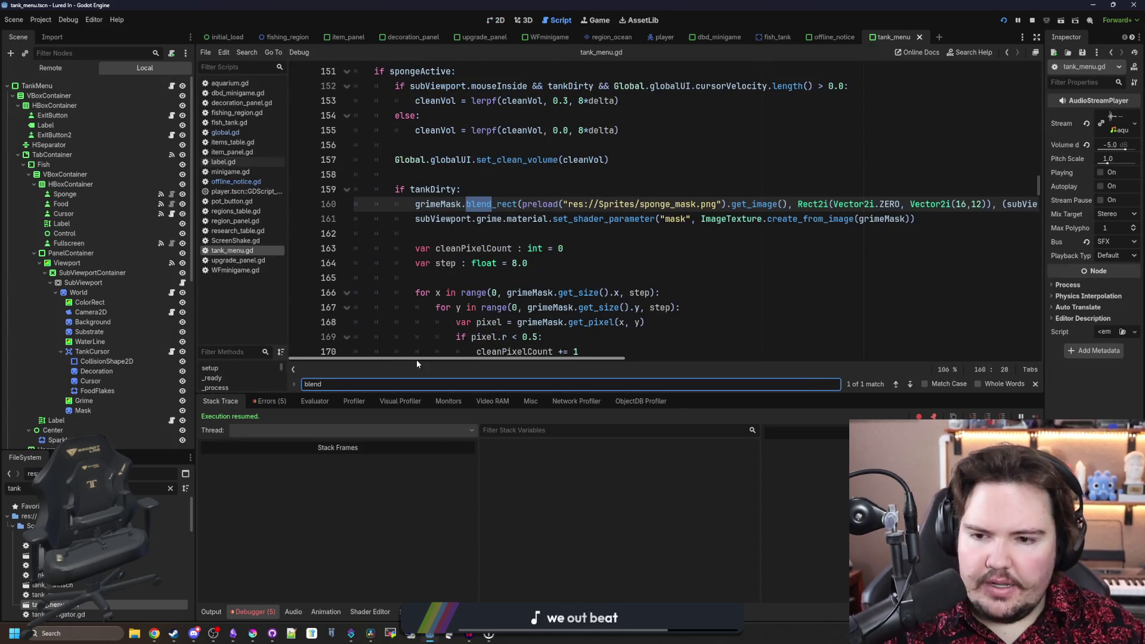
click(233, 633)
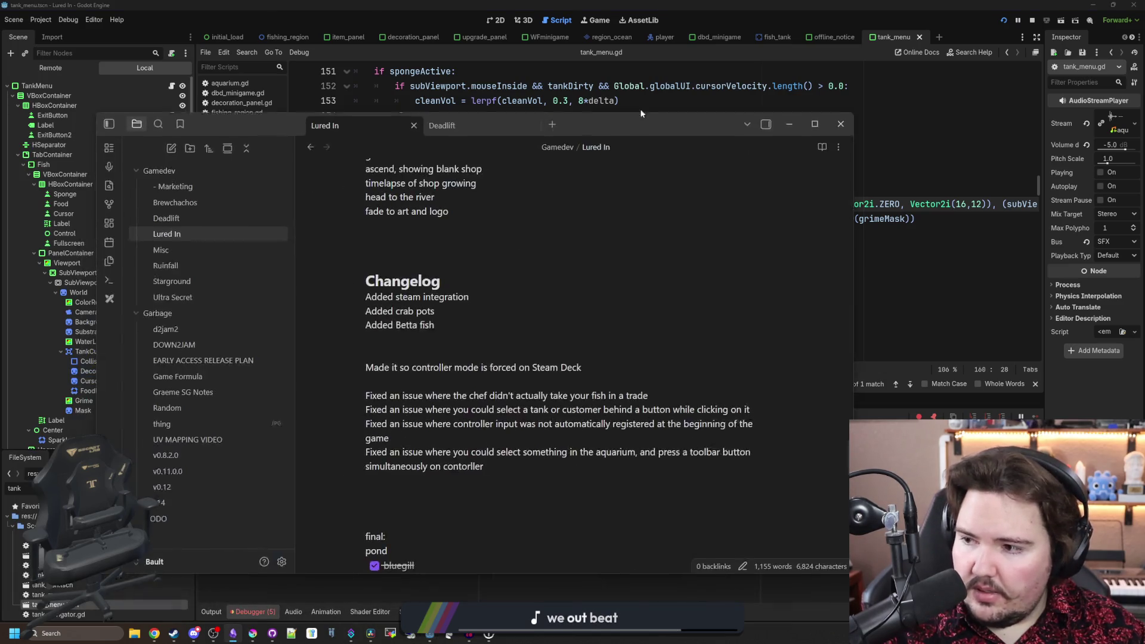
- Add the changelog line 'Made it so tank algae is now a counter instead of a static interval'
key(Return)
text(Made )
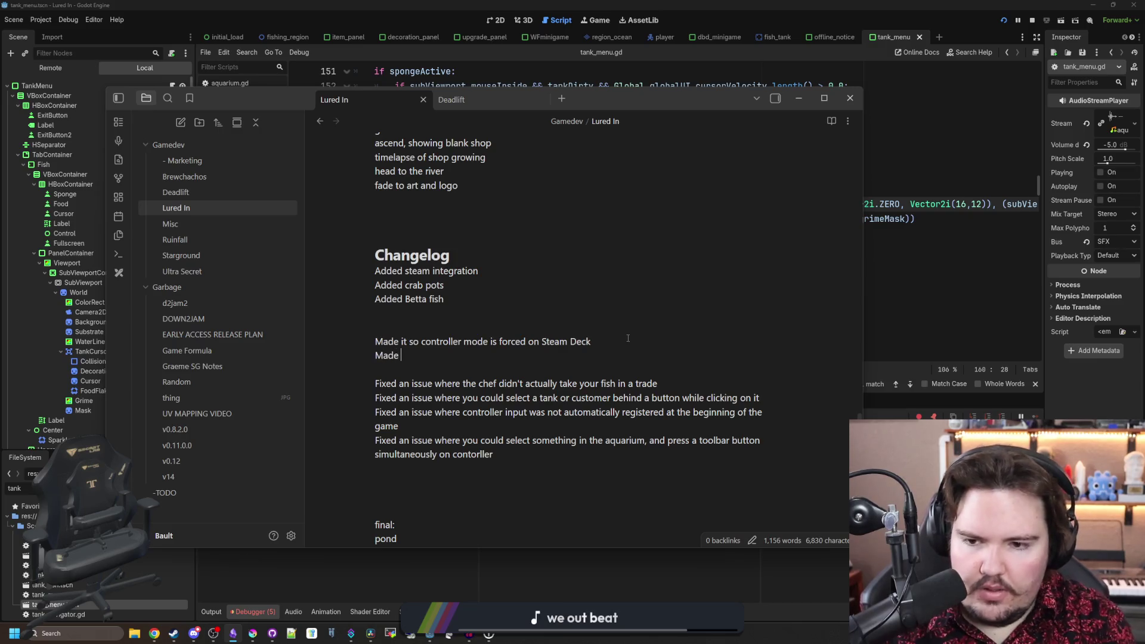
text(it so tank algae )
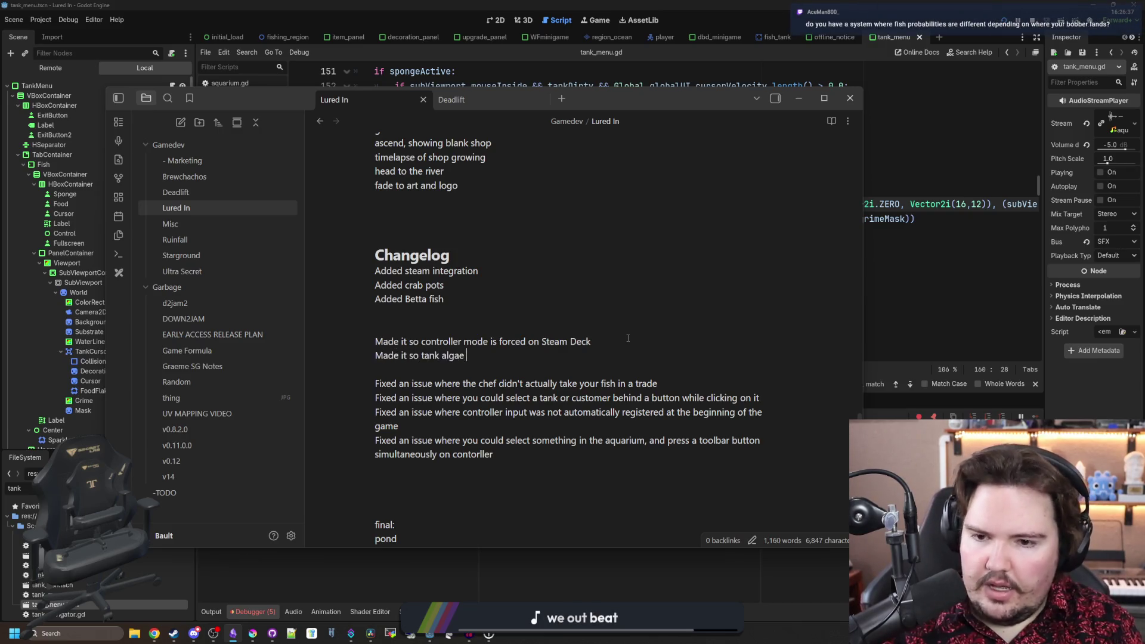
text(is now a cou)
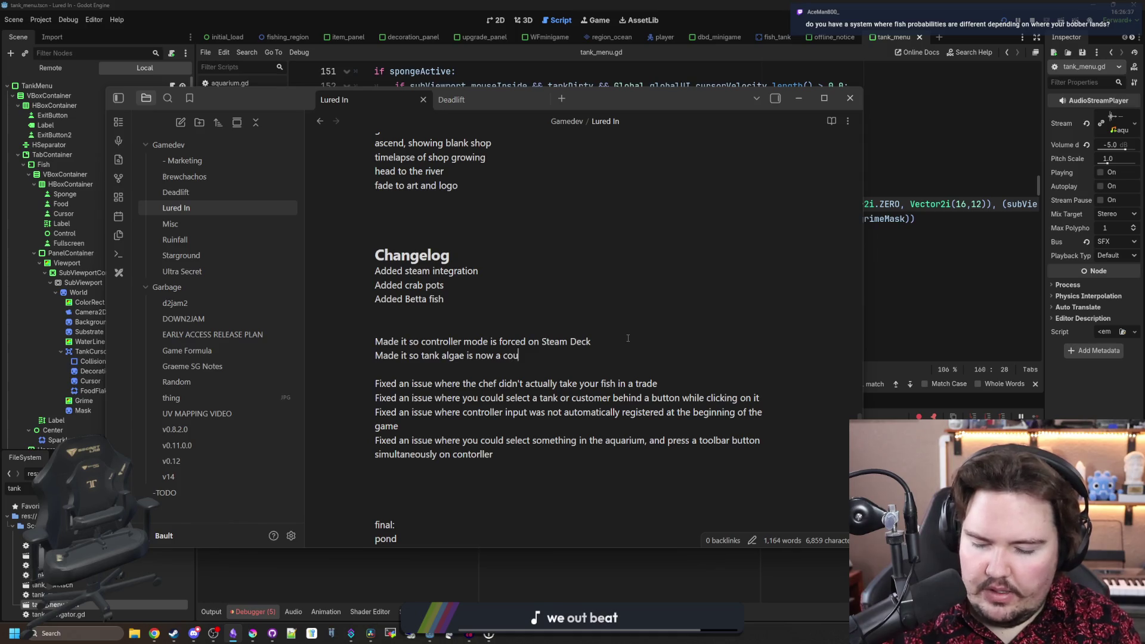
text(nter instead of a)
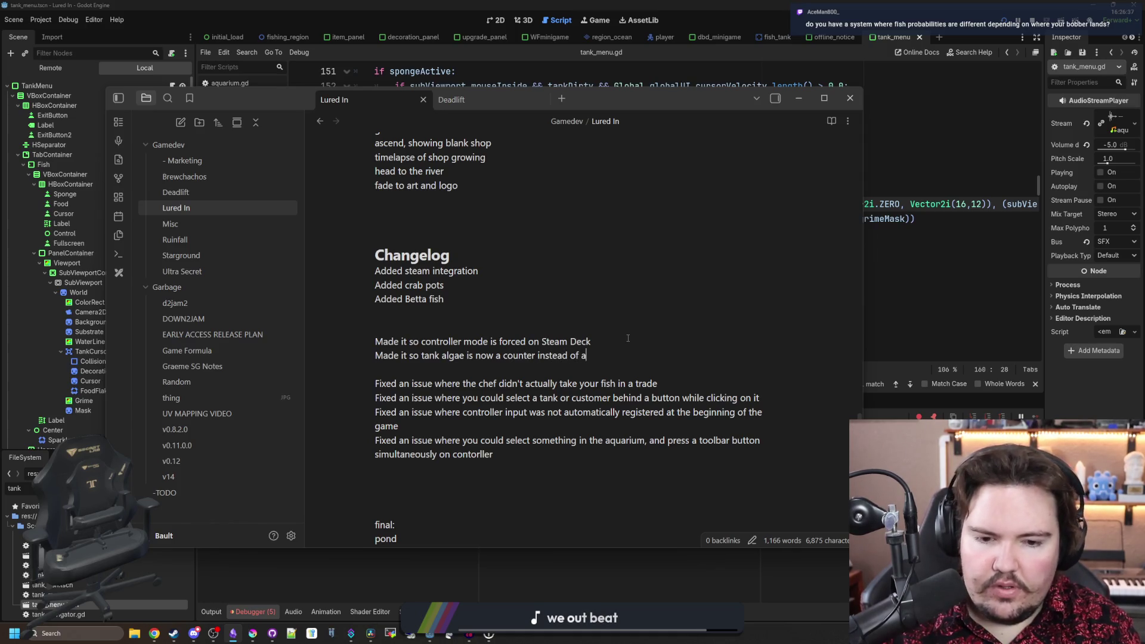
text( static interval)
key(Return)
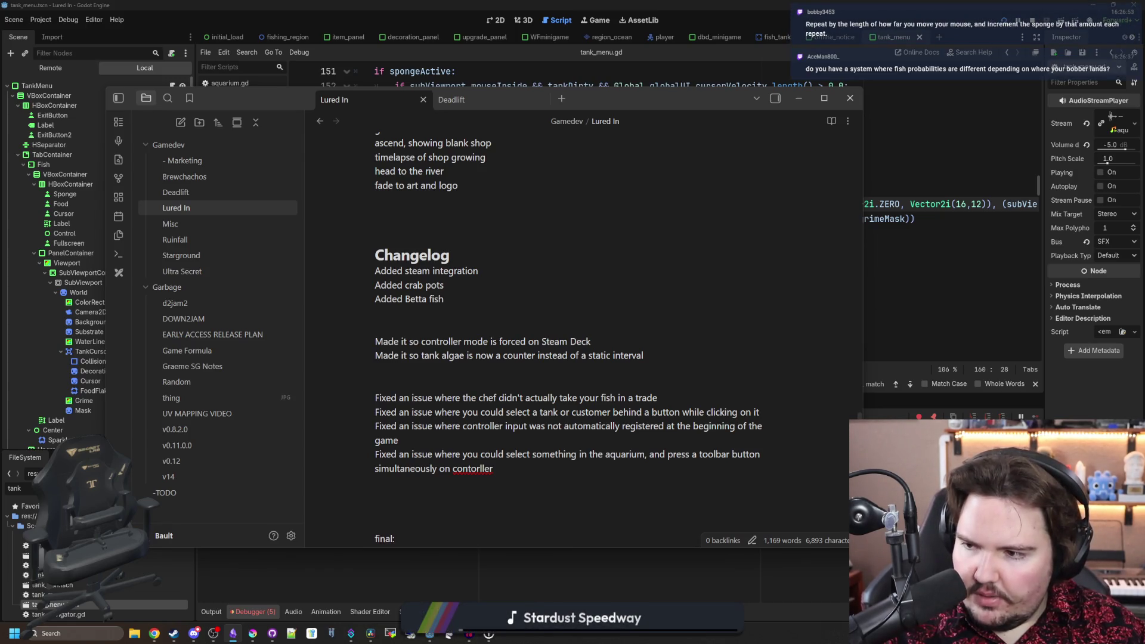
- Return to Godot's tank_menu.gd with the caret on blank line 162
key(alt+Tab)
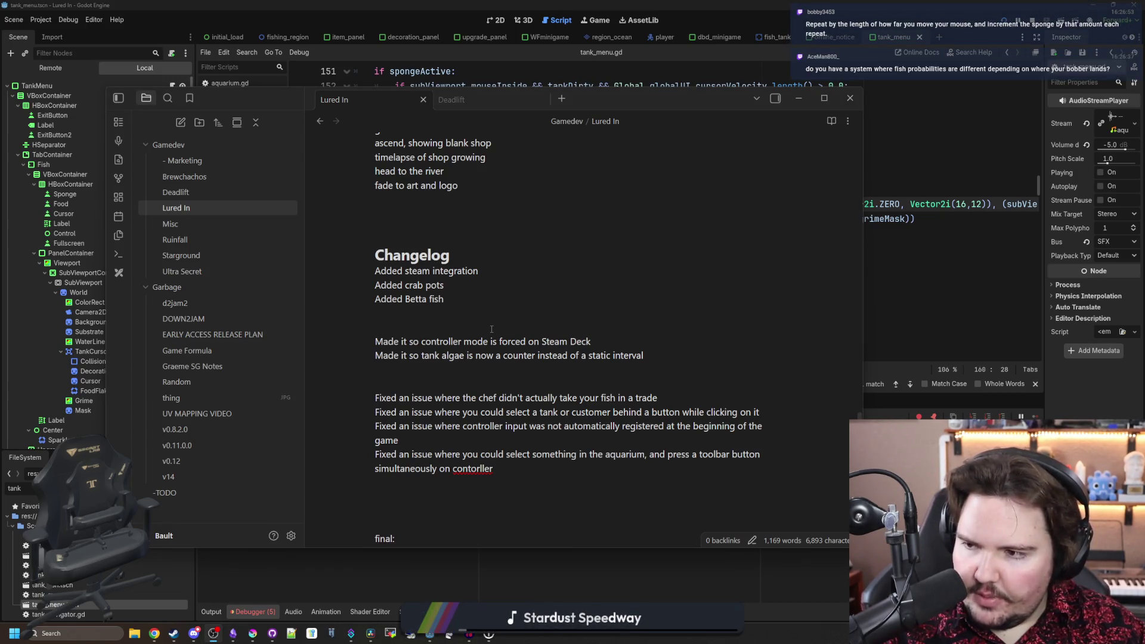
click(521, 303)
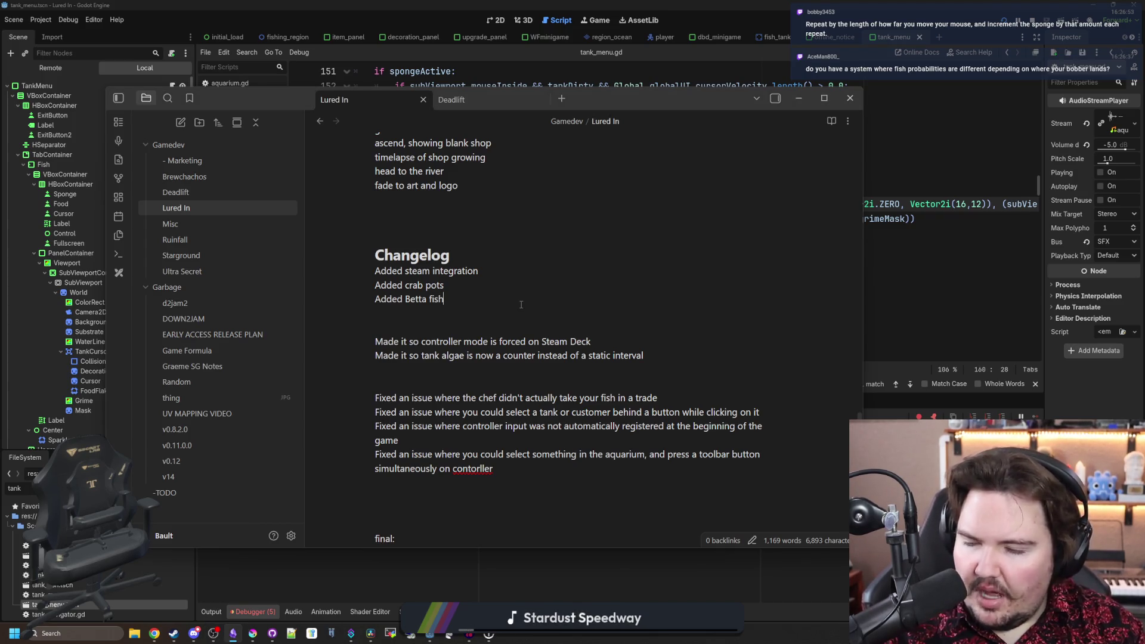
key(alt+Tab)
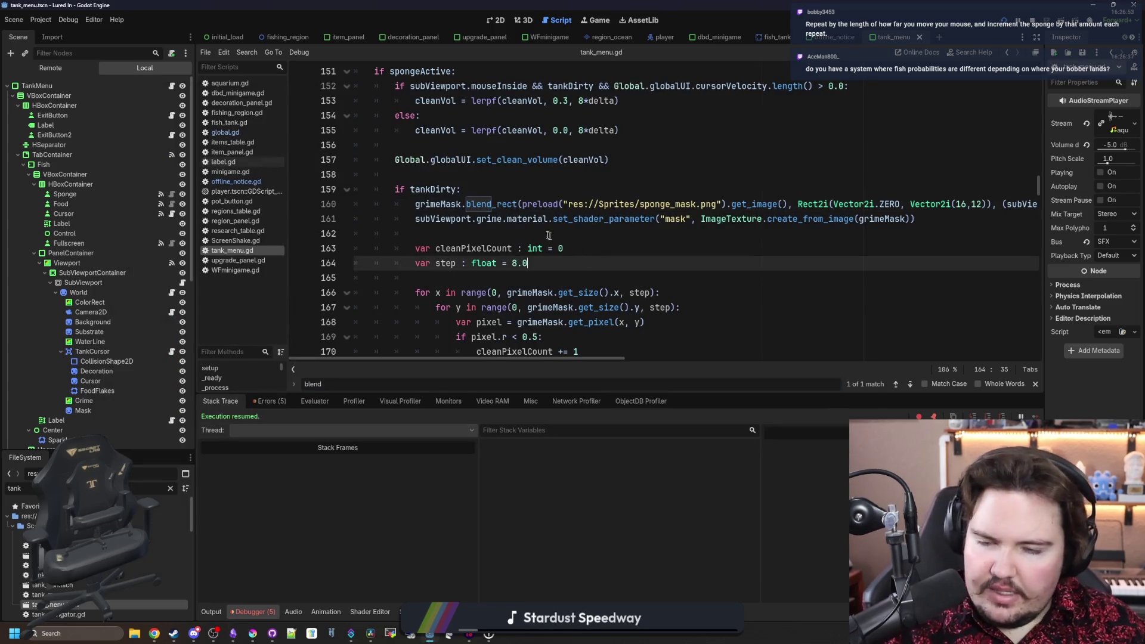
click(542, 231)
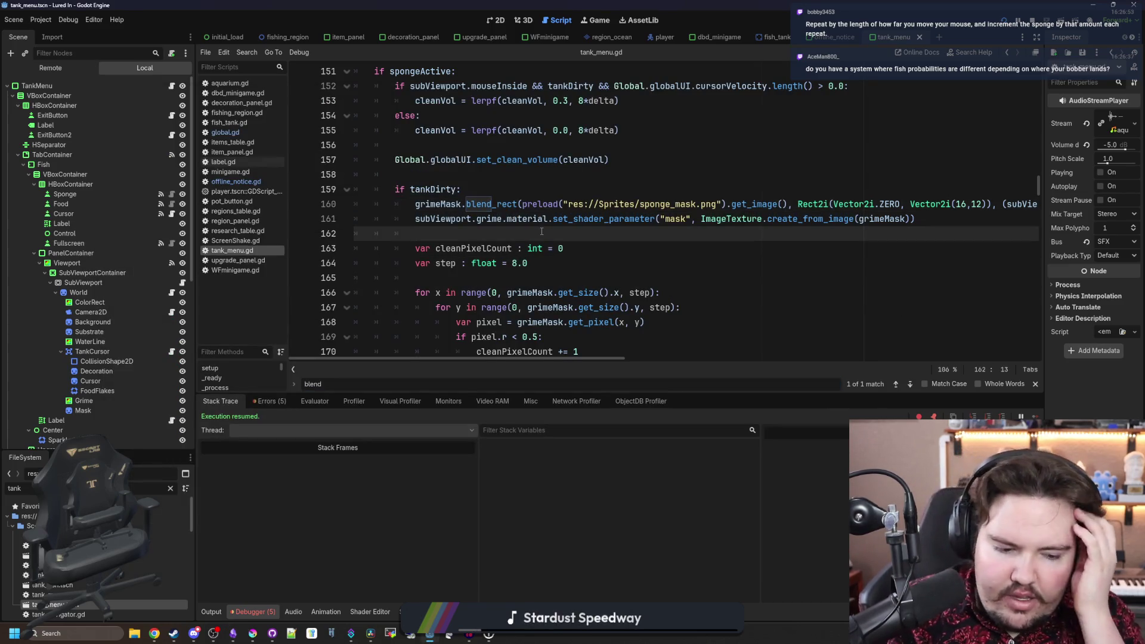
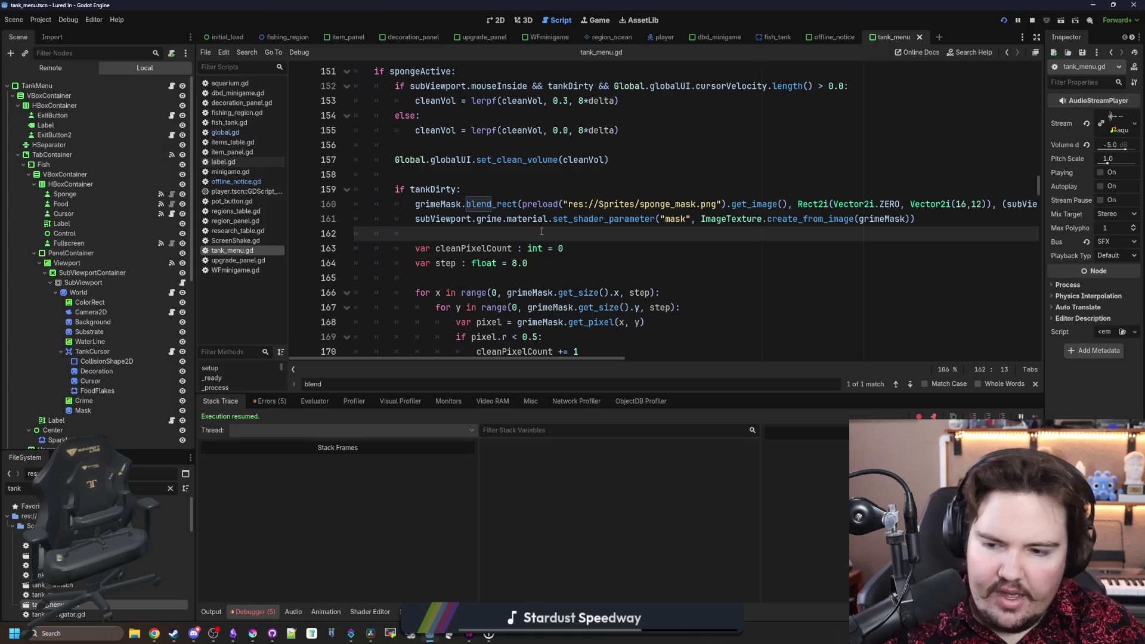
- Check the notes window, then return to the tank_menu.gd script
mouse_move(232, 633)
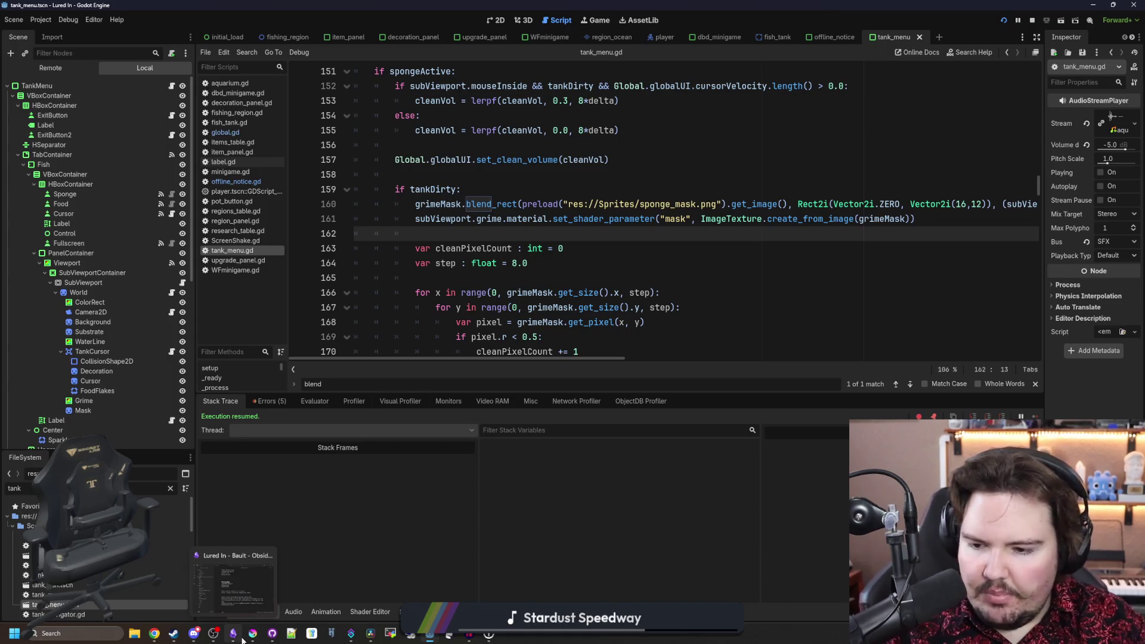
click(236, 581)
key(alt+Tab)
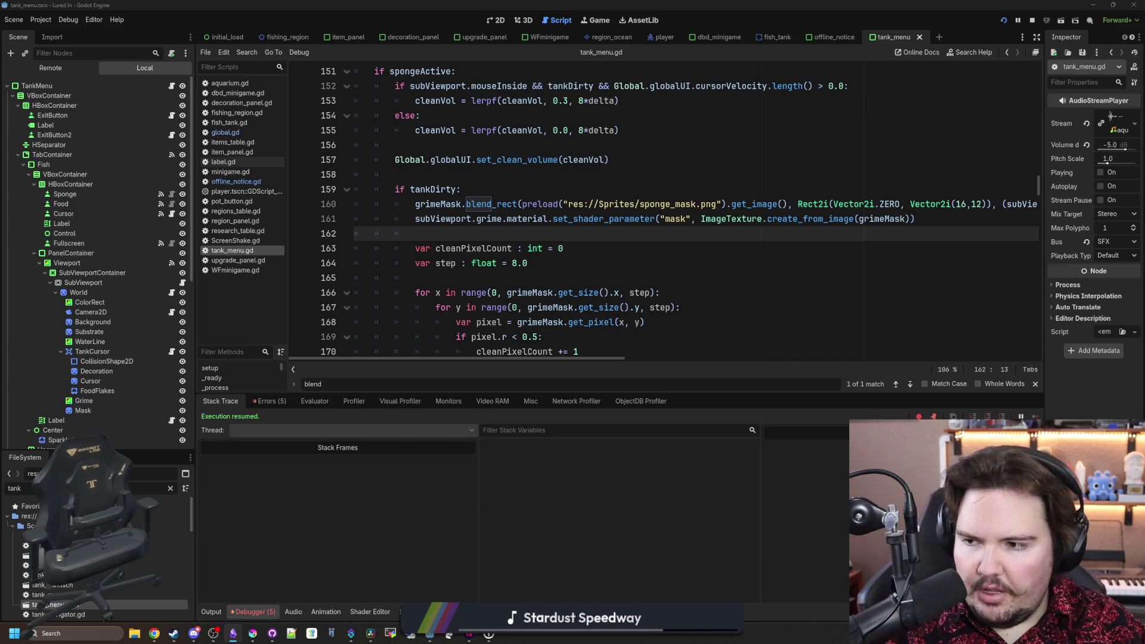
- Insert blank lines under the if tankDirty: check, above the grimeMask.blend_rect call
click(499, 281)
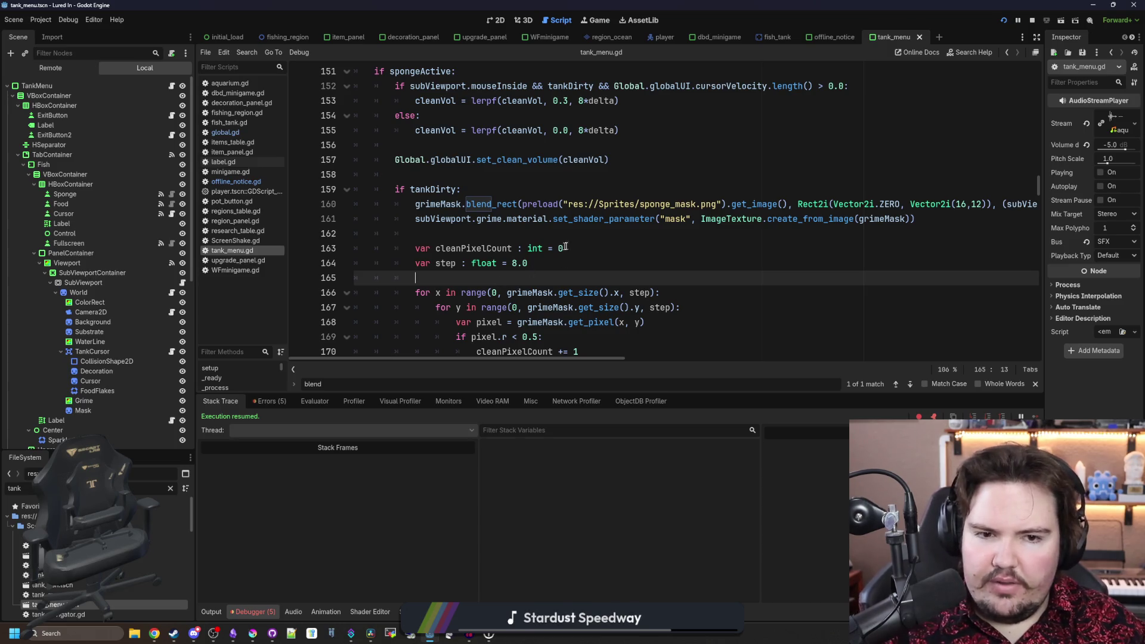
mouse_move(462, 360)
mouse_down()
mouse_move(730, 343)
mouse_move(416, 346)
mouse_up()
mouse_move(469, 204)
mouse_down()
mouse_move(1046, 201)
mouse_move(364, 204)
mouse_move(471, 203)
mouse_move(497, 188)
mouse_up()
key(Return)
key(Return)
key(Up)
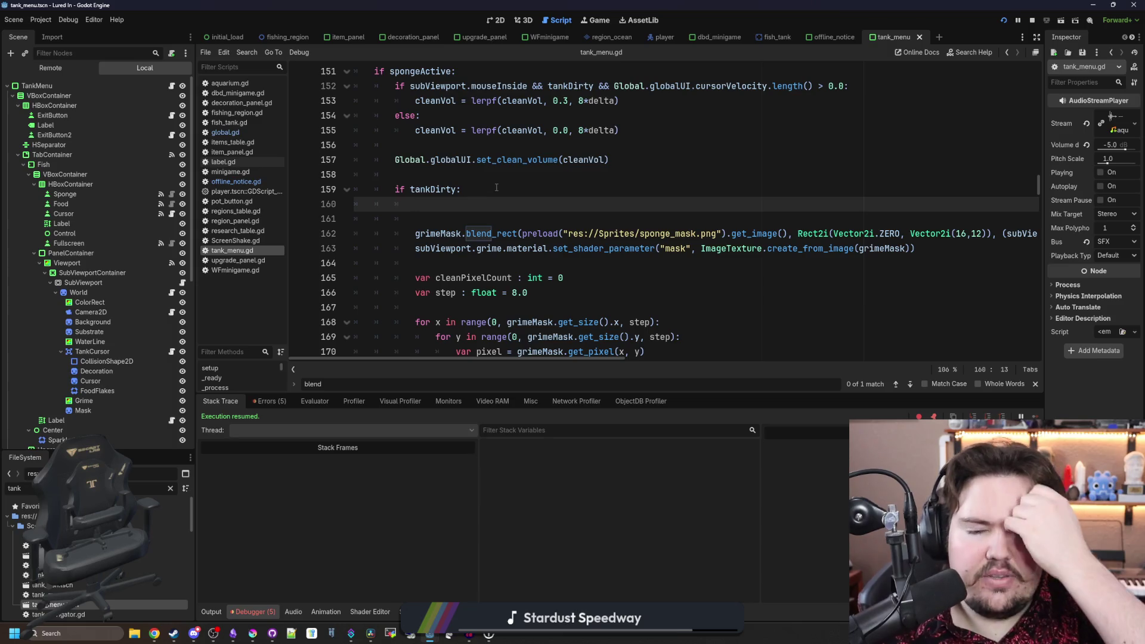
scroll(496, 188, up, 15)
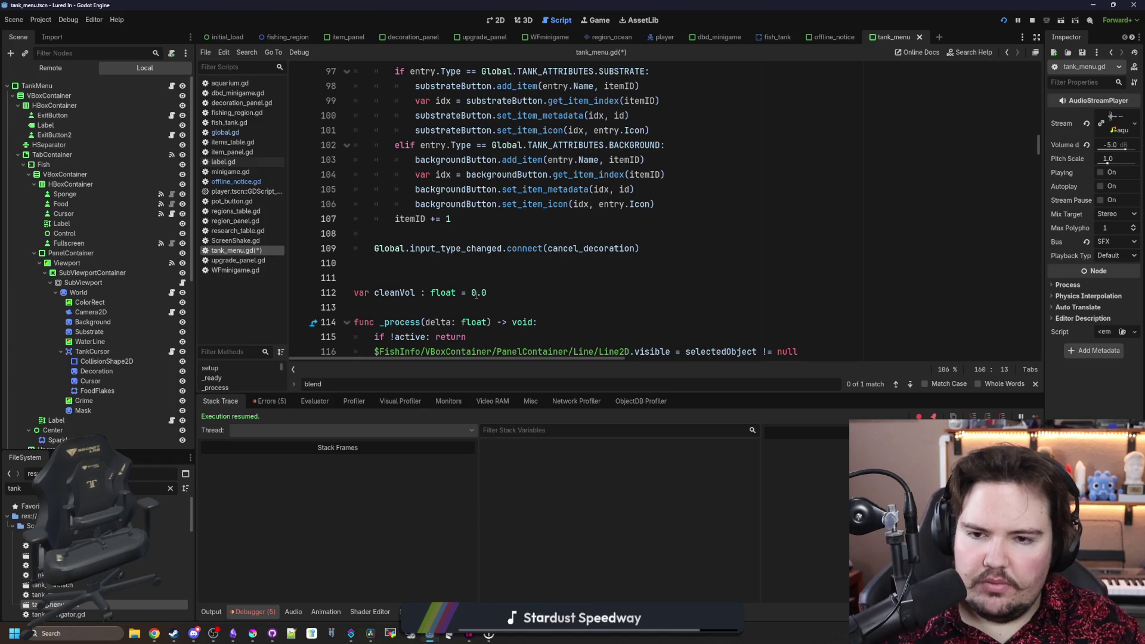
- Start a new line below cleanVol declaring var lastPos : Vector2
click(495, 306)
scroll(513, 268, down, 2)
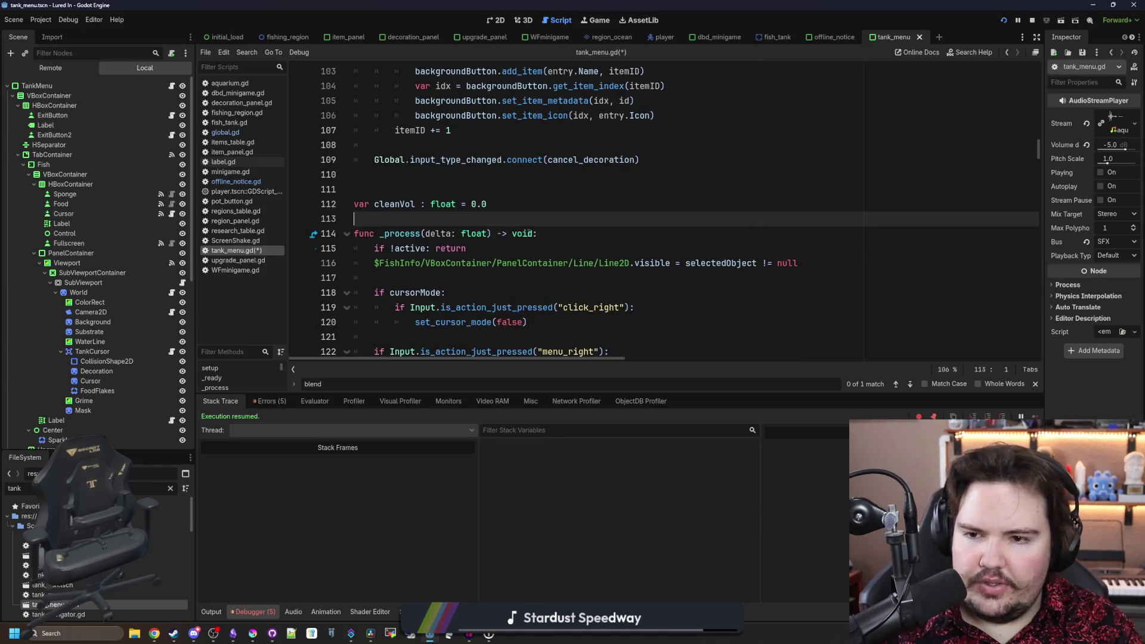
key(Return)
key(Return)
key(Up)
text(var lastMou)
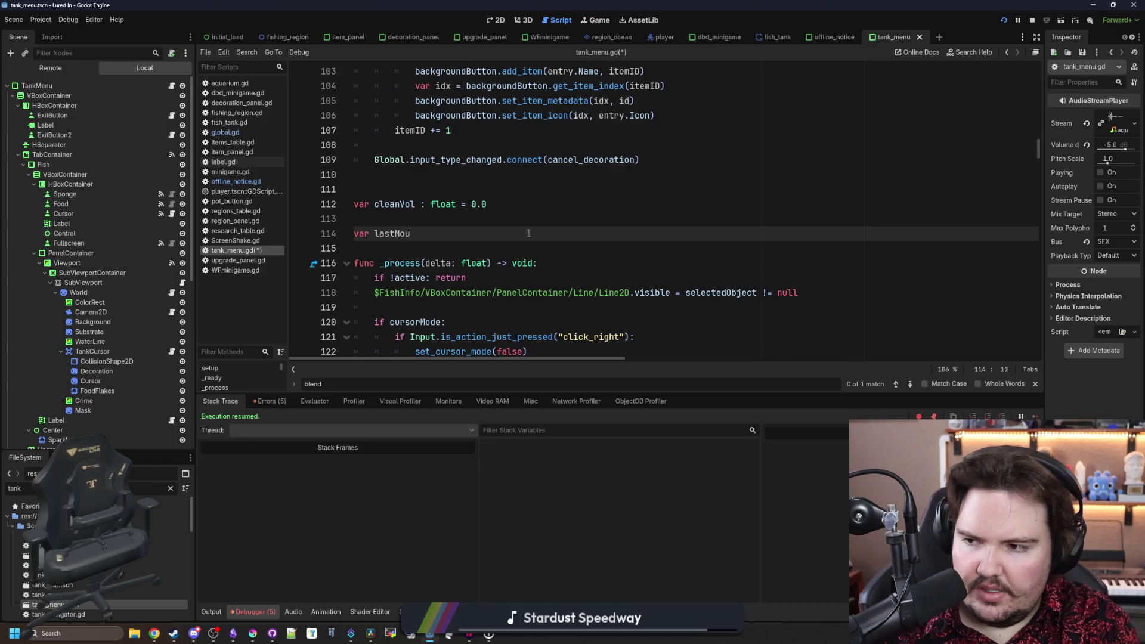
text(sePos)
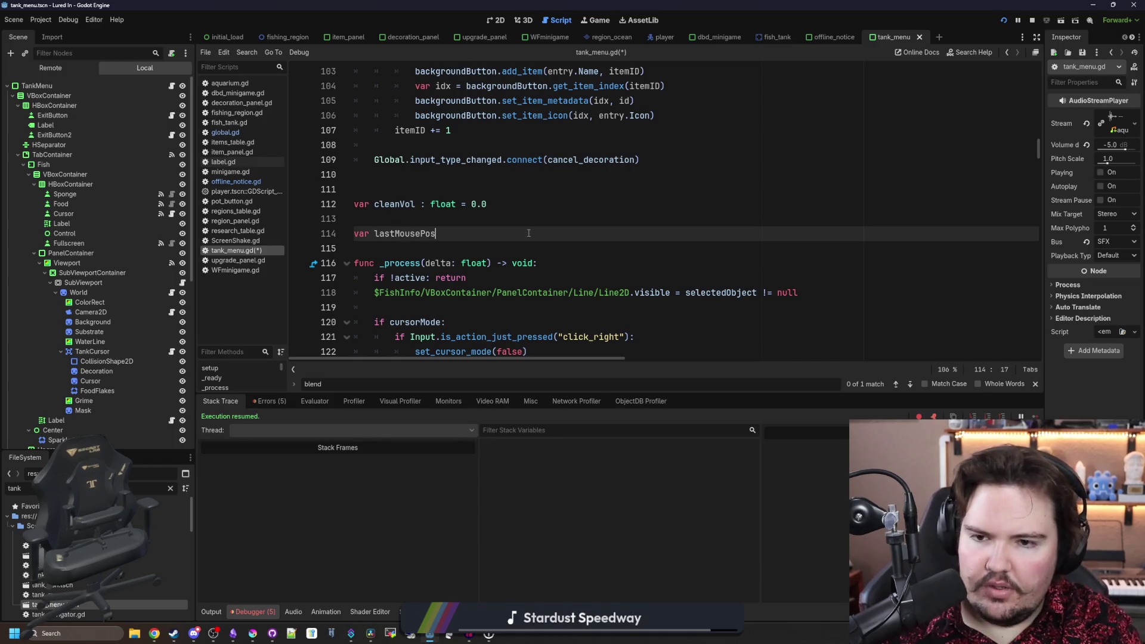
key(BackSpace)
key(BackSpace)
key(BackSpace)
key(BackSpace)
key(BackSpace)
key(BackSpace)
key(BackSpace)
key(BackSpace)
text(Pos : Vector2)
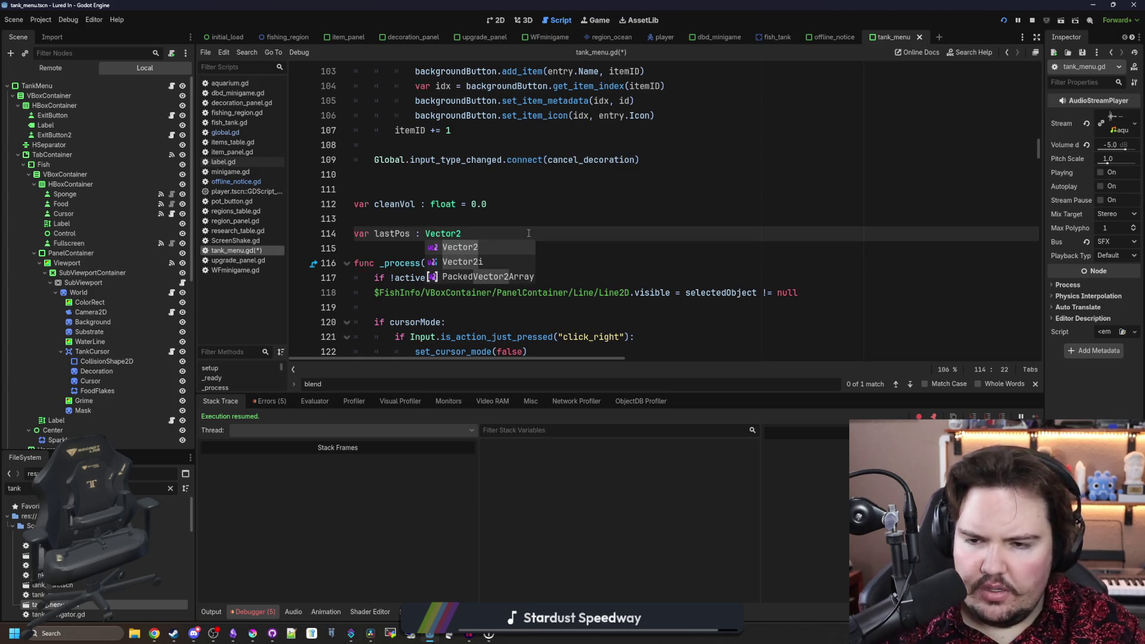
- Initialise the lastPos declaration with = Vector2.ZERO
scroll(529, 233, right, 3)
scroll(466, 357, left, 3)
double_click(392, 233)
click(495, 230)
text(= Vector2.ZERO)
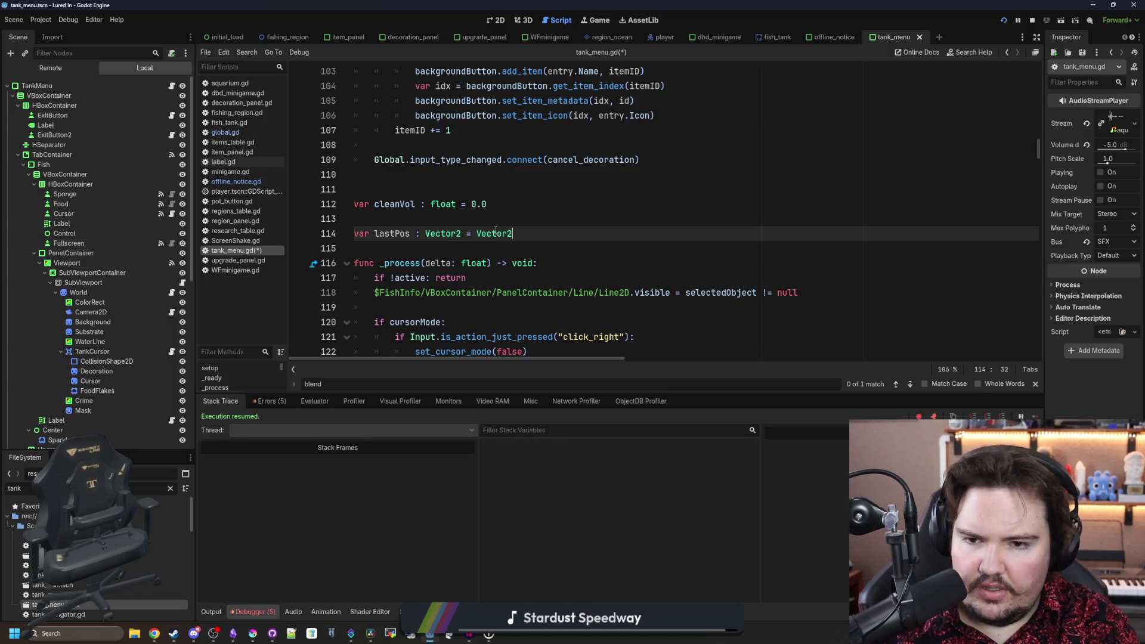
click(368, 233)
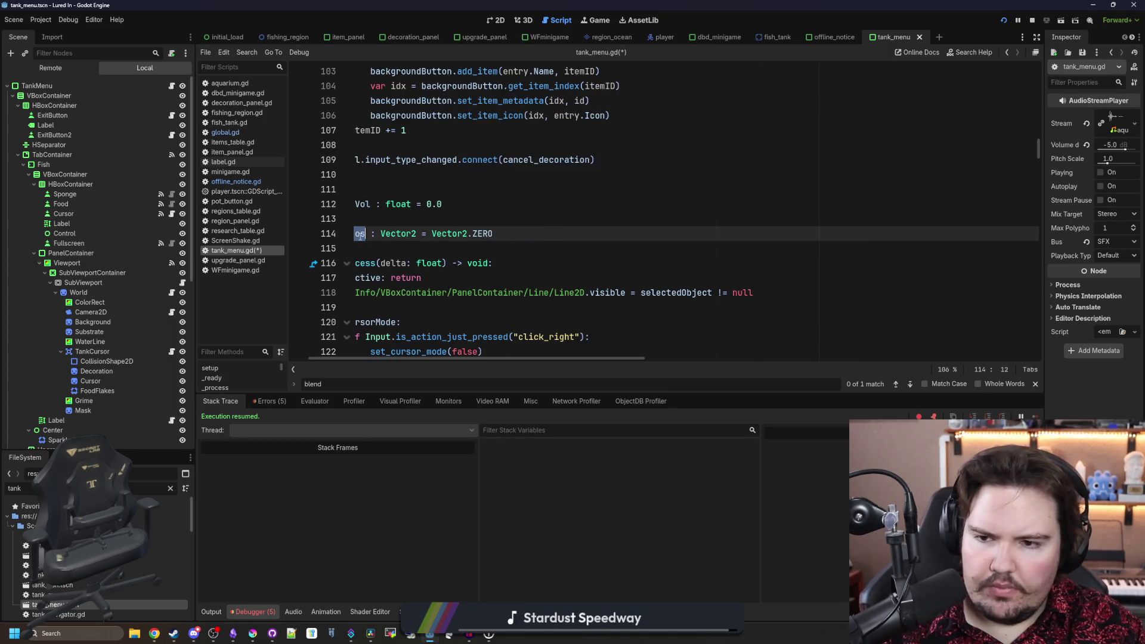
scroll(528, 339, down, 9)
scroll(530, 345, up, 4)
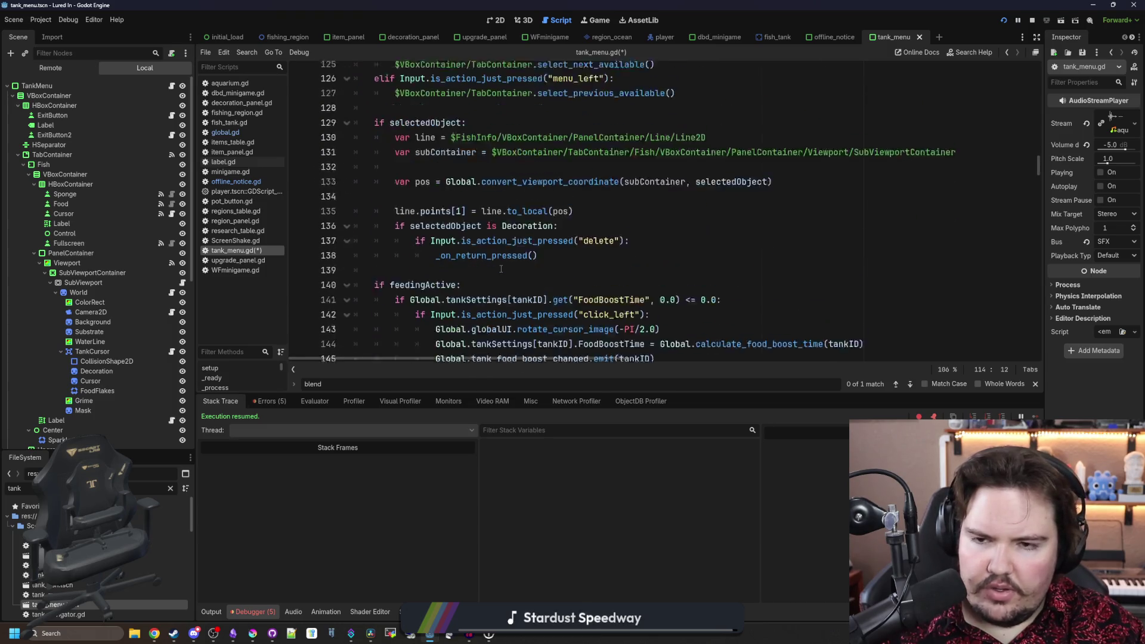
- Type lastPos on the blank line inside the tankDirty block
scroll(493, 261, down, 7)
scroll(466, 201, down, 5)
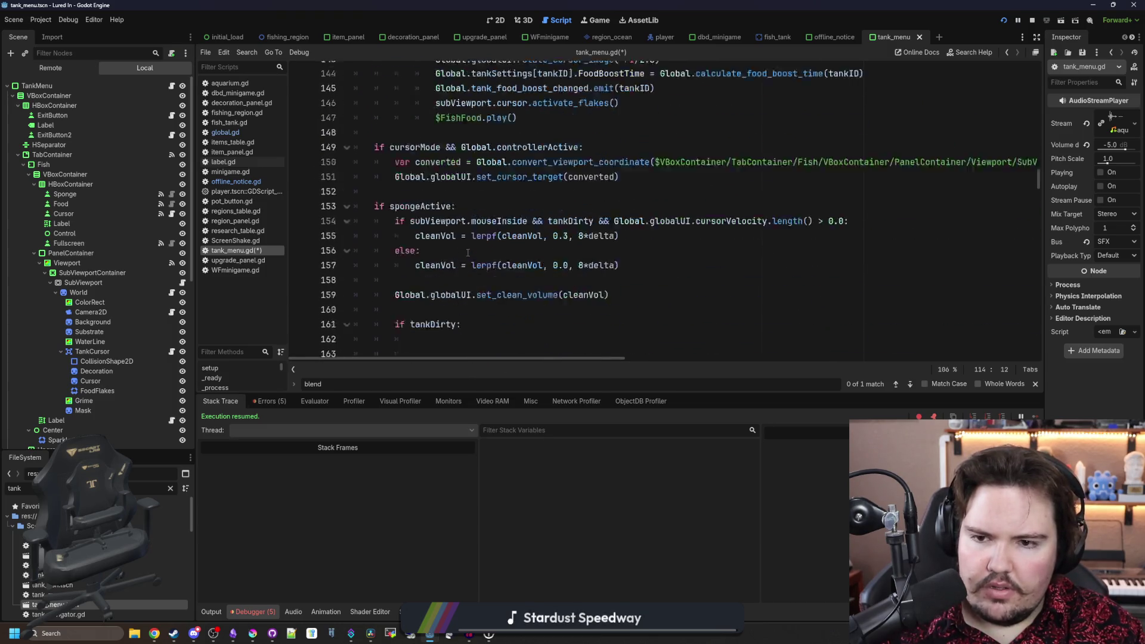
click(467, 200)
click(470, 197)
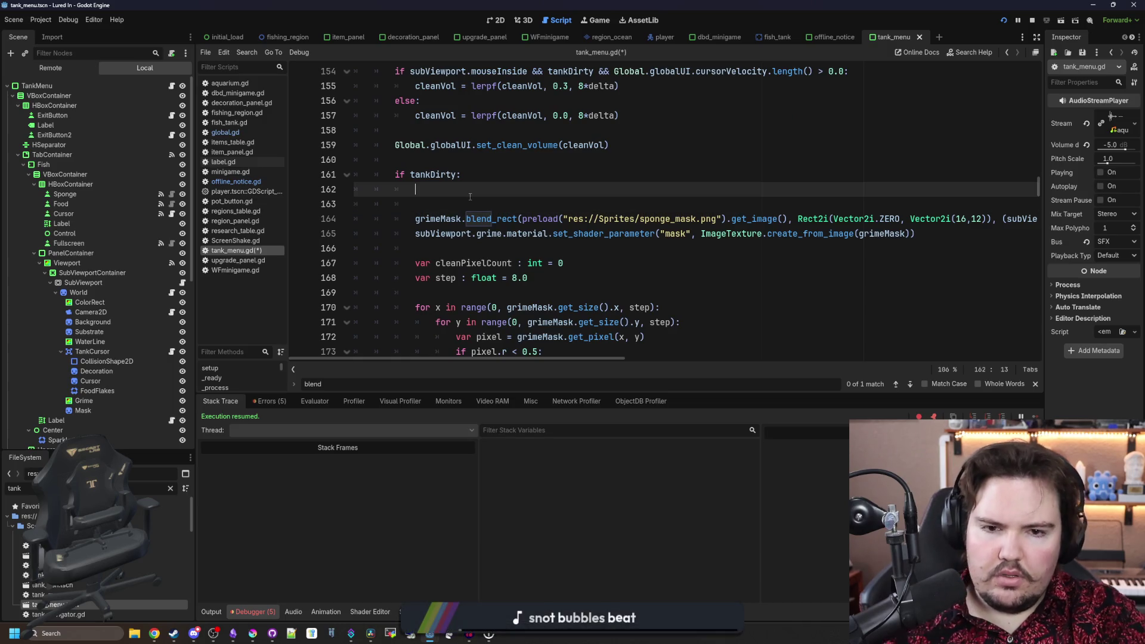
scroll(541, 206, right, 2)
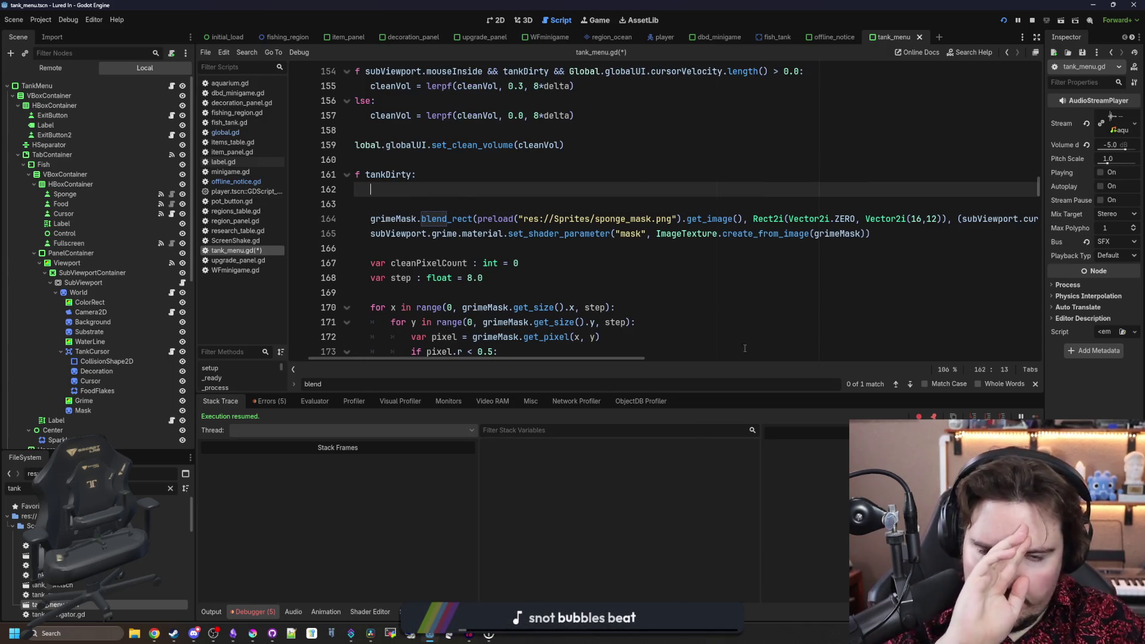
mouse_move(597, 359)
mouse_down()
mouse_move(783, 344)
mouse_move(656, 354)
mouse_move(459, 341)
mouse_up()
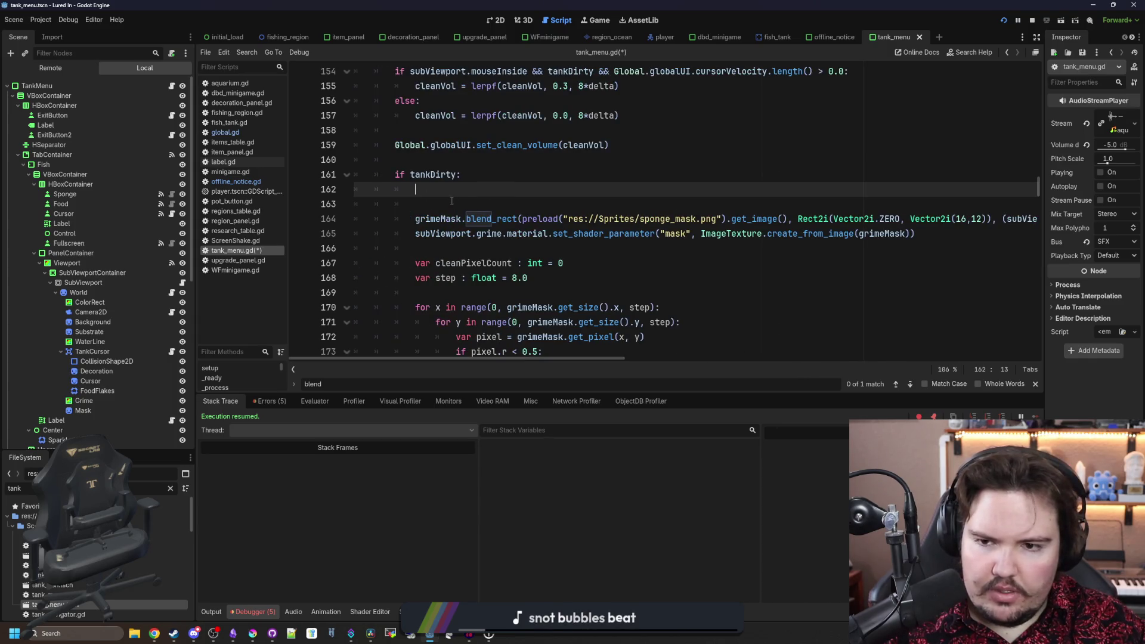
text(lastPos)
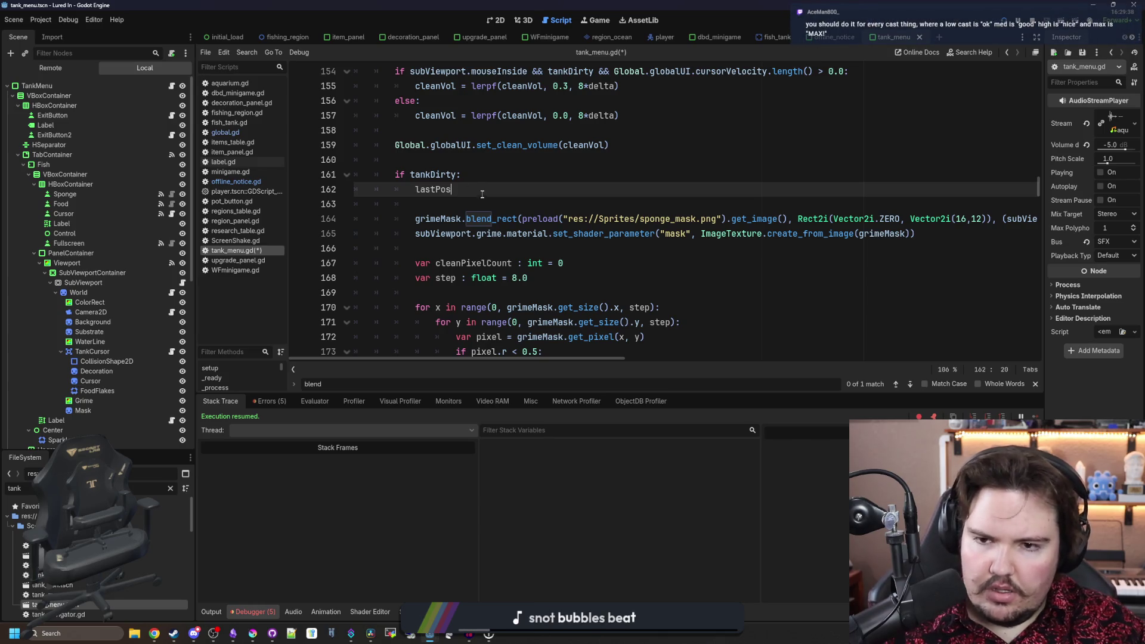
- Add a var newPos = line above it and replace blend_rect's old stamp position with newPos
click(495, 172)
key(Return)
text(var )
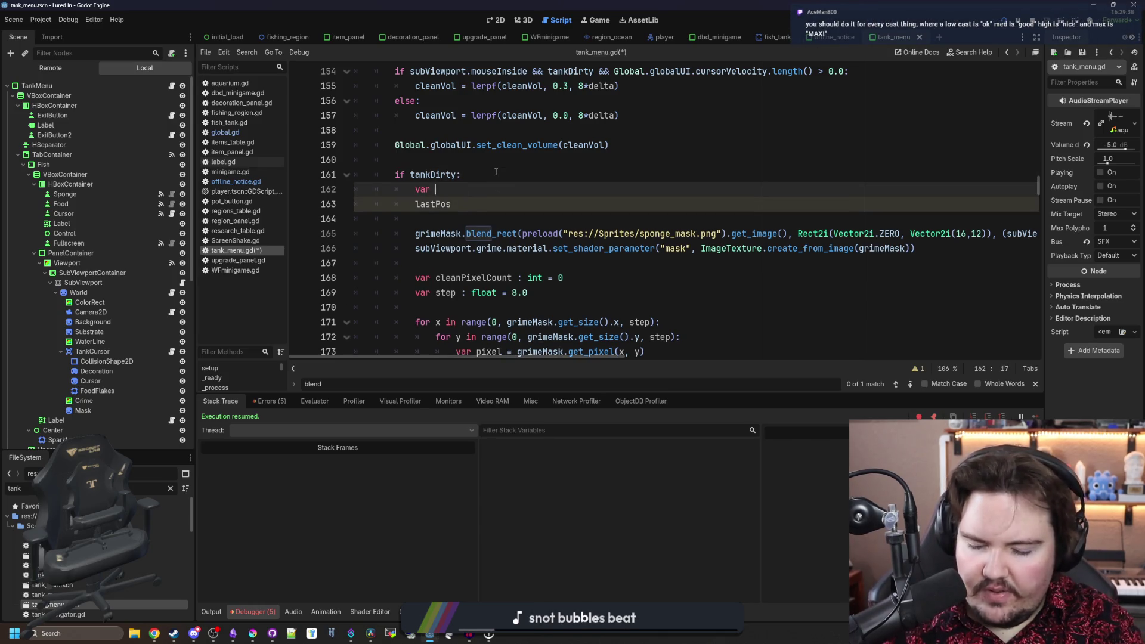
text(newPos =)
drag(884, 233, 746, 234)
drag(590, 234, 948, 234)
key(ctrl+x)
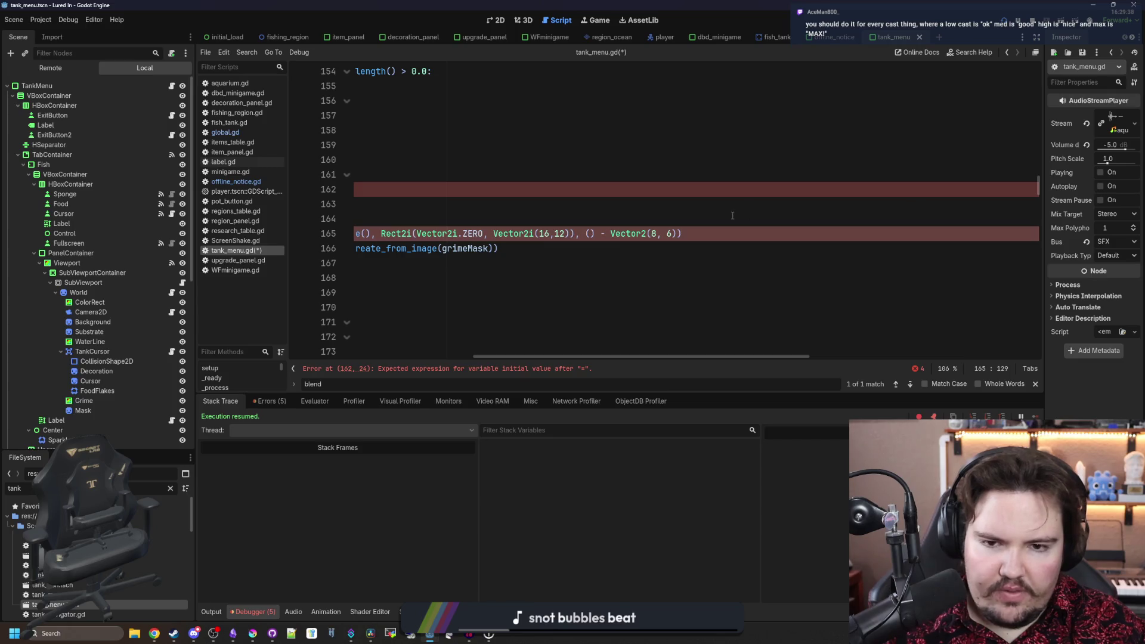
text(newPos)
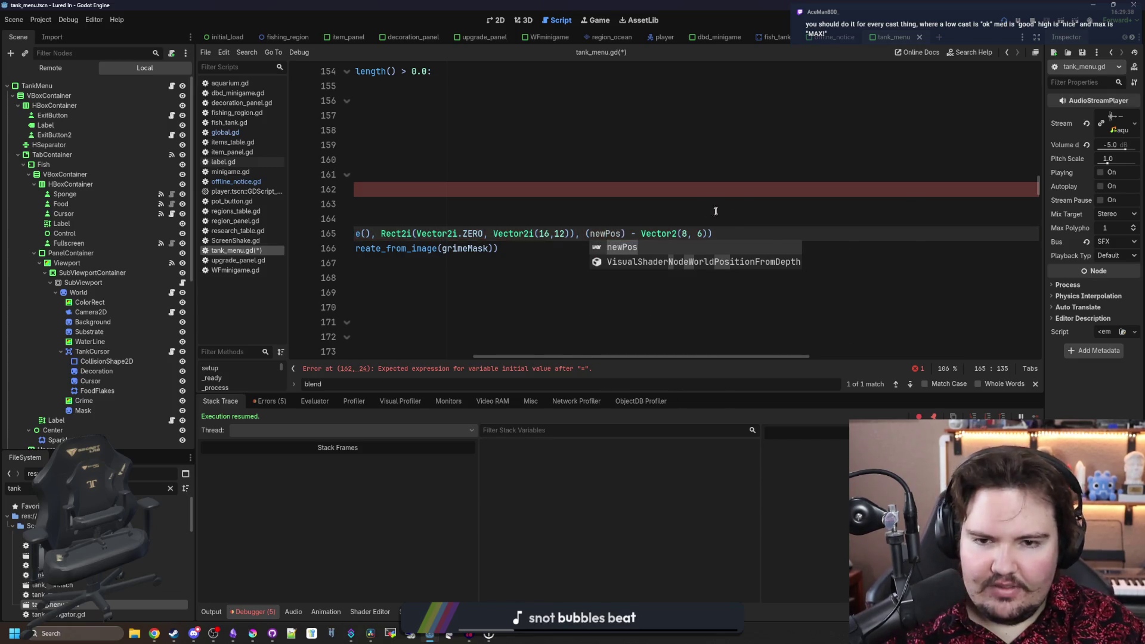
- Assign newPos the cut cursor-minus-grime global position expression
drag(718, 210, 369, 201)
click(495, 189)
key(ctrl+v)
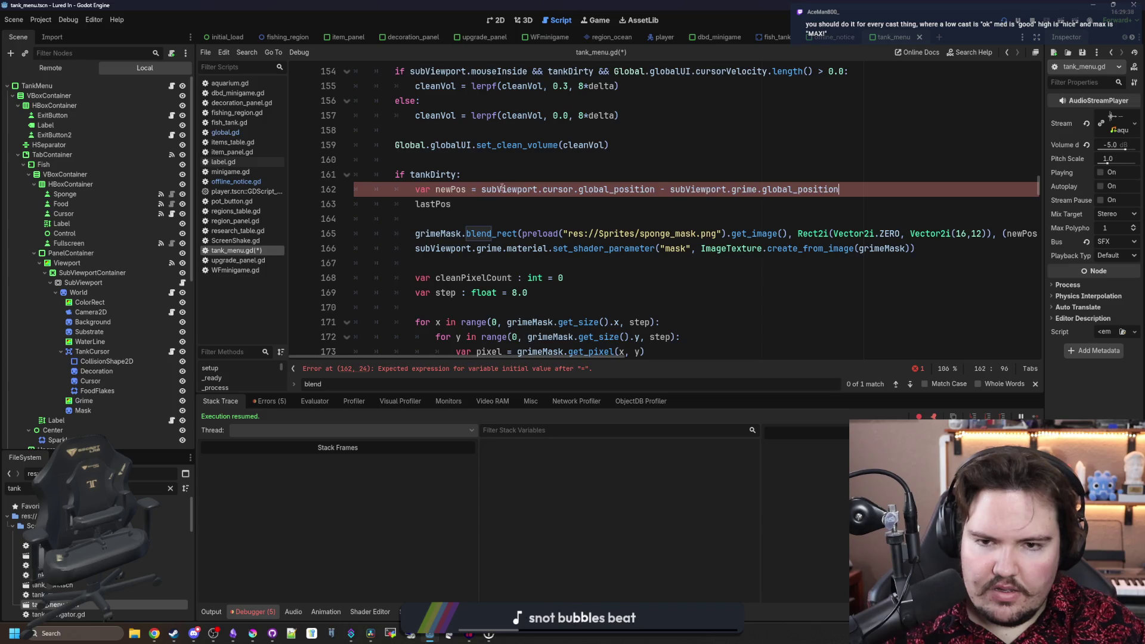
click(494, 204)
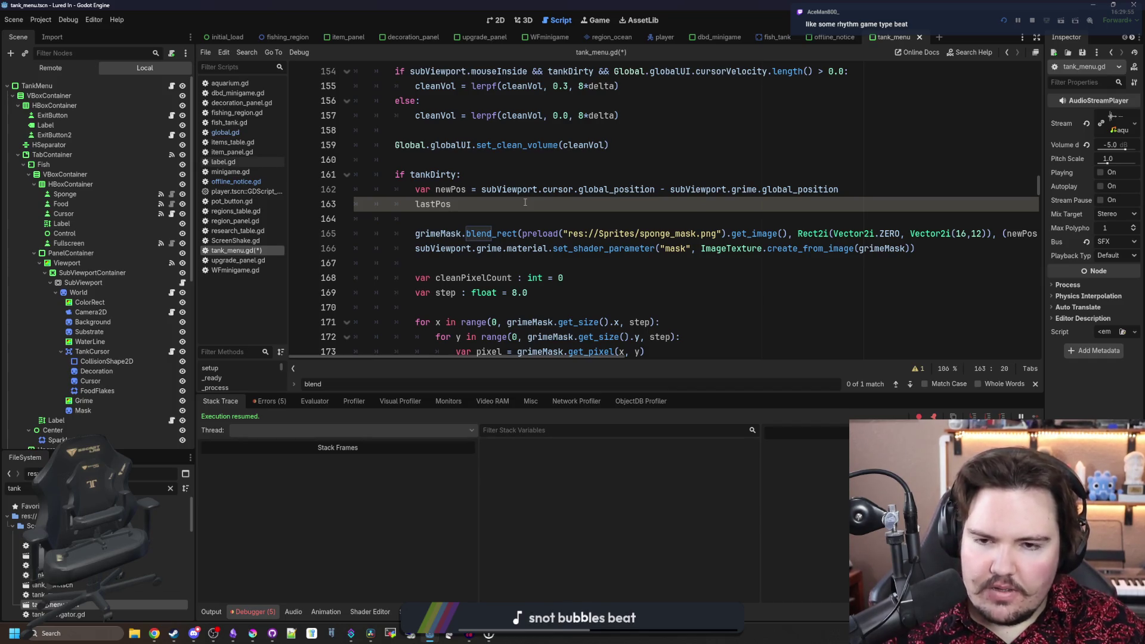
- Add var dir = (newPos - lastPos) below the newPos line
click(864, 186)
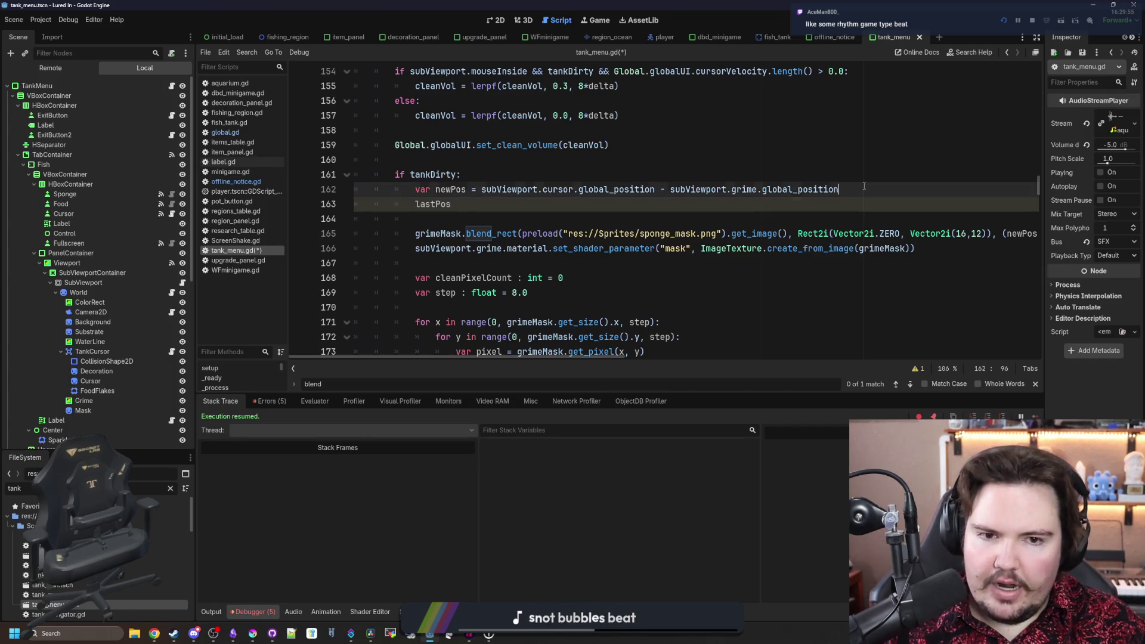
key(Return)
key(Return)
key(Return)
key(Up)
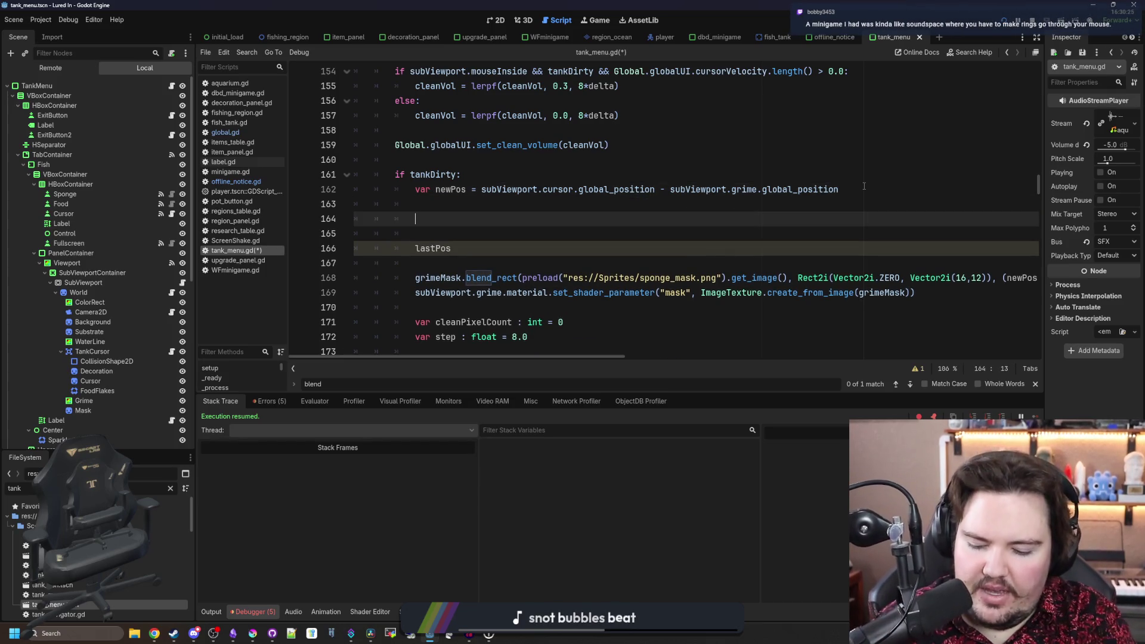
text(var dist = newPos =-)
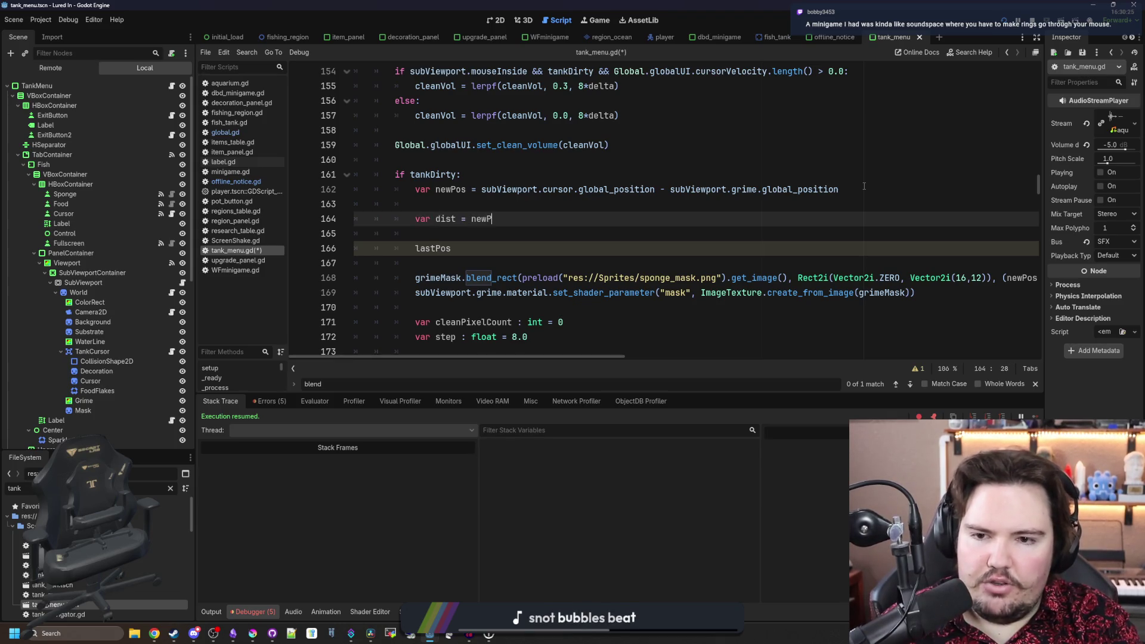
key(BackSpace)
key(BackSpace)
key(BackSpace)
text(- lastPos)
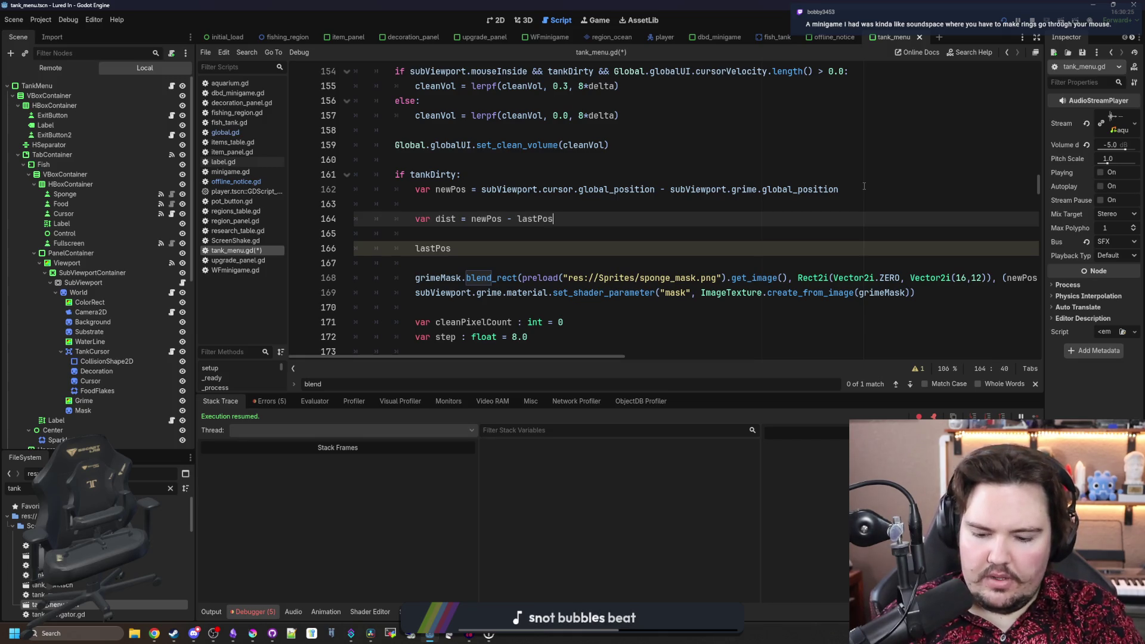
text())
key(ctrl+Left)
key(ctrl+Left)
key(ctrl+Left)
text(()
key(End)
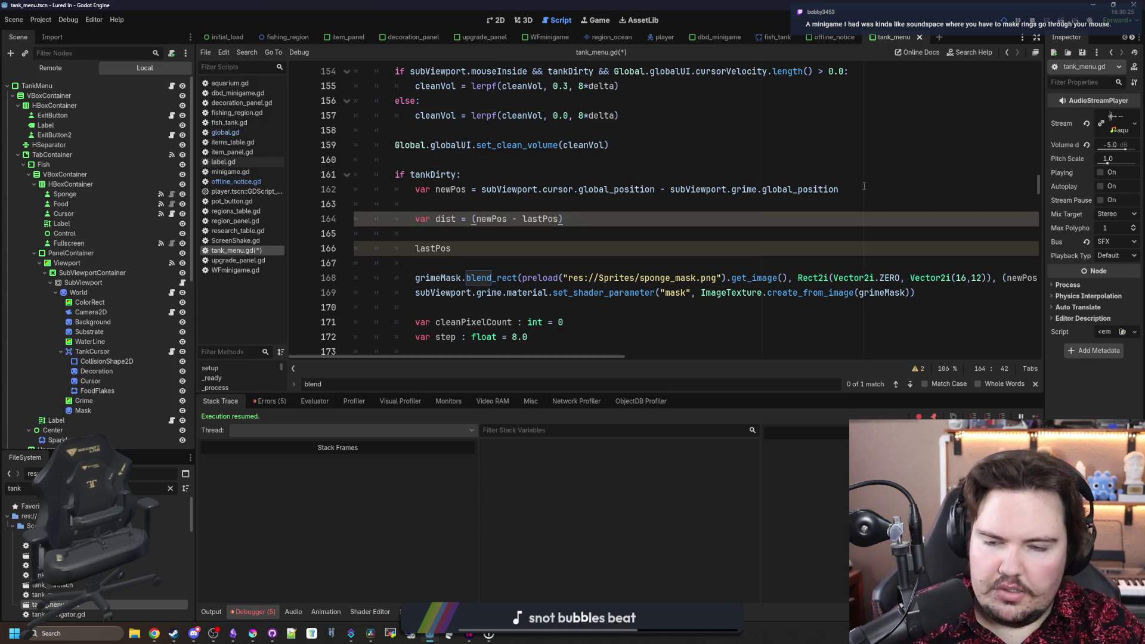
key(Return)
key(Up)
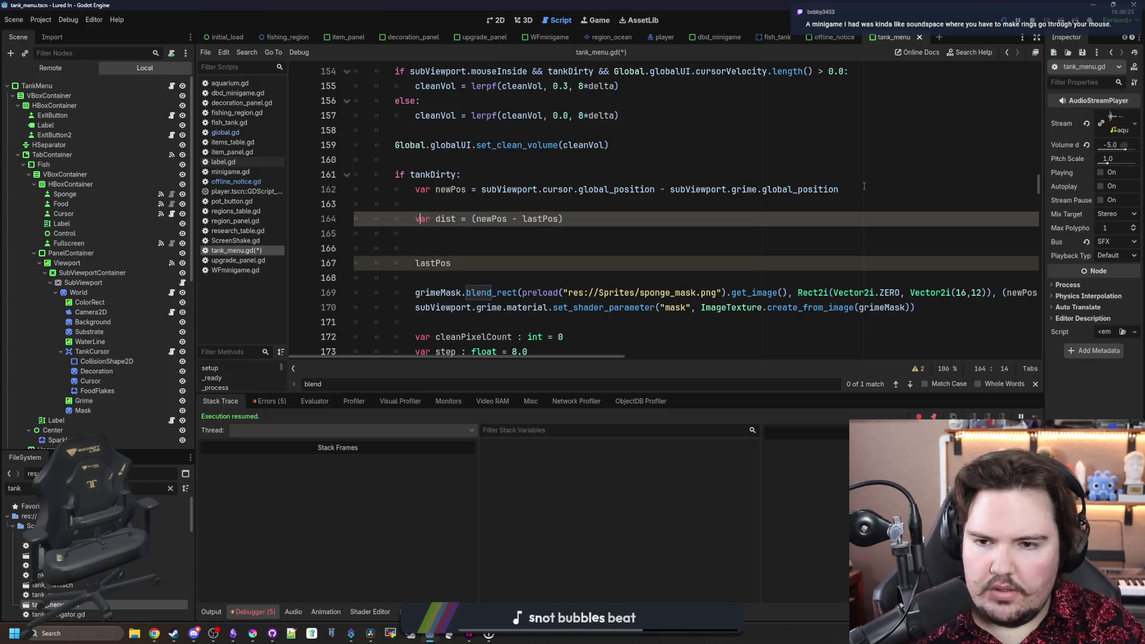
key(ctrl+shift+Right)
text(dir)
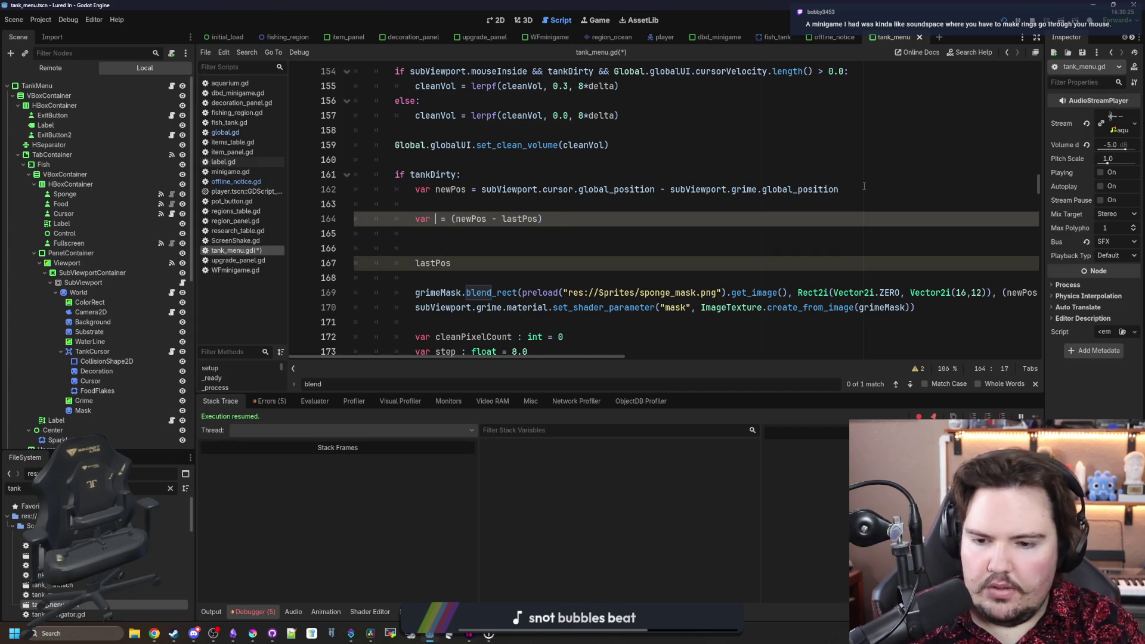
- Add a for i in range(count) loop header below the dir line
key(End)
key(Return)
key(Return)
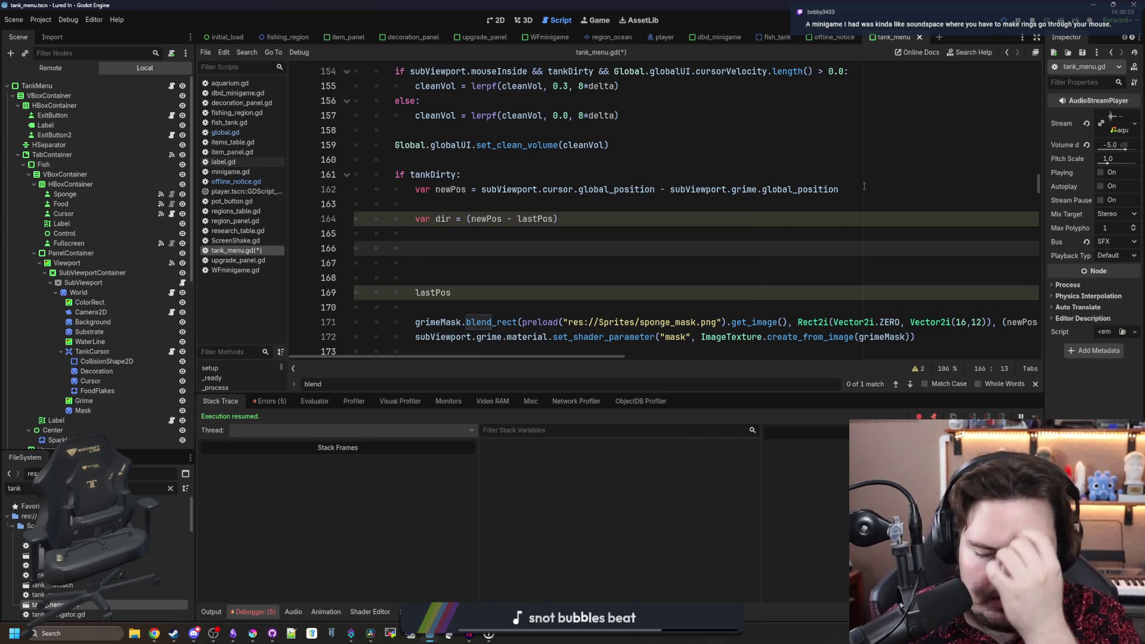
text(for i in range(cpu)
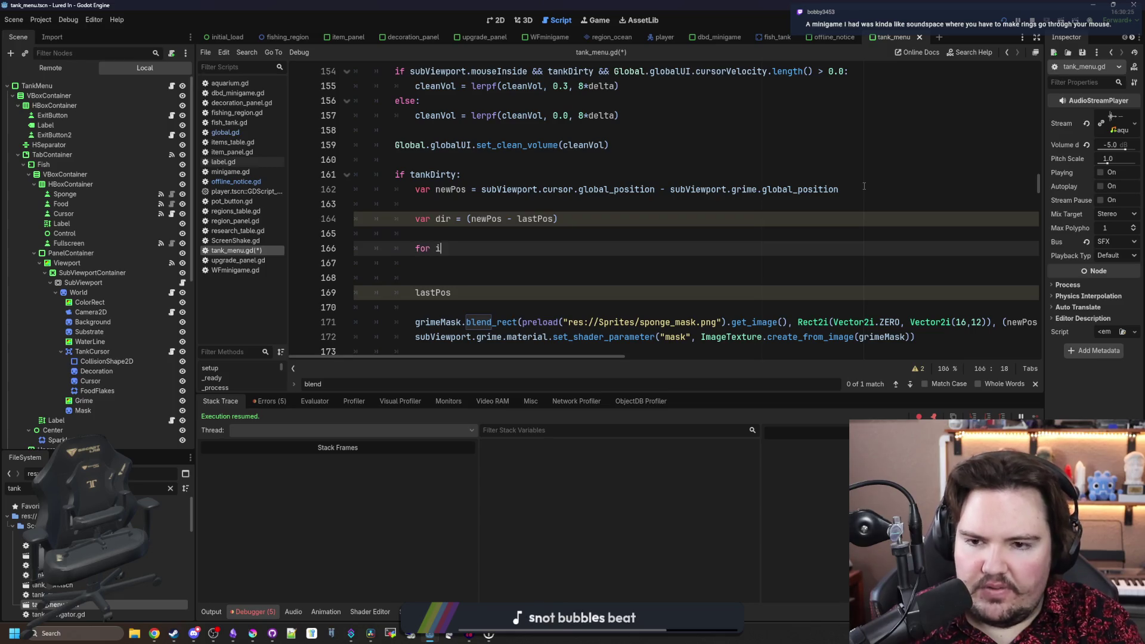
key(BackSpace)
key(BackSpace)
text(ount)
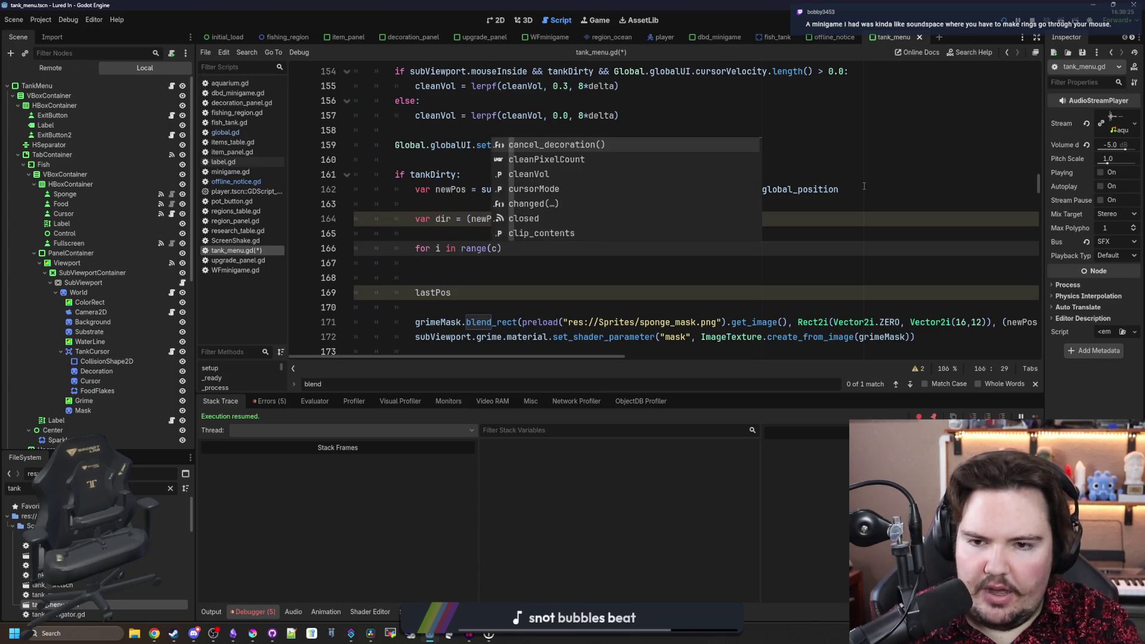
key(End)
- Declare var count = ceil(dir.length()/16.0) above the loop
key(Up)
key(Up)
key(Return)
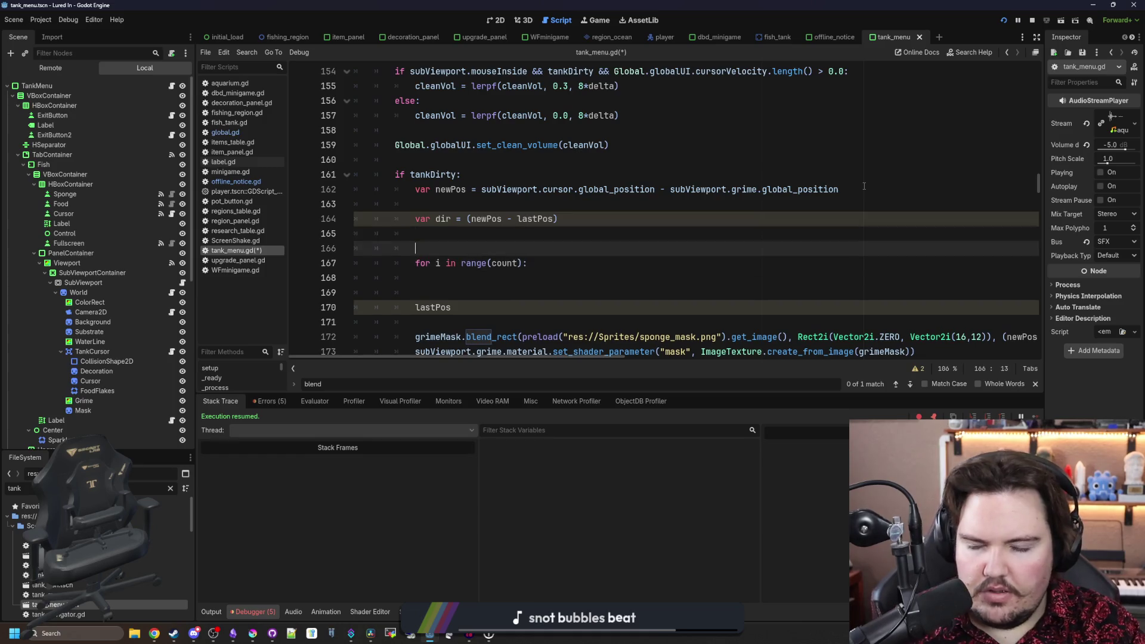
text(var count = dir.length)
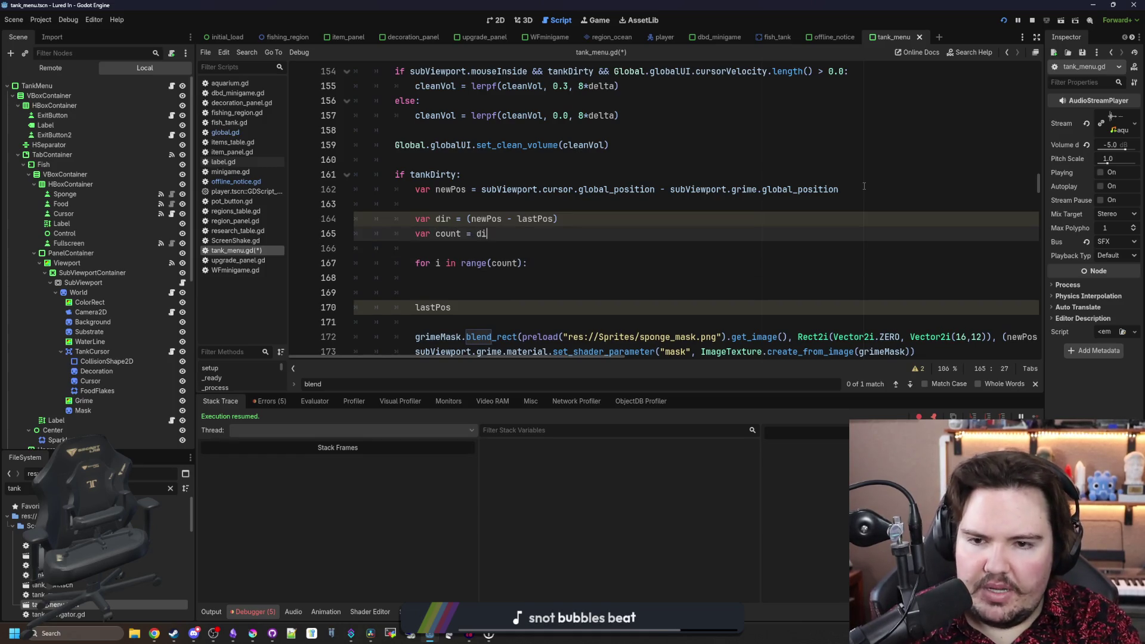
text(()/)
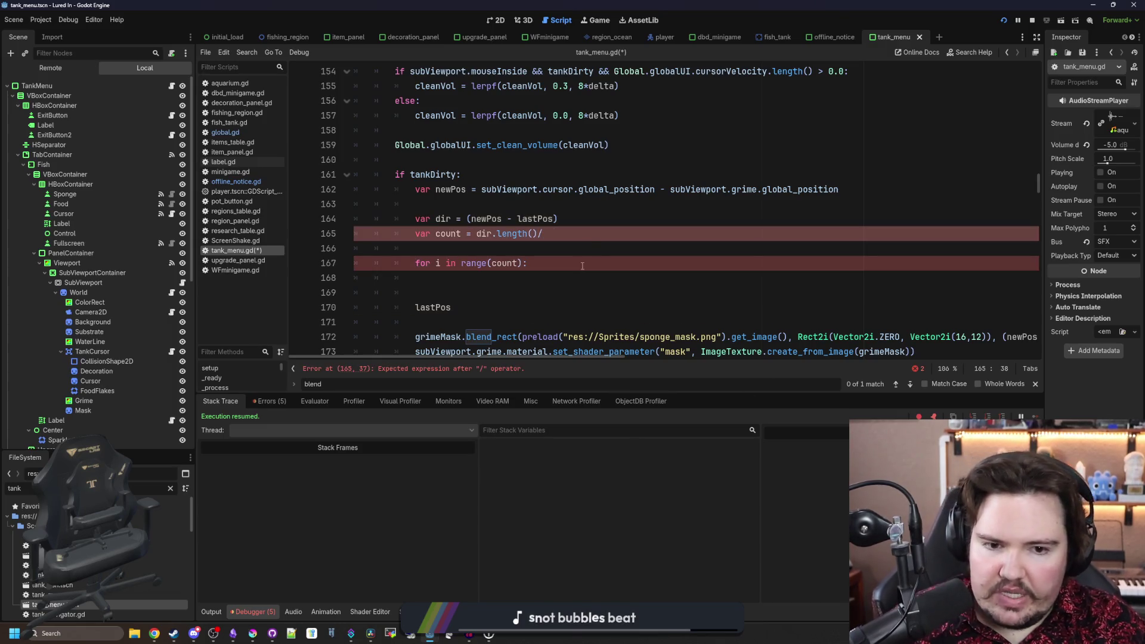
text(16.0)
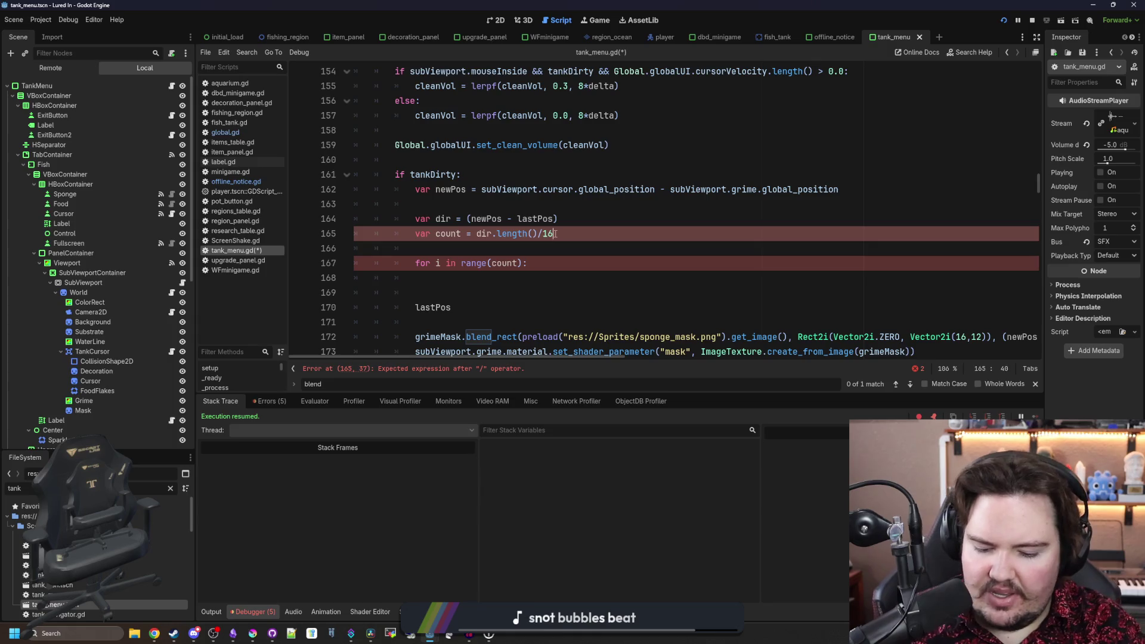
click(501, 251)
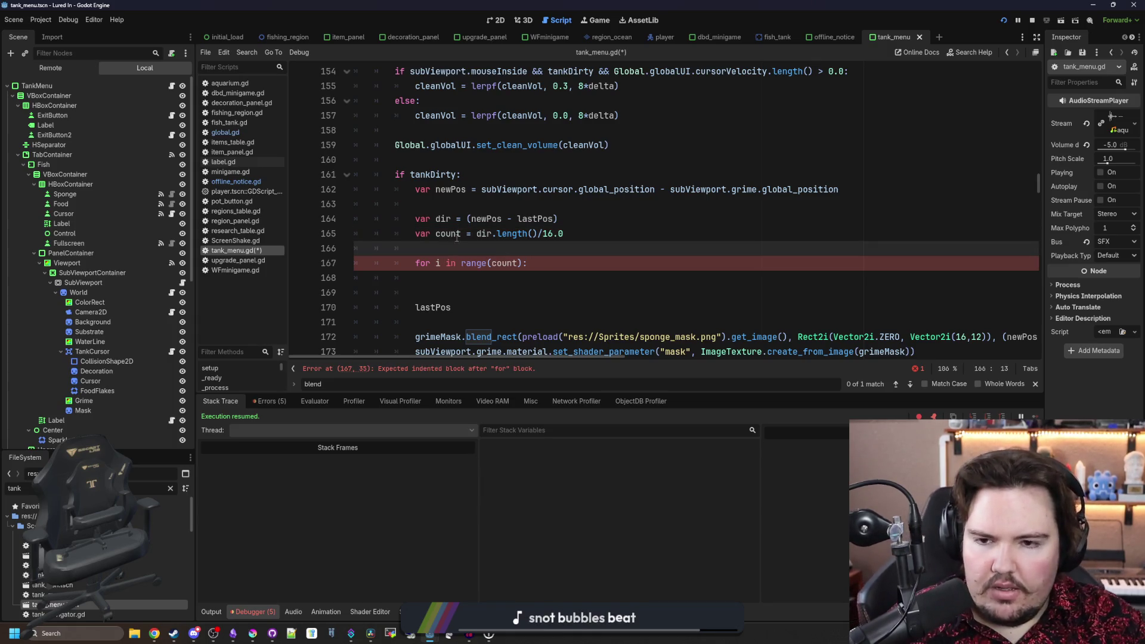
key(Down)
key(End)
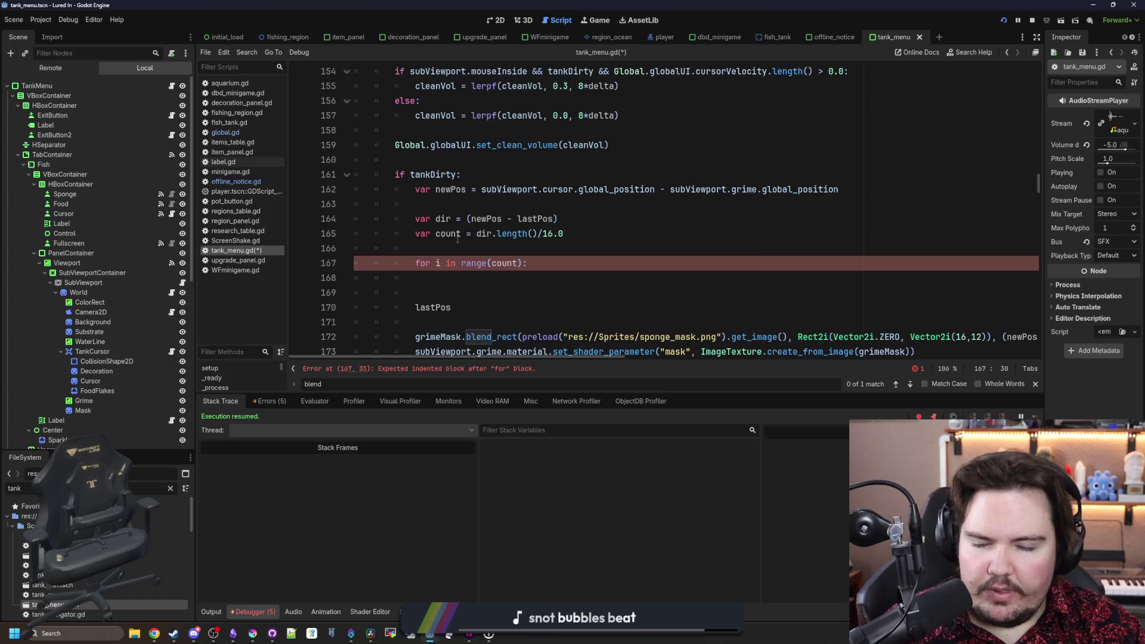
click(437, 234)
click(477, 233)
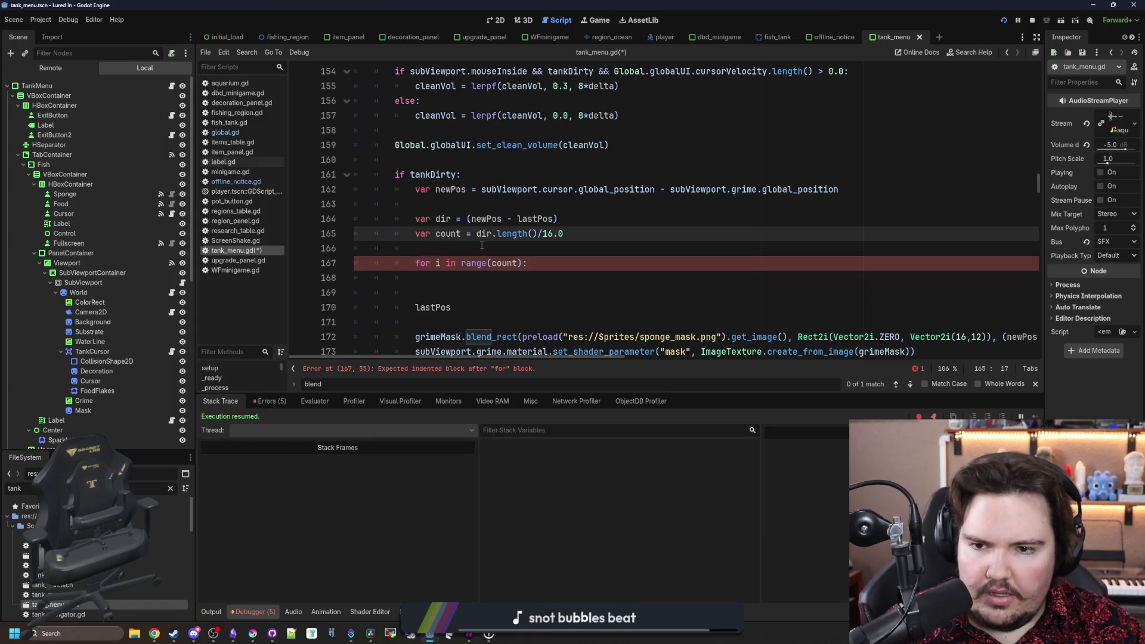
text(ceil()
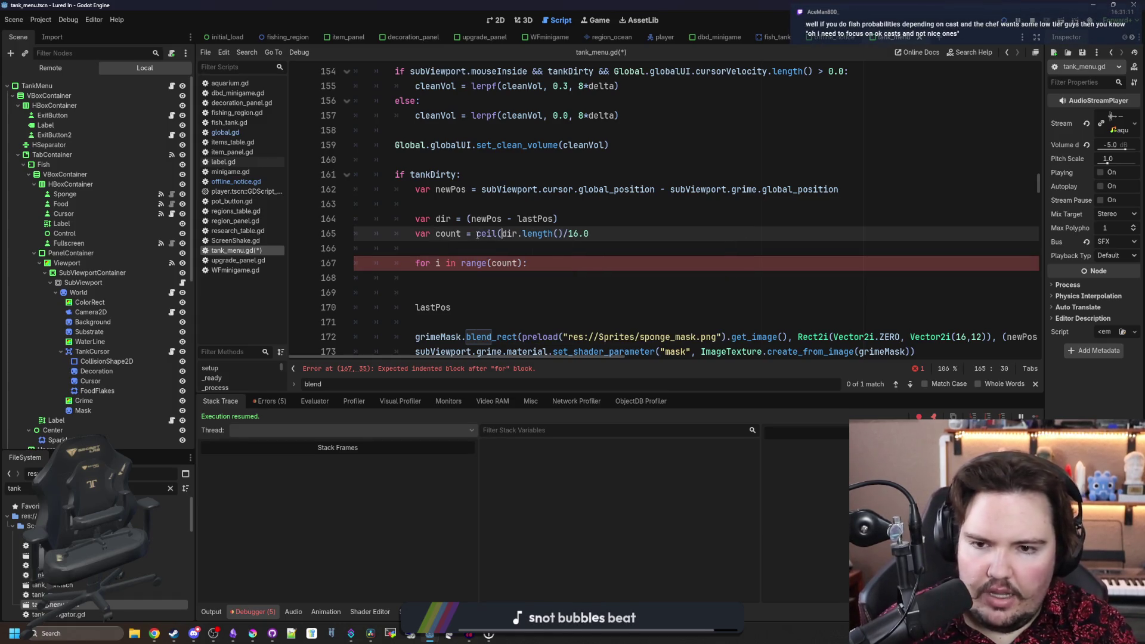
key(End)
text())
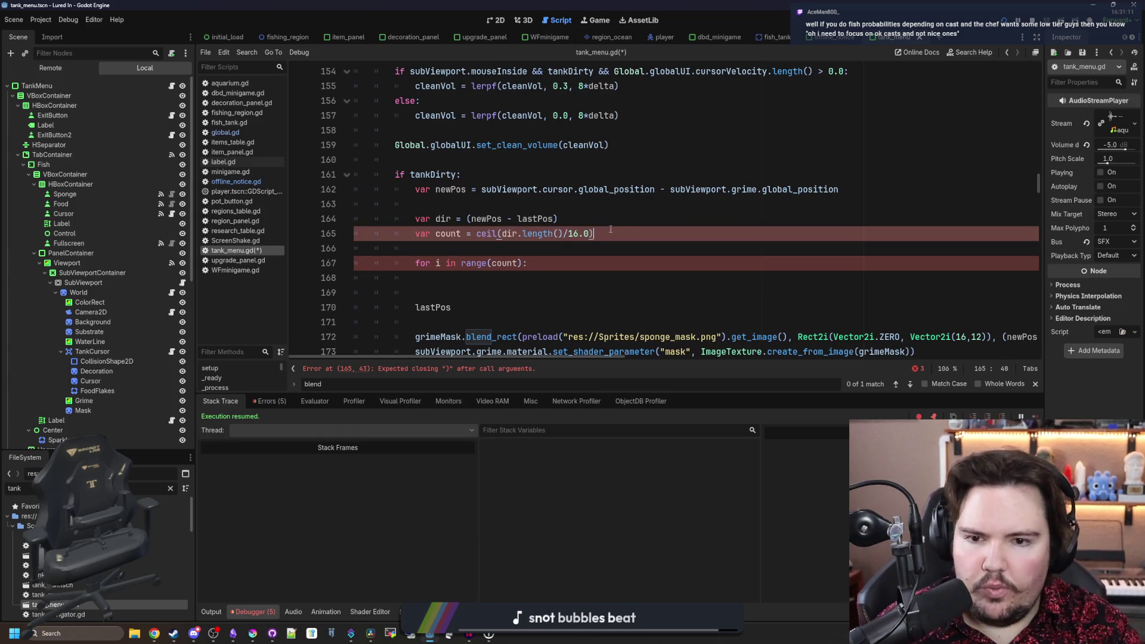
- Move the blend_rect stamping line into the loop body, keeping the shader update outside
scroll(611, 229, down, 2)
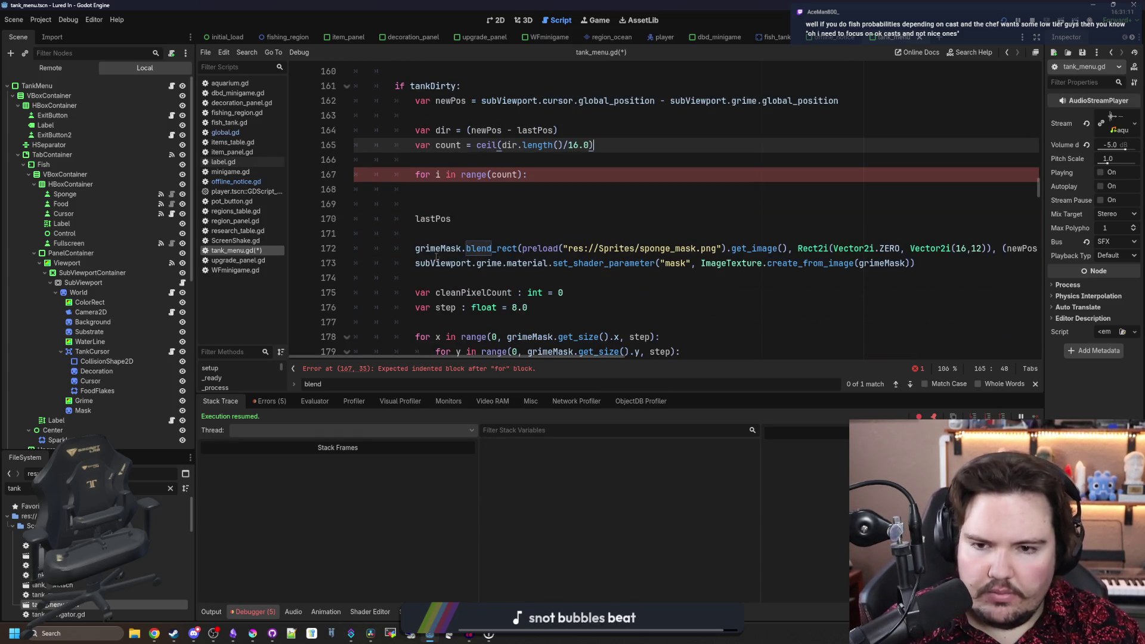
click(948, 253)
click(931, 263)
mouse_move(931, 263)
mouse_down()
mouse_move(434, 263)
mouse_move(415, 248)
mouse_up()
key(ctrl+c)
key(BackSpace)
click(453, 192)
key(ctrl+v)
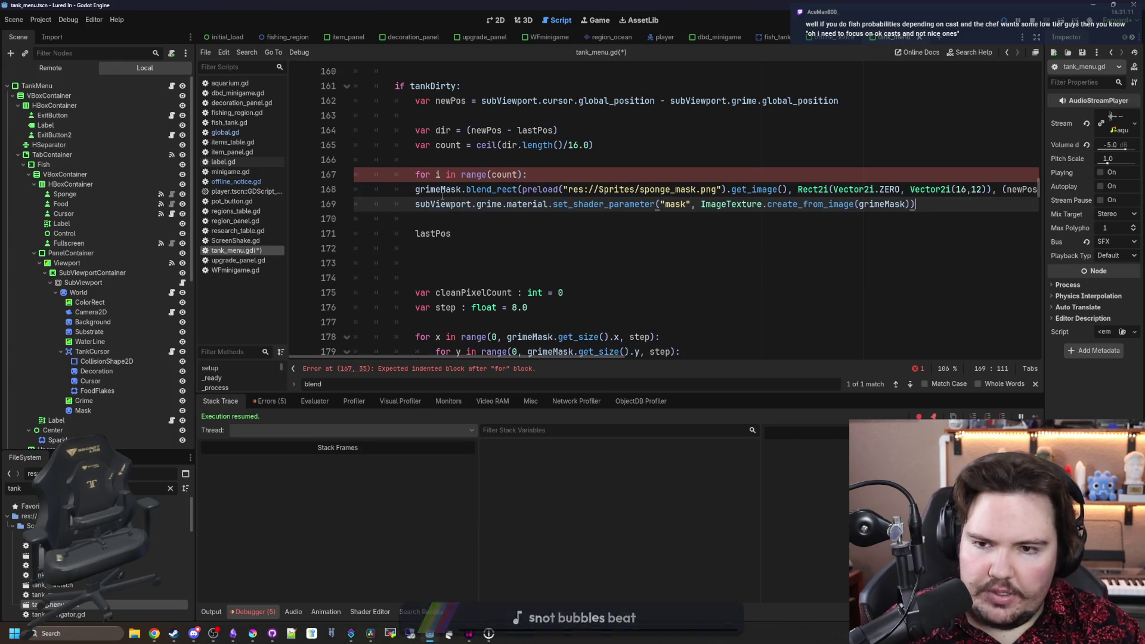
click(413, 194)
key(Tab)
key(End)
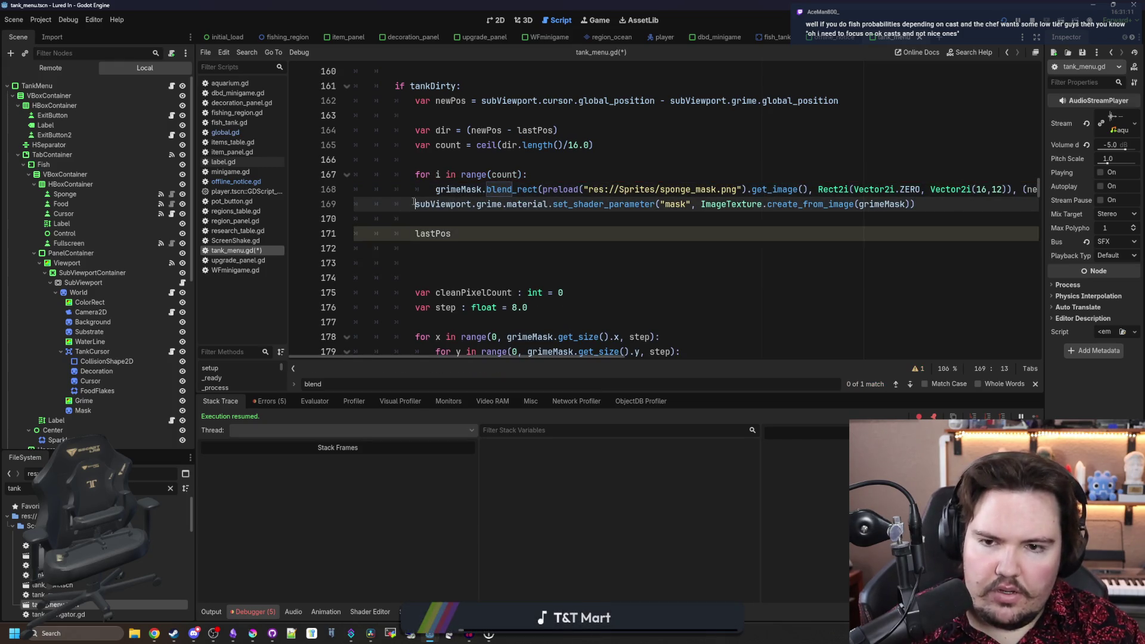
key(Return)
- Complete the leftover line as lastPos = newPos and remove extra blank lines
drag(452, 248, 354, 233)
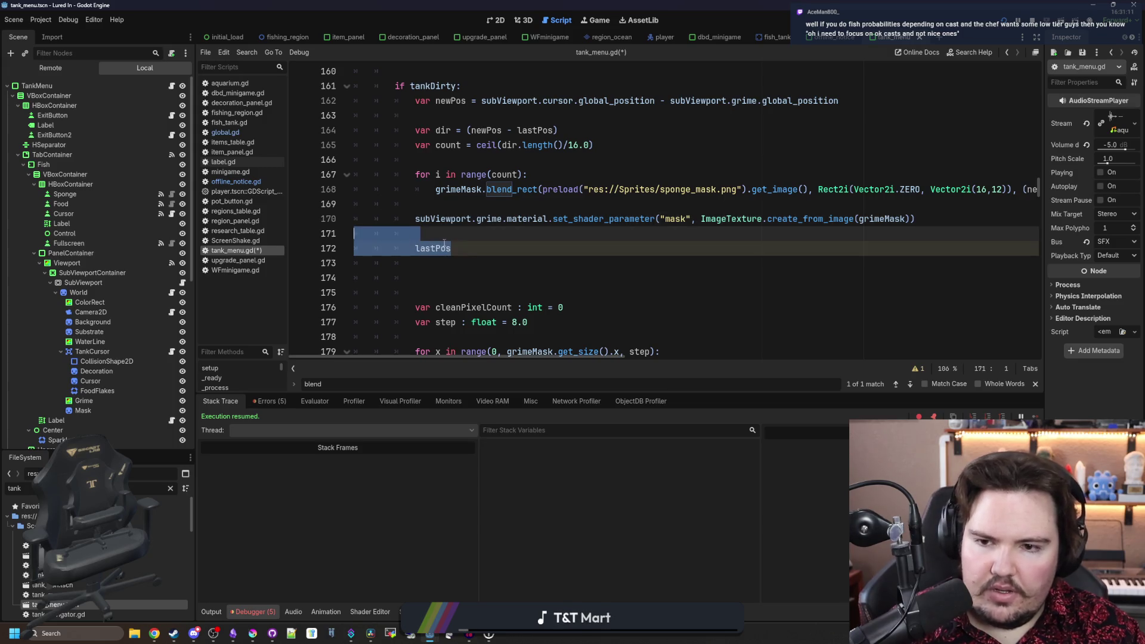
click(467, 250)
text(newPos)
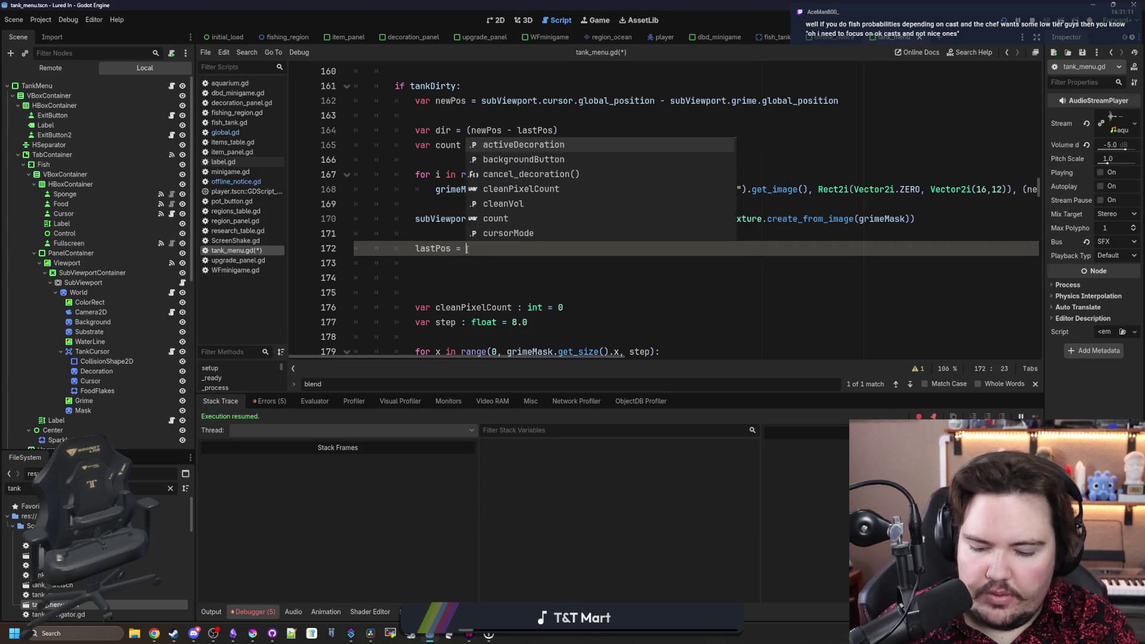
click(452, 266)
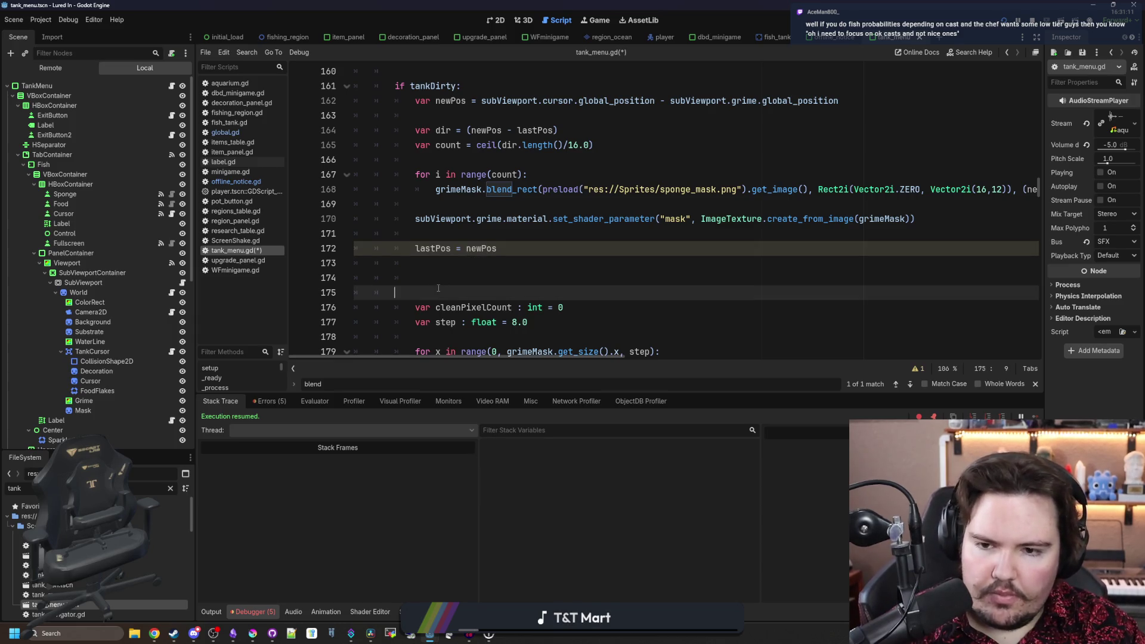
key(Delete)
key(Delete)
click(470, 234)
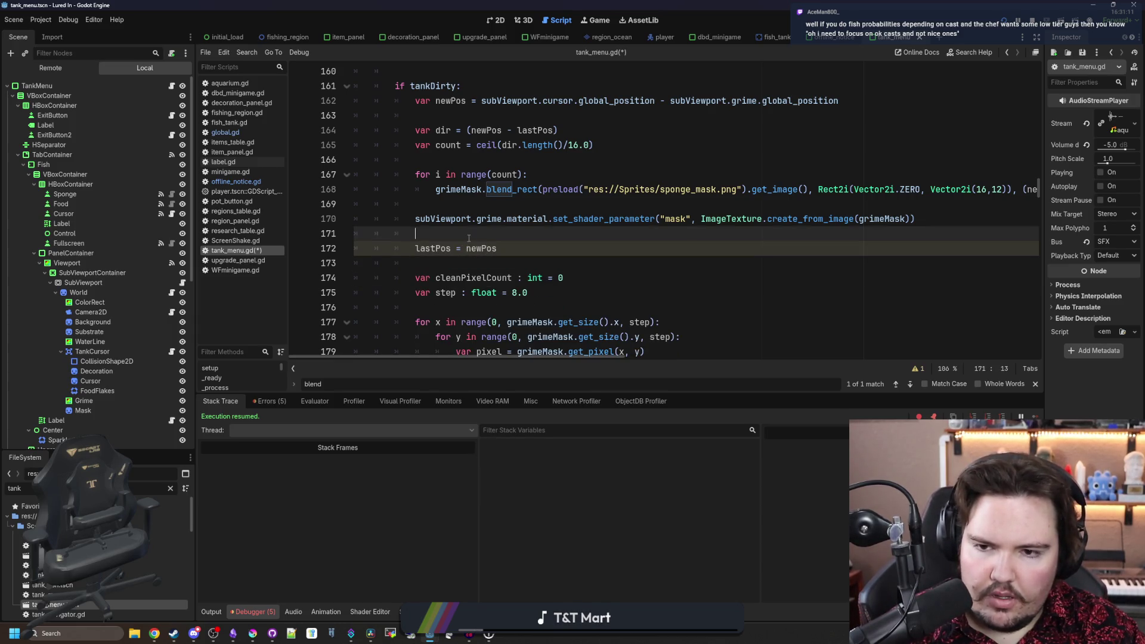
- Cut the lastPos = newPos line out of the tankDirty block
scroll(470, 227, up, 2)
click(495, 205)
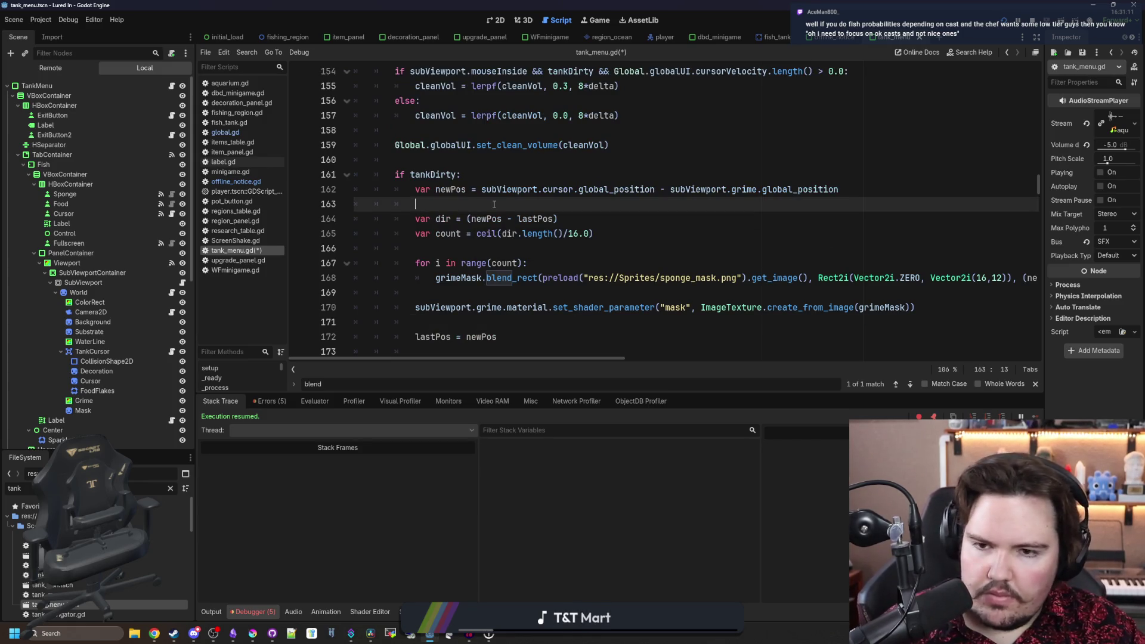
scroll(501, 318, down, 2)
click(486, 249)
triple_click(444, 250)
key(ctrl+c)
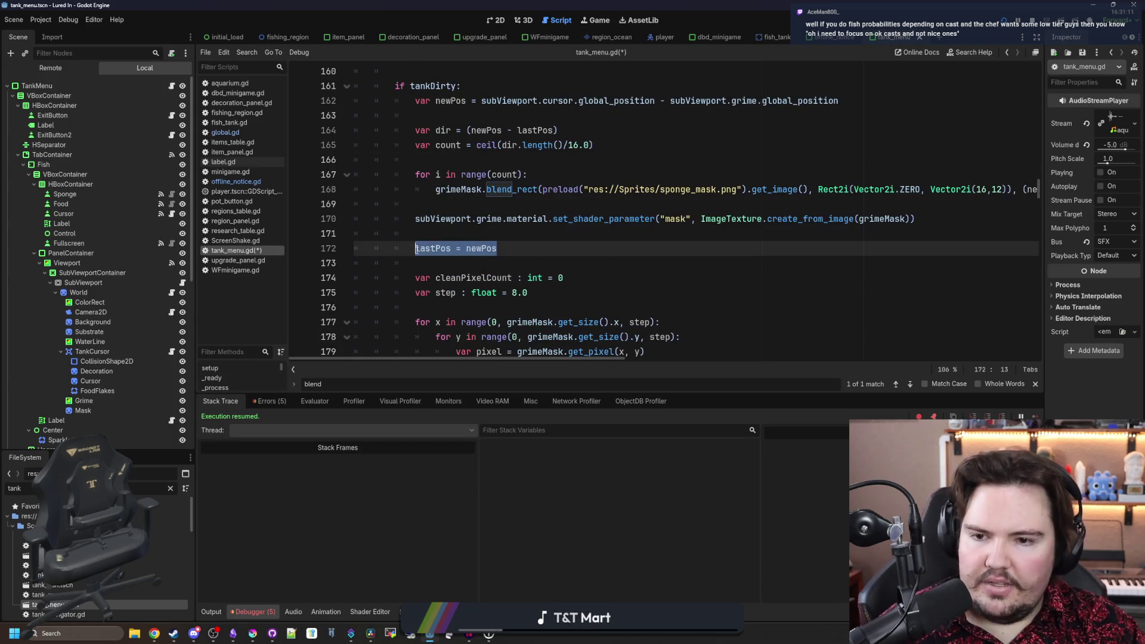
key(BackSpace)
key(BackSpace)
key(BackSpace)
scroll(459, 230, down, 5)
click(464, 248)
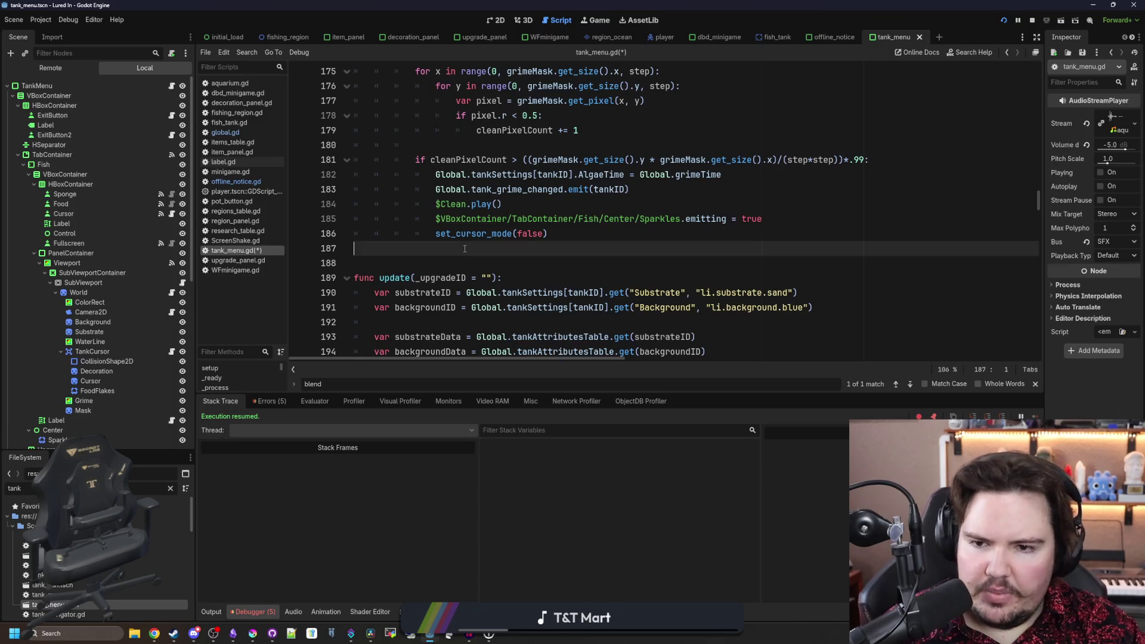
- Paste lastPos = newPos at the end of the function, after the set_cursor_mode line
key(ctrl+v)
scroll(417, 262, up, 9)
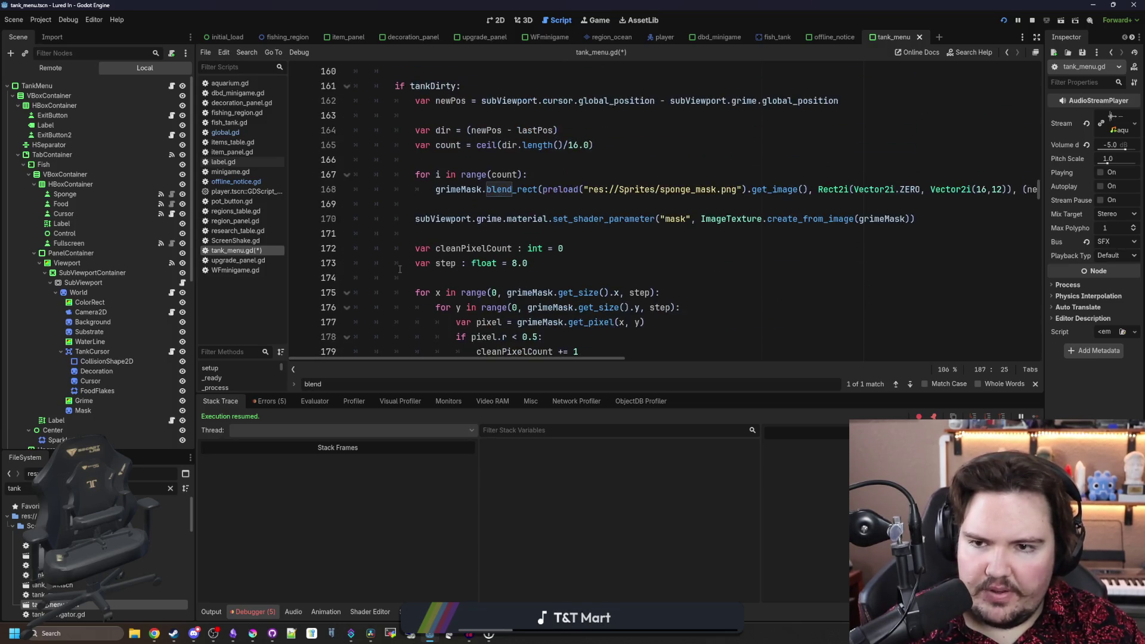
scroll(400, 269, up, 3)
scroll(400, 269, down, 8)
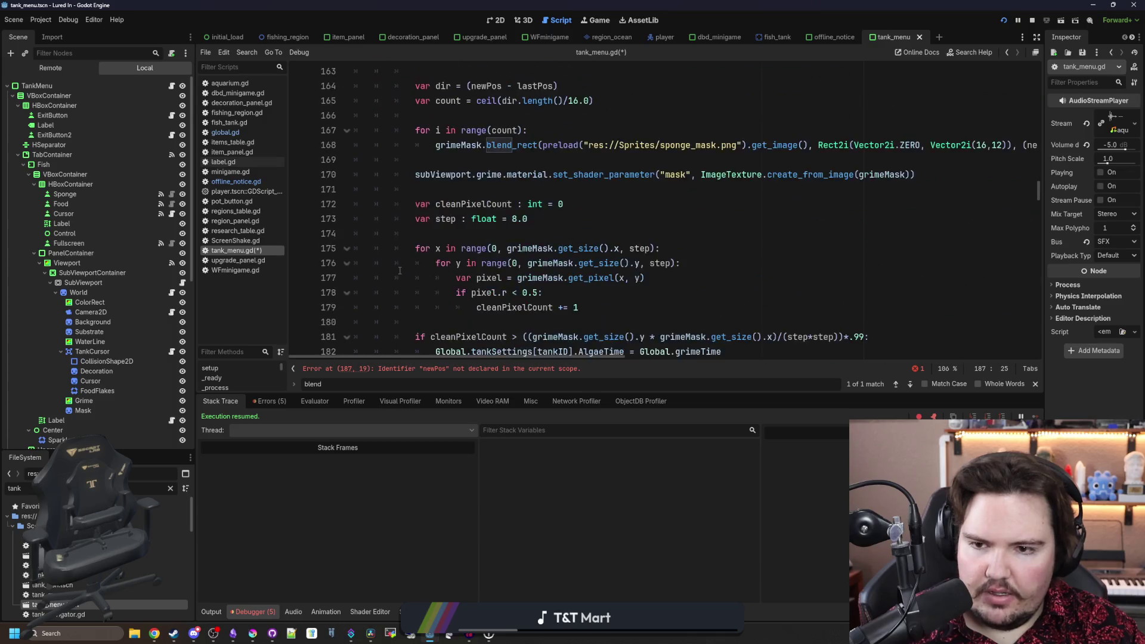
click(377, 292)
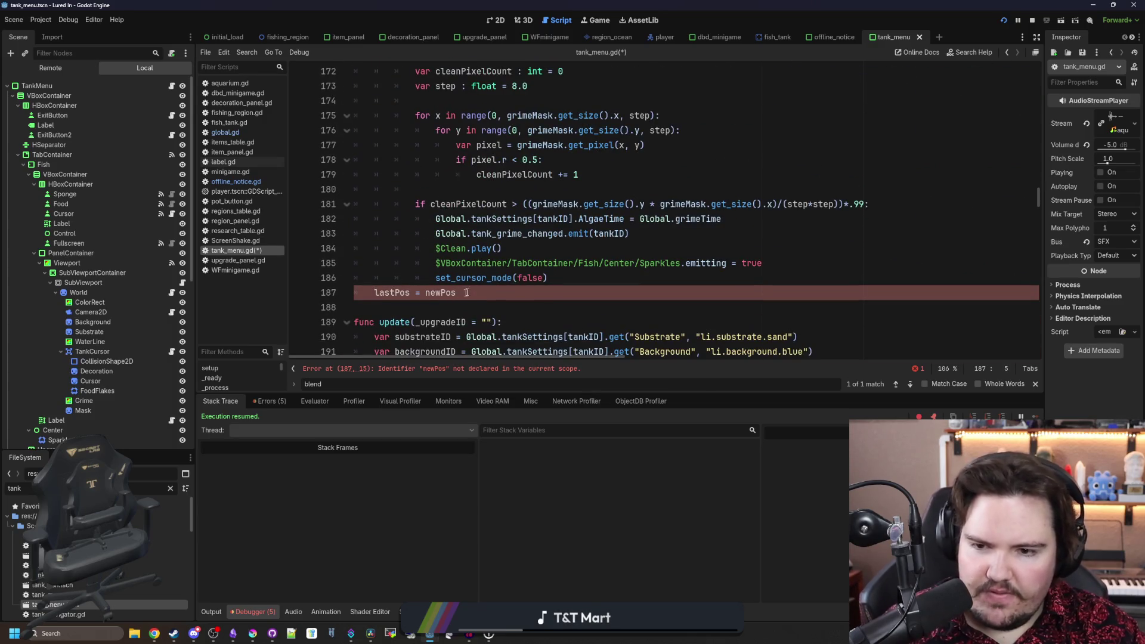
click(553, 281)
key(Return)
- Cut the var newPos declaration out of the if tankDirty: block
scroll(490, 280, up, 6)
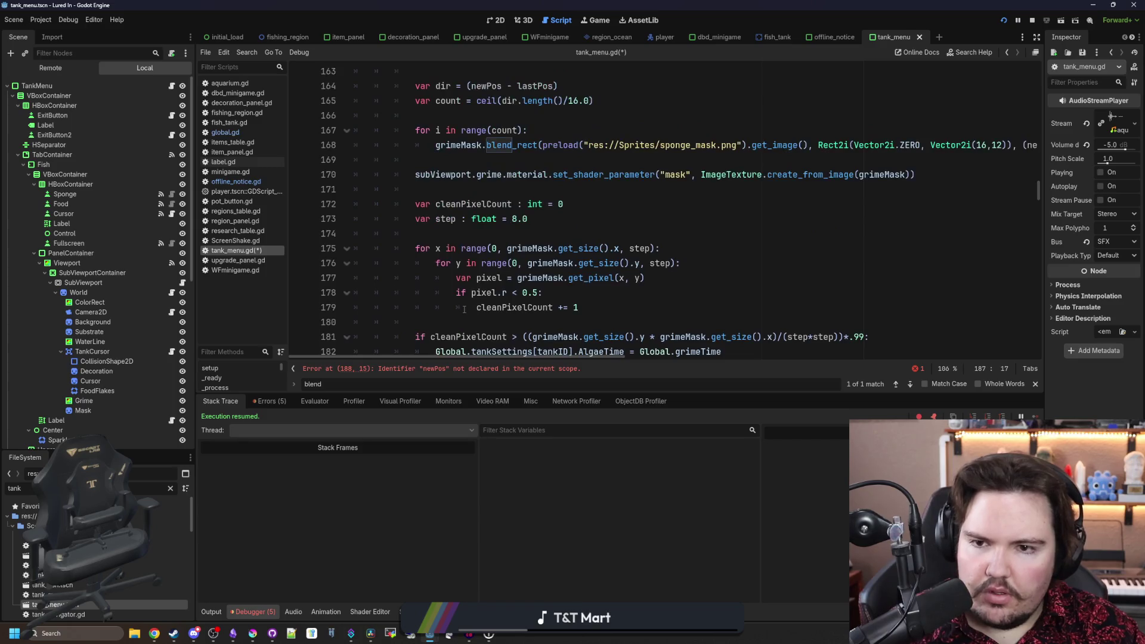
click(856, 180)
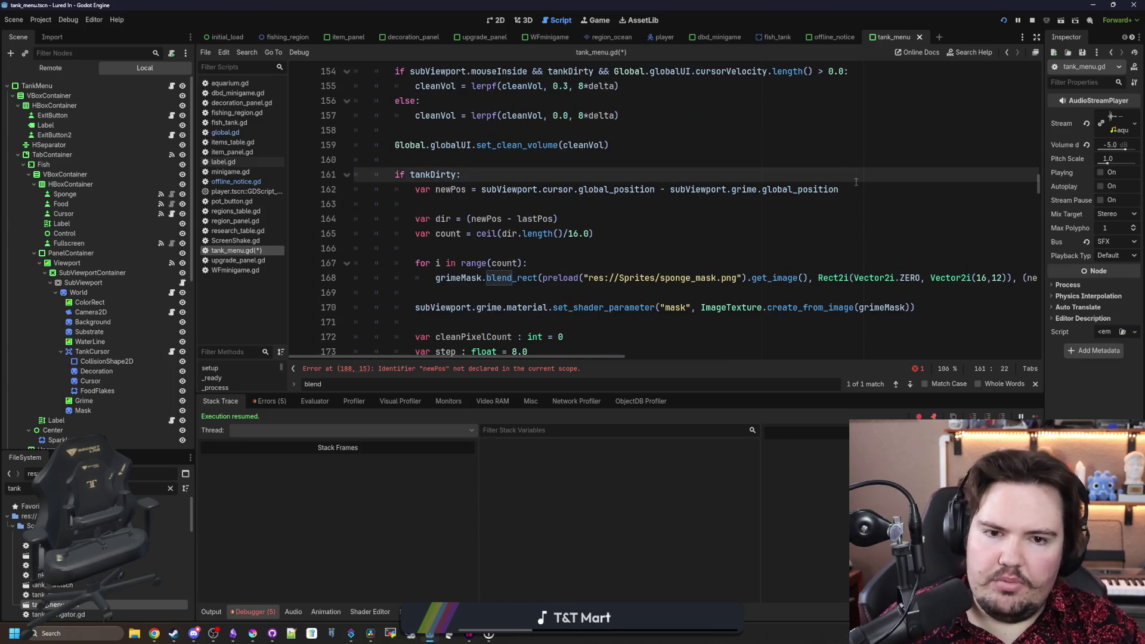
click(841, 189)
mouse_move(841, 189)
mouse_down()
mouse_move(374, 189)
mouse_move(417, 189)
mouse_up()
key(ctrl+c)
key(BackSpace)
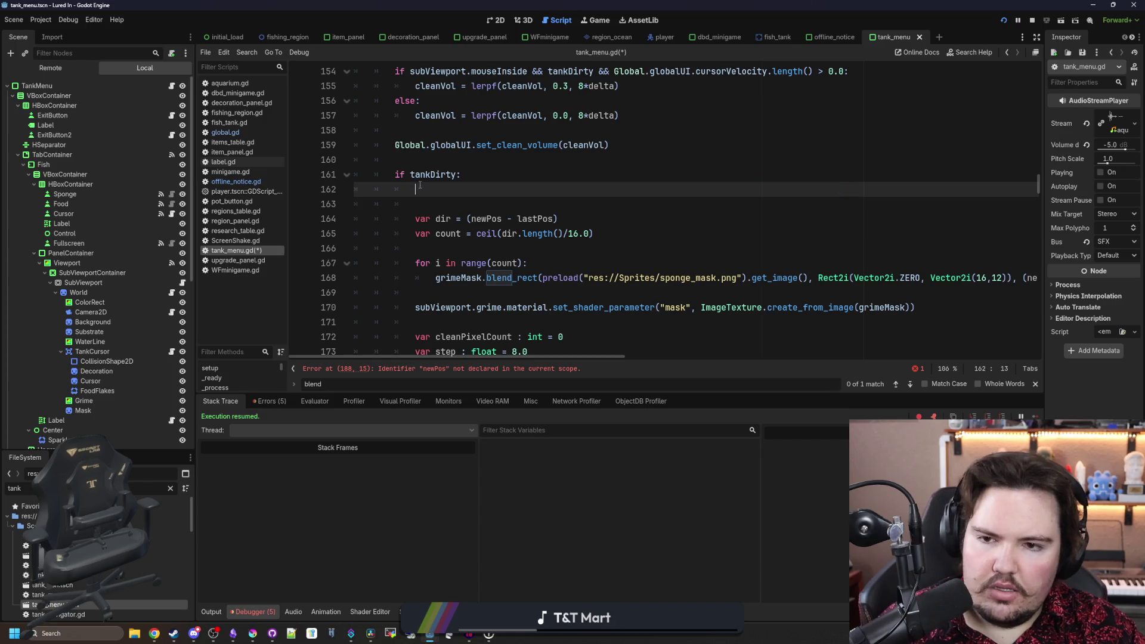
key(BackSpace)
key(BackSpace)
- Paste the newPos declaration at function level above if spongeActive:
scroll(430, 189, up, 2)
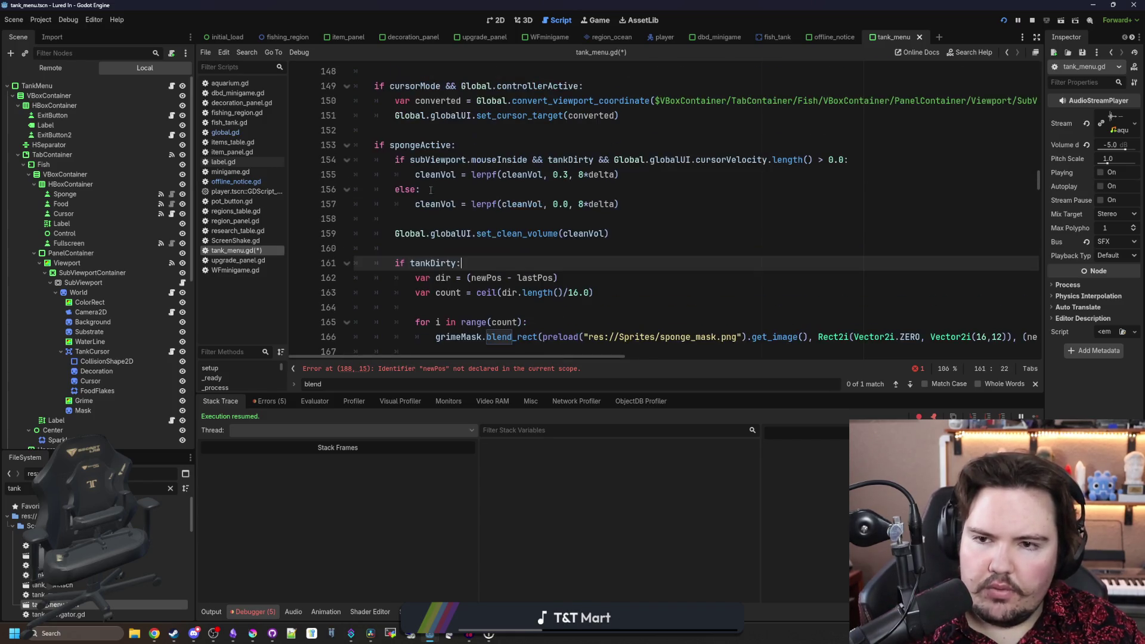
scroll(430, 189, up, 2)
click(400, 219)
key(ctrl+v)
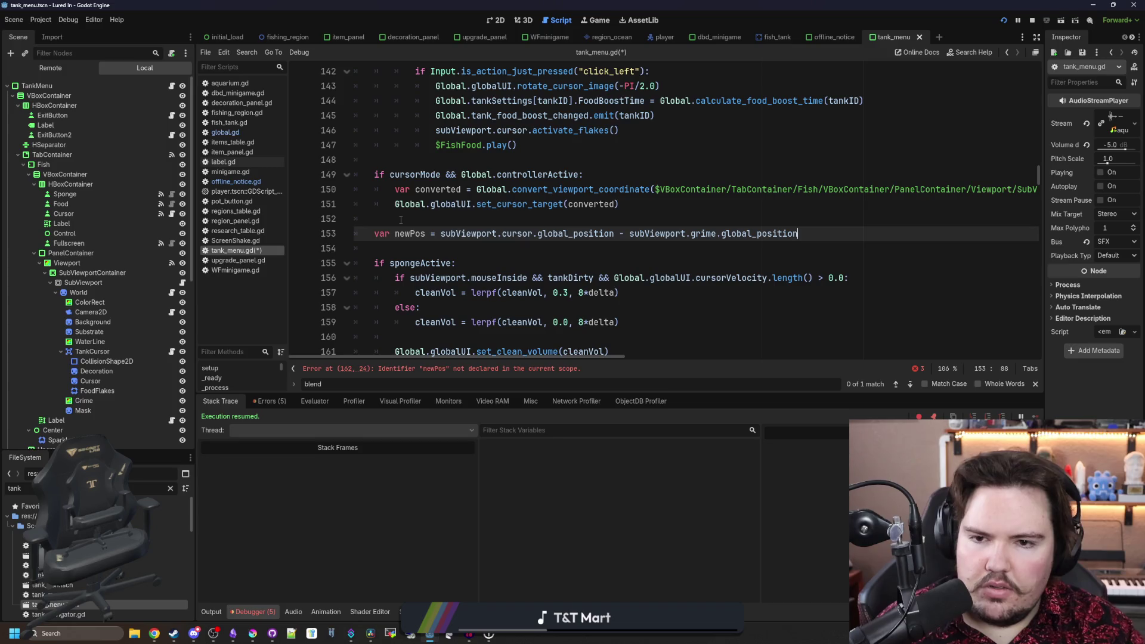
scroll(417, 245, down, 10)
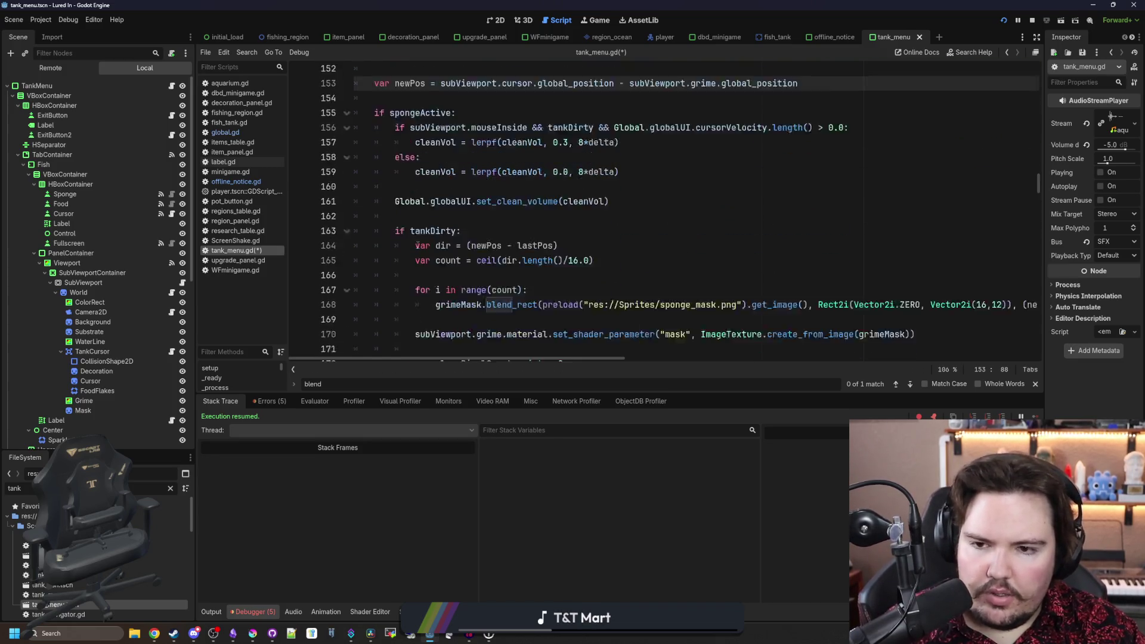
scroll(439, 252, up, 1)
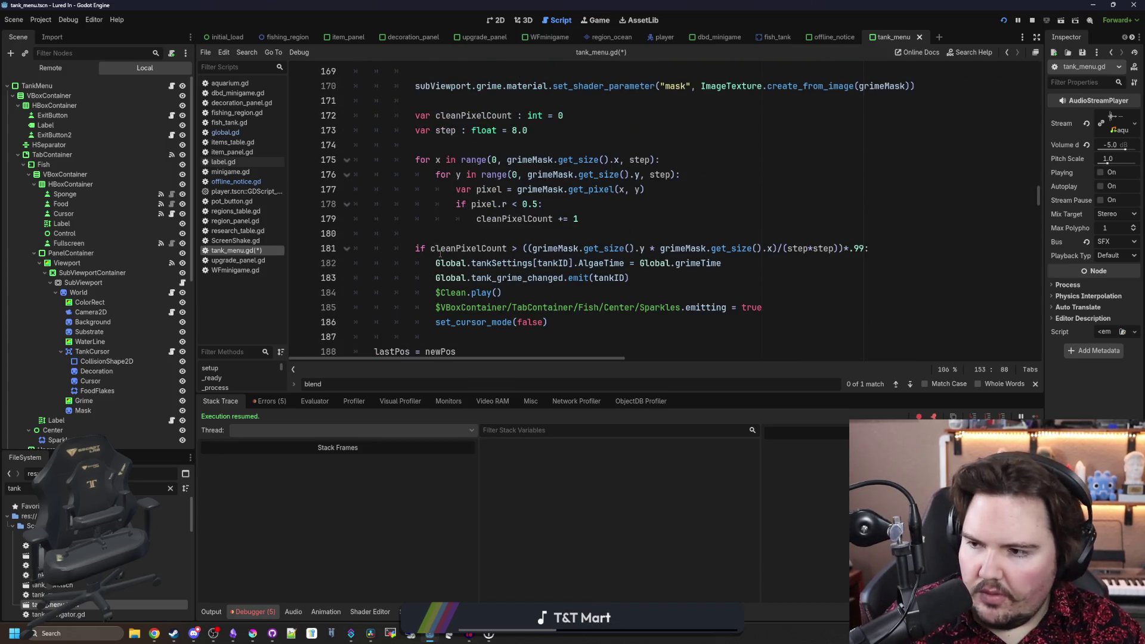
key(alt+Tab)
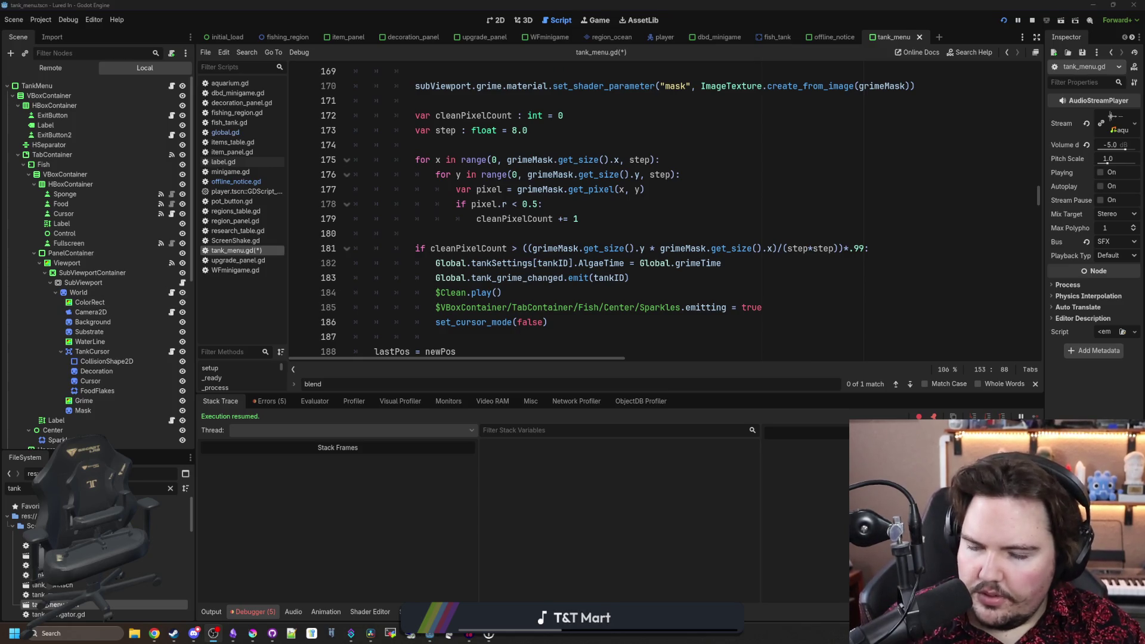
click(521, 238)
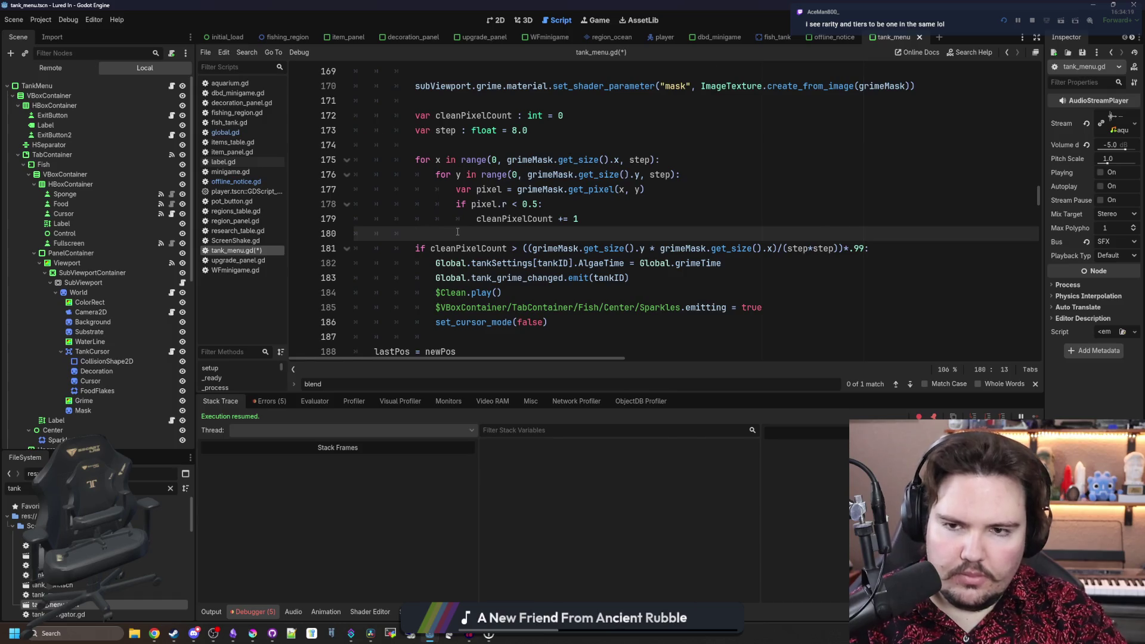
- Replace newPos in the loop's blend_rect position with lastPos +
scroll(457, 232, up, 4)
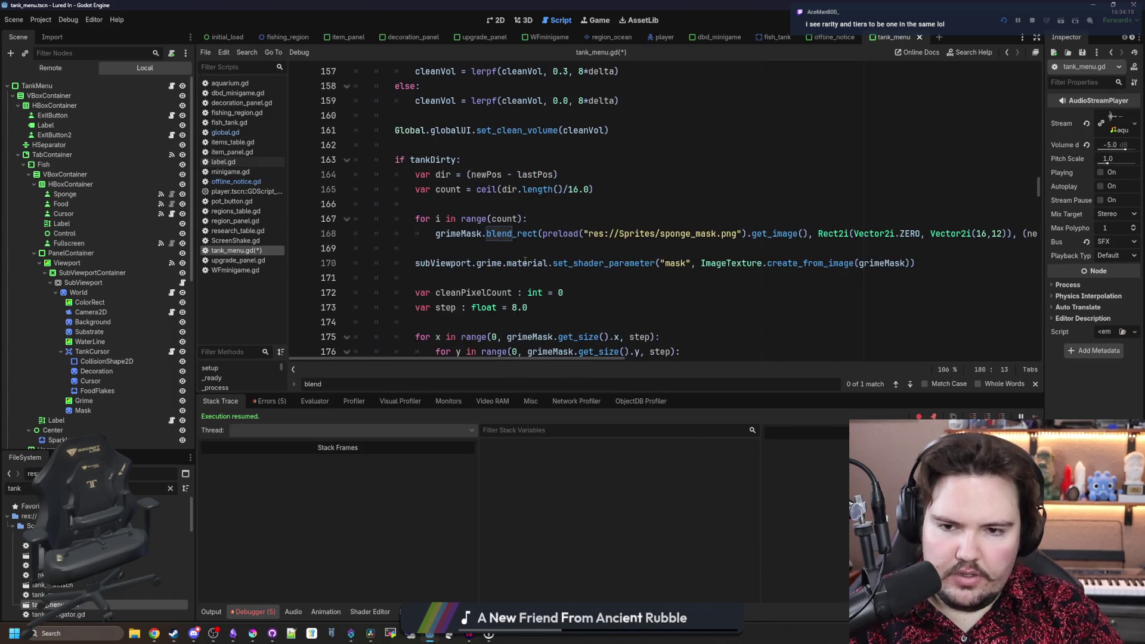
click(535, 246)
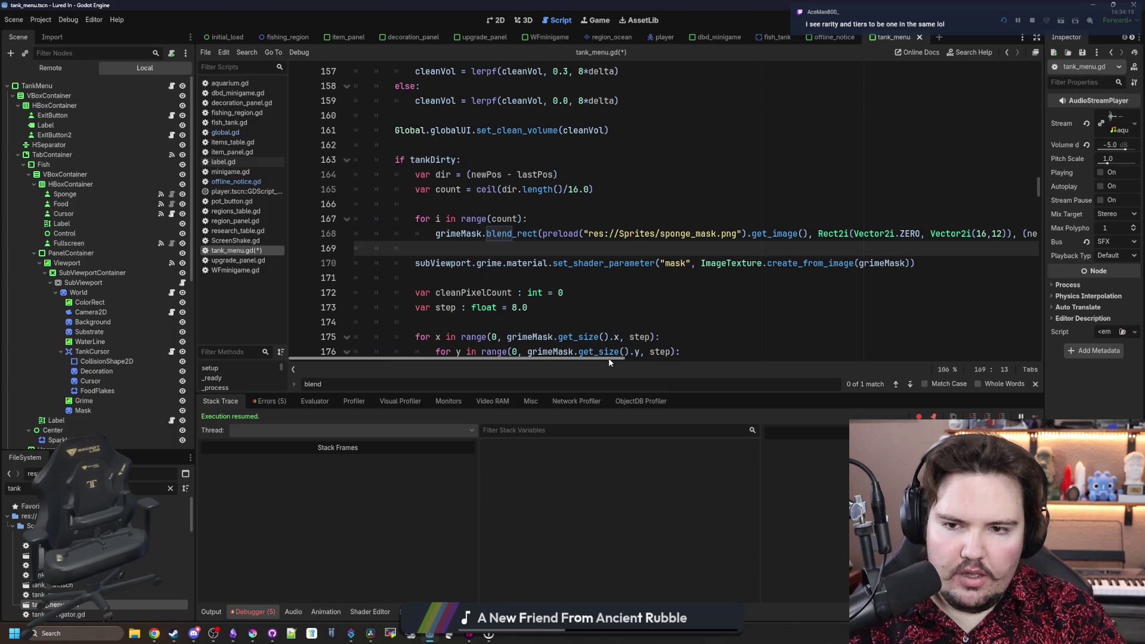
drag(608, 358, 735, 358)
double_click(767, 234)
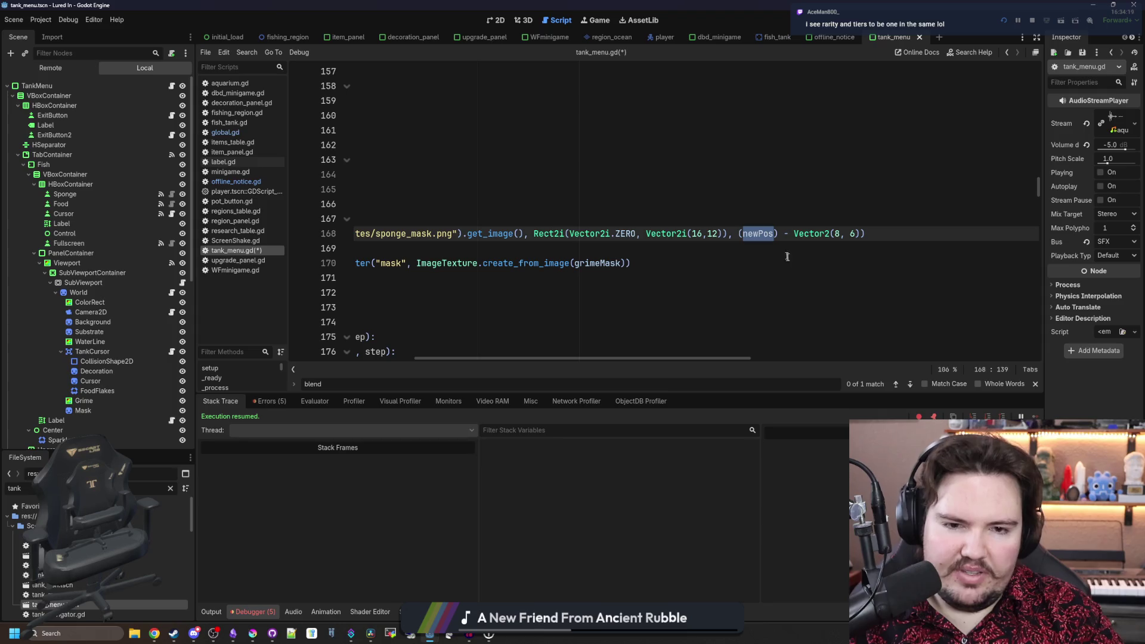
text(last)
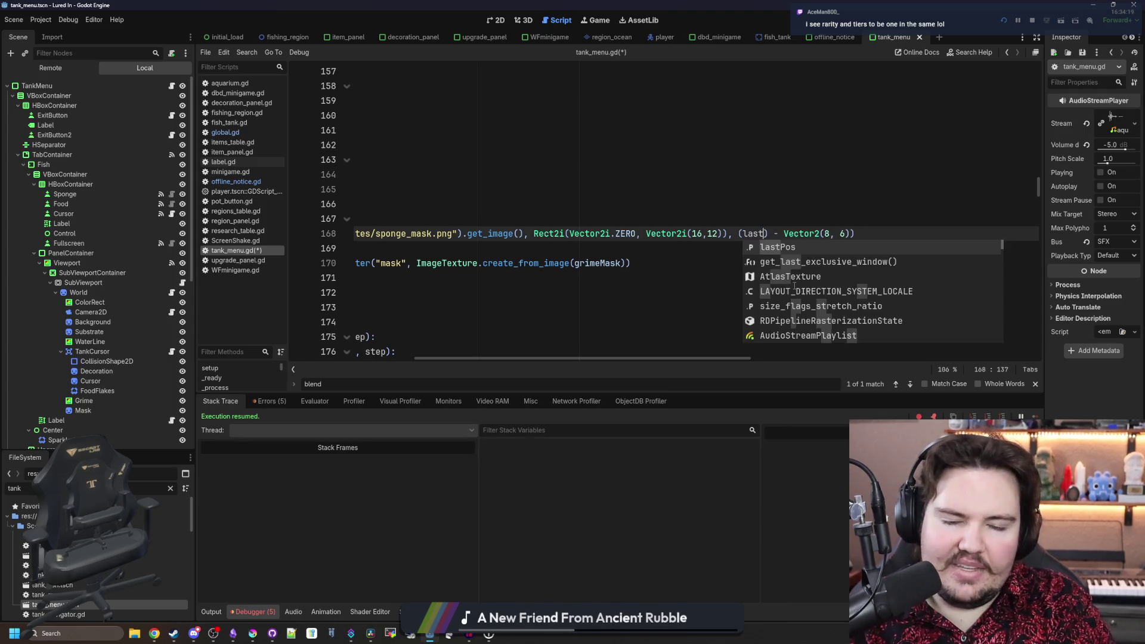
key(Return)
text(+)
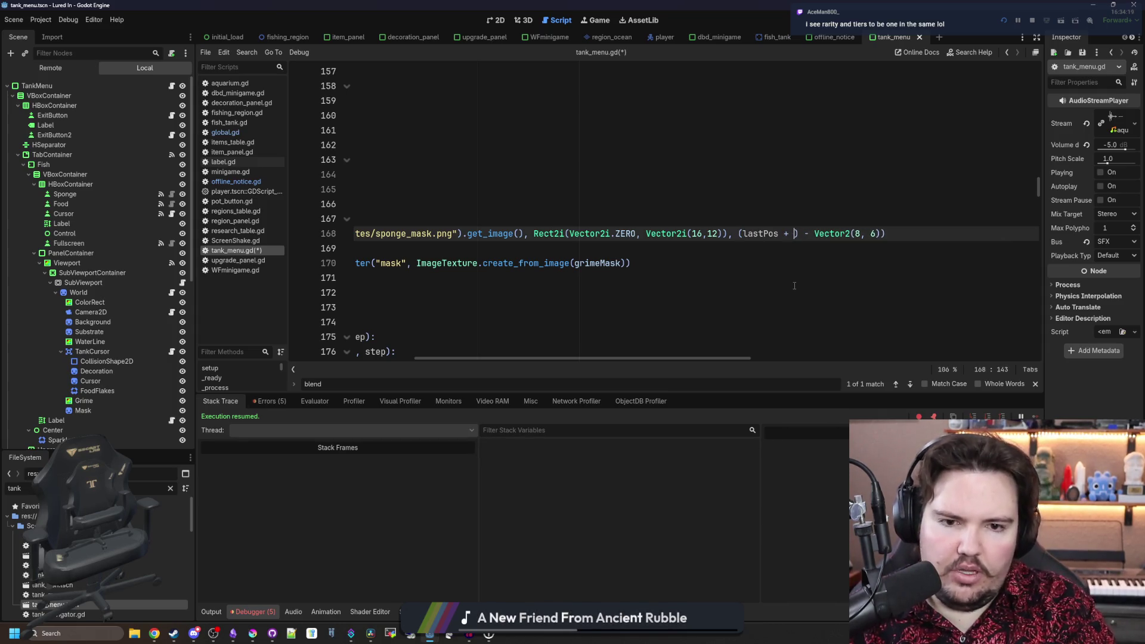
- Extend the stamp offset with (i*length/count) after lastPos
scroll(691, 328, left, 5)
scroll(693, 340, right, 4)
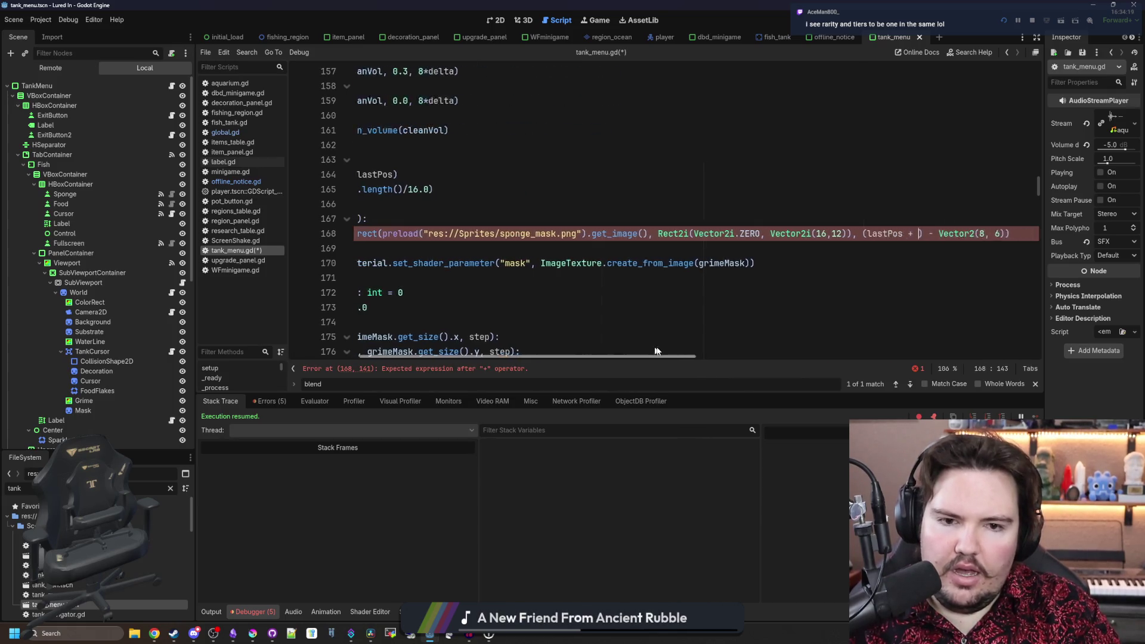
text(i()
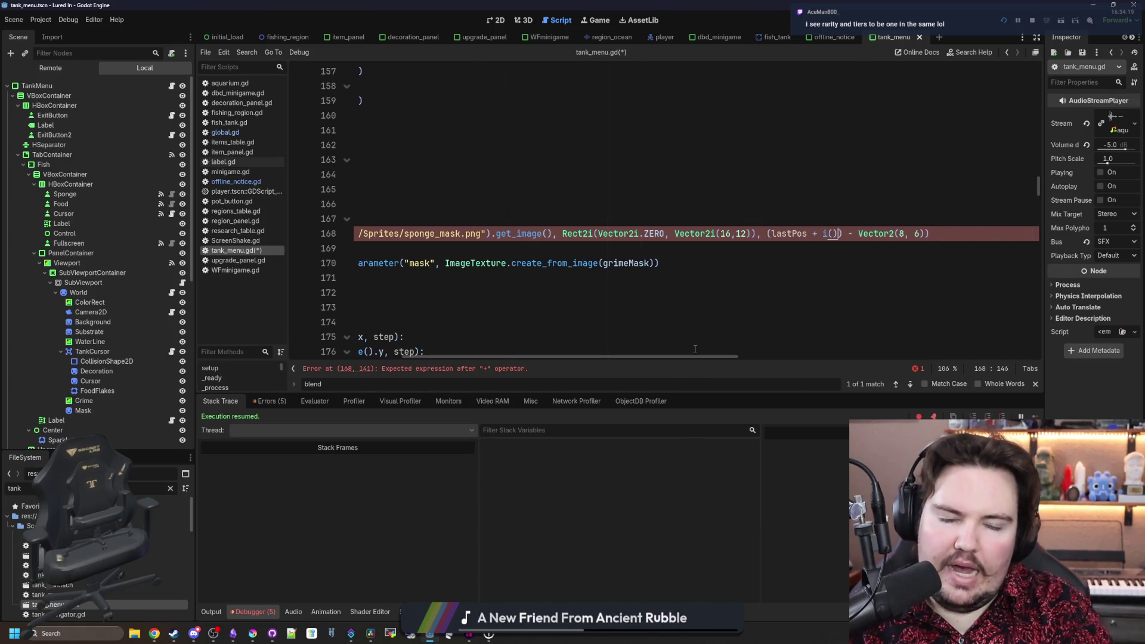
key(BackSpace)
key(BackSpace)
text(()
text(i*di)
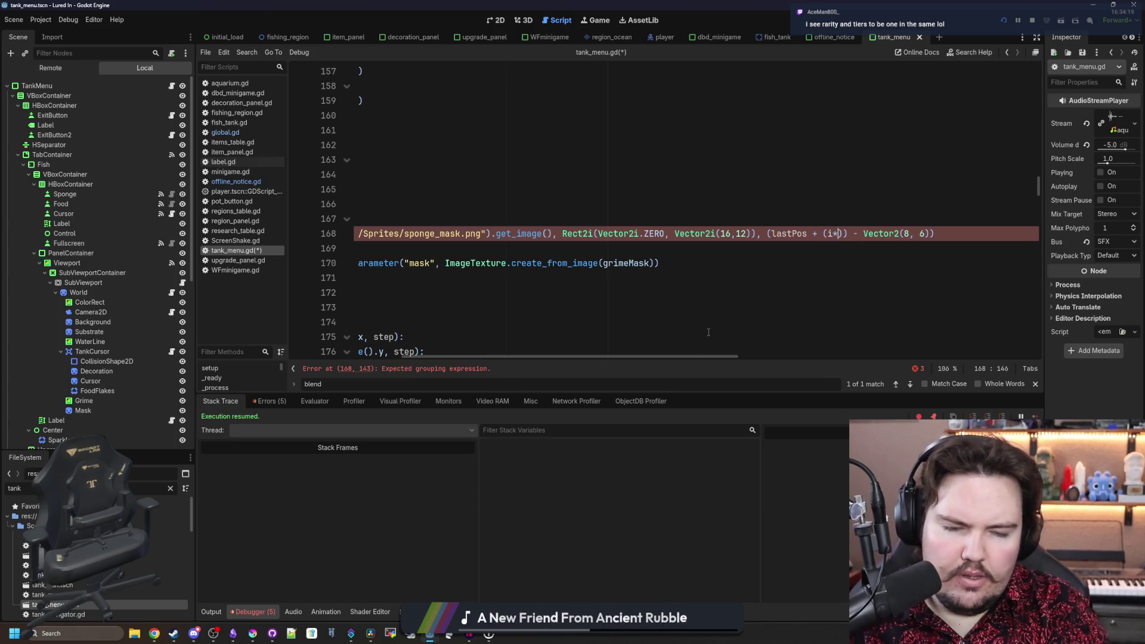
key(BackSpace)
key(BackSpace)
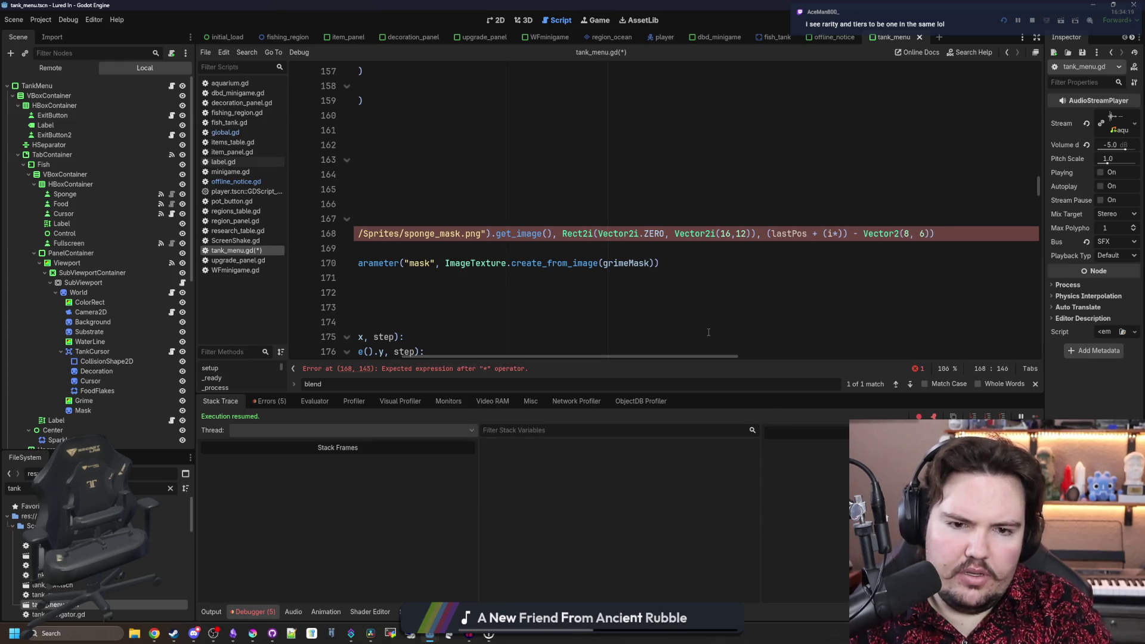
text(length/)
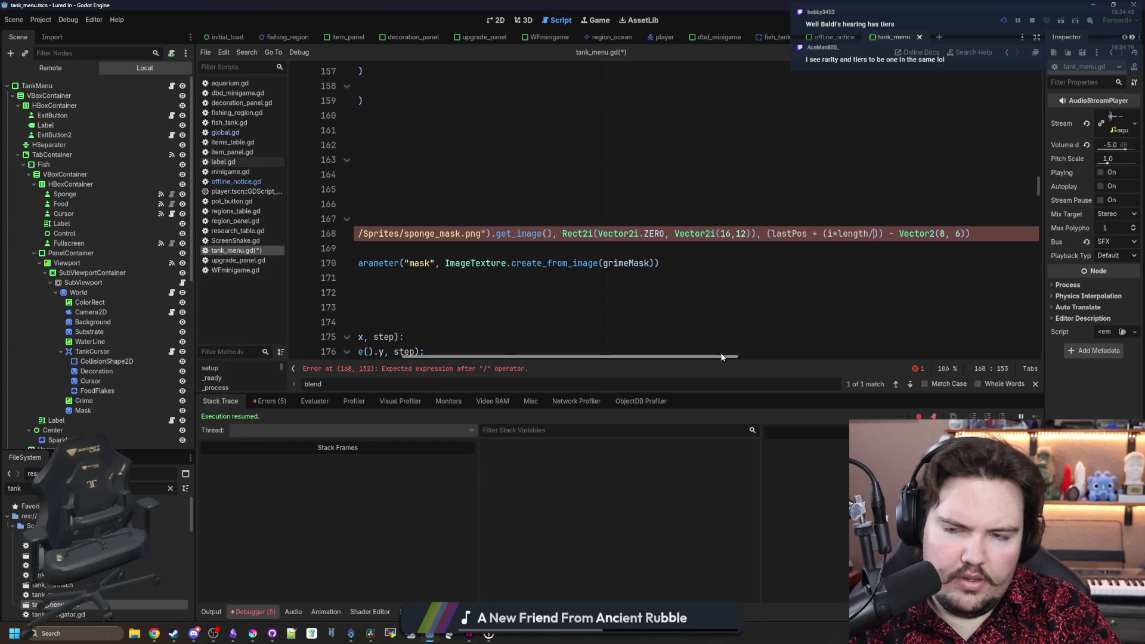
text(coun)
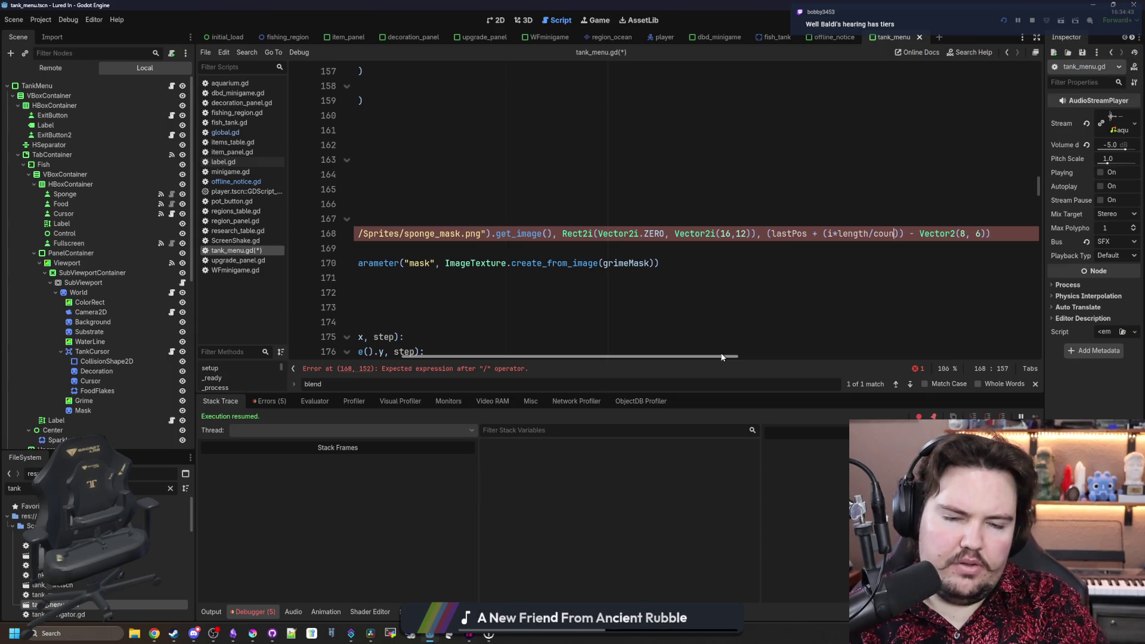
text(t)
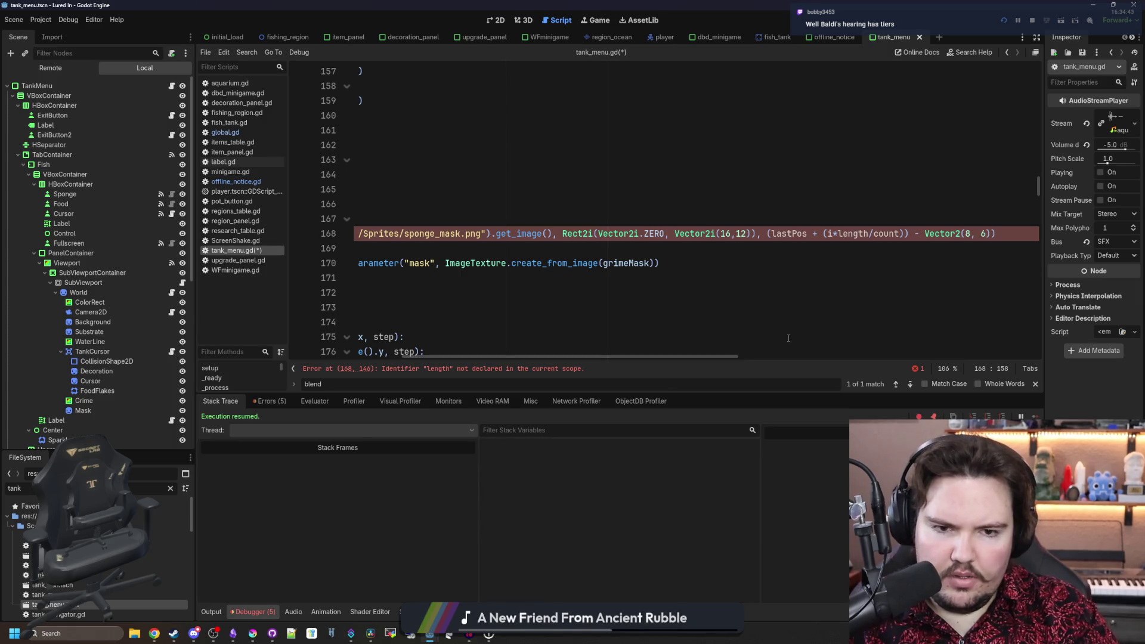
- Declare var length = dir.length() on a new line below the dir declaration
double_click(847, 235)
drag(525, 356, 411, 356)
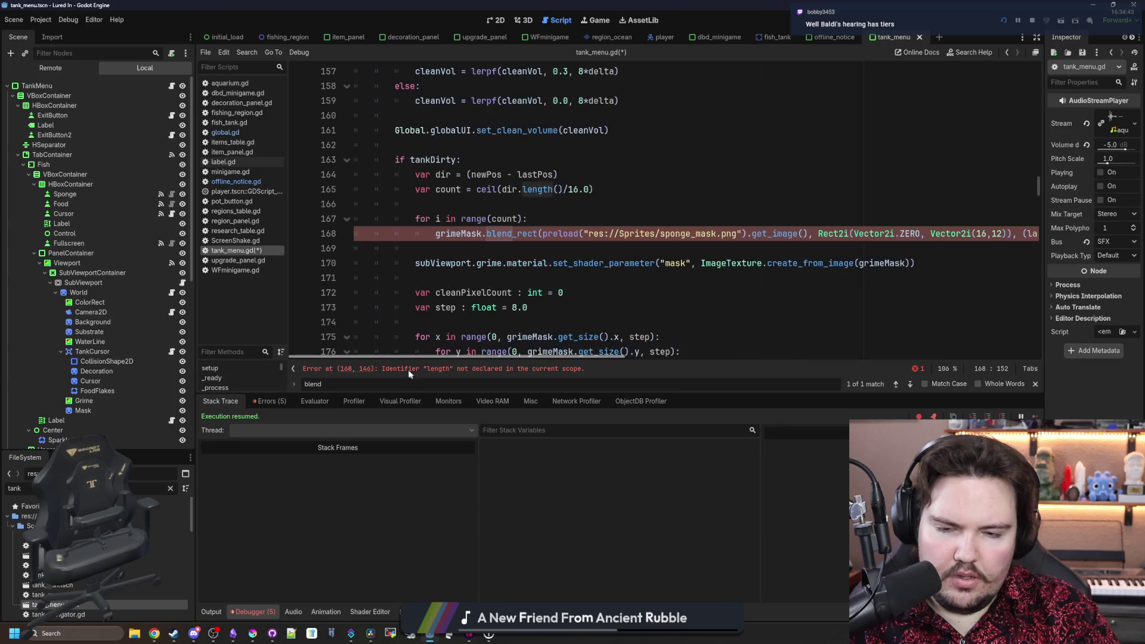
click(513, 204)
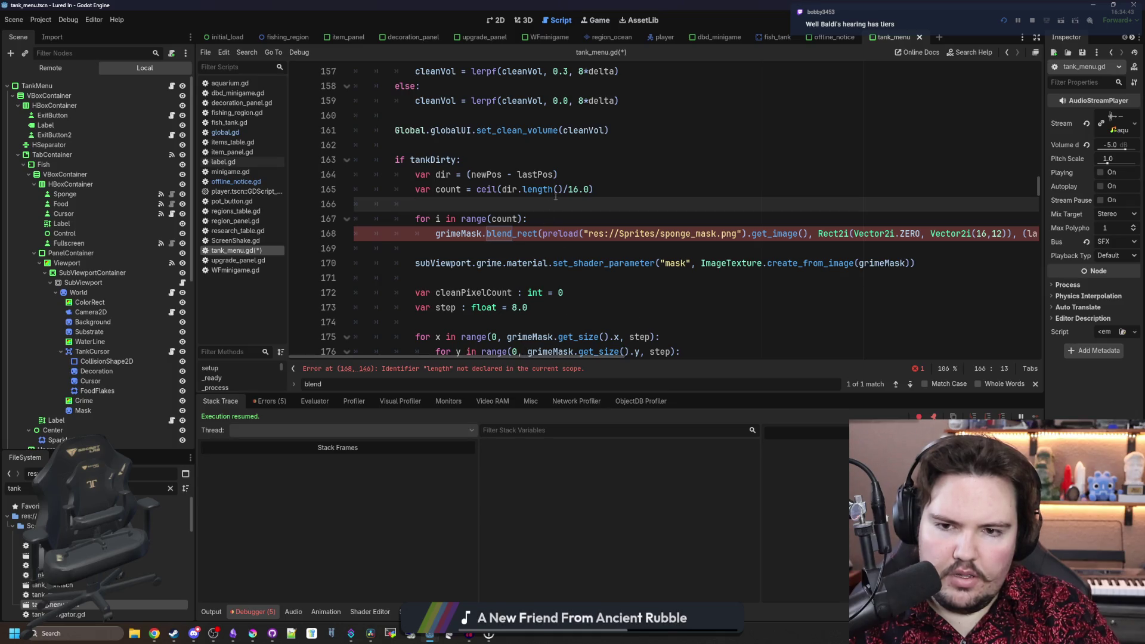
drag(563, 189, 500, 189)
key(ctrl+c)
click(569, 174)
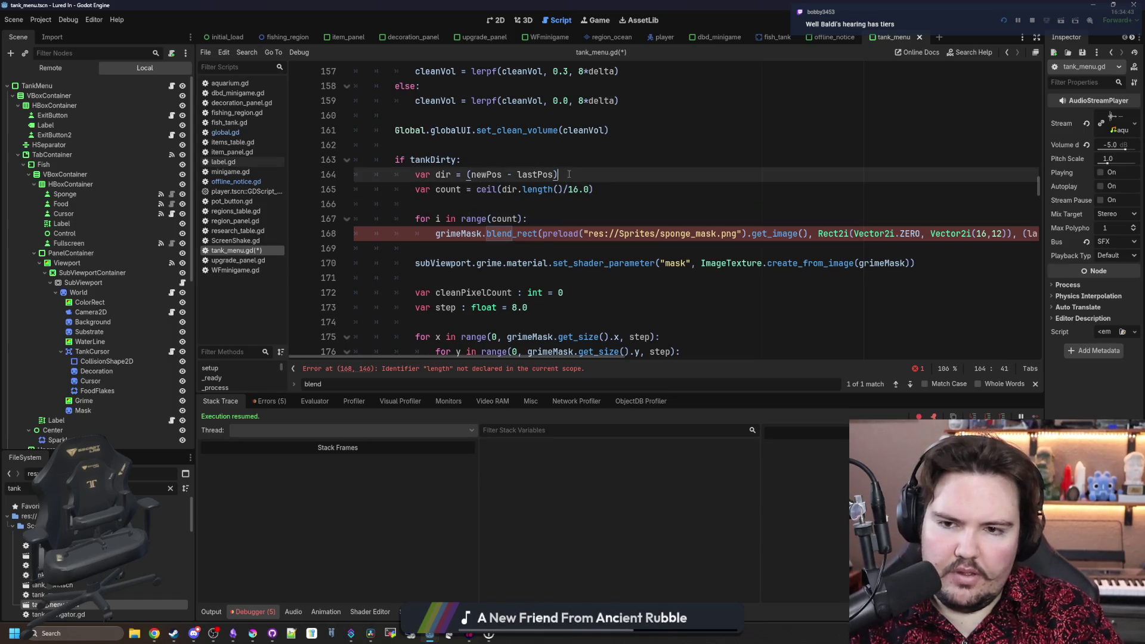
key(Return)
text(var length =)
key(ctrl+v)
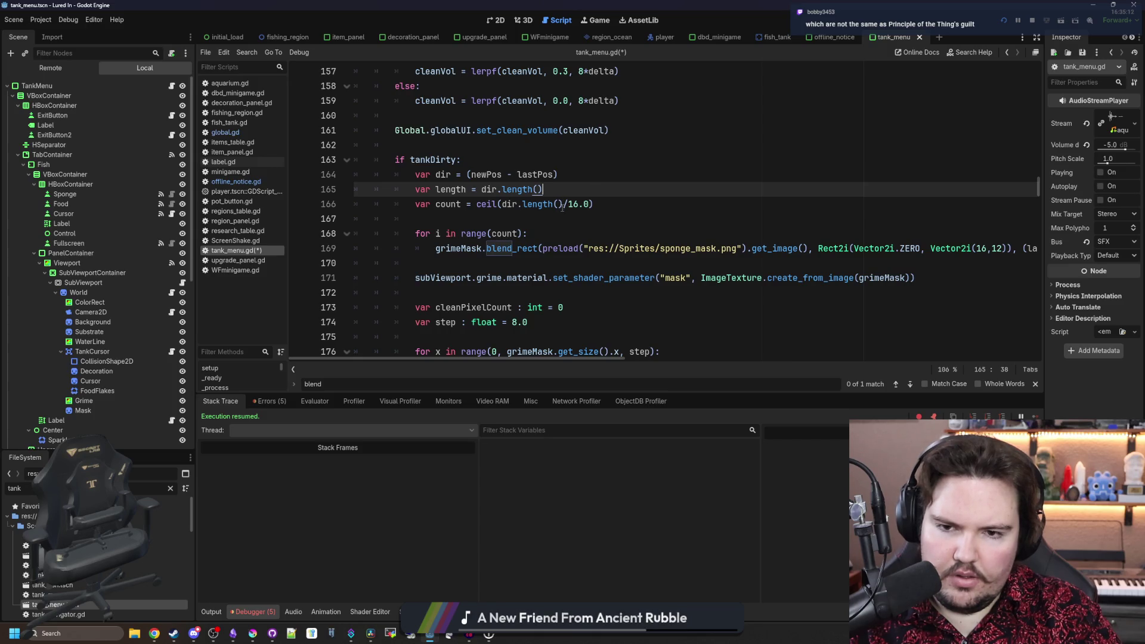
- Use length instead of dir.length() in the count calculation, then move into the stamp position expression
drag(563, 206, 503, 205)
text(length)
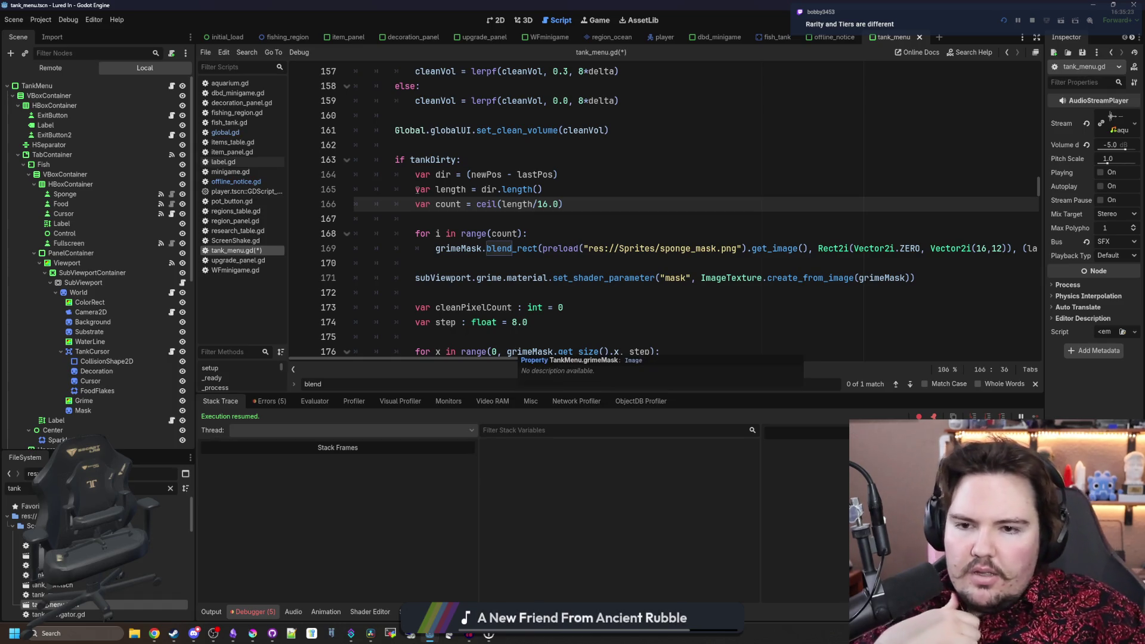
click(498, 221)
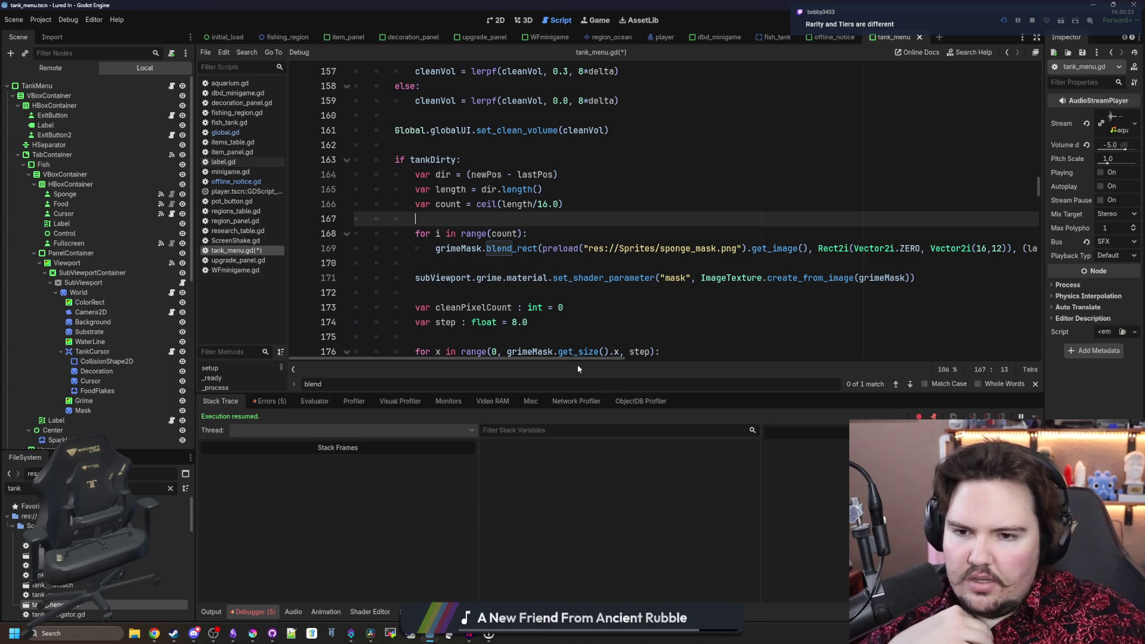
drag(584, 356, 803, 352)
click(553, 249)
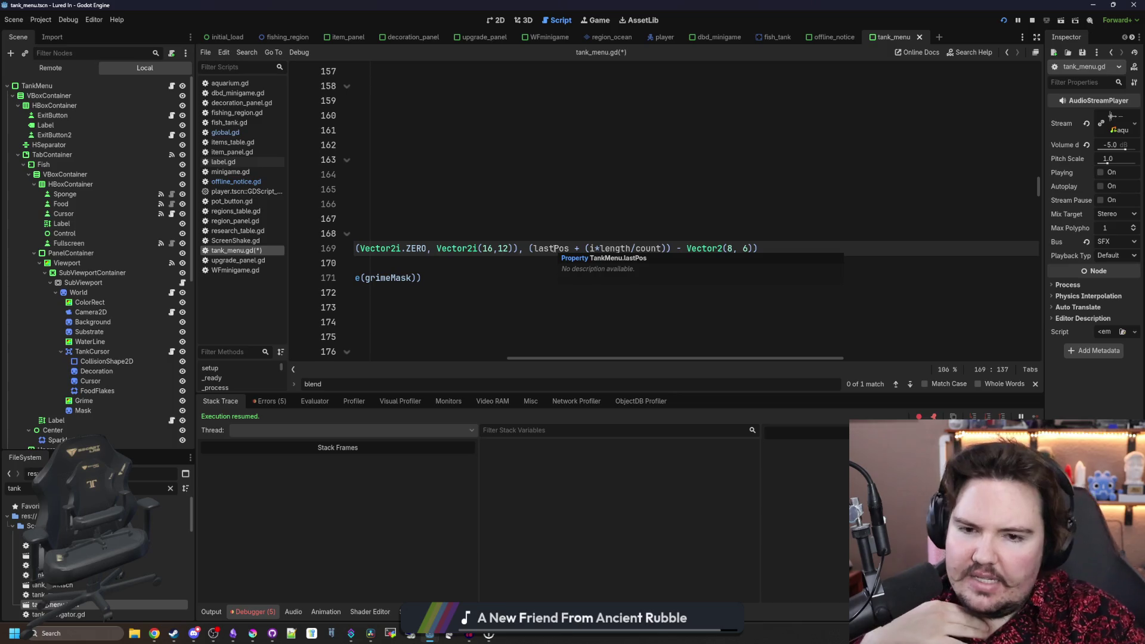
- Wrap i*length/count in parentheses inside the stamp position expression
click(600, 249)
text(()
click(672, 249)
text()))
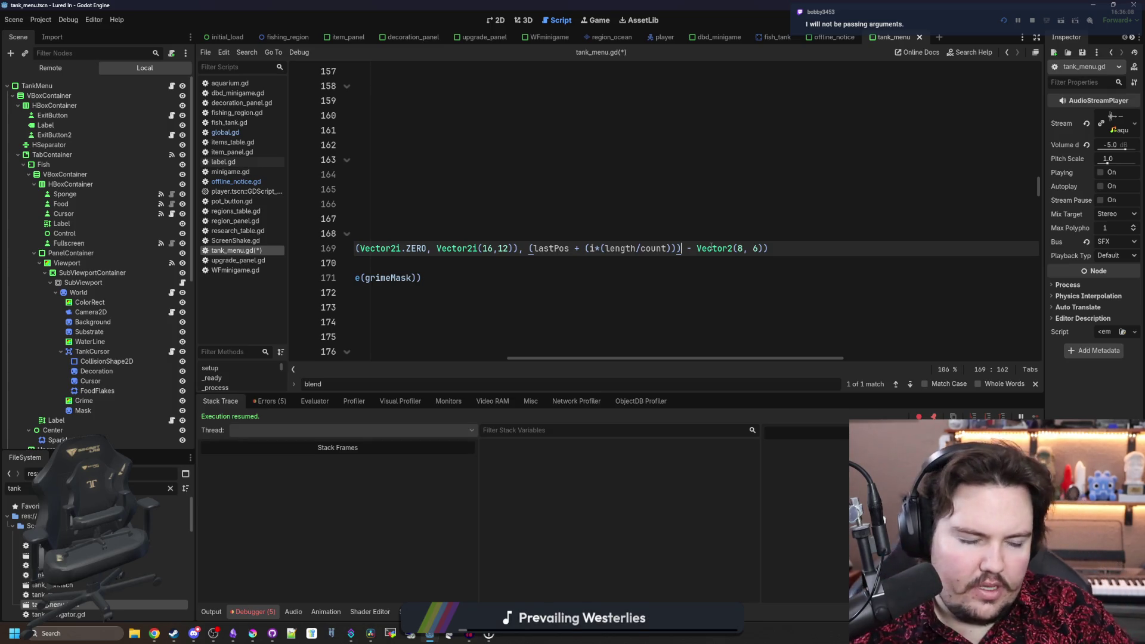
key(Left)
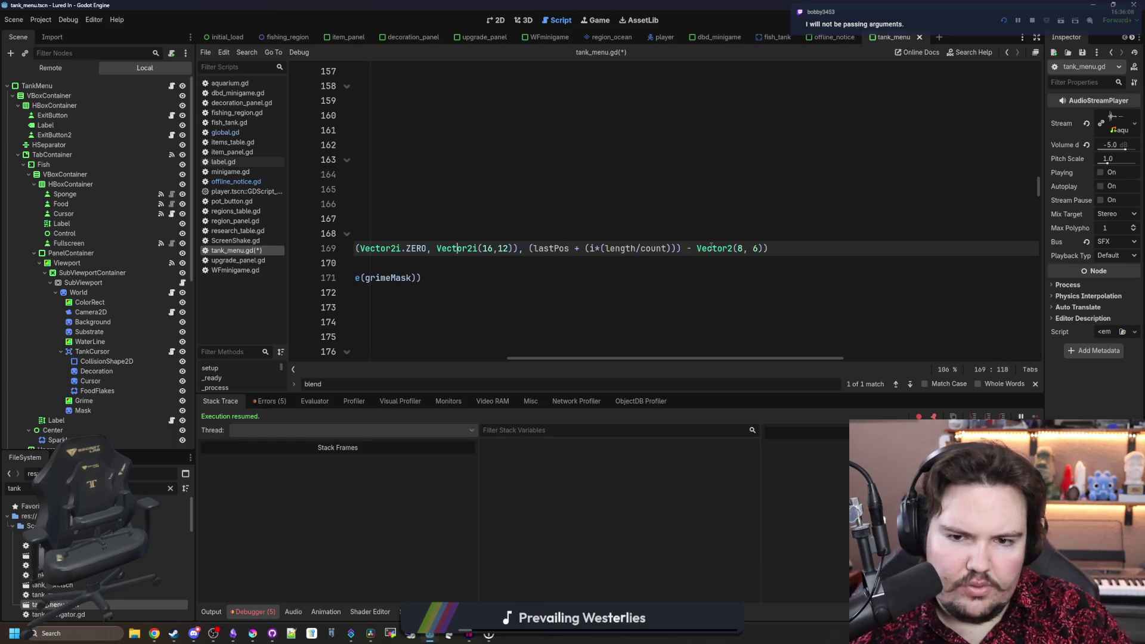
mouse_move(778, 356)
mouse_down()
mouse_move(529, 353)
mouse_move(652, 361)
mouse_move(577, 364)
mouse_move(665, 358)
mouse_move(589, 359)
mouse_move(727, 316)
mouse_up()
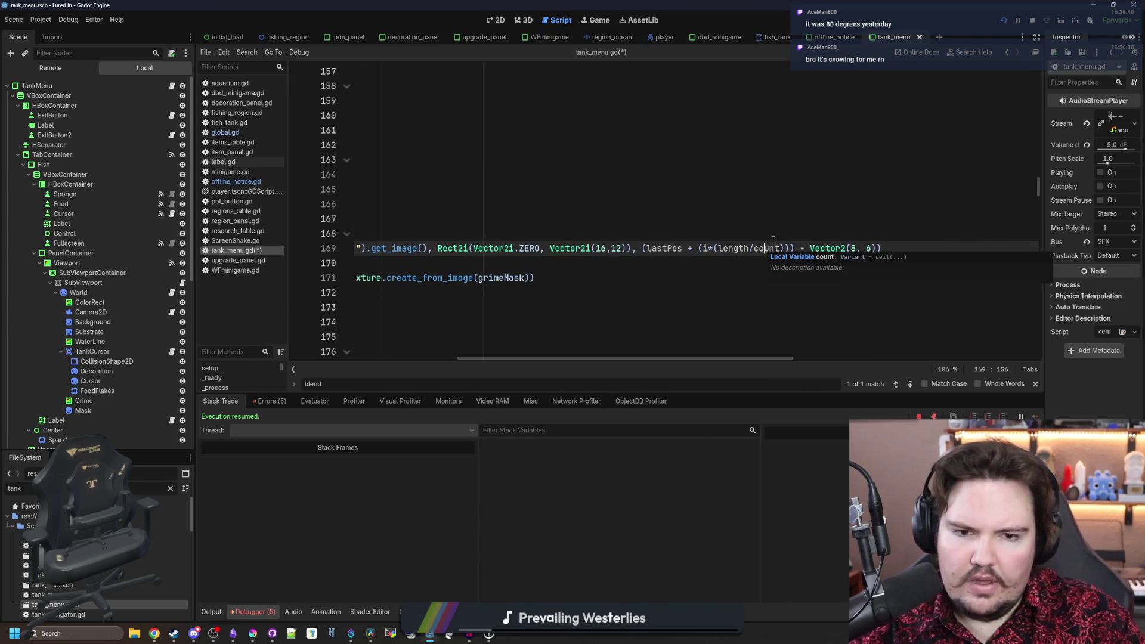
- Replace length/count with segment in the stamp offset, giving (i*segment)
double_click(754, 246)
key(ctrl+shift+Left)
key(ctrl+shift+Left)
key(shift+Right)
key(shift+Right)
key(BackSpace)
text(segmenht)
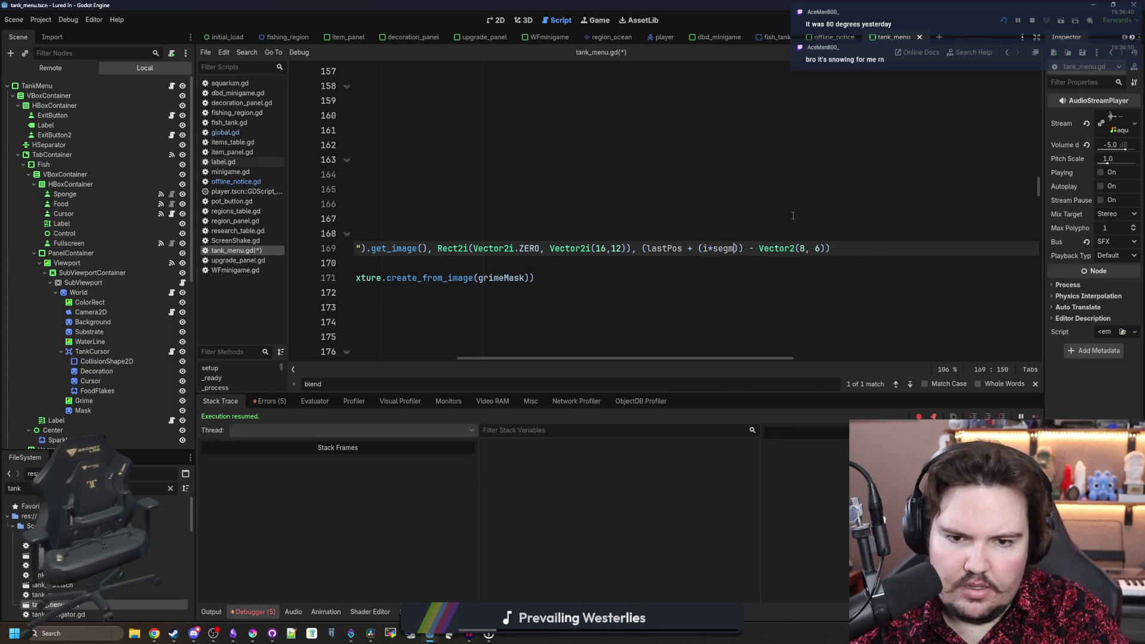
key(BackSpace)
key(BackSpace)
text(t)
scroll(514, 255, left, 5)
- Add a segment = length/count declaration below the count line
click(575, 207)
key(Return)
text(var length/)
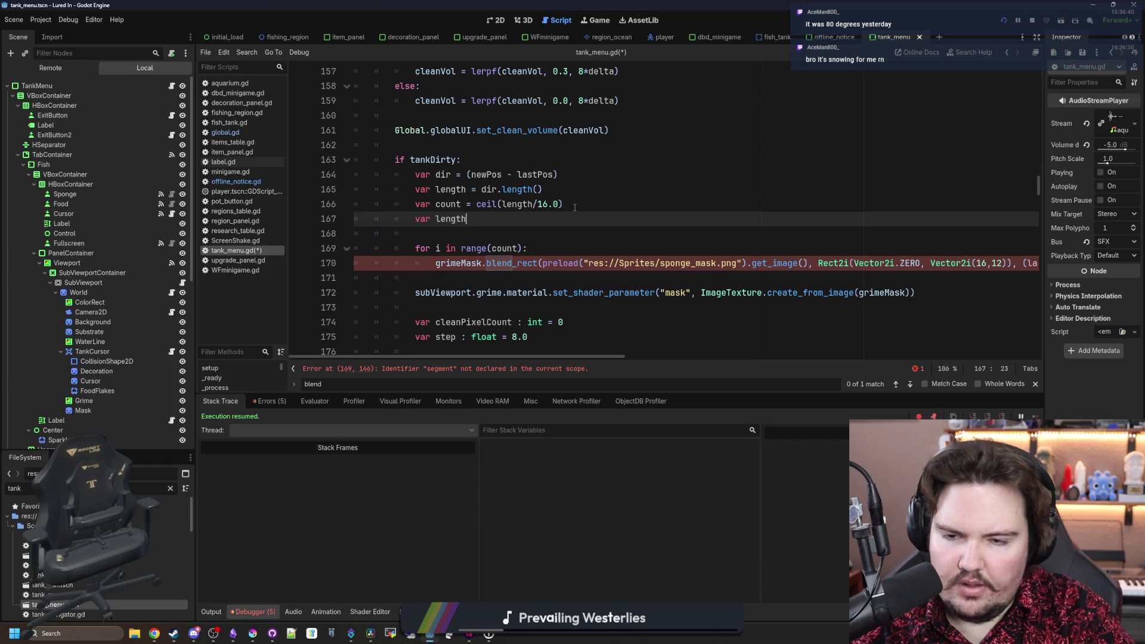
text(count)
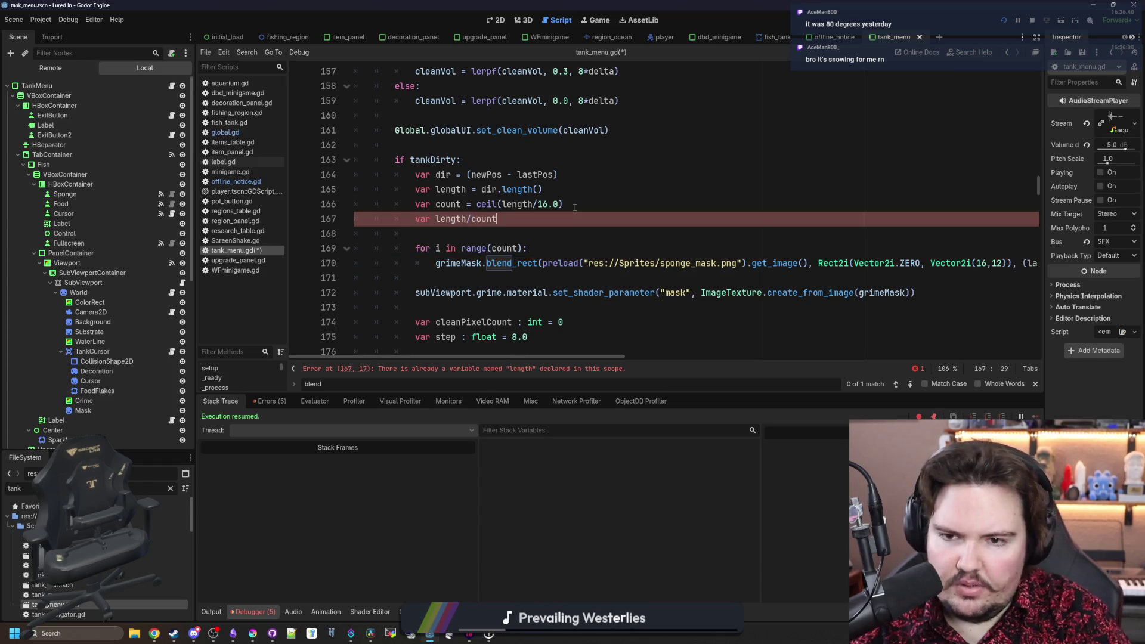
text(segment =)
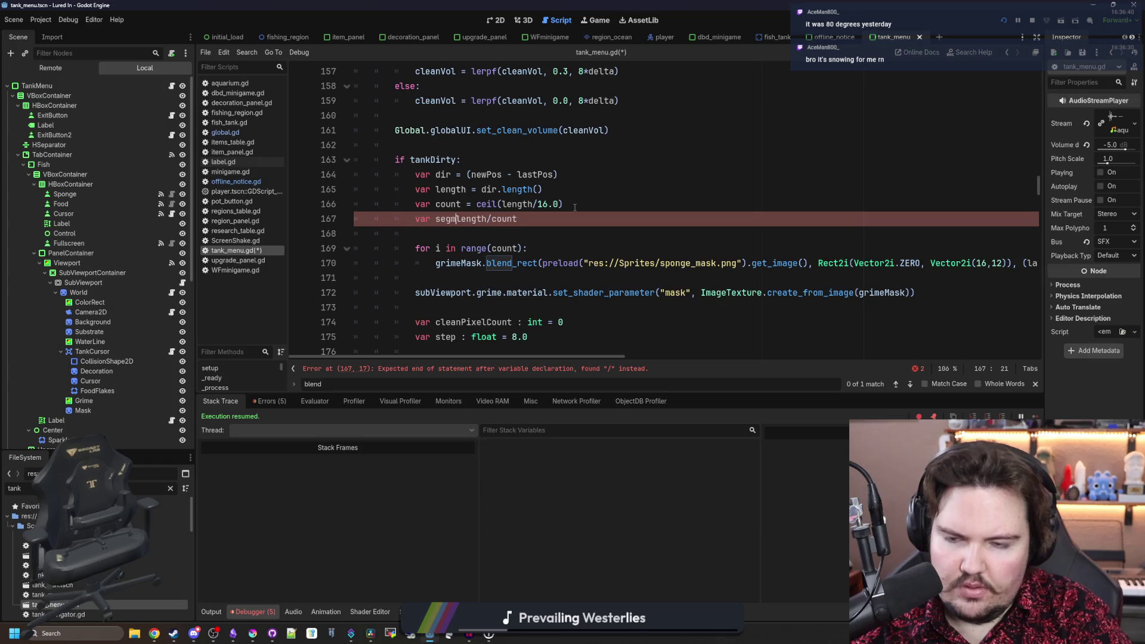
click(575, 207)
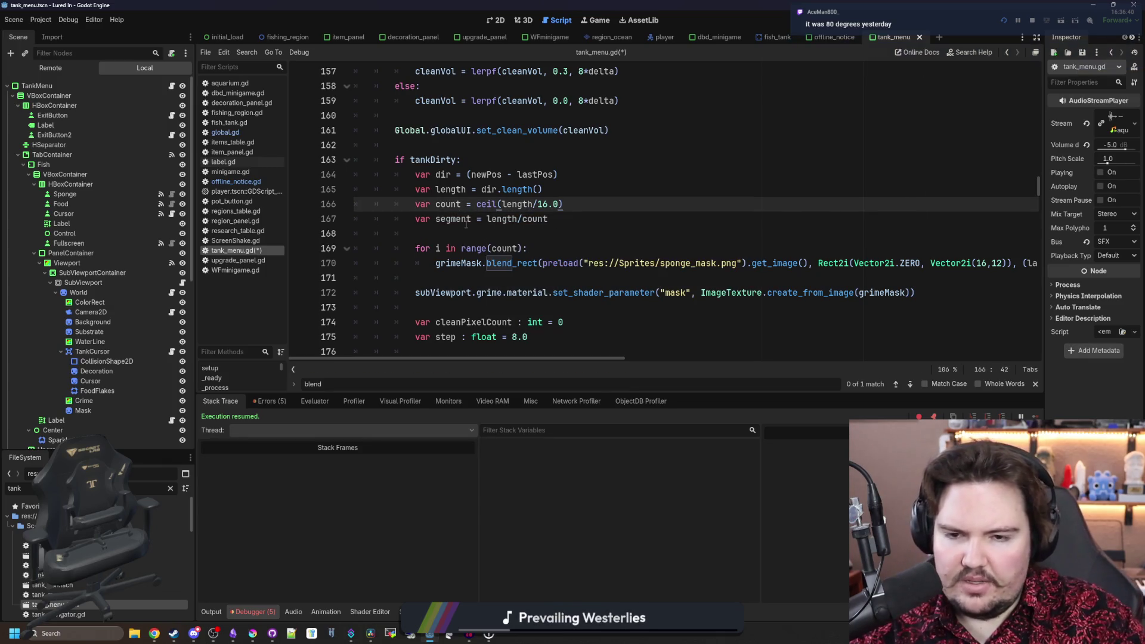
key(Down)
key(Down)
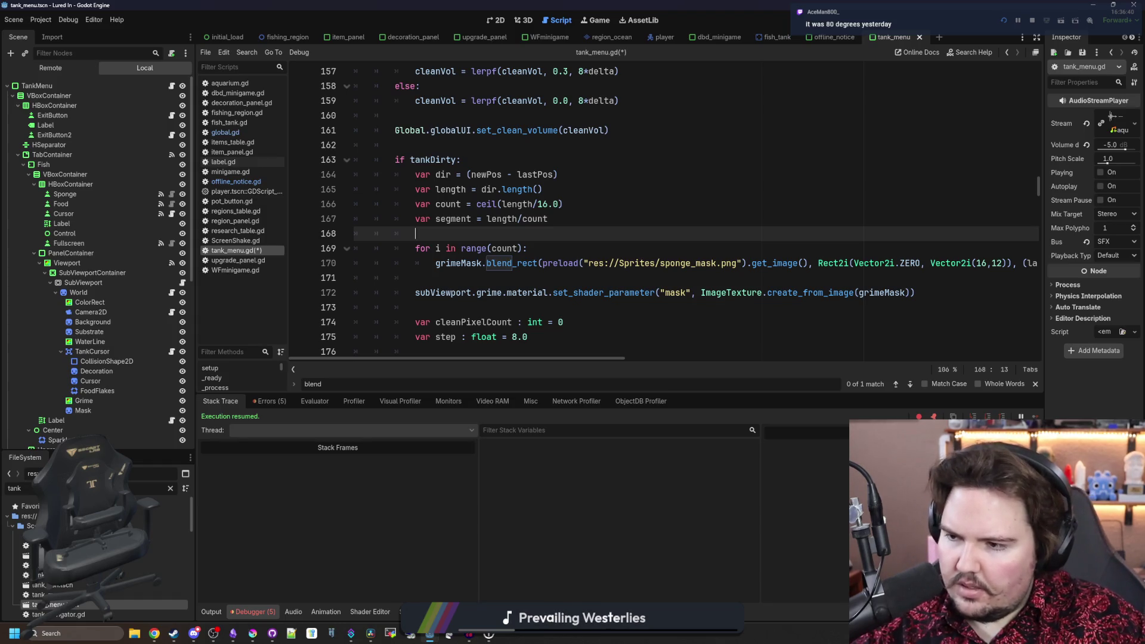
mouse_move(480, 243)
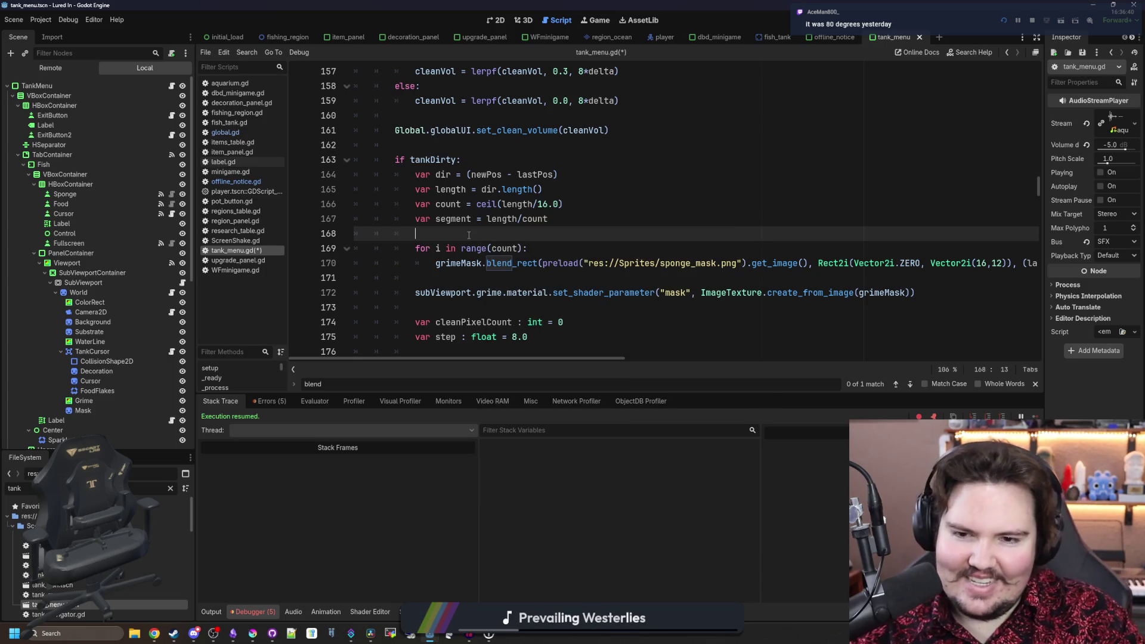
- Save tank_menu.gd and open a fish tank in the running game to test cleaning
key(ctrl+s)
mouse_move(536, 355)
mouse_down()
mouse_move(695, 346)
mouse_move(536, 346)
mouse_up()
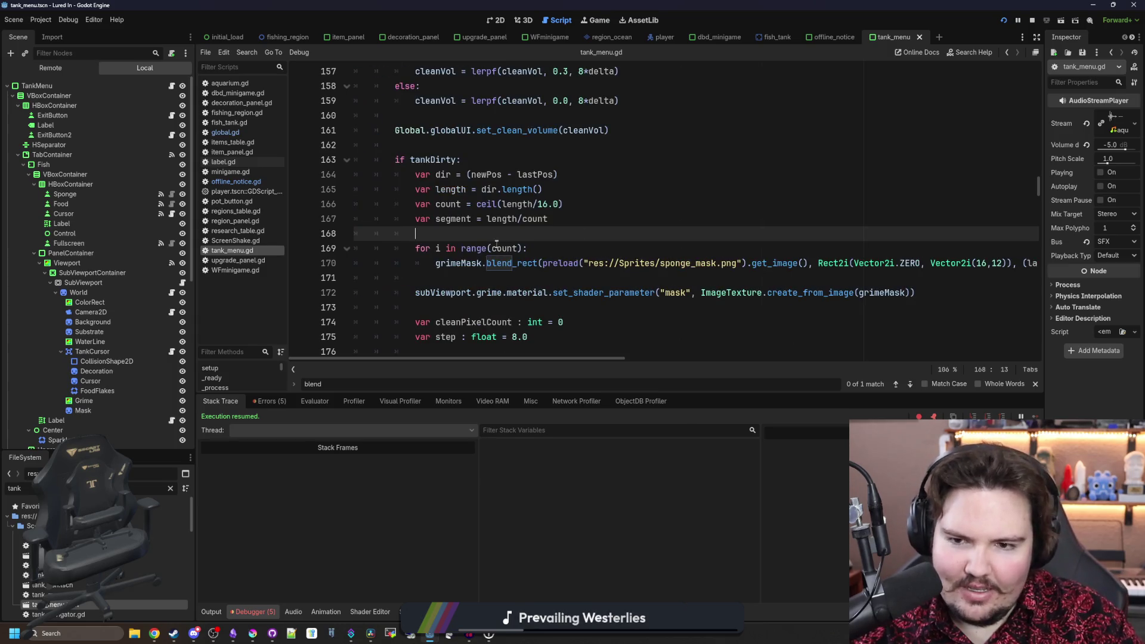
key(ctrl+s)
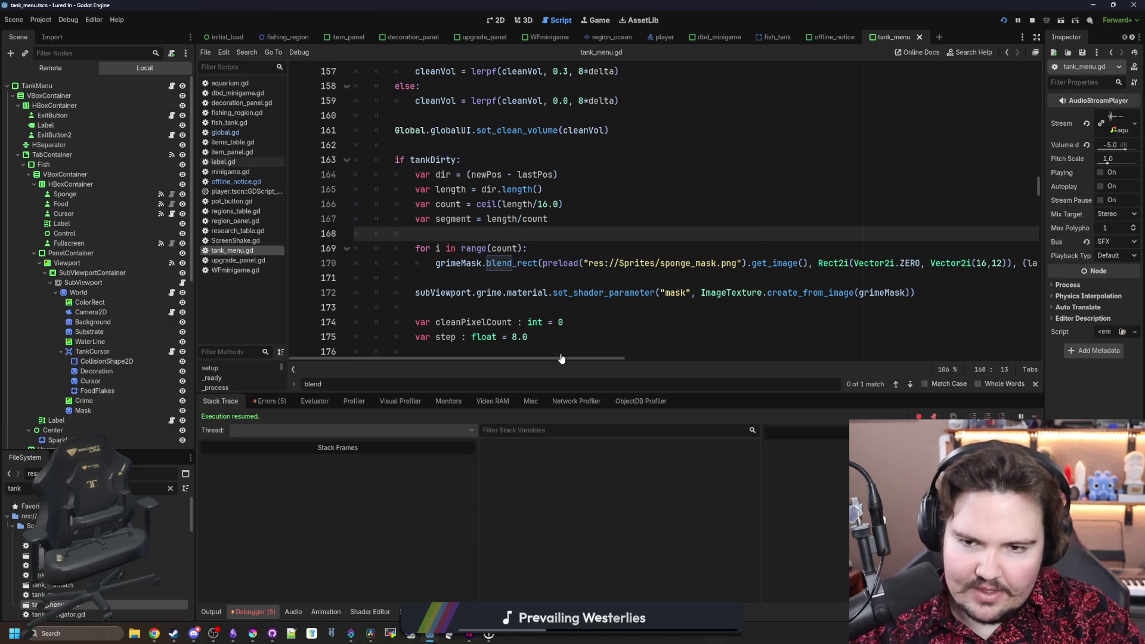
drag(429, 278, 415, 248)
click(482, 240)
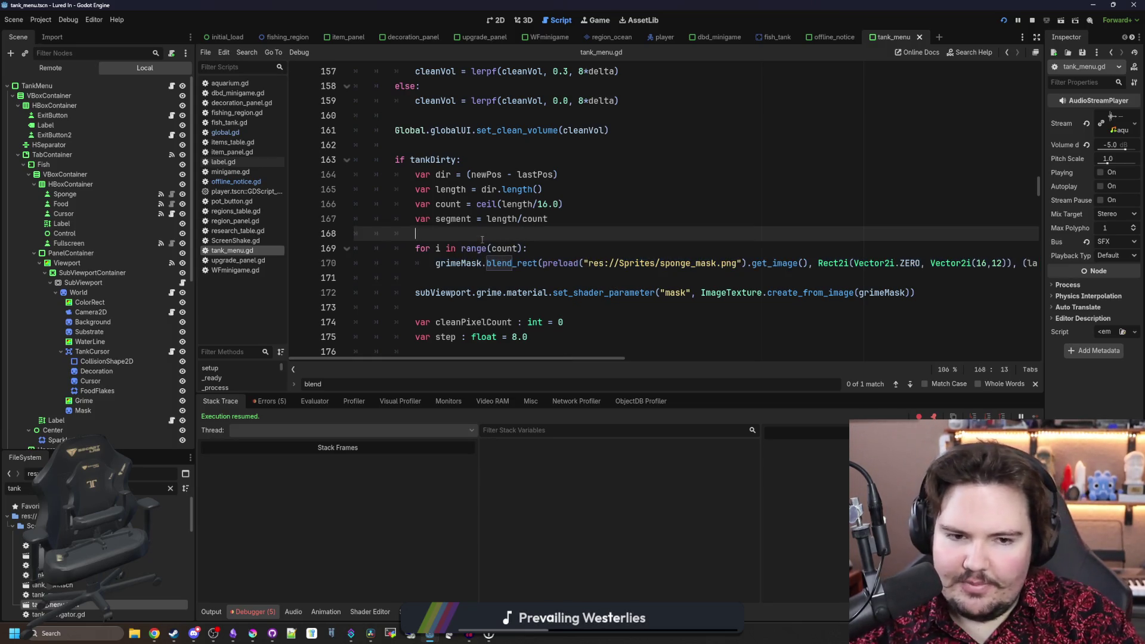
drag(523, 359, 671, 357)
scroll(670, 357, right, 1)
scroll(670, 358, left, 5)
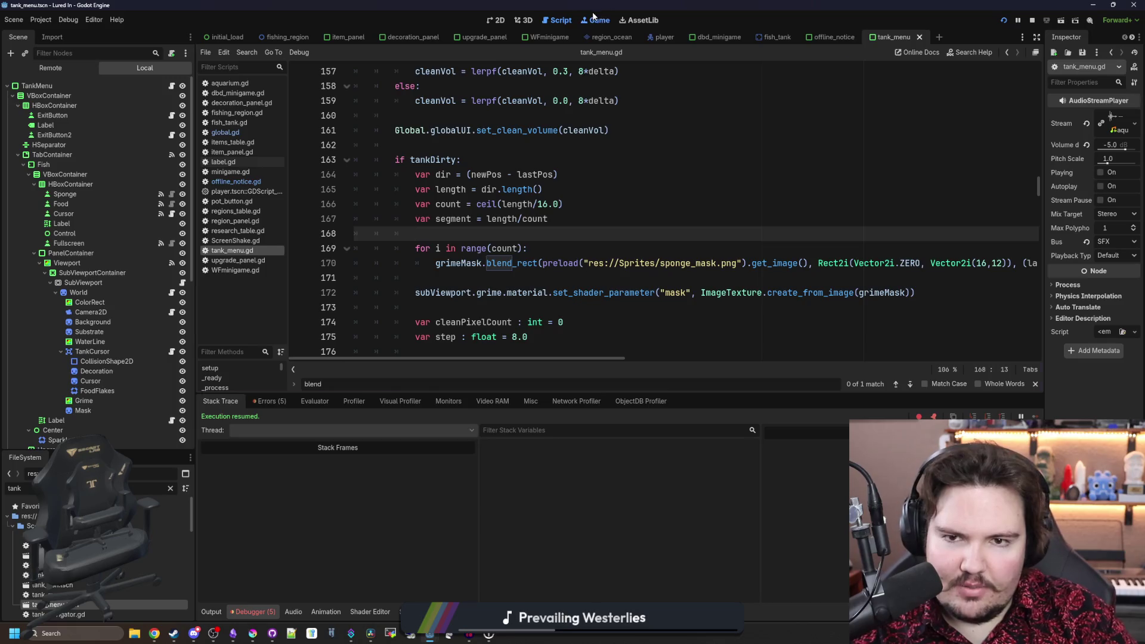
click(596, 20)
click(499, 267)
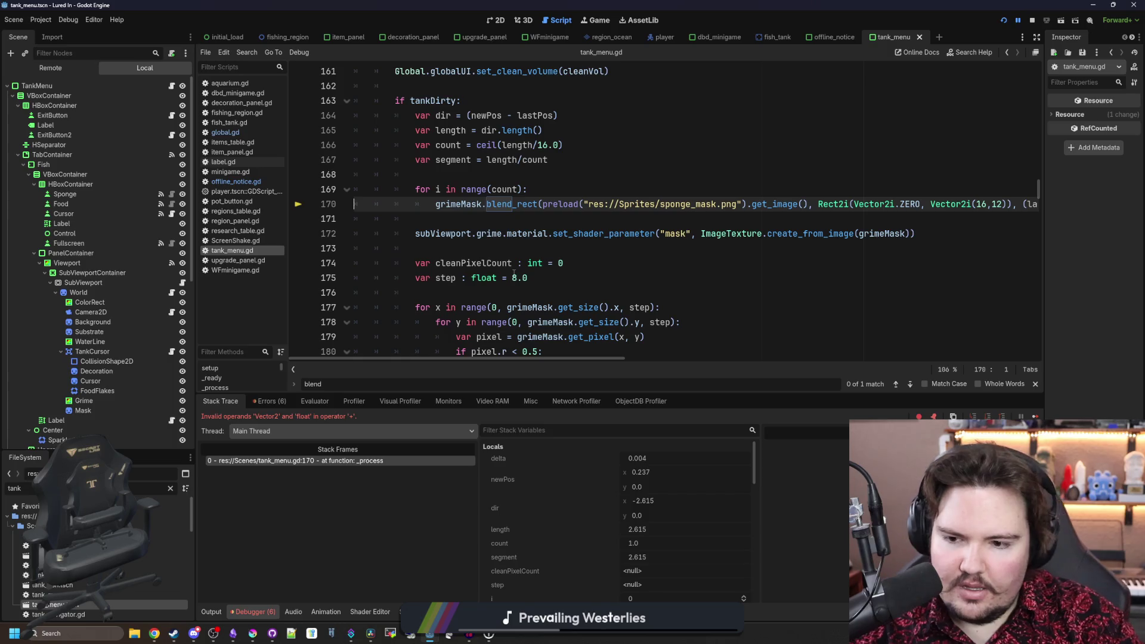
- Swap length for dir in the segment declaration and segment for dir in the stamp offset, then save
scroll(514, 272, up, 1)
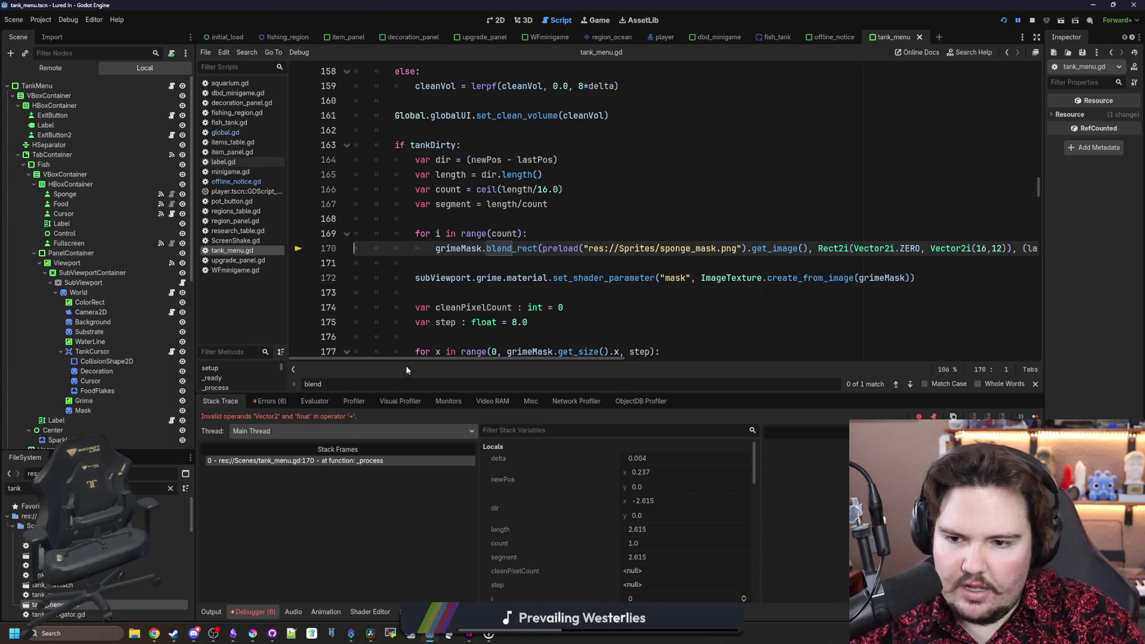
mouse_move(411, 359)
mouse_down()
mouse_move(423, 361)
mouse_move(390, 355)
mouse_up()
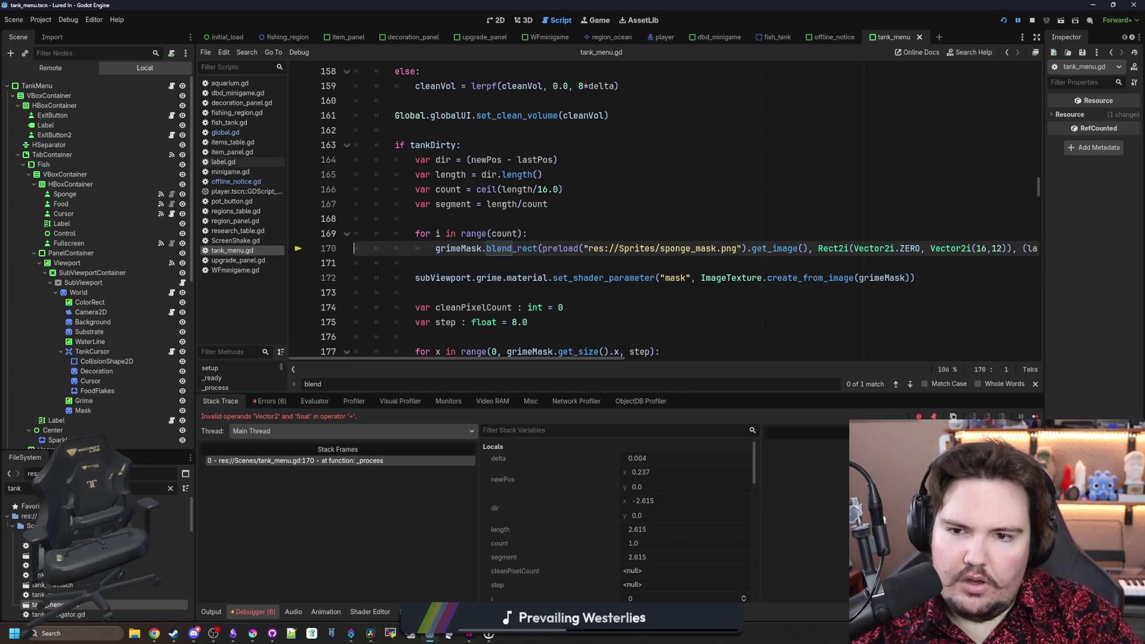
double_click(504, 206)
text(dir)
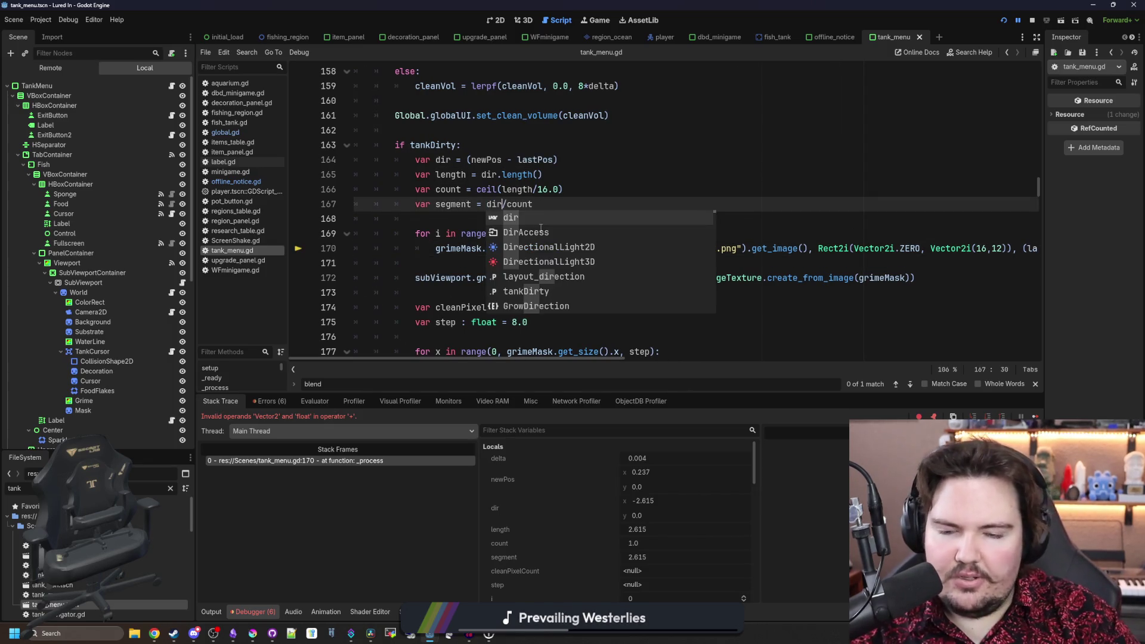
click(517, 204)
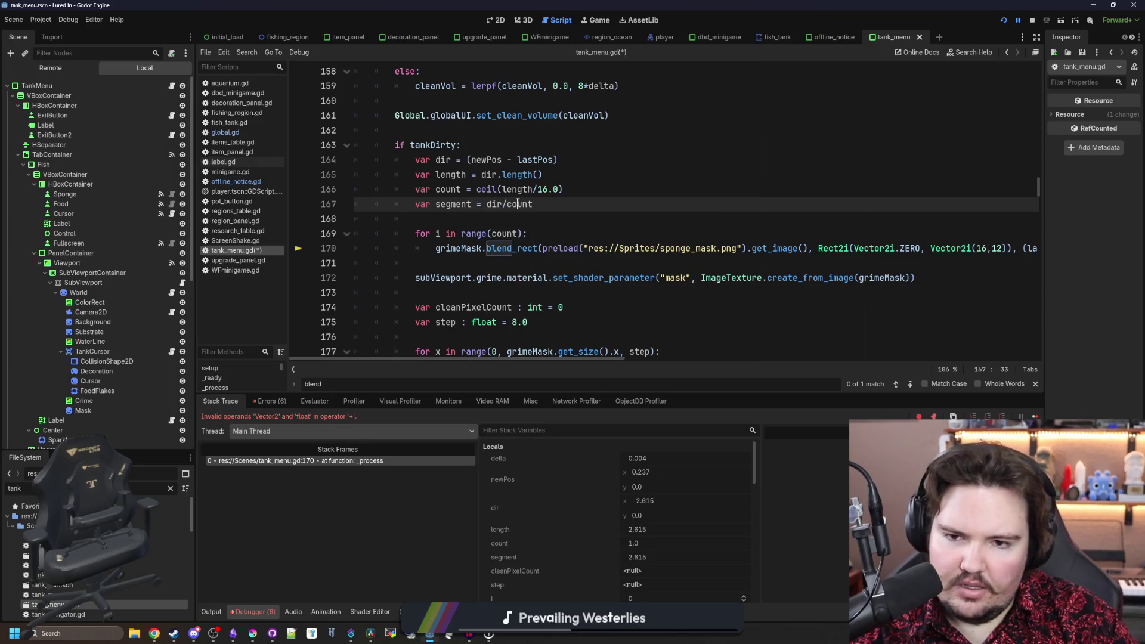
click(507, 263)
drag(507, 356, 664, 356)
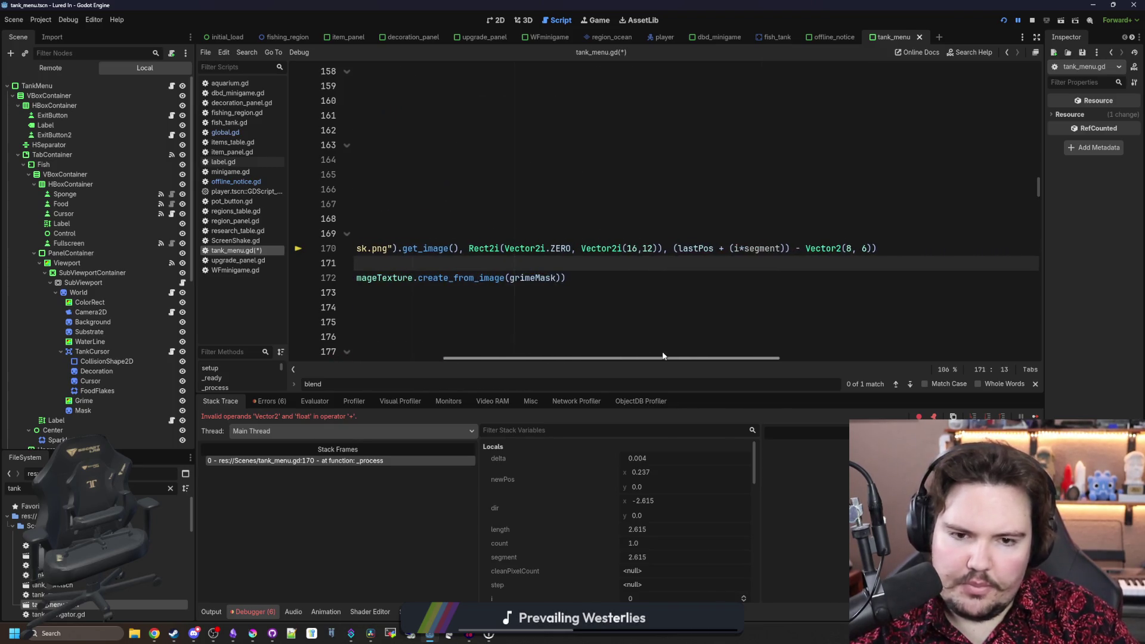
double_click(767, 248)
text(dir)
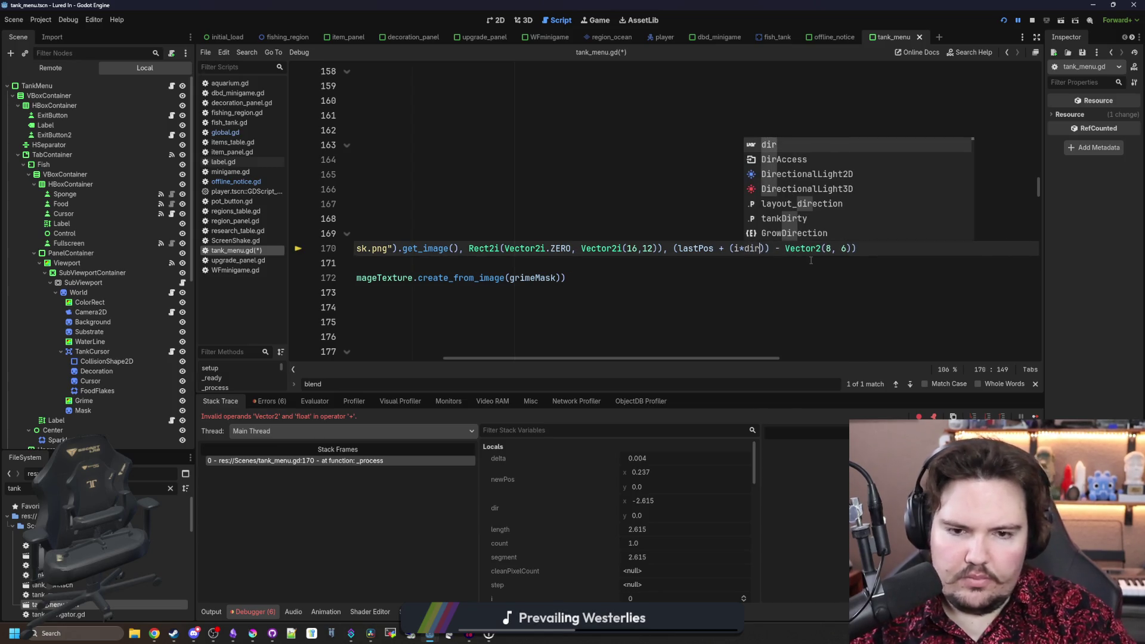
click(811, 262)
drag(600, 352, 358, 356)
click(536, 170)
key(ctrl+s)
- Check the unused-variable warning, put segment back in the stamp offset, and relaunch the game
scroll(525, 250, up, 2)
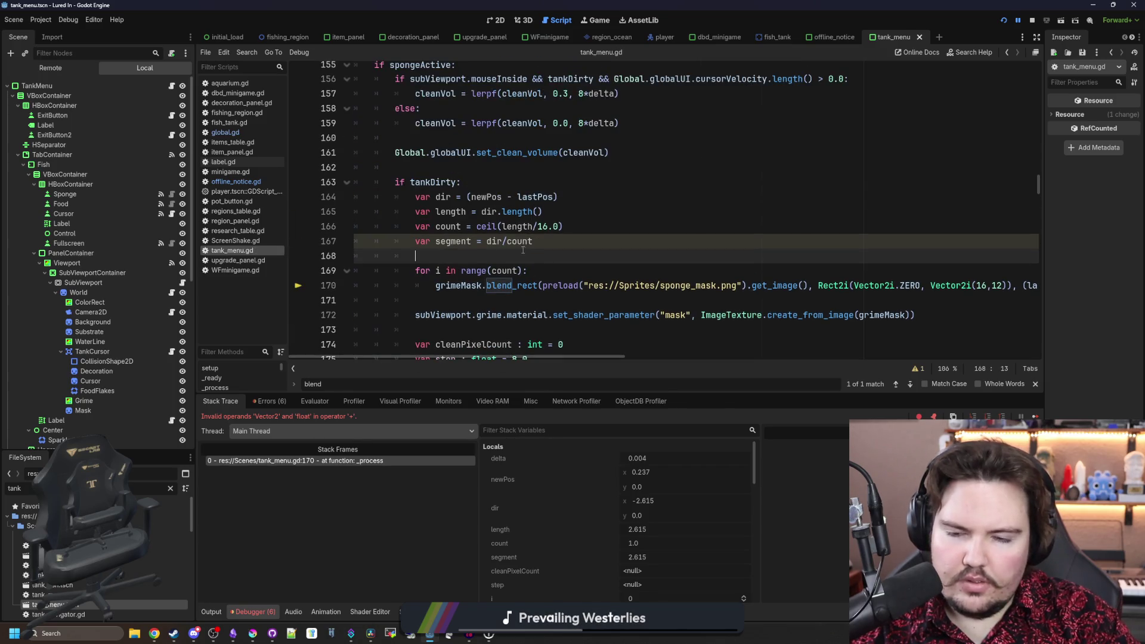
click(917, 369)
scroll(471, 214, down, 1)
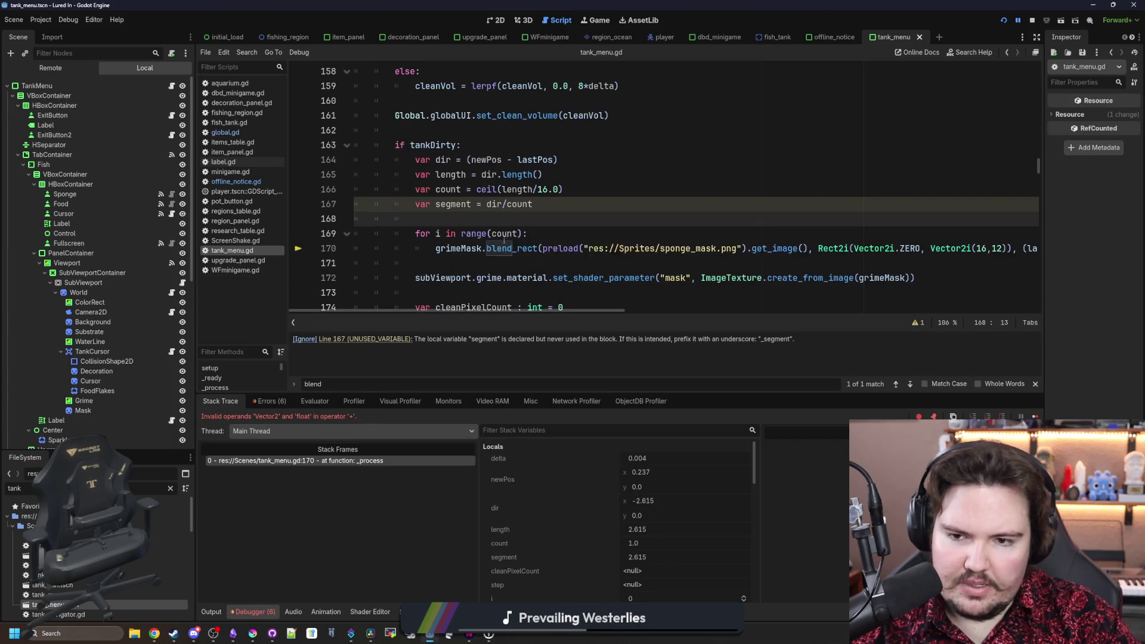
double_click(454, 204)
key(ctrl+c)
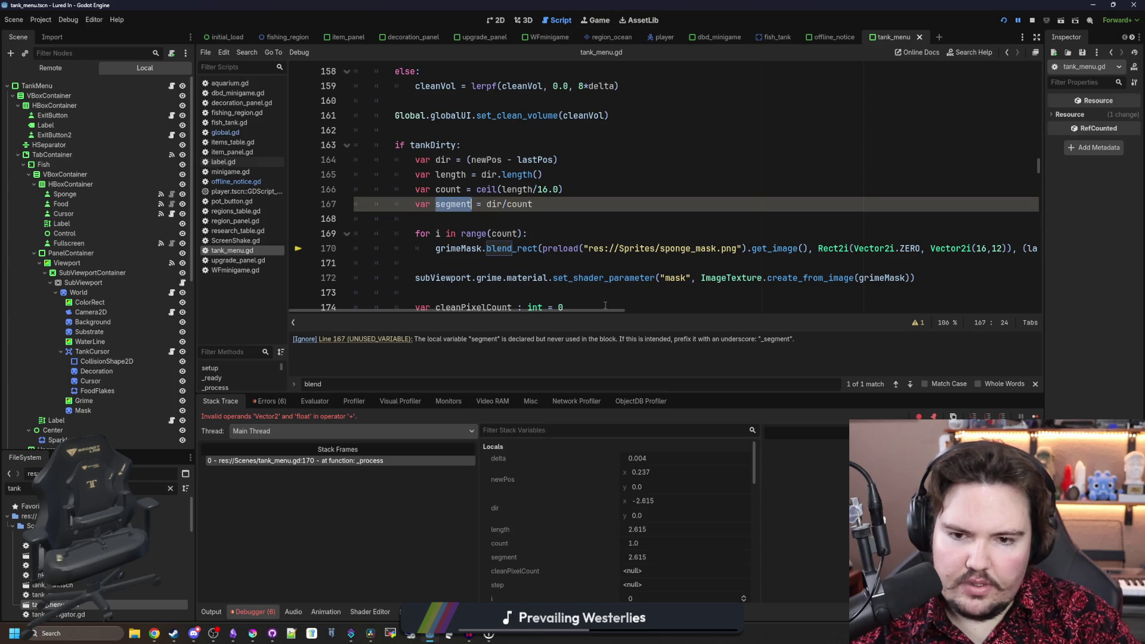
drag(601, 310, 774, 322)
double_click(716, 248)
key(ctrl+v)
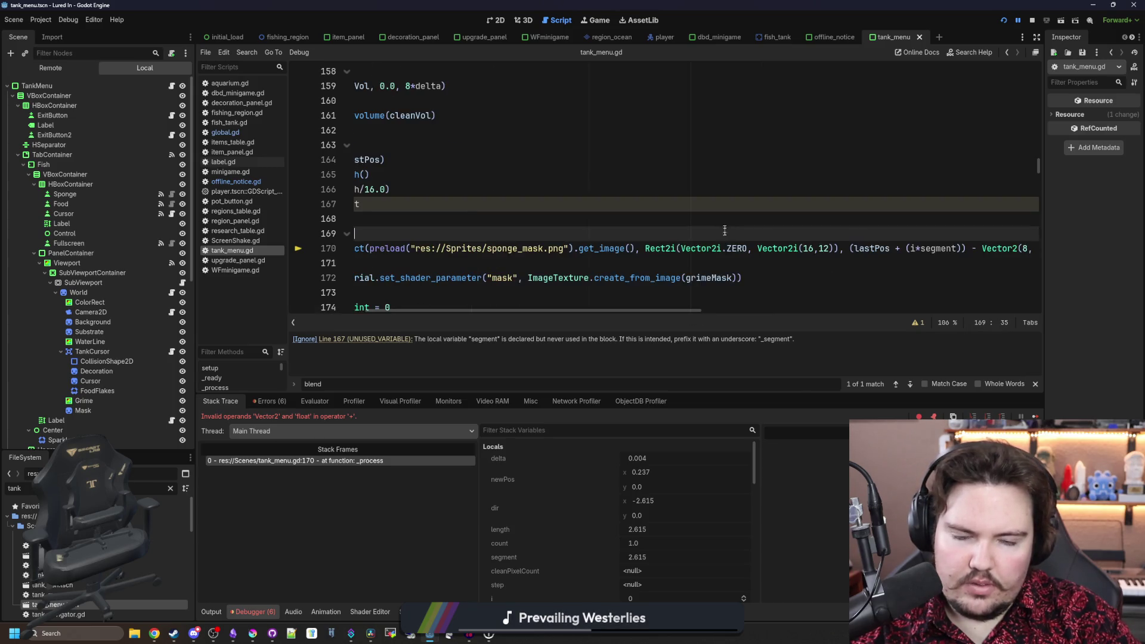
click(685, 218)
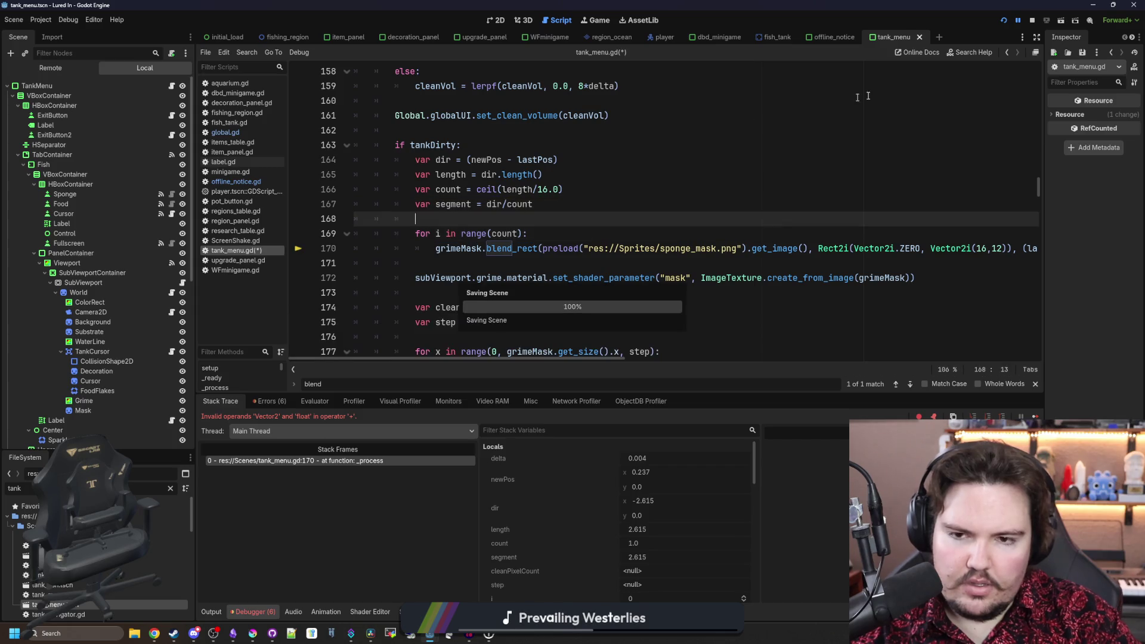
click(1003, 21)
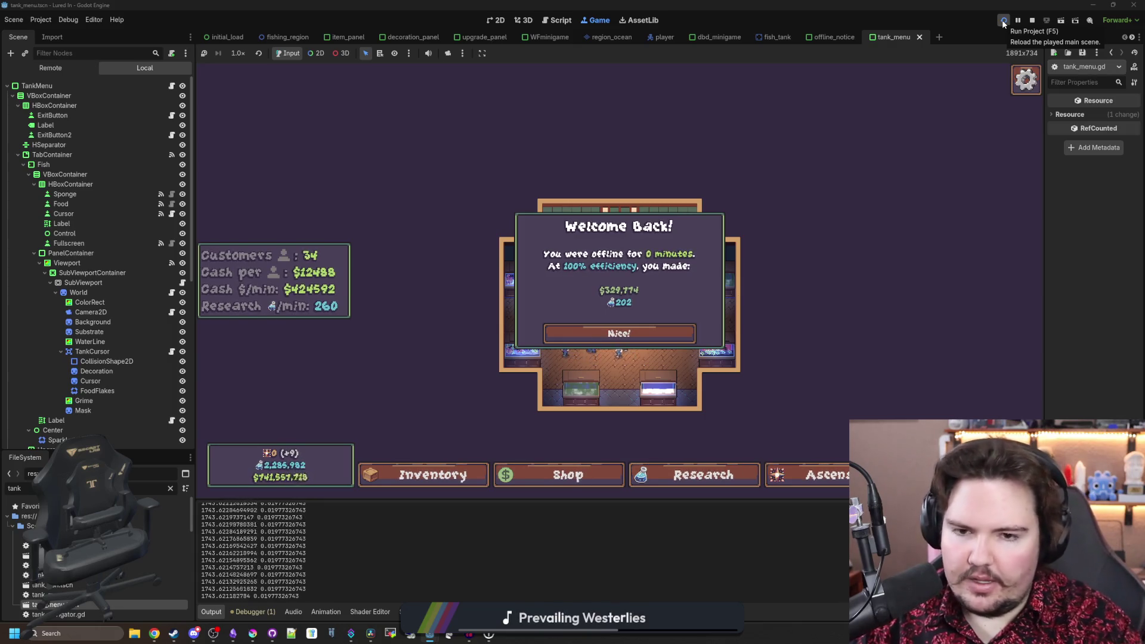
- Dismiss Welcome Back, wipe a sponge stripe across Fish Tank 5's algae, then return to tank_menu.gd
click(635, 336)
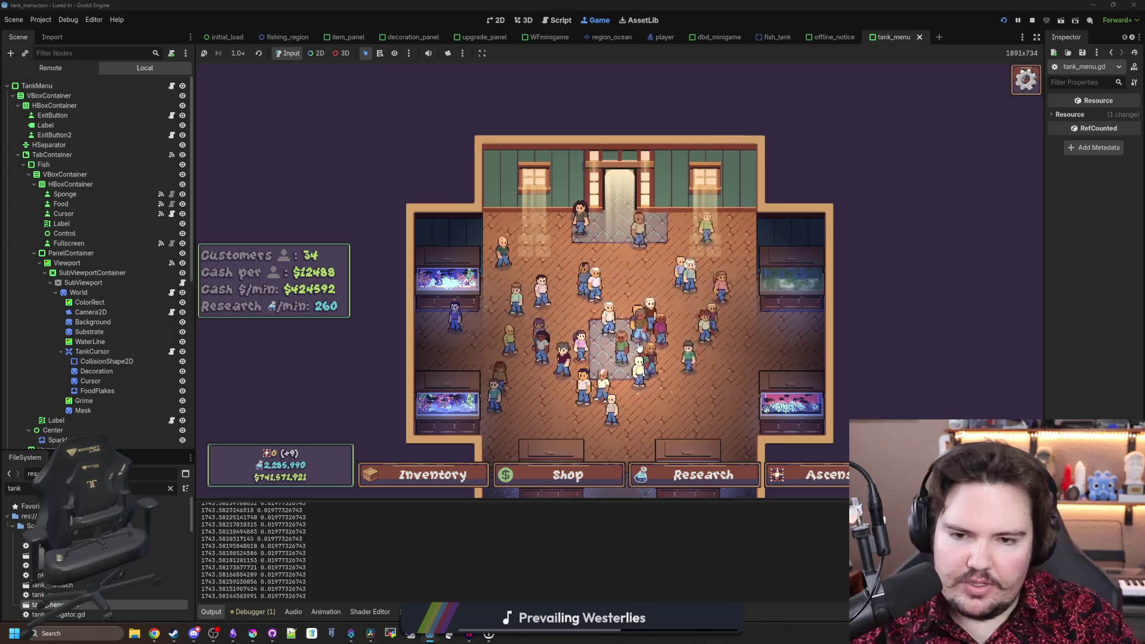
click(572, 385)
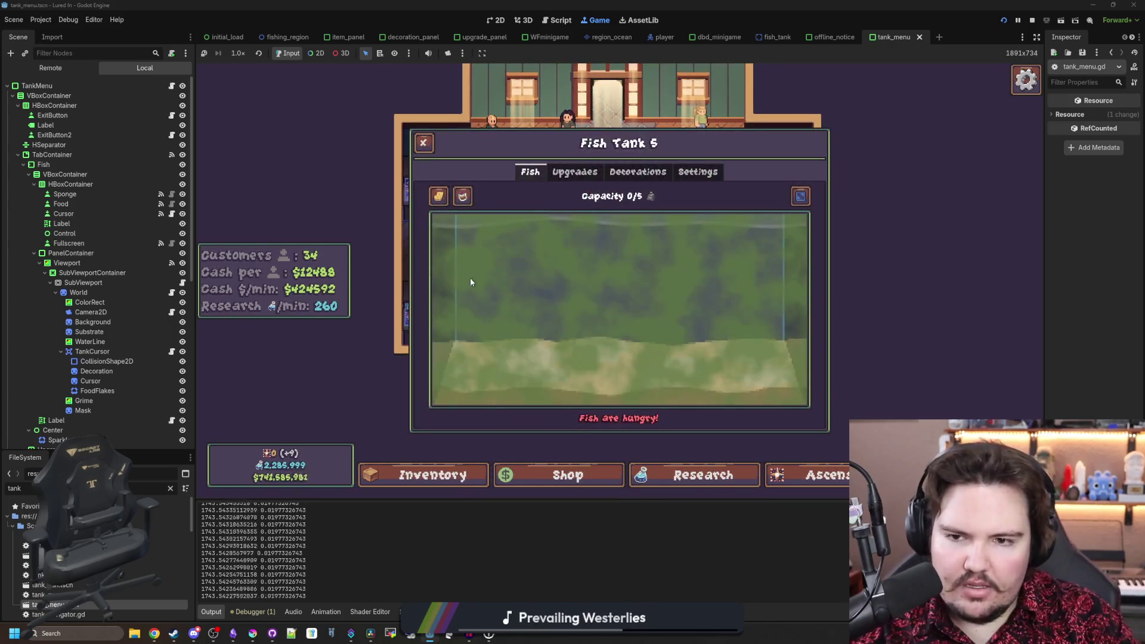
click(440, 200)
mouse_move(456, 217)
mouse_down()
mouse_move(771, 330)
mouse_move(539, 307)
mouse_move(724, 248)
mouse_move(545, 260)
mouse_move(553, 304)
mouse_up()
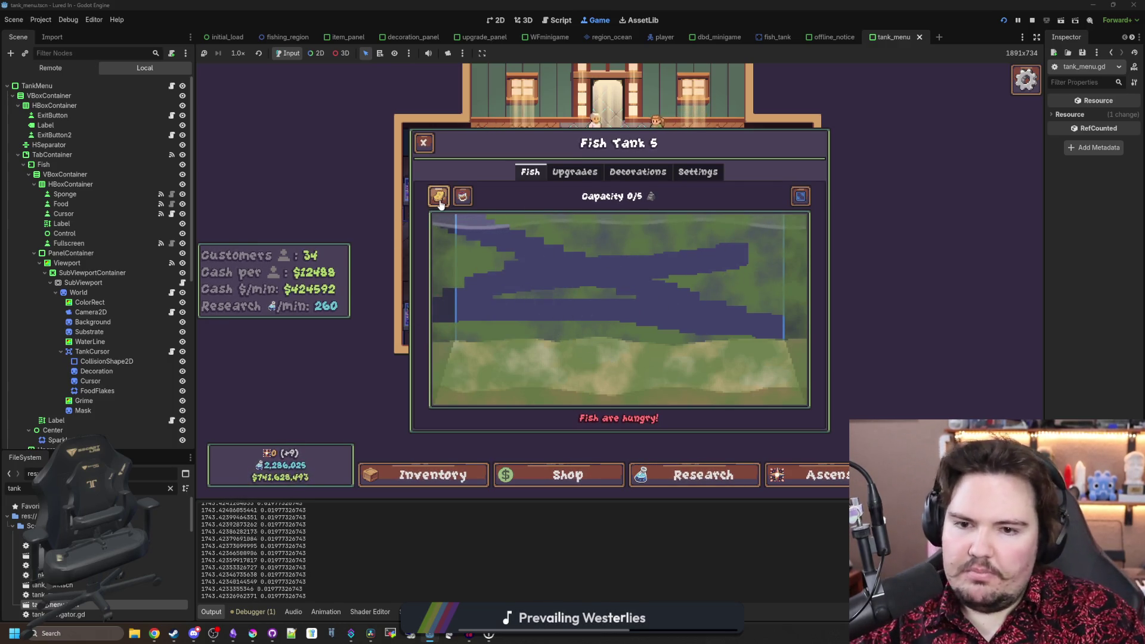
click(423, 142)
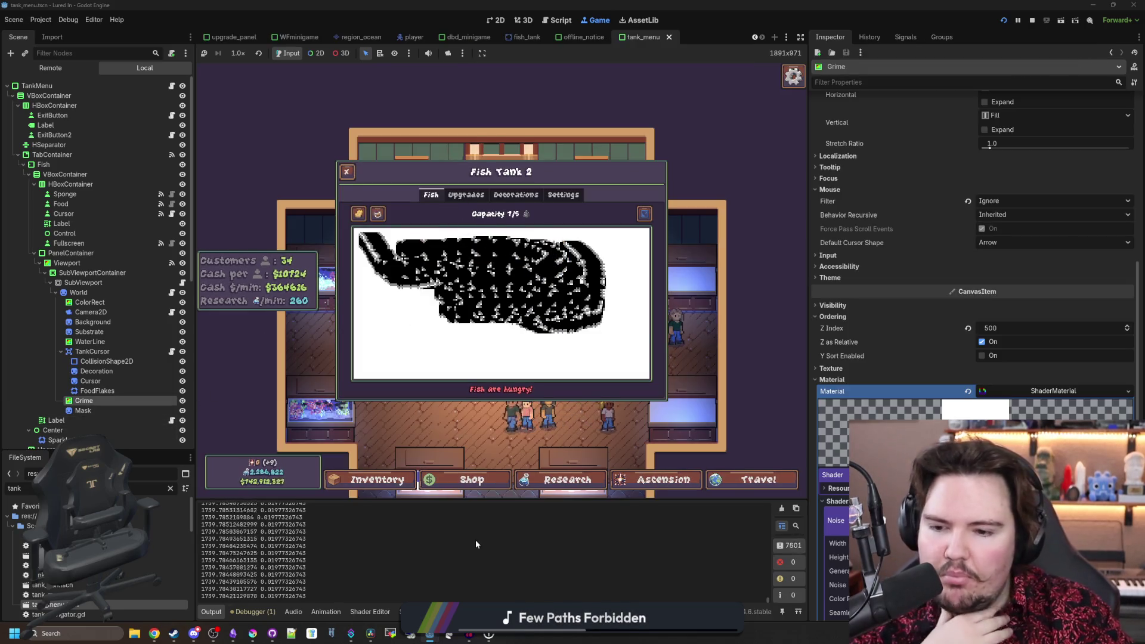
click(172, 85)
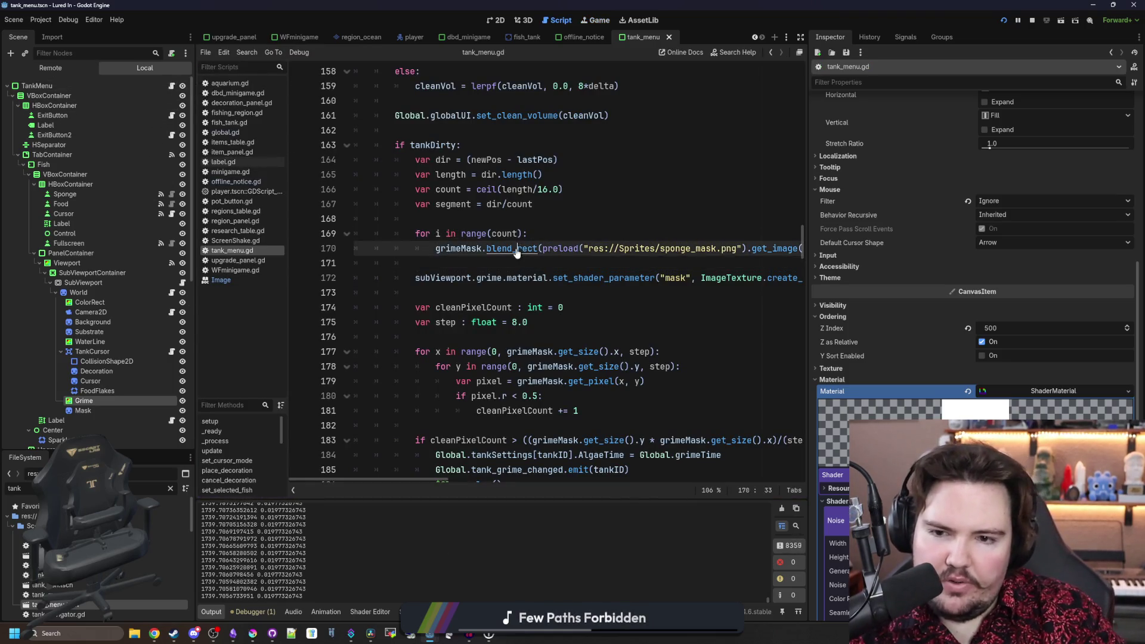
ctrl+click(518, 248)
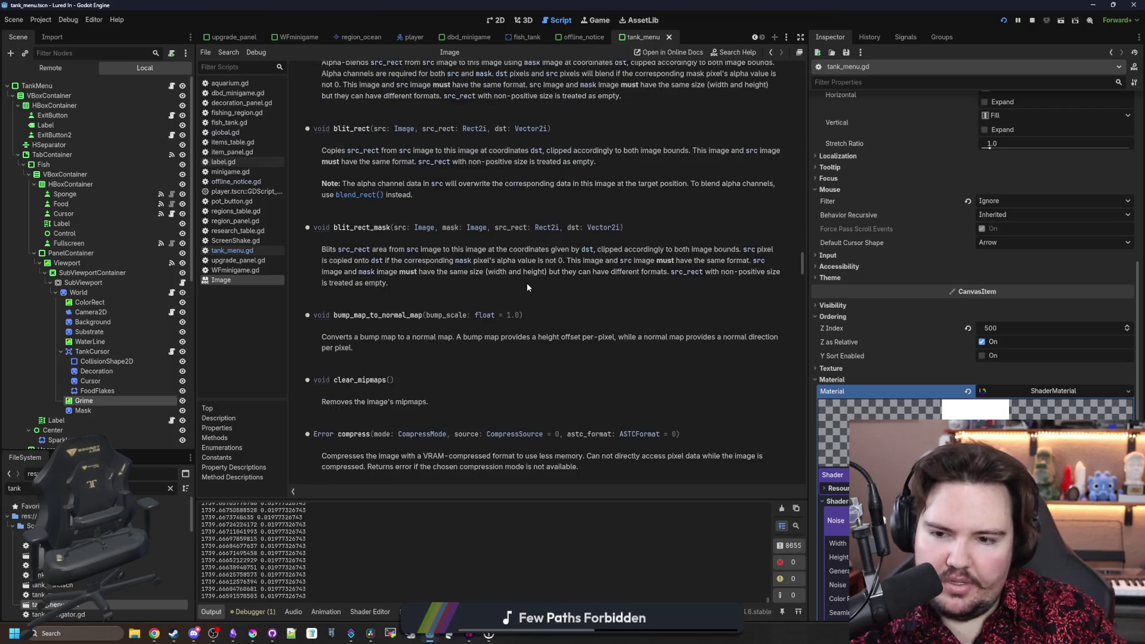
scroll(528, 282, up, 5)
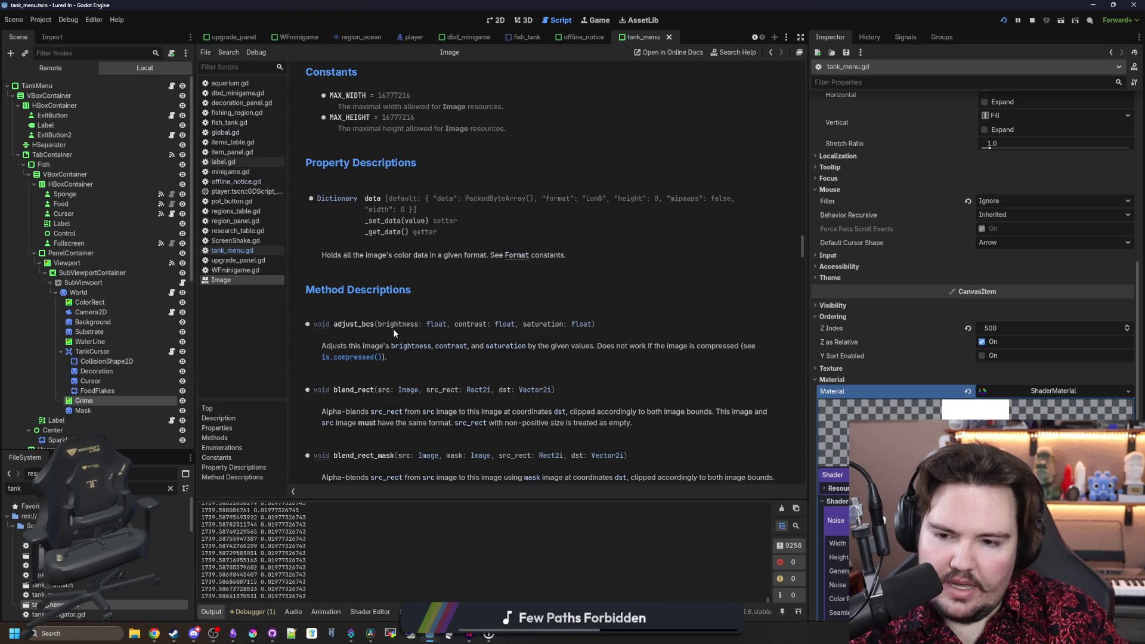
scroll(394, 333, down, 2)
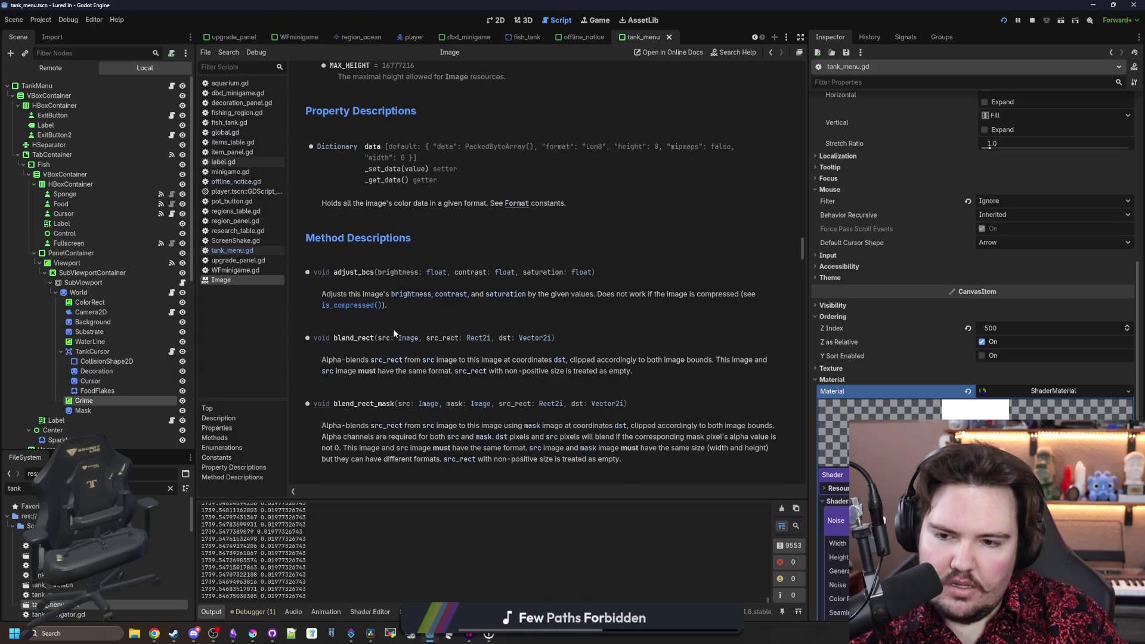
scroll(393, 332, down, 2)
scroll(416, 322, down, 2)
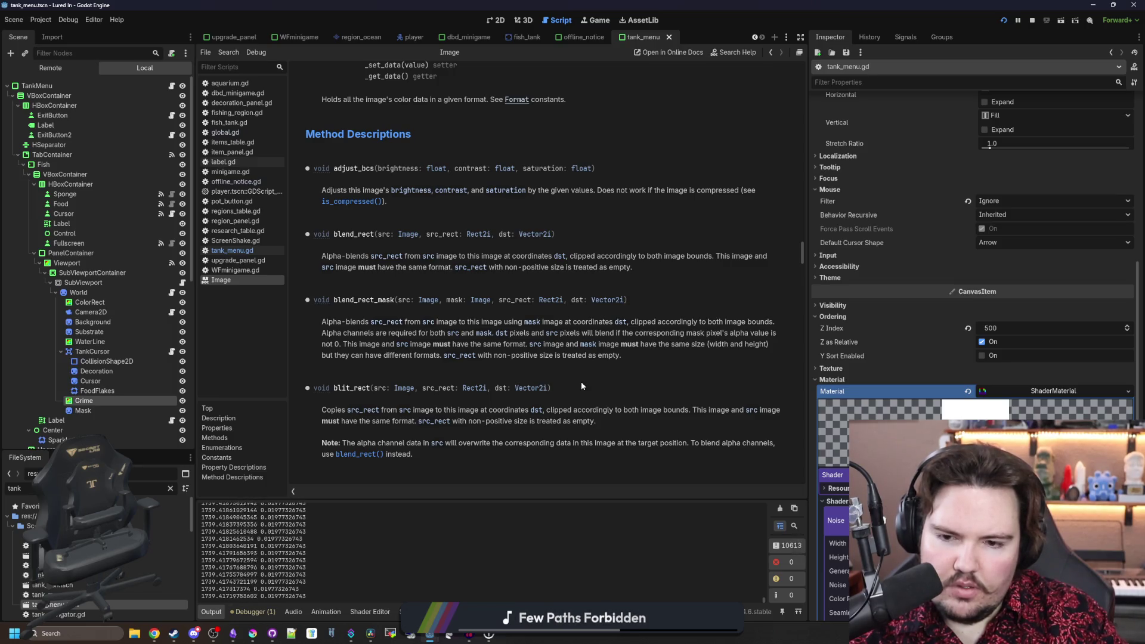
scroll(581, 384, down, 3)
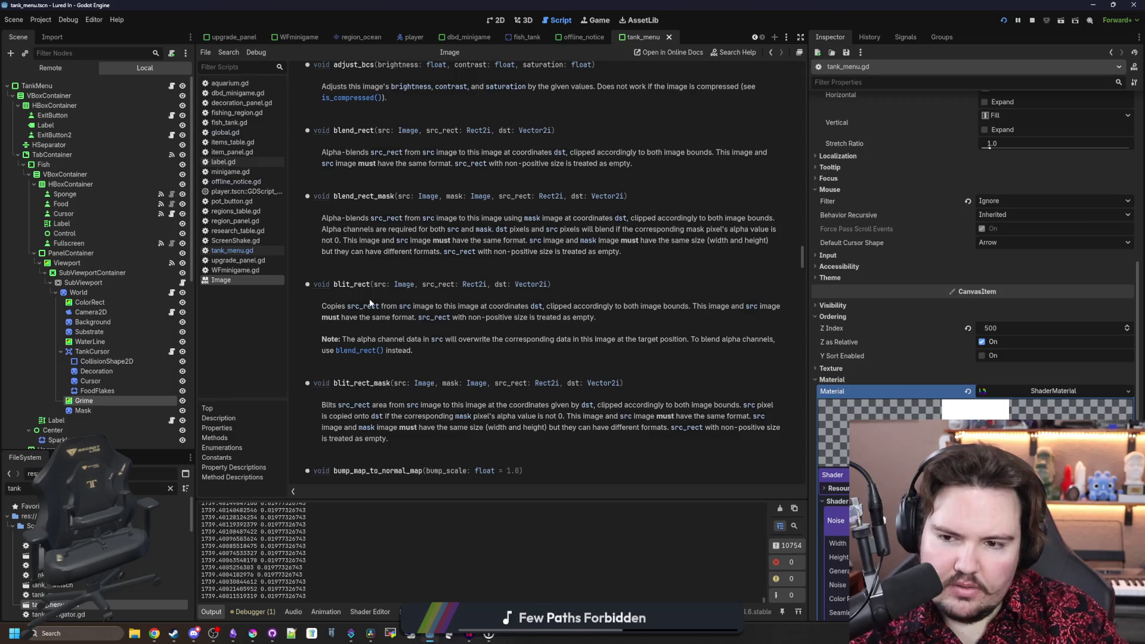
scroll(363, 288, down, 2)
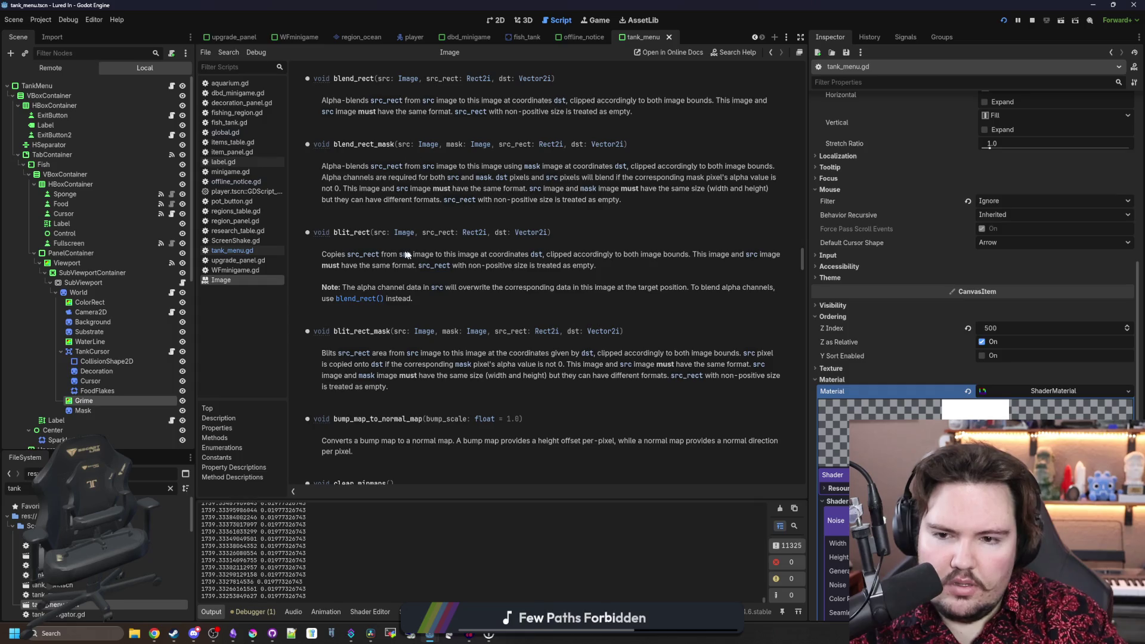
drag(457, 255, 692, 258)
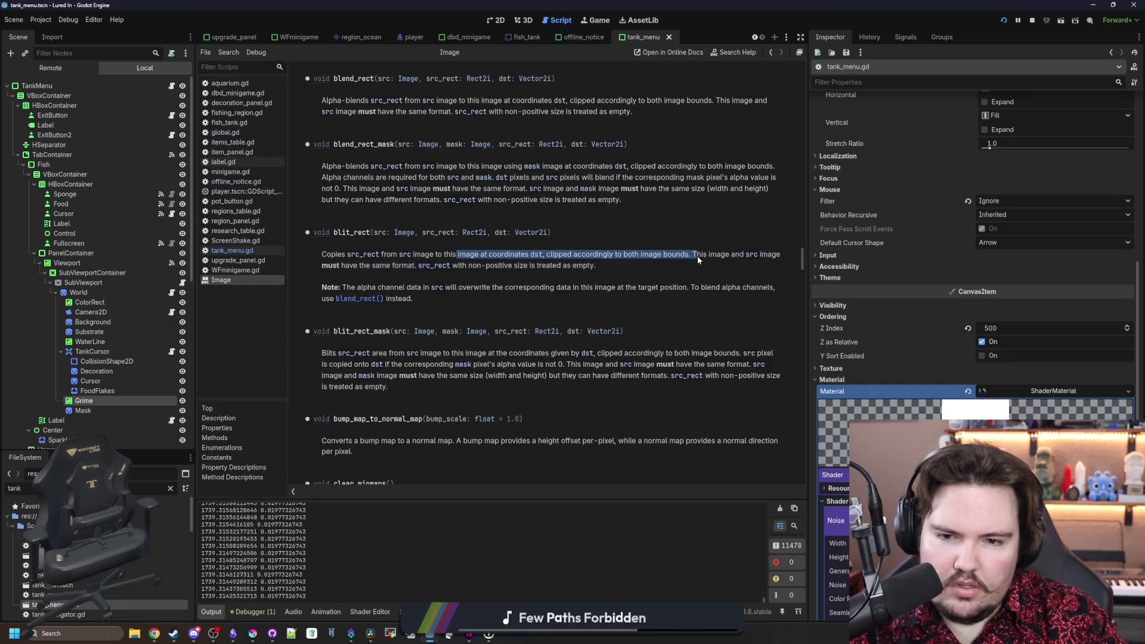
click(682, 254)
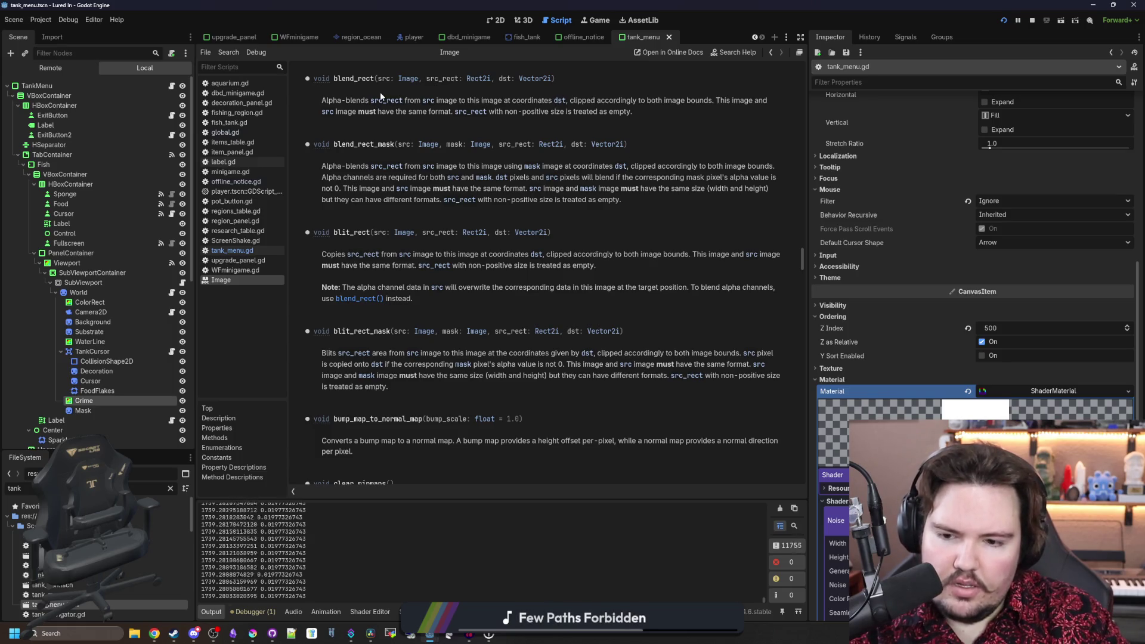
scroll(380, 92, down, 3)
scroll(419, 248, down, 5)
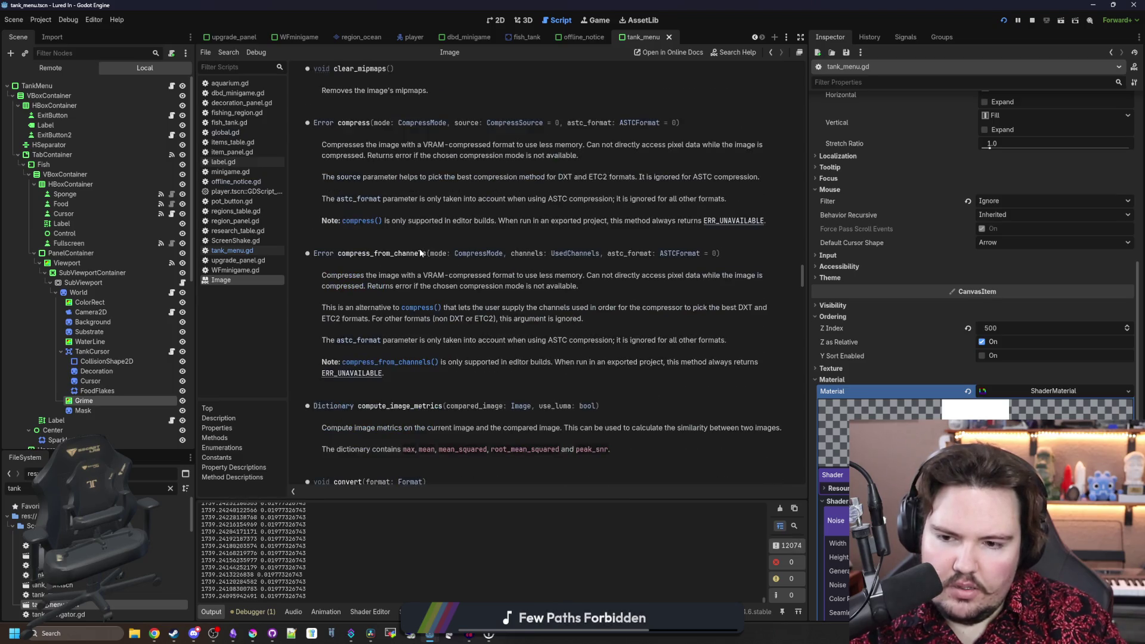
scroll(420, 253, down, 2)
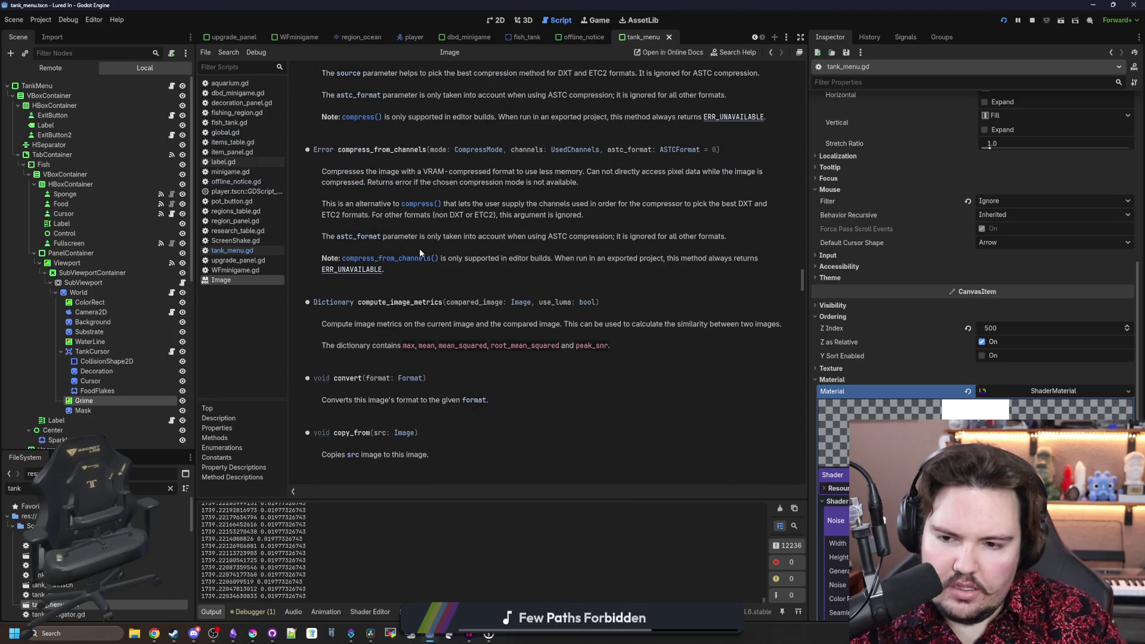
scroll(420, 253, down, 2)
scroll(385, 328, down, 4)
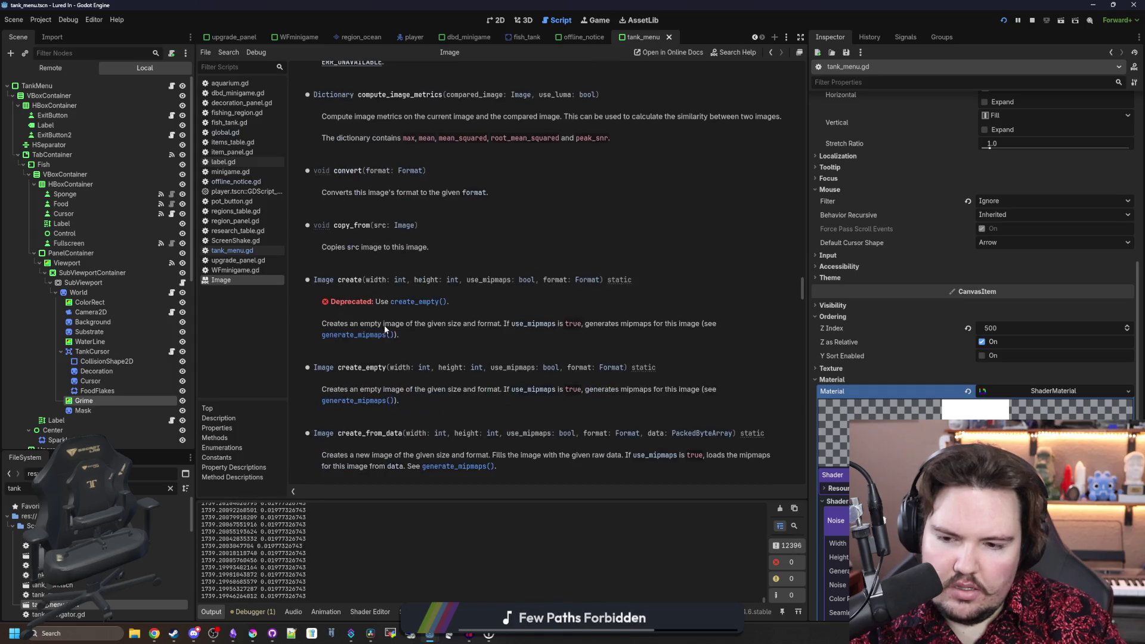
scroll(385, 329, down, 2)
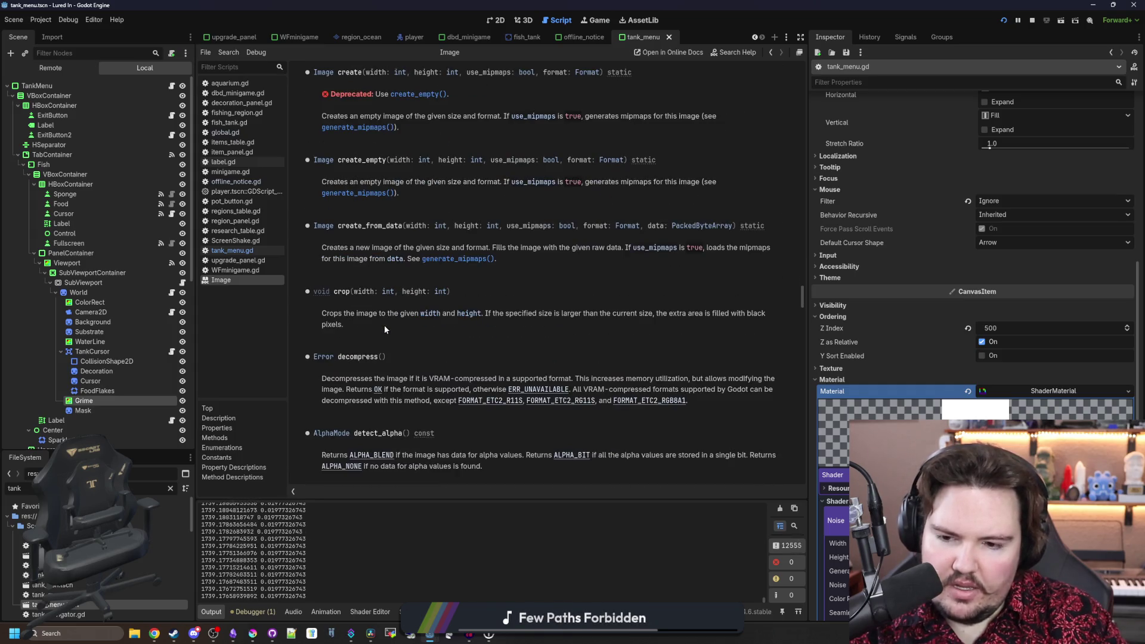
scroll(385, 328, down, 1)
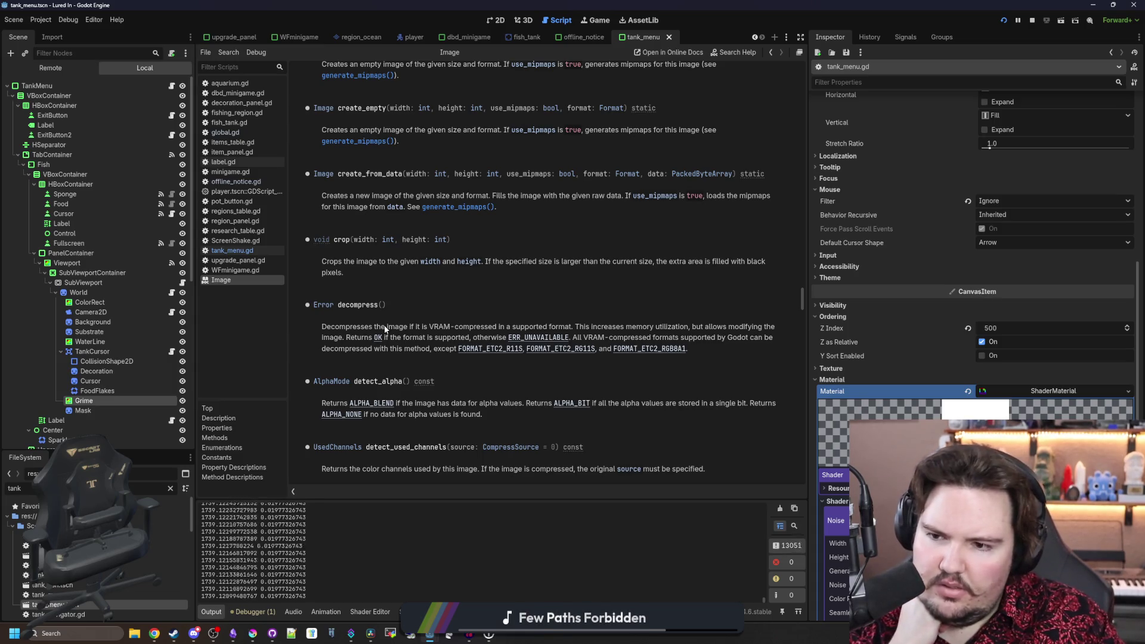
scroll(385, 328, up, 9)
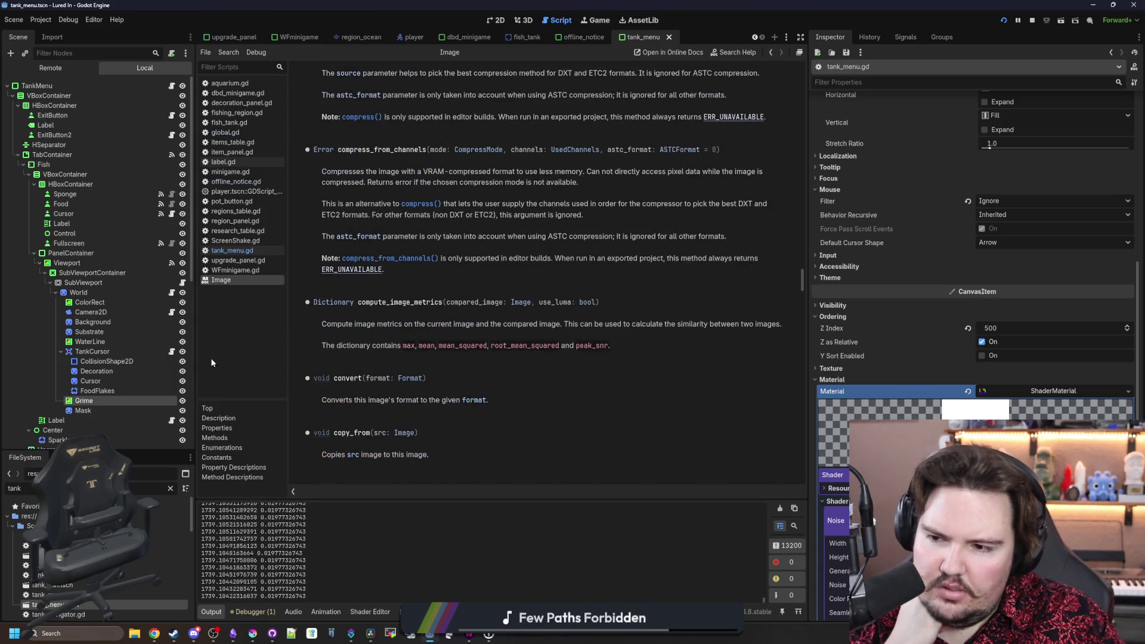
click(235, 253)
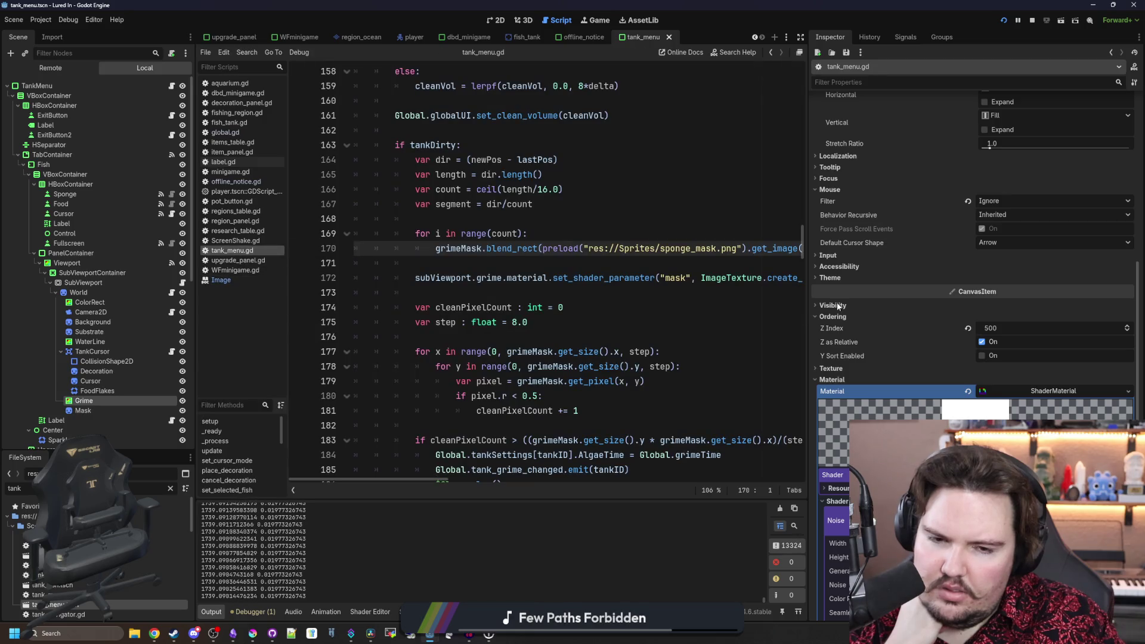
- Widen the code area, stop the running game, and search tank_menu.gd for grimeMask
drag(808, 299, 1032, 309)
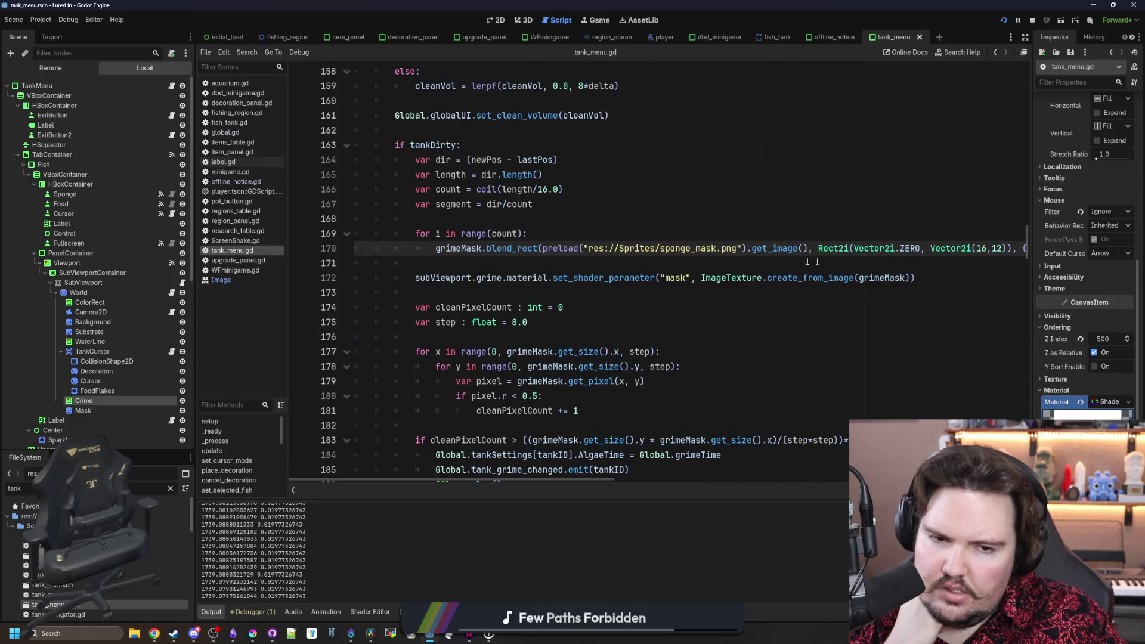
click(570, 230)
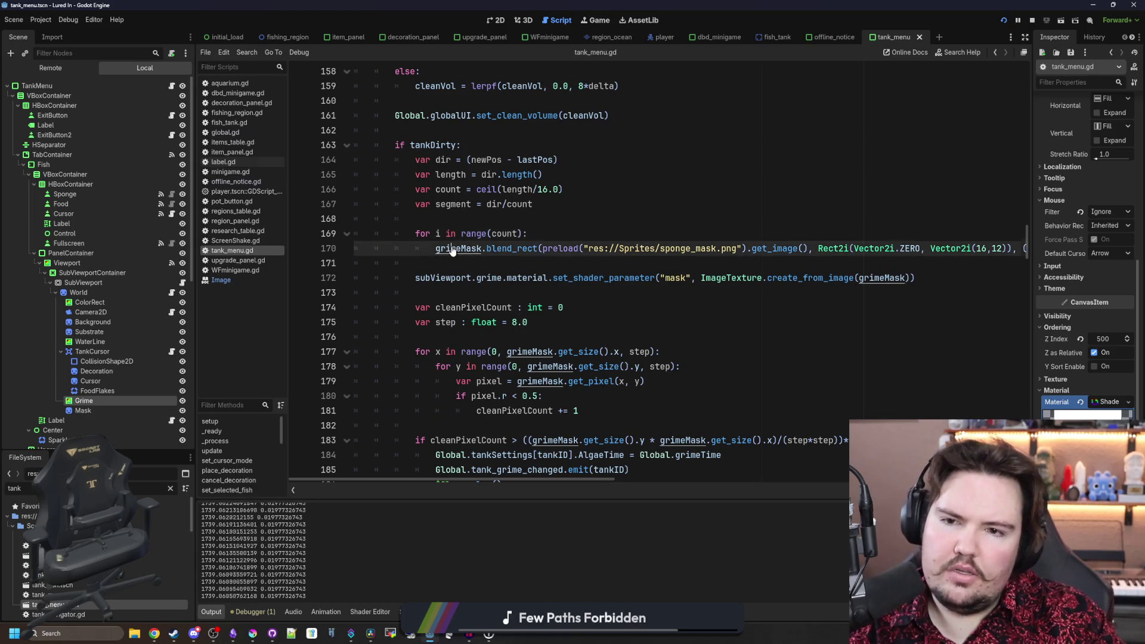
ctrl+click(460, 248)
click(1033, 20)
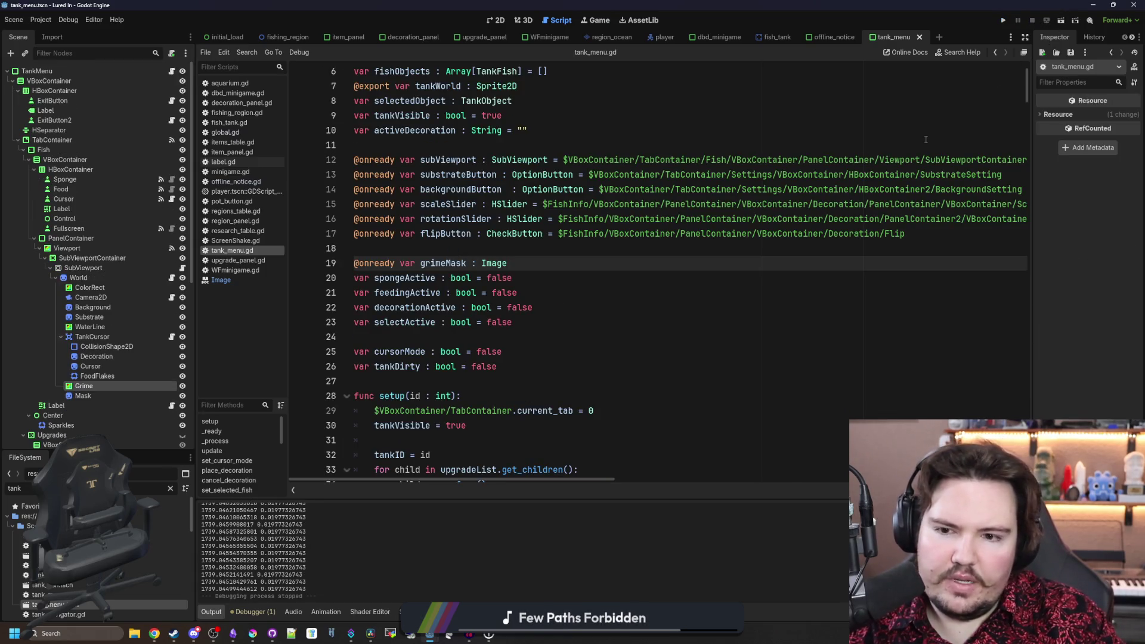
key(ctrl+f)
text(grimMask)
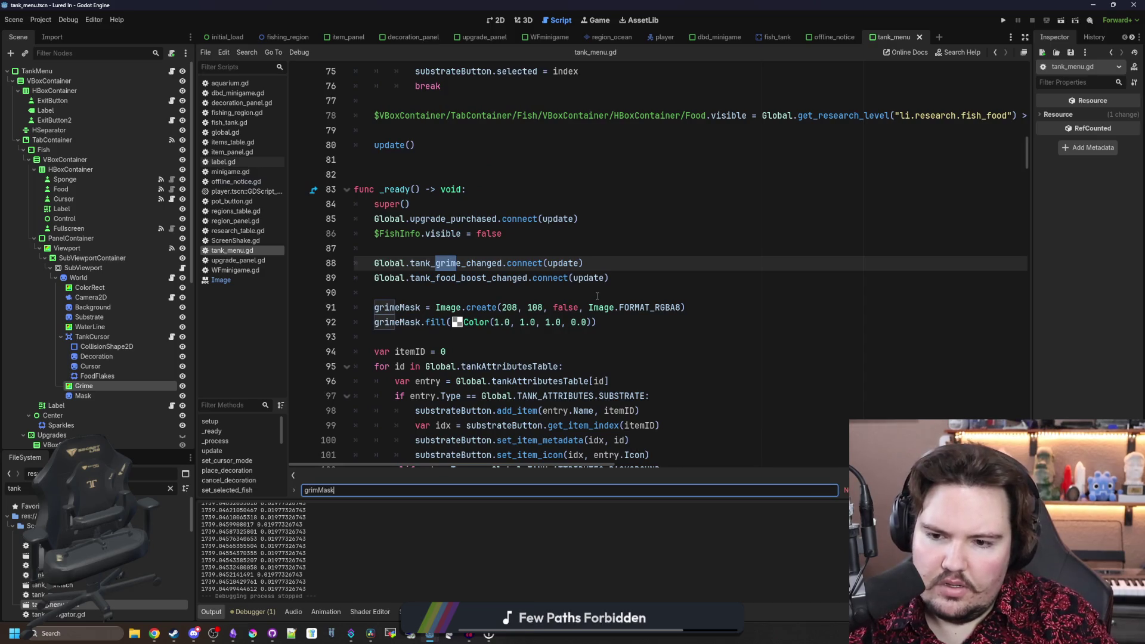